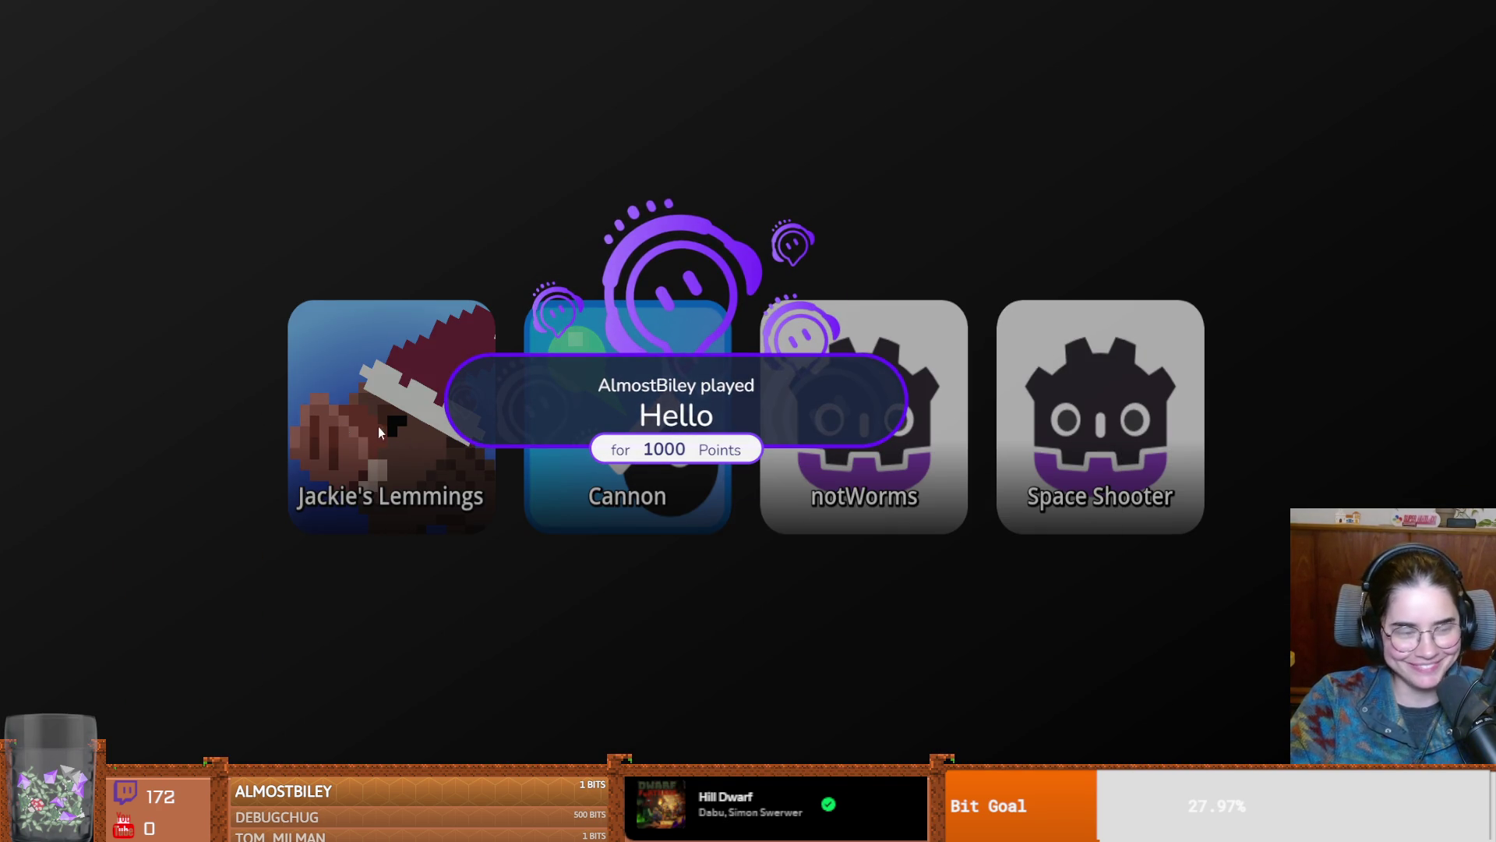
# Step: Stop the running Dungeon game with Escape and return to the vlad scene in the editor
pyautogui.press('Escape')
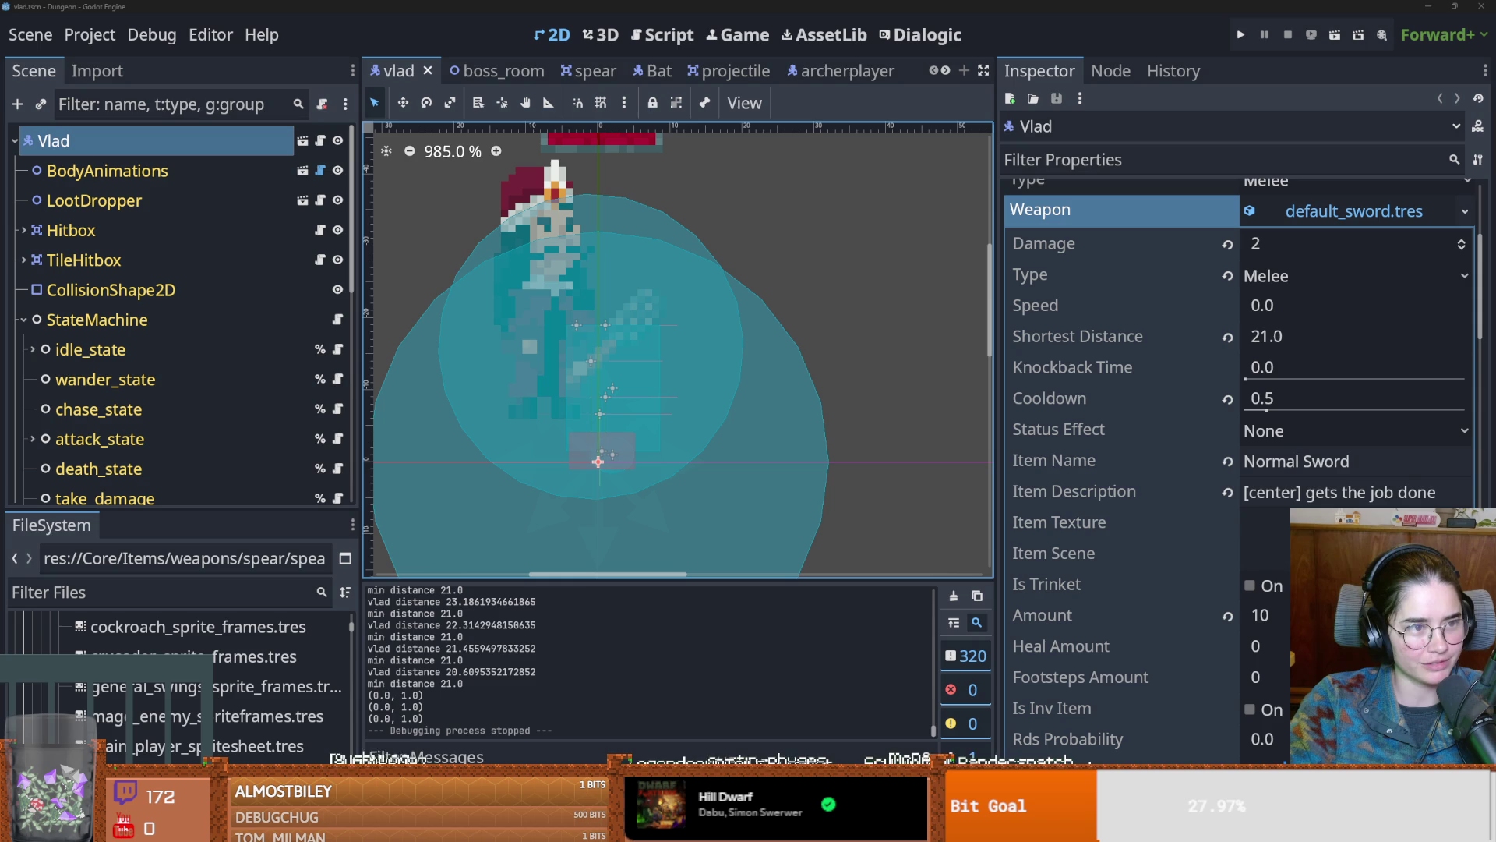
pyautogui.scroll(1, 684, 376)
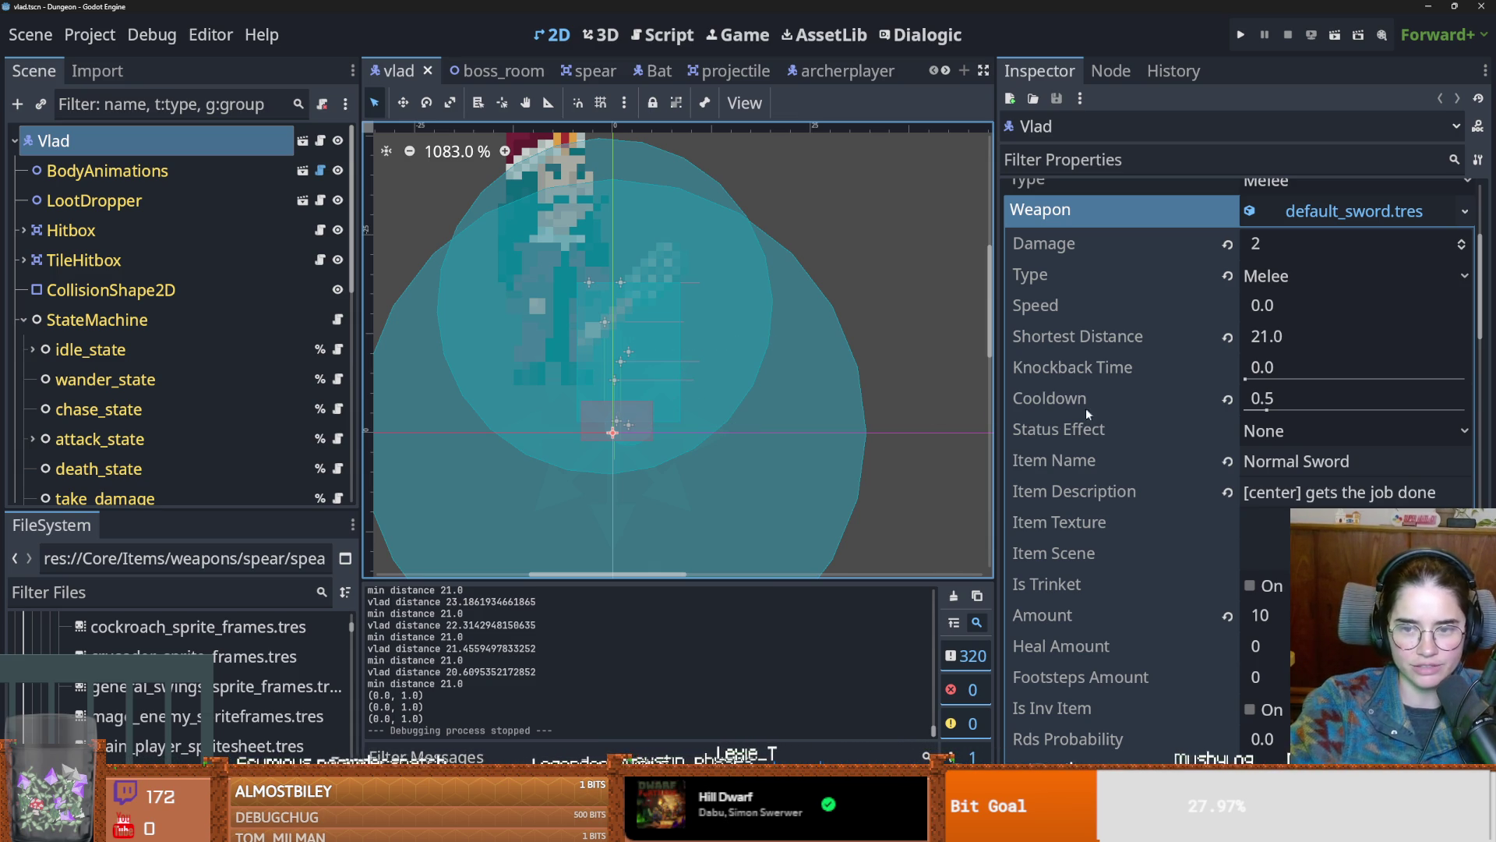
pyautogui.moveTo(1006, 431); pyautogui.dragTo(1024, 432)
pyautogui.hotkey('ctrl', 's')
pyautogui.scroll(2, 857, 456)
pyautogui.scroll(2, 826, 448)
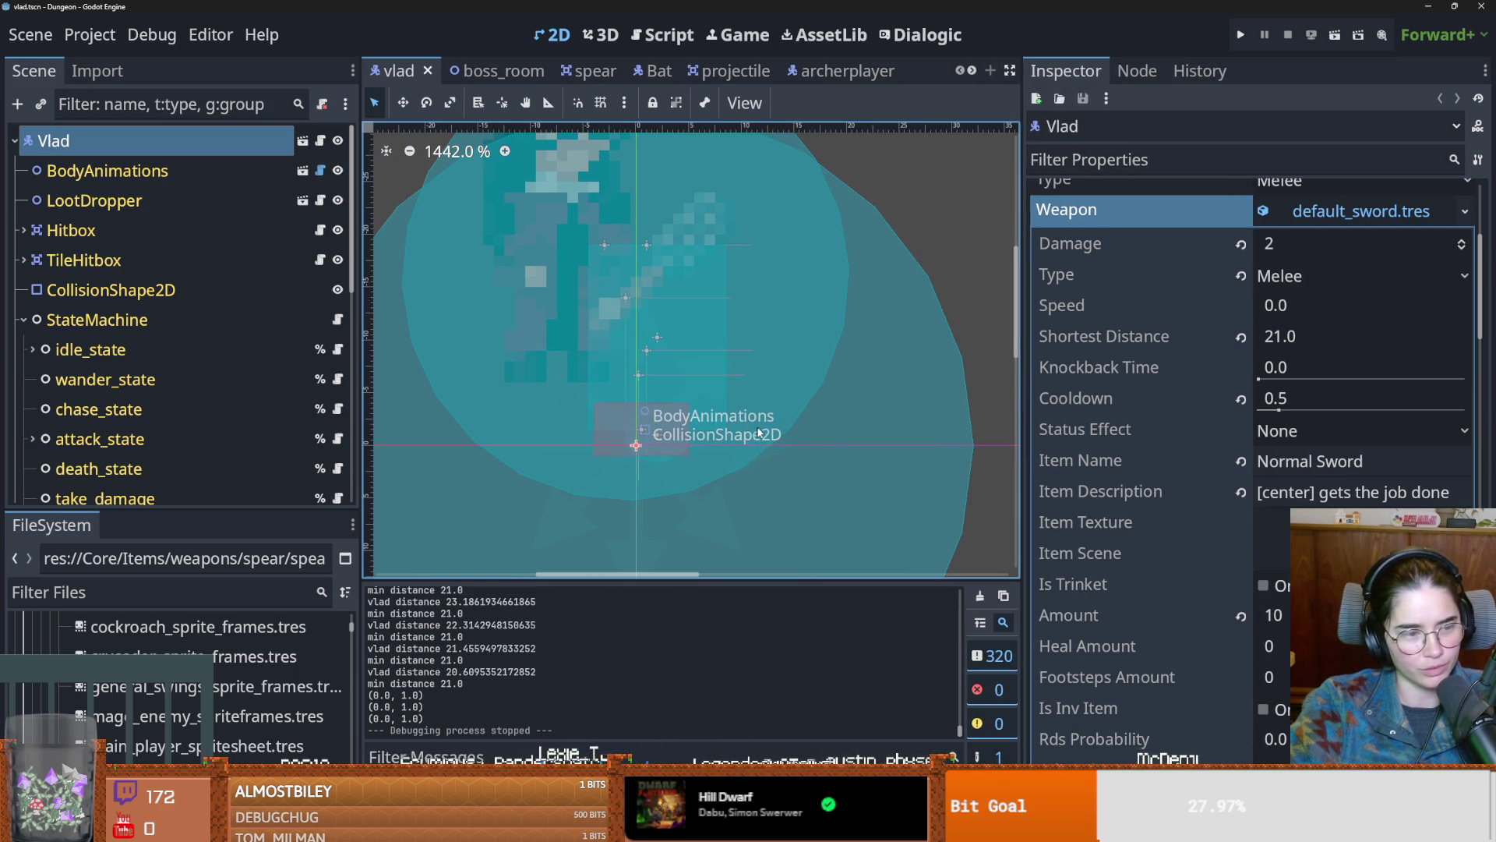
pyautogui.hscroll(-2, 729, 439)
pyautogui.scroll(-2, 728, 439)
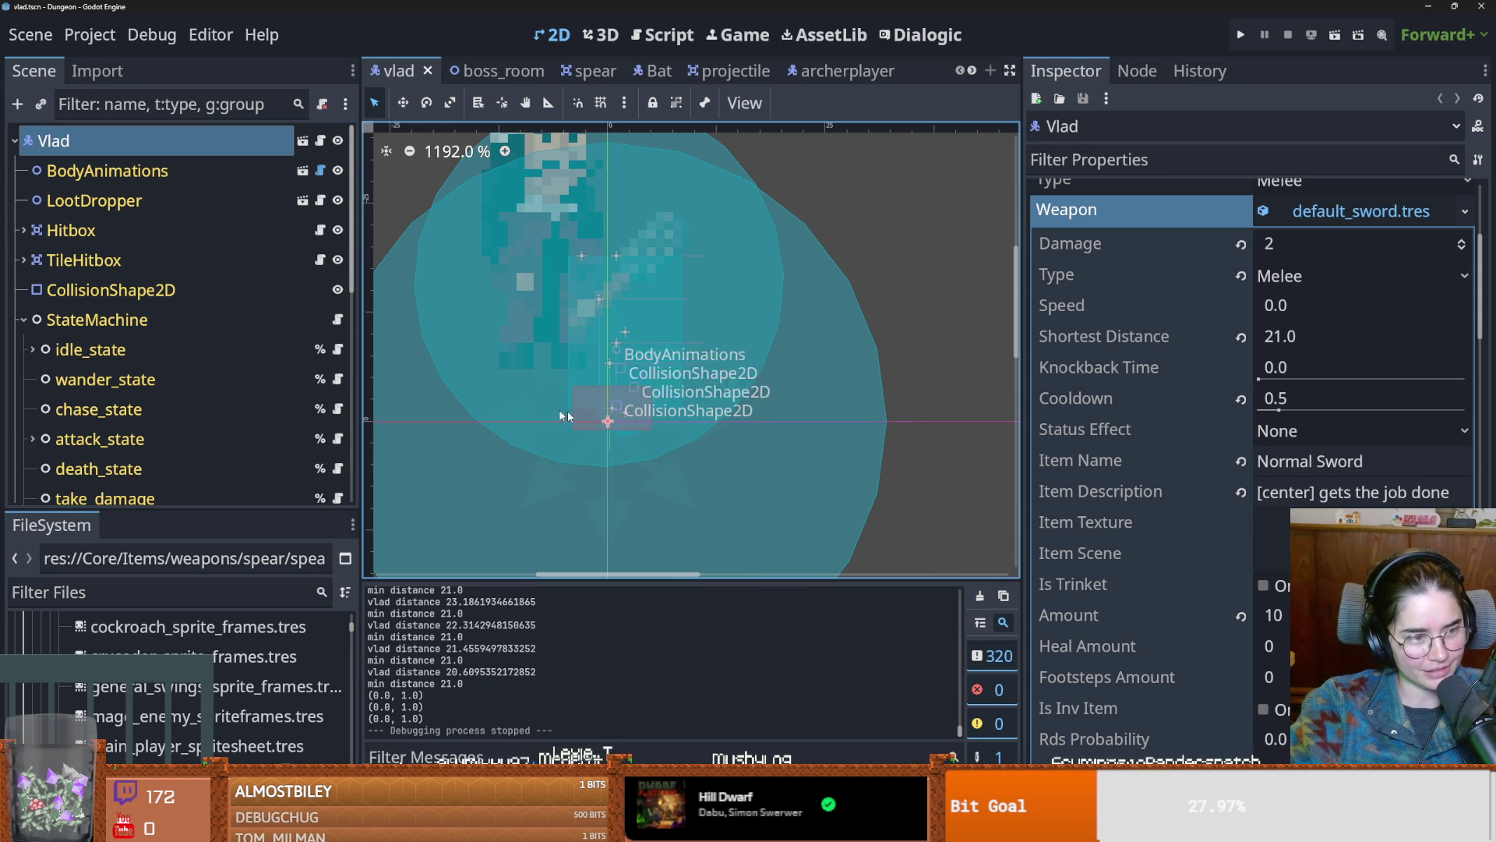
pyautogui.scroll(1, 639, 428)
pyautogui.hscroll(-3, 620, 445)
pyautogui.hscroll(-1, 665, 424)
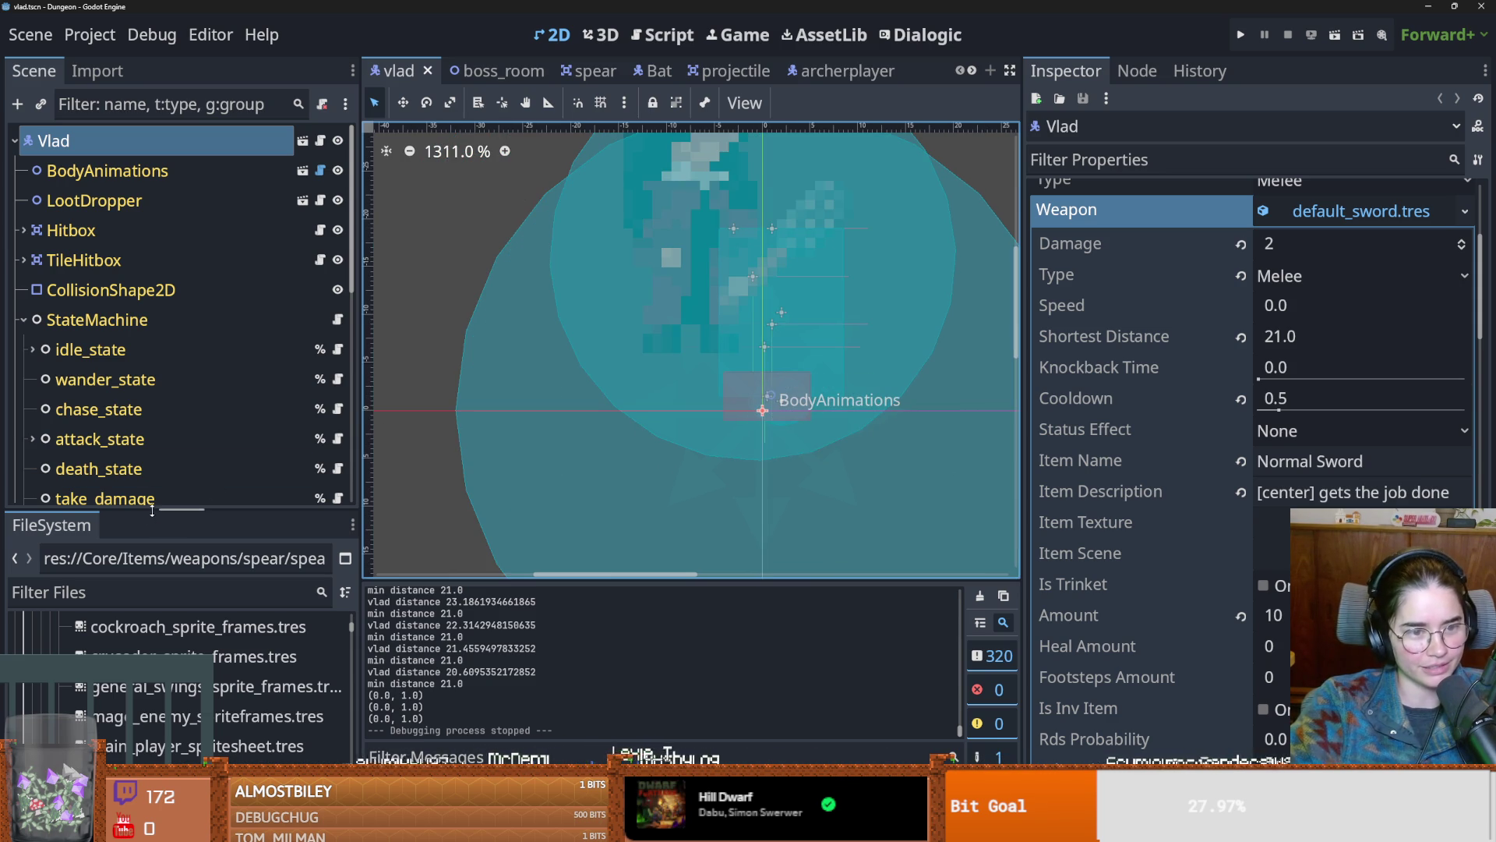
pyautogui.moveTo(153, 510); pyautogui.dragTo(153, 690)
# Step: Expand StateMachine and boss_attack_state in the Scene tree to reveal the timers, saving the vlad scene
pyautogui.click(24, 320)
pyautogui.hotkey('ctrl', 's')
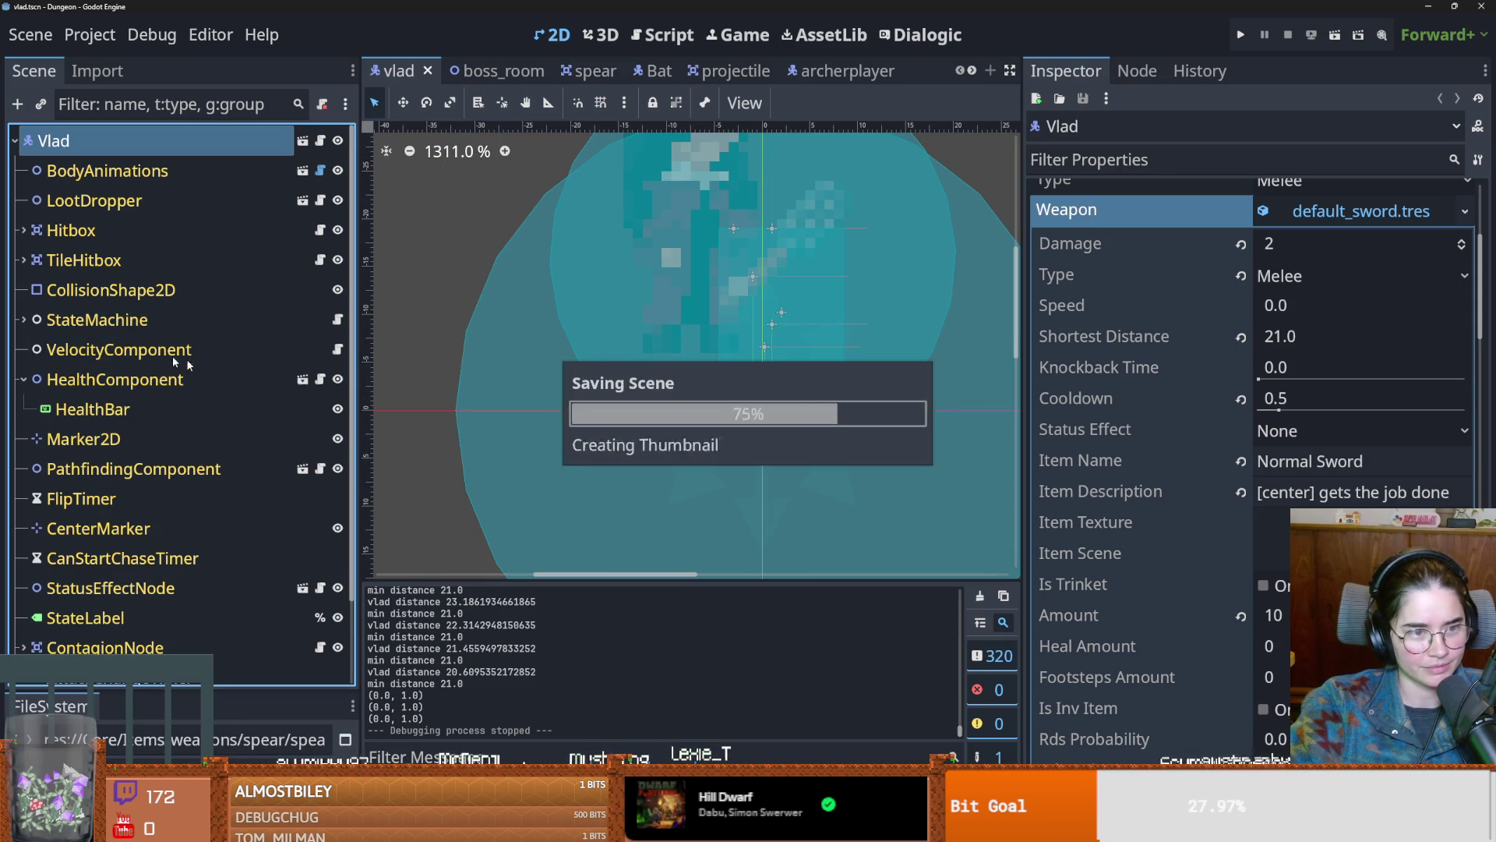
pyautogui.click(23, 319)
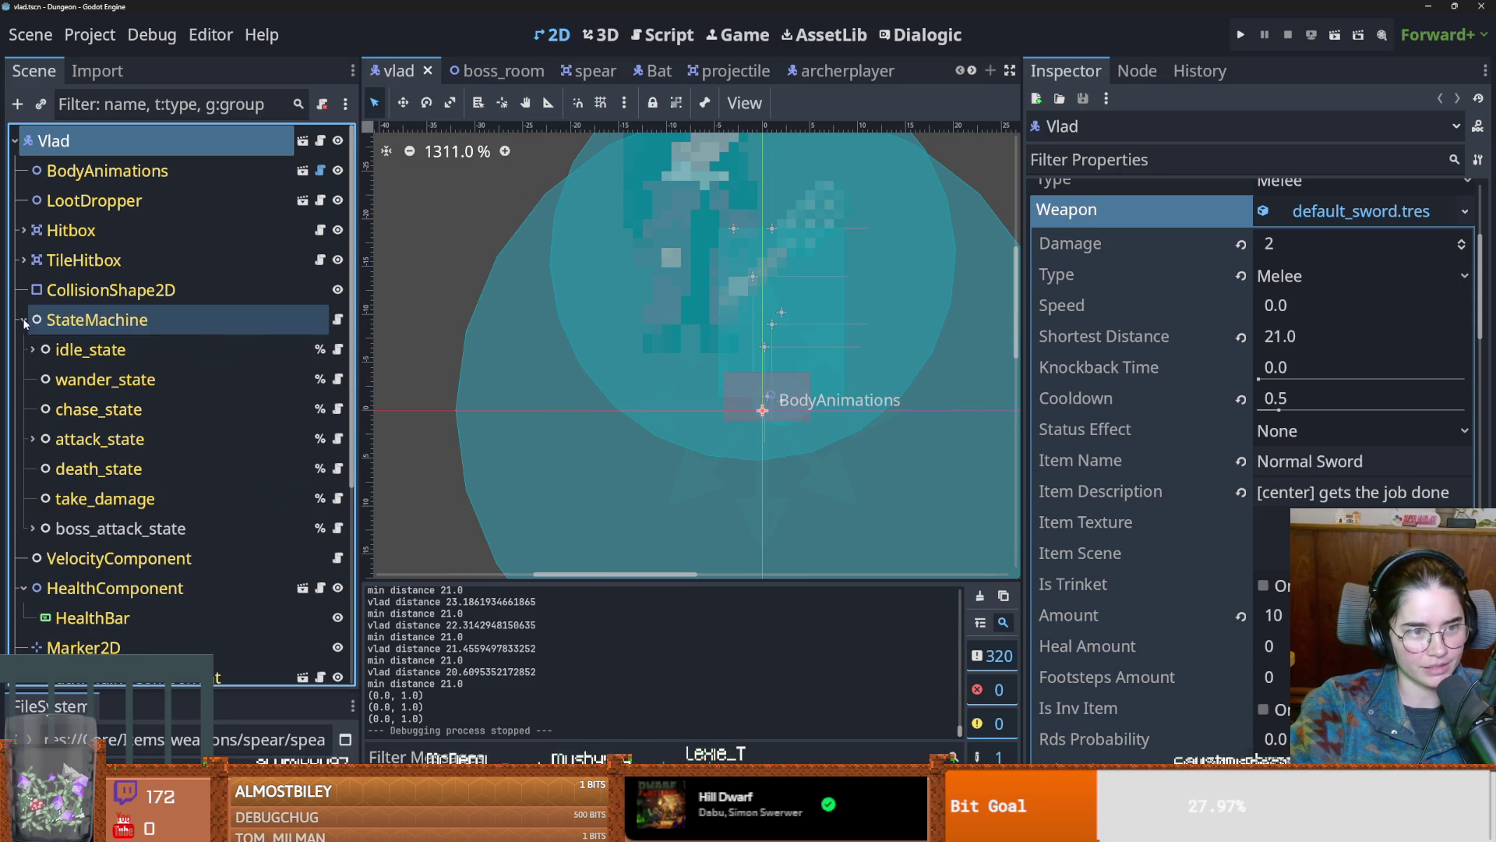
pyautogui.click(32, 528)
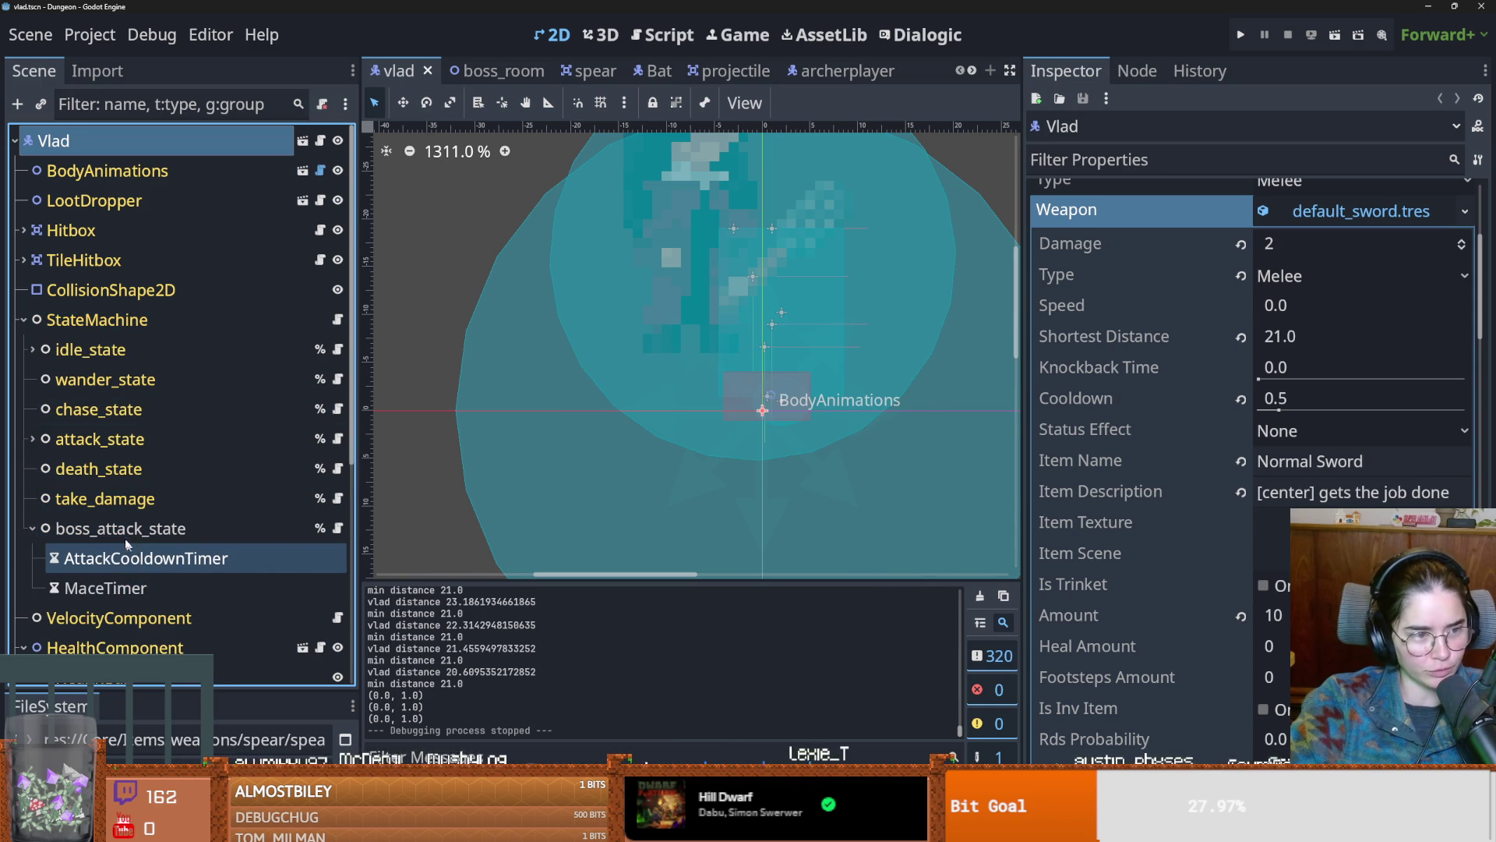
pyautogui.hotkey('ctrl', 's')
# Step: Collapse boss_attack_state again and pan the 2D view around Vlad, saving the scene
pyautogui.scroll(-1, 671, 443)
pyautogui.scroll(1, 670, 443)
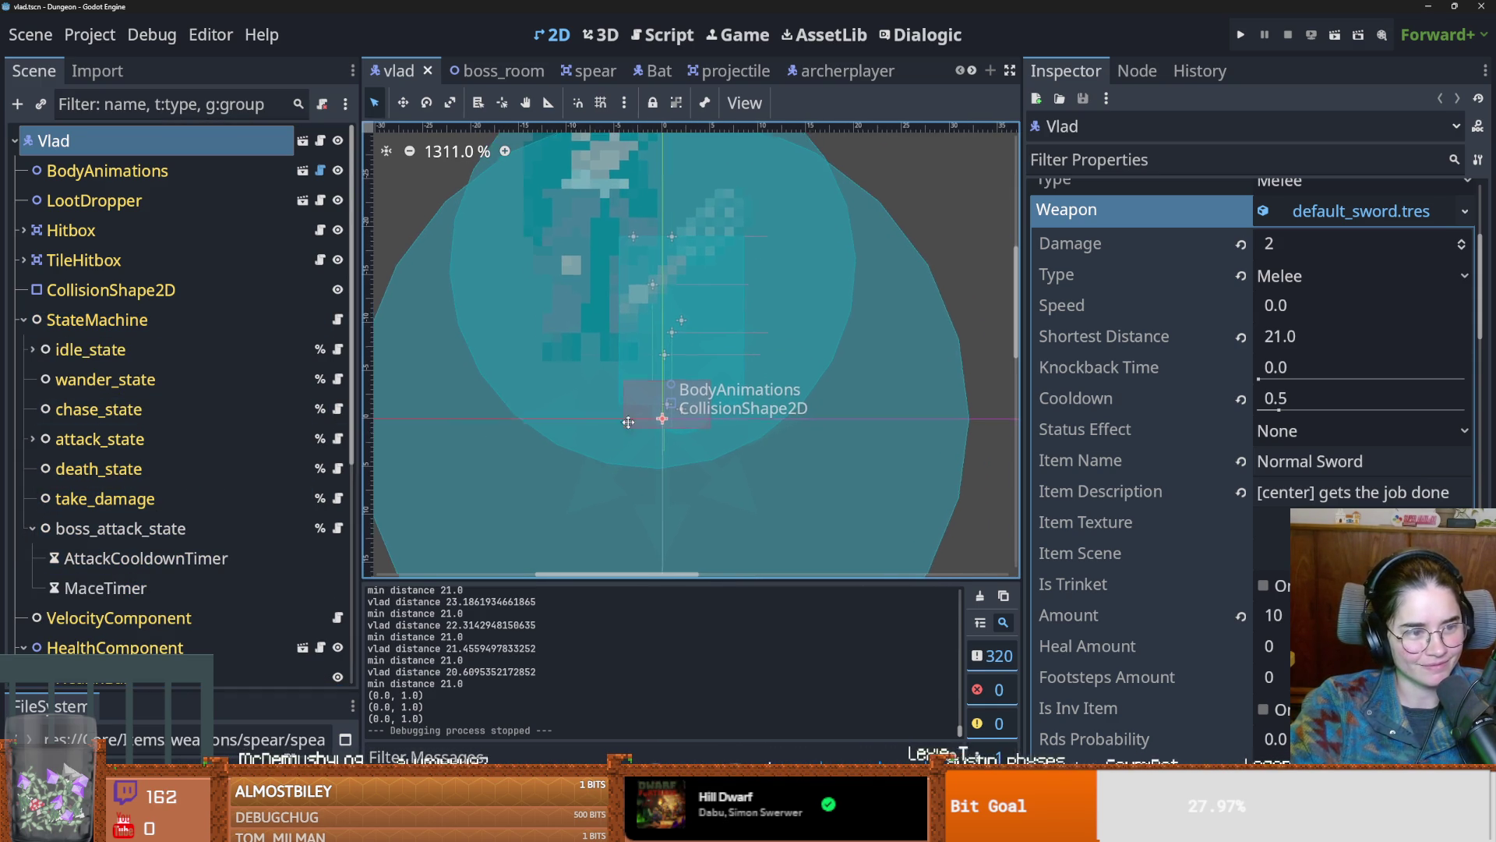
pyautogui.scroll(-1, 635, 420)
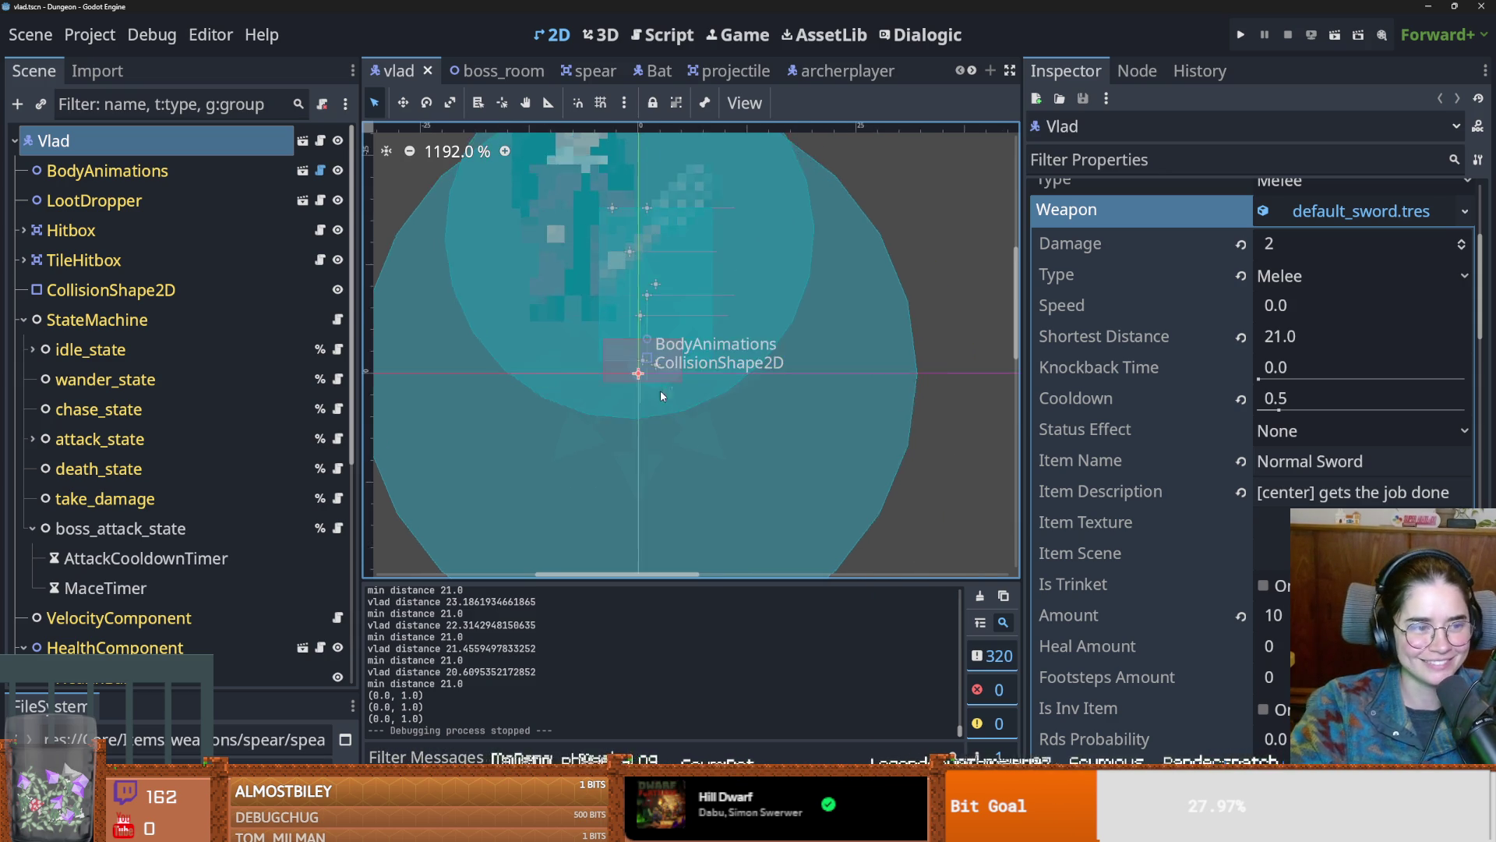
pyautogui.scroll(2, 702, 385)
pyautogui.hotkey('ctrl', 's')
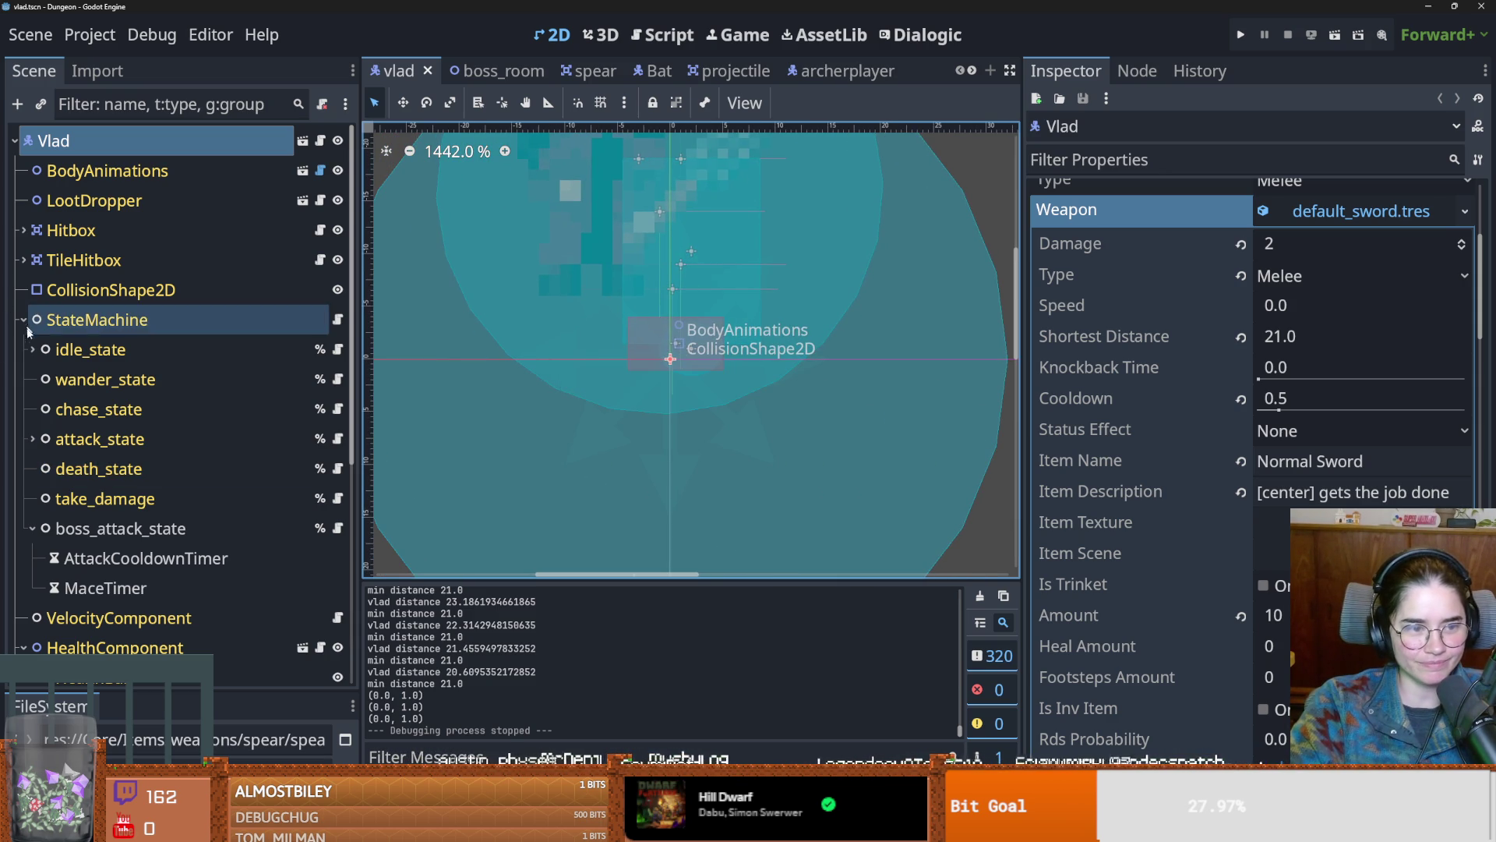
pyautogui.click(32, 532)
pyautogui.hotkey('ctrl', 's')
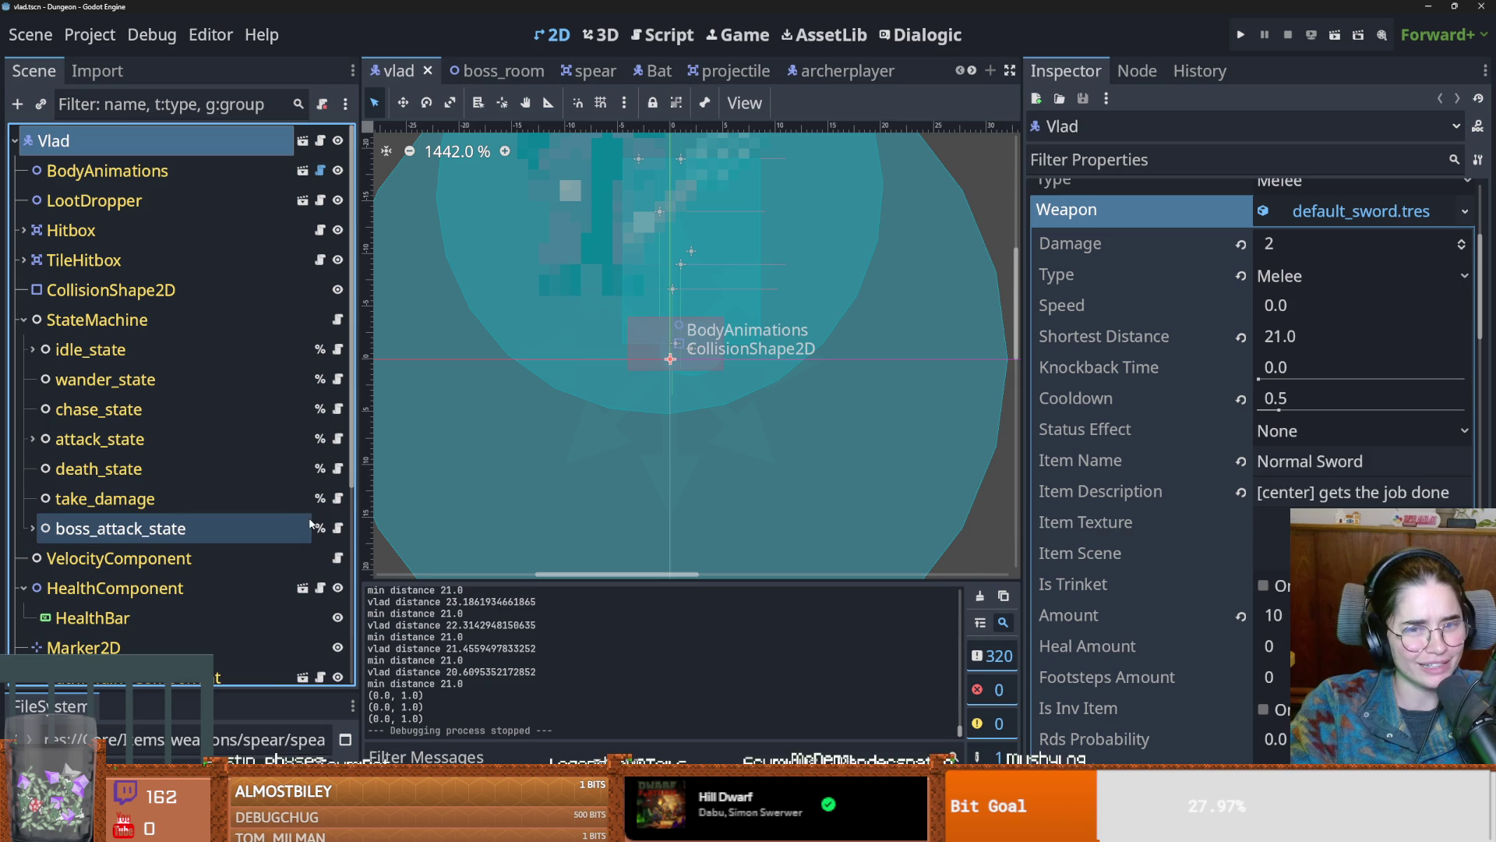
pyautogui.scroll(-1, 702, 458)
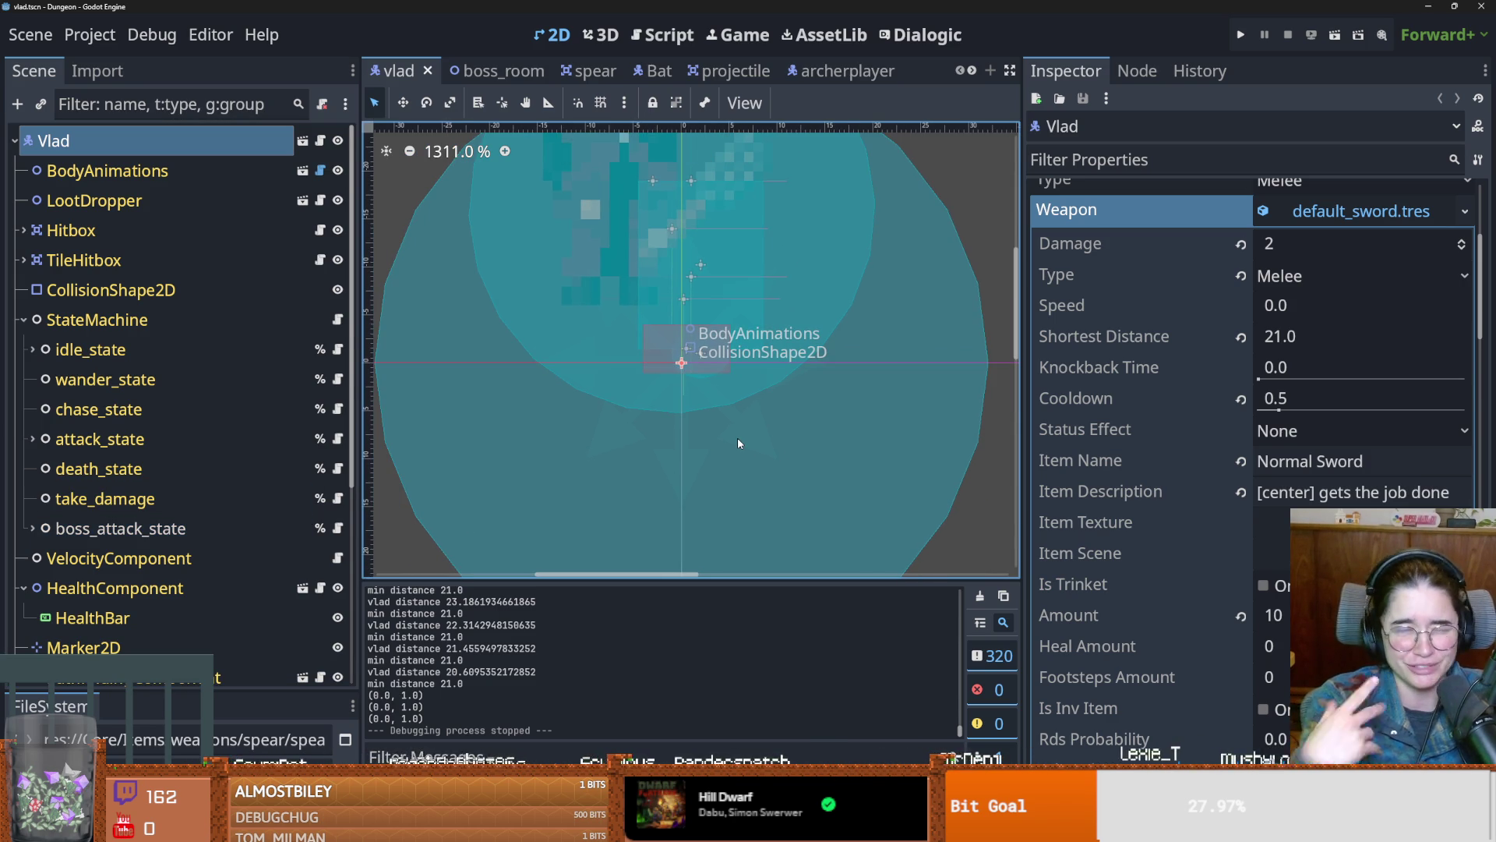
pyautogui.moveTo(731, 406); pyautogui.dragTo(670, 441)
pyautogui.hotkey('ctrl', 's')
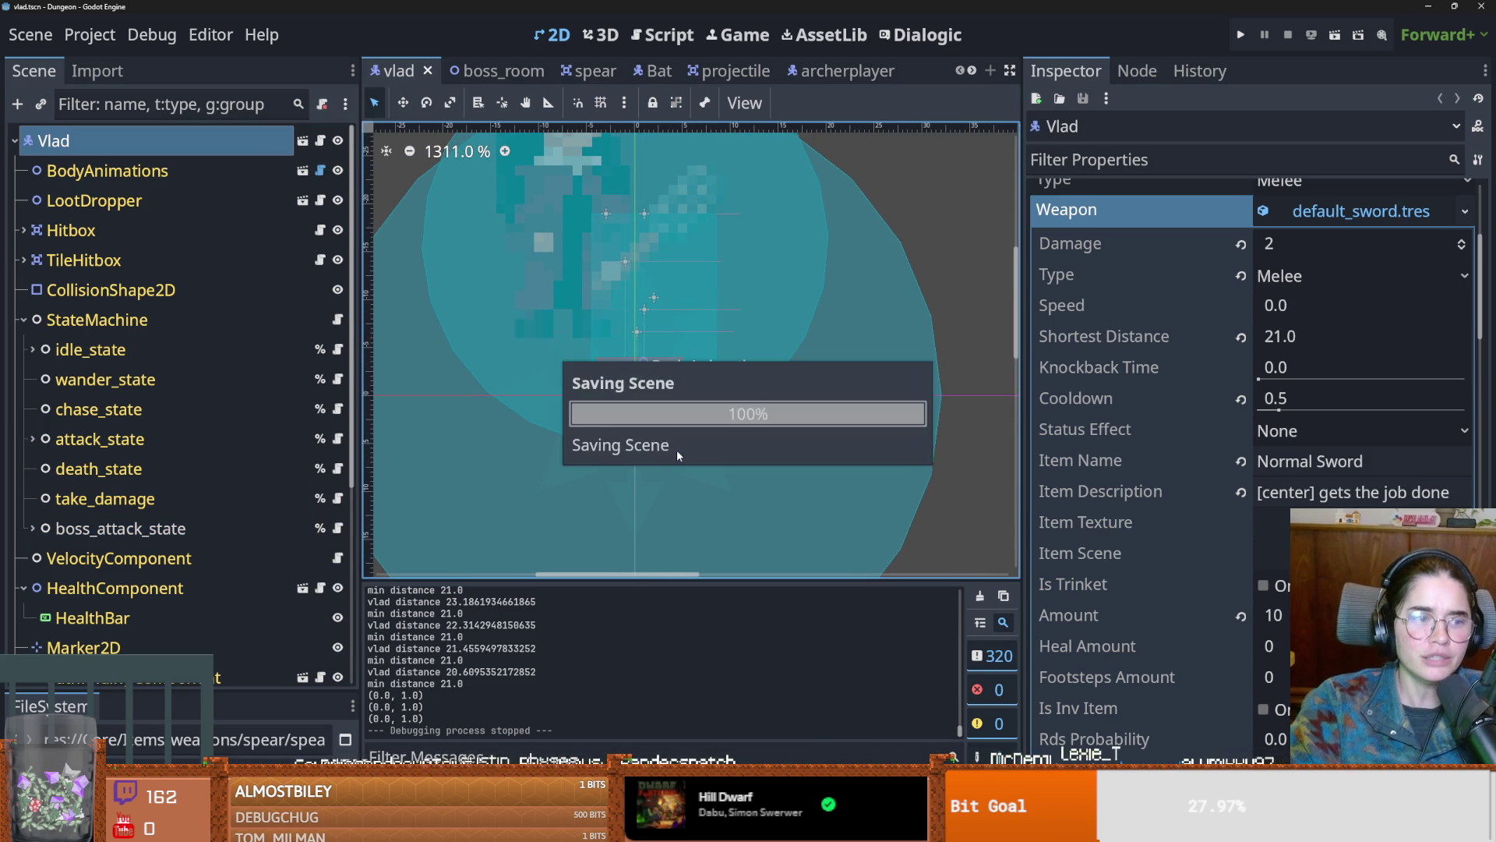
pyautogui.scroll(-3, 670, 450)
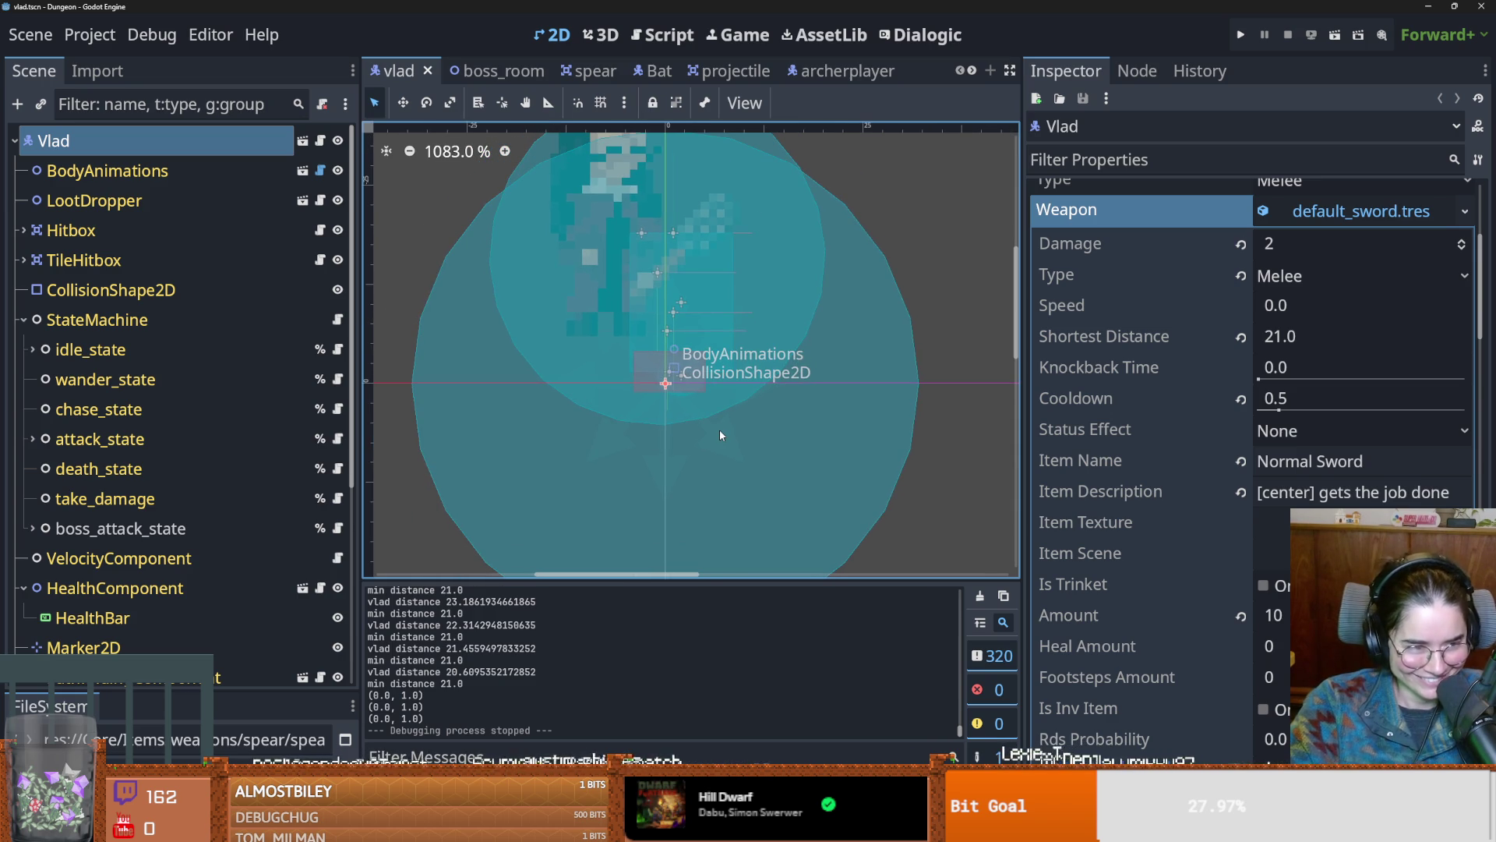
pyautogui.scroll(-5, 715, 438)
pyautogui.hotkey('ctrl', 's')
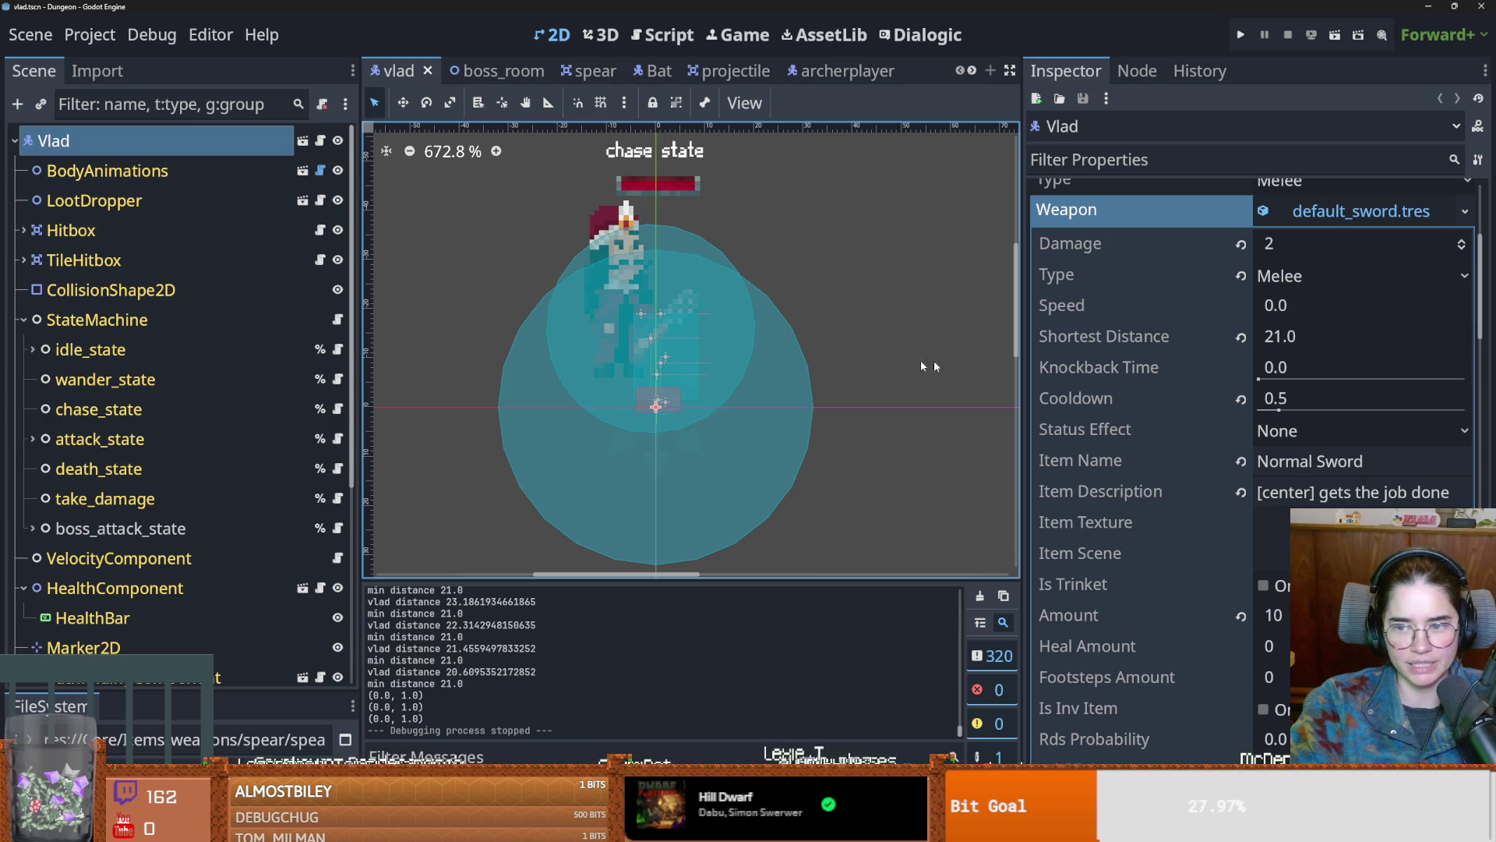
# Step: Inspect the default_sword.tres weapon properties, save, and open attack_state.gd
pyautogui.click(1361, 211)
pyautogui.scroll(5, 1263, 465)
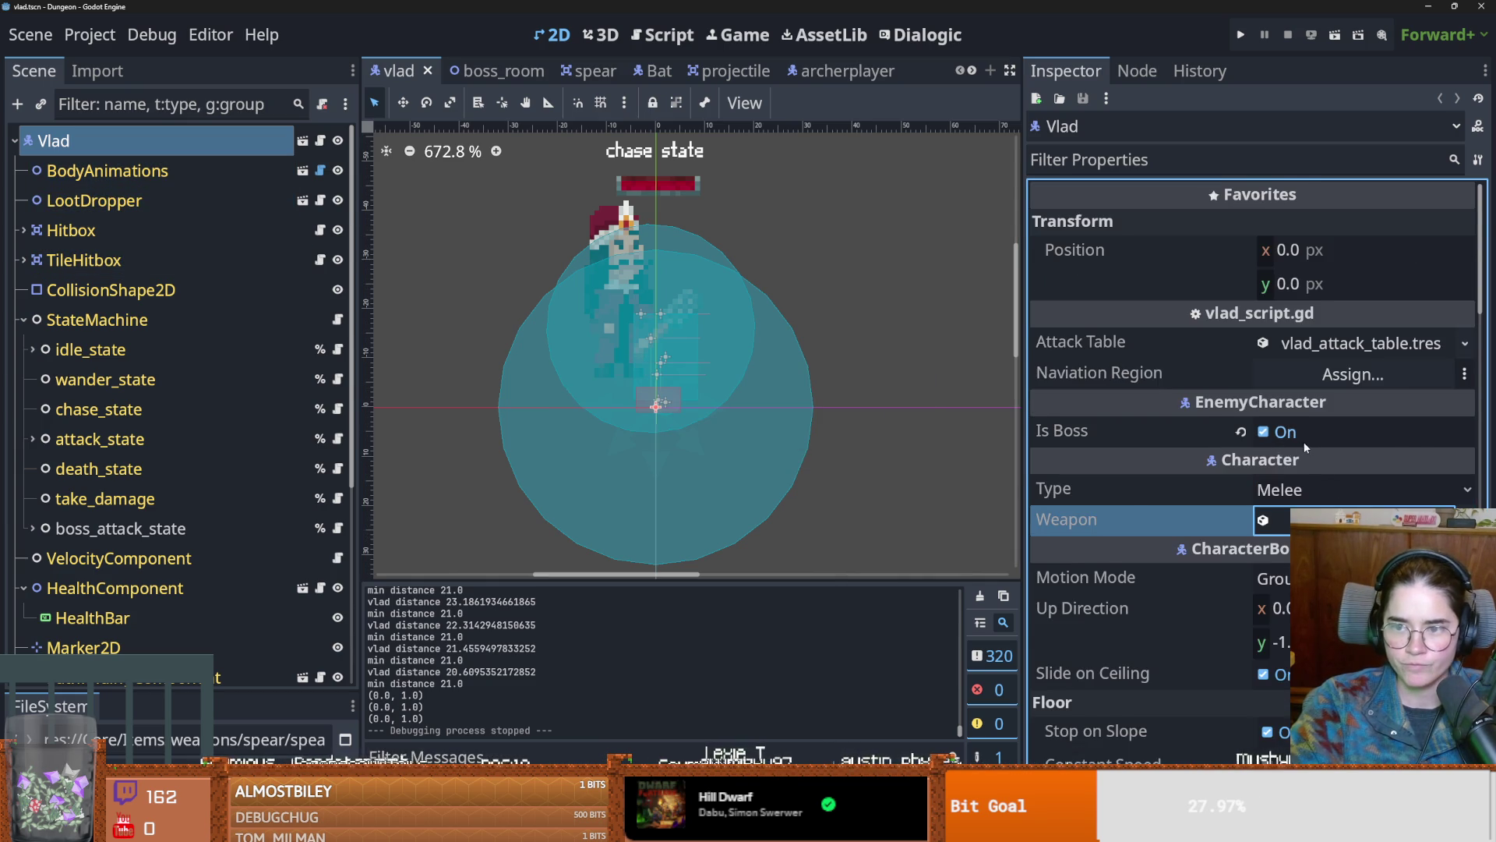
pyautogui.scroll(-2, 1306, 447)
pyautogui.click(1306, 447)
pyautogui.scroll(-2, 1304, 460)
pyautogui.scroll(2, 1302, 460)
pyautogui.click(1317, 443)
pyautogui.hotkey('ctrl', 's')
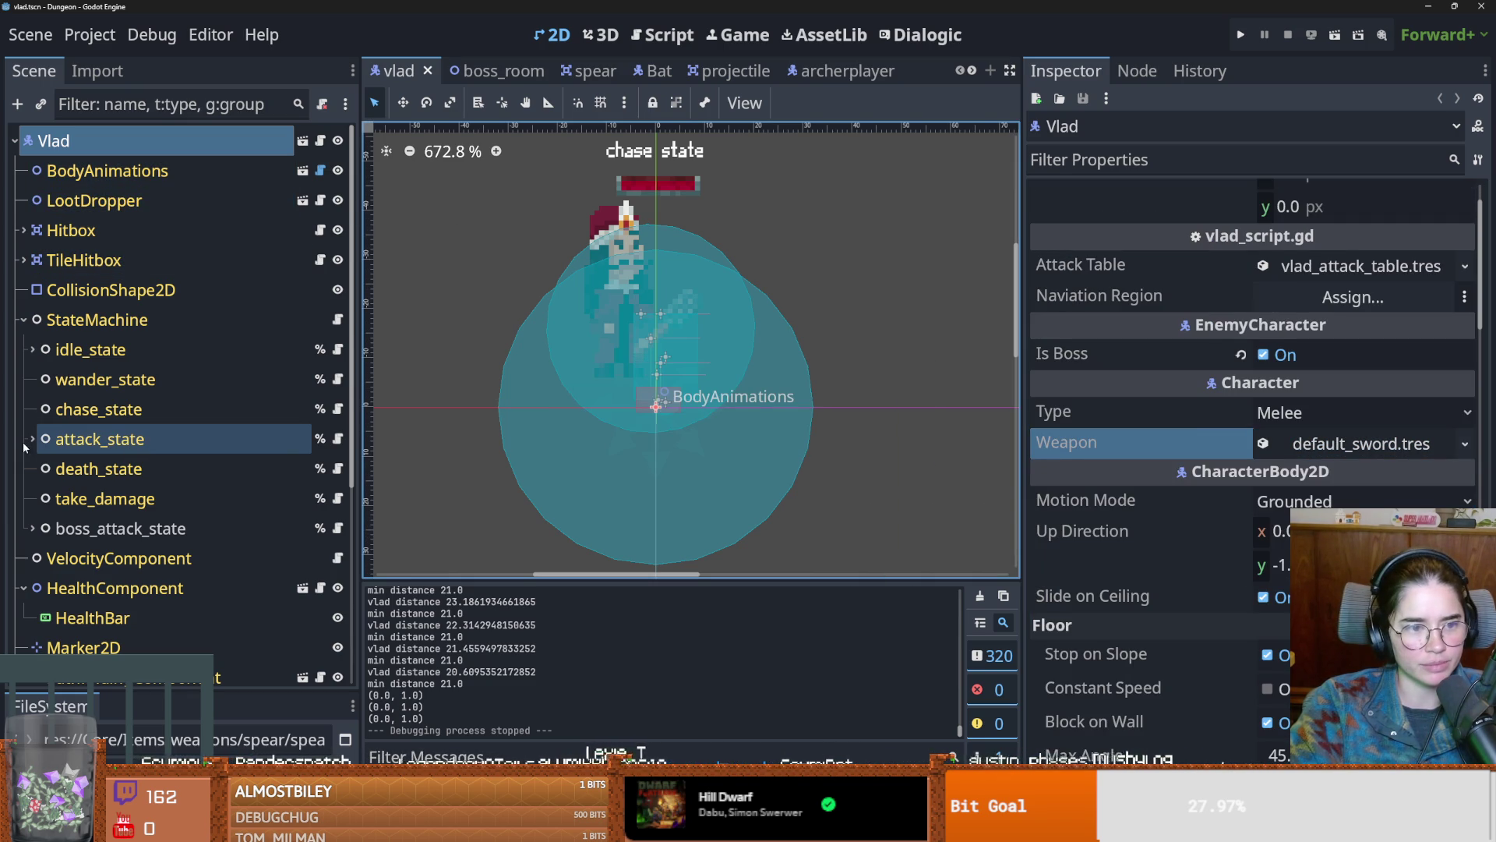
pyautogui.click(338, 438)
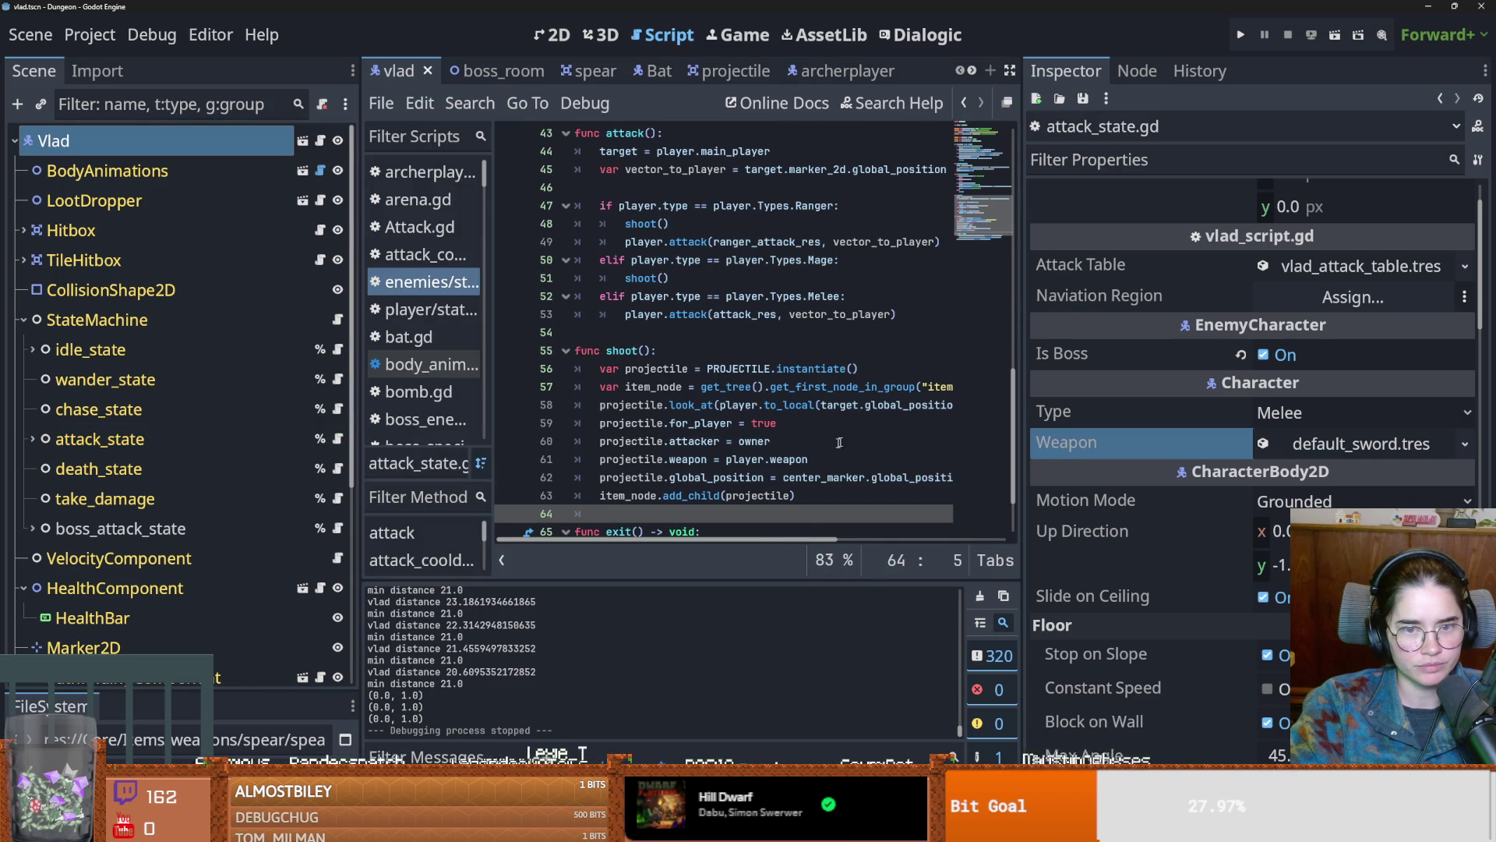
# Step: Show attack_state's properties with Attack Res MaceSwing.tres collapsed, widen the script editor, and save
pyautogui.click(99, 439)
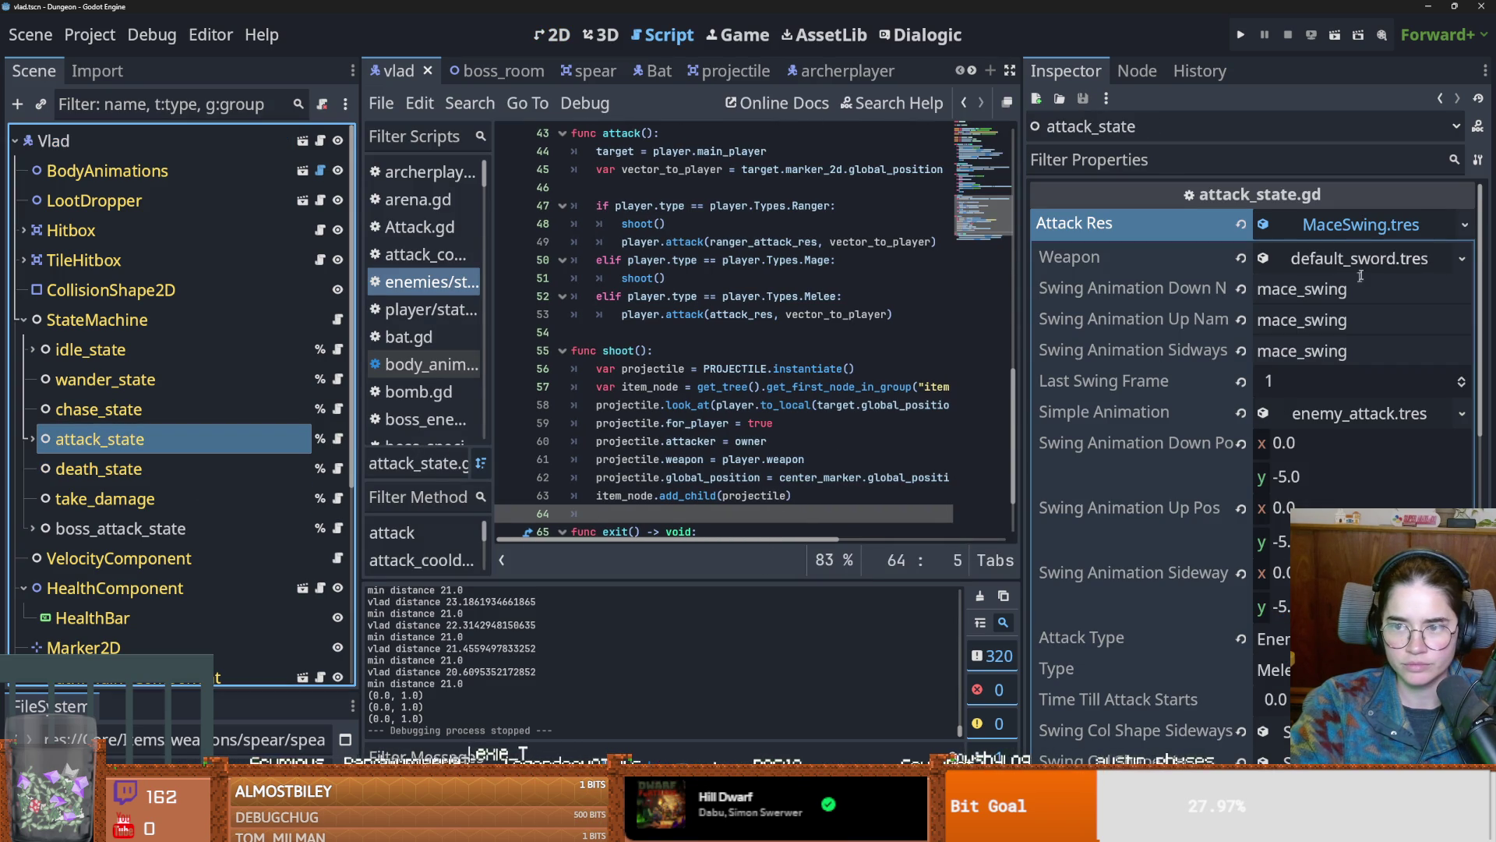
pyautogui.click(1362, 227)
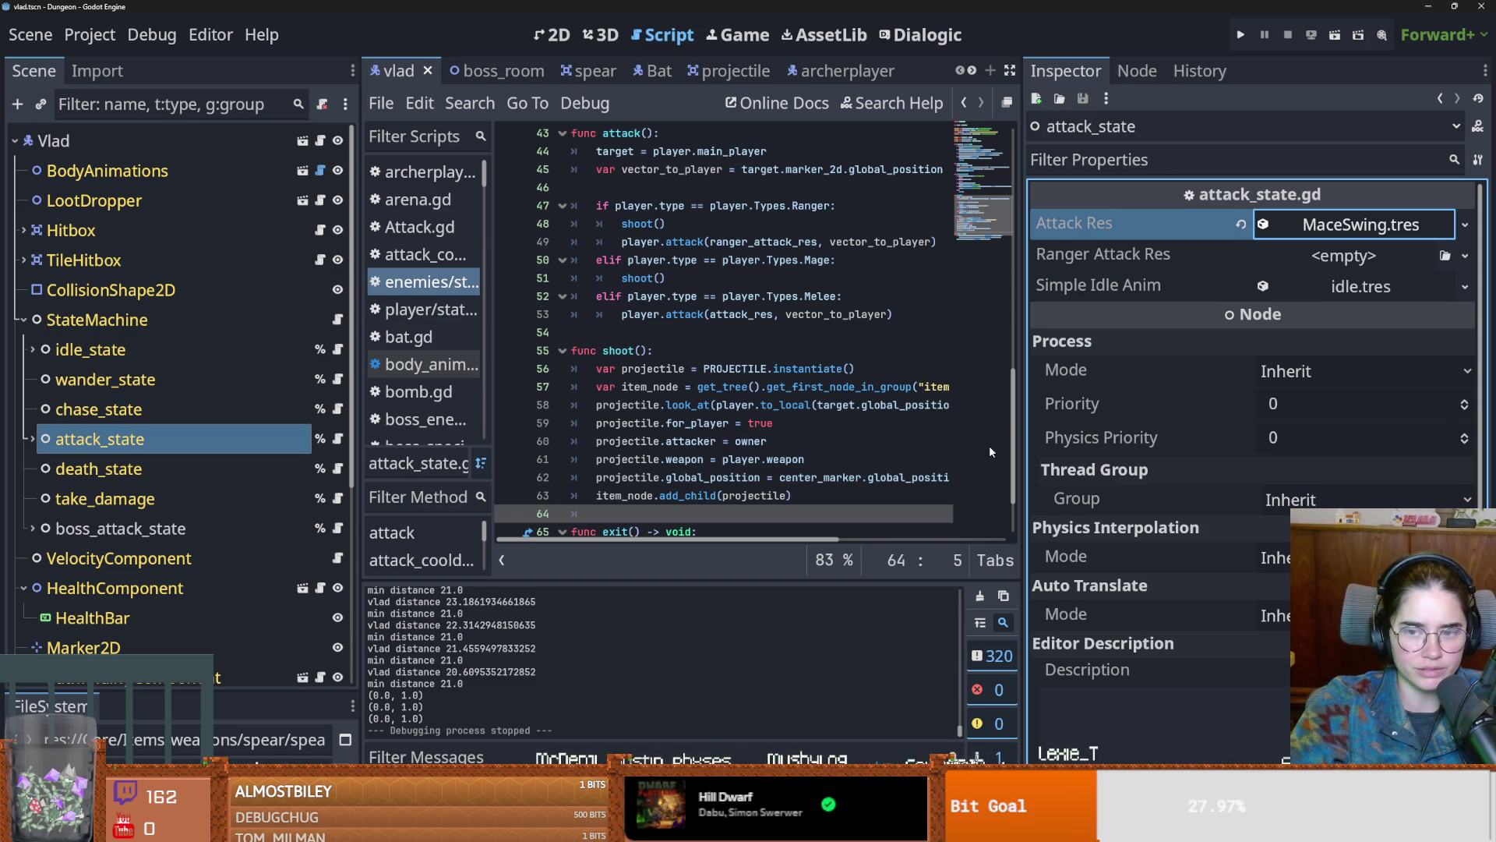
pyautogui.moveTo(1022, 445); pyautogui.dragTo(1099, 446)
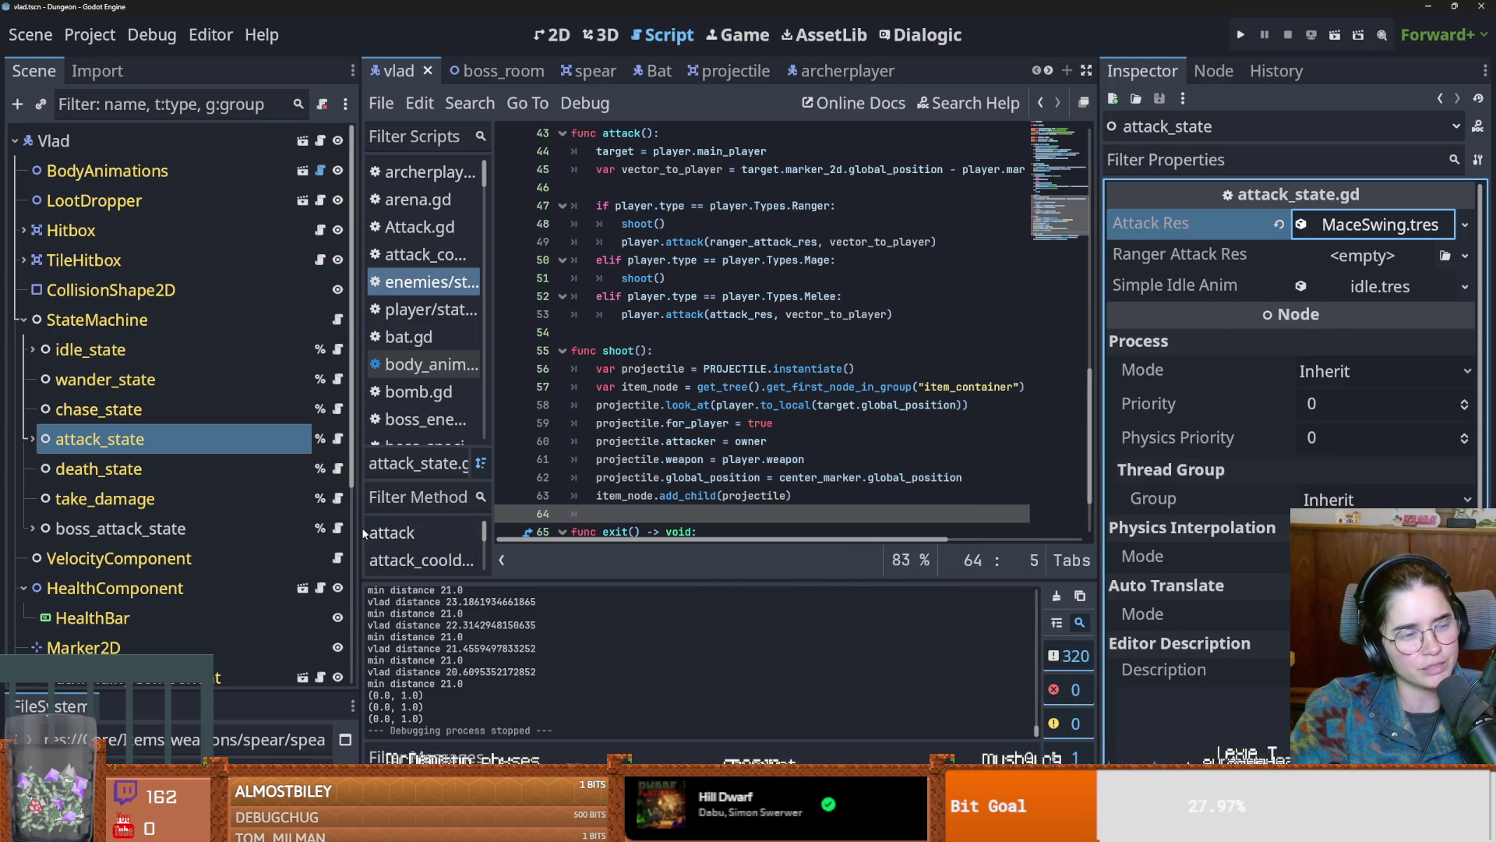
pyautogui.hotkey('ctrl', 's')
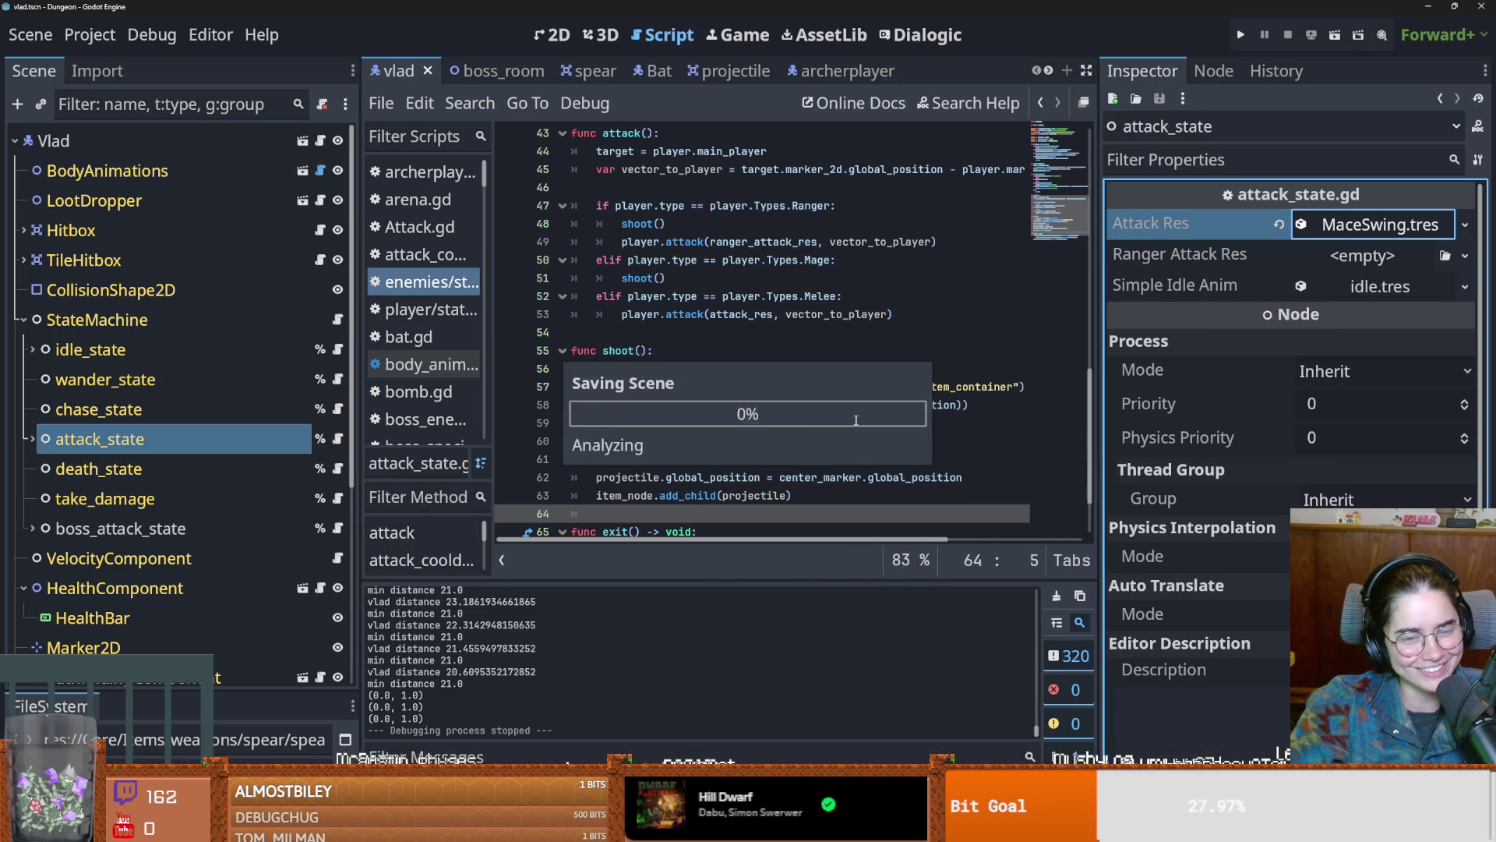
pyautogui.scroll(-3, 827, 437)
pyautogui.scroll(3, 797, 458)
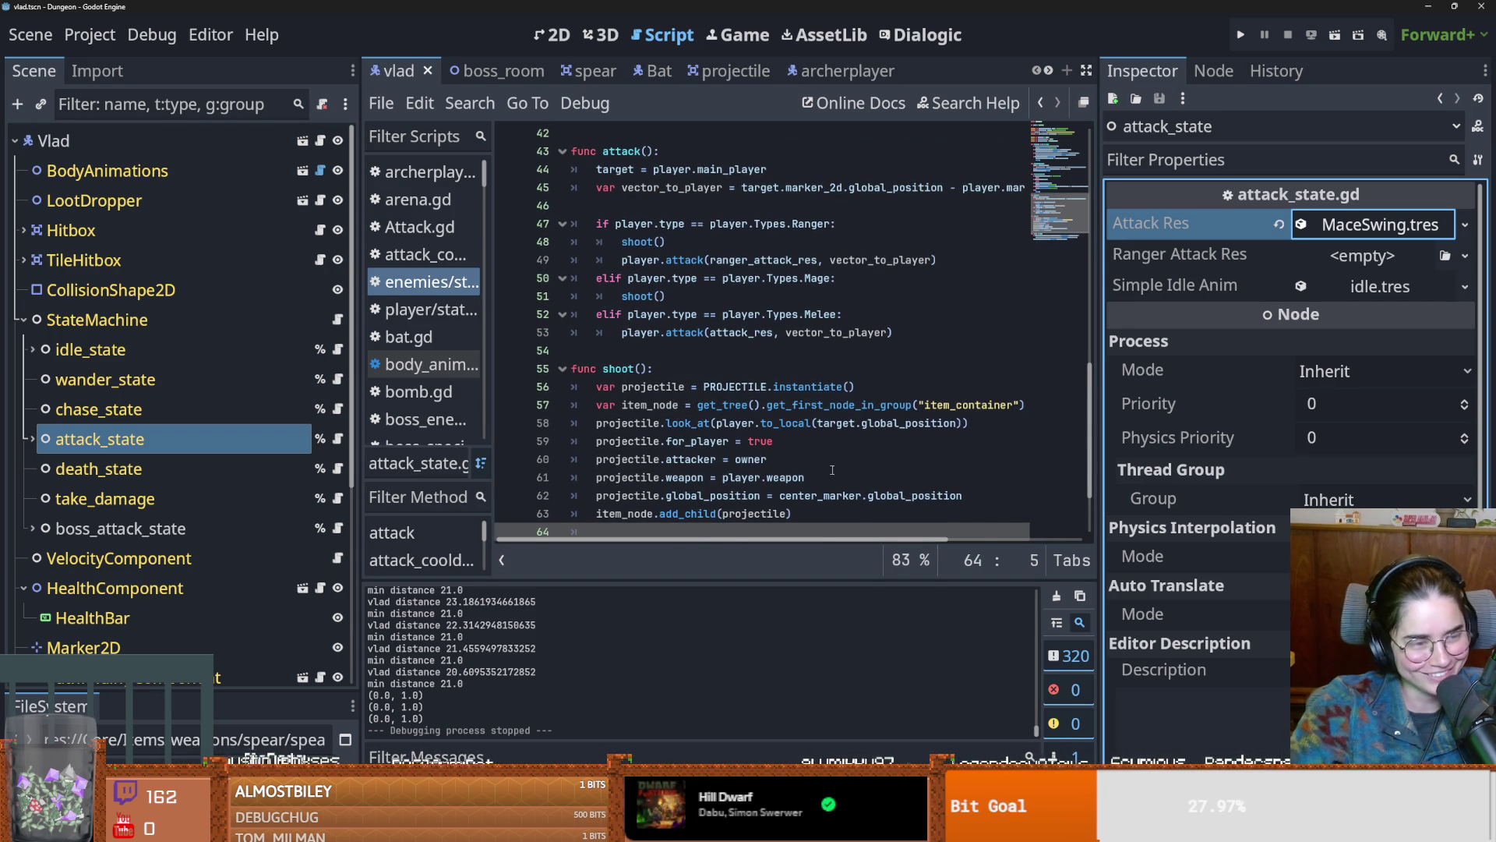
pyautogui.hotkey('ctrl', 's')
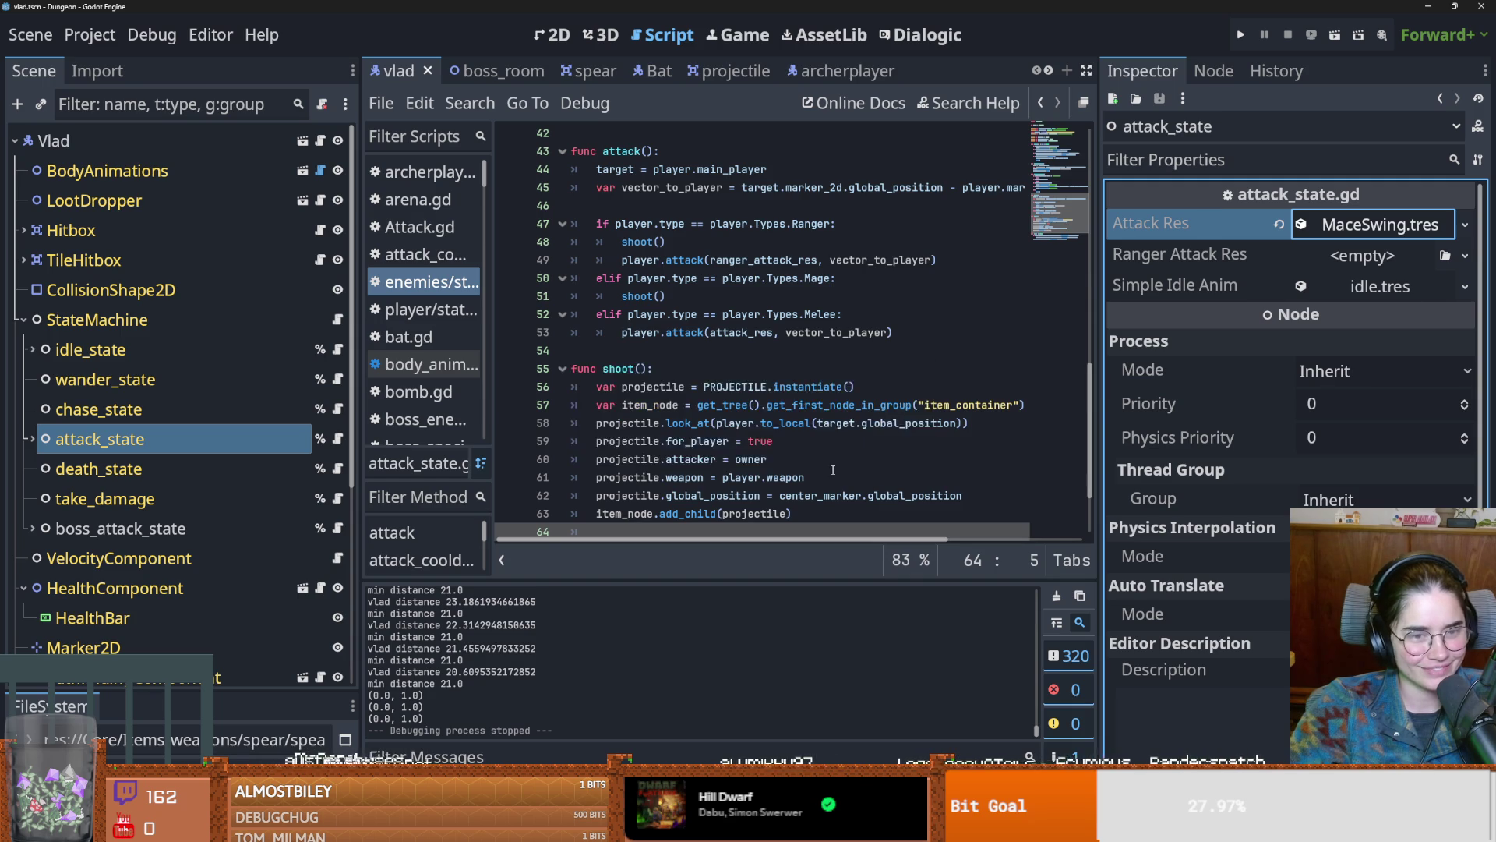
pyautogui.scroll(1, 832, 470)
pyautogui.click(781, 405)
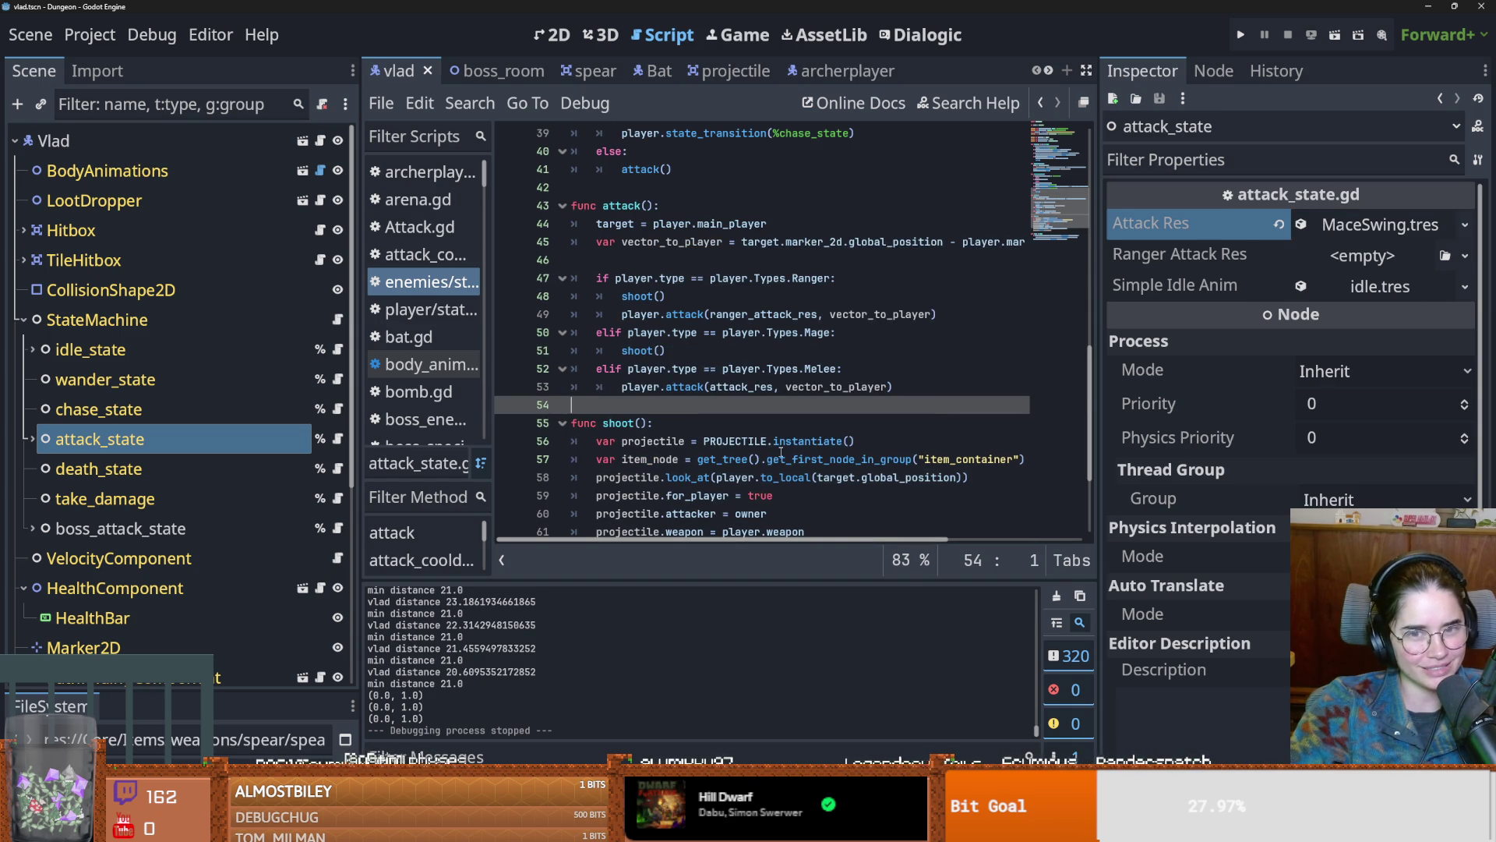
pyautogui.hotkey('ctrl', 's')
pyautogui.scroll(2, 732, 400)
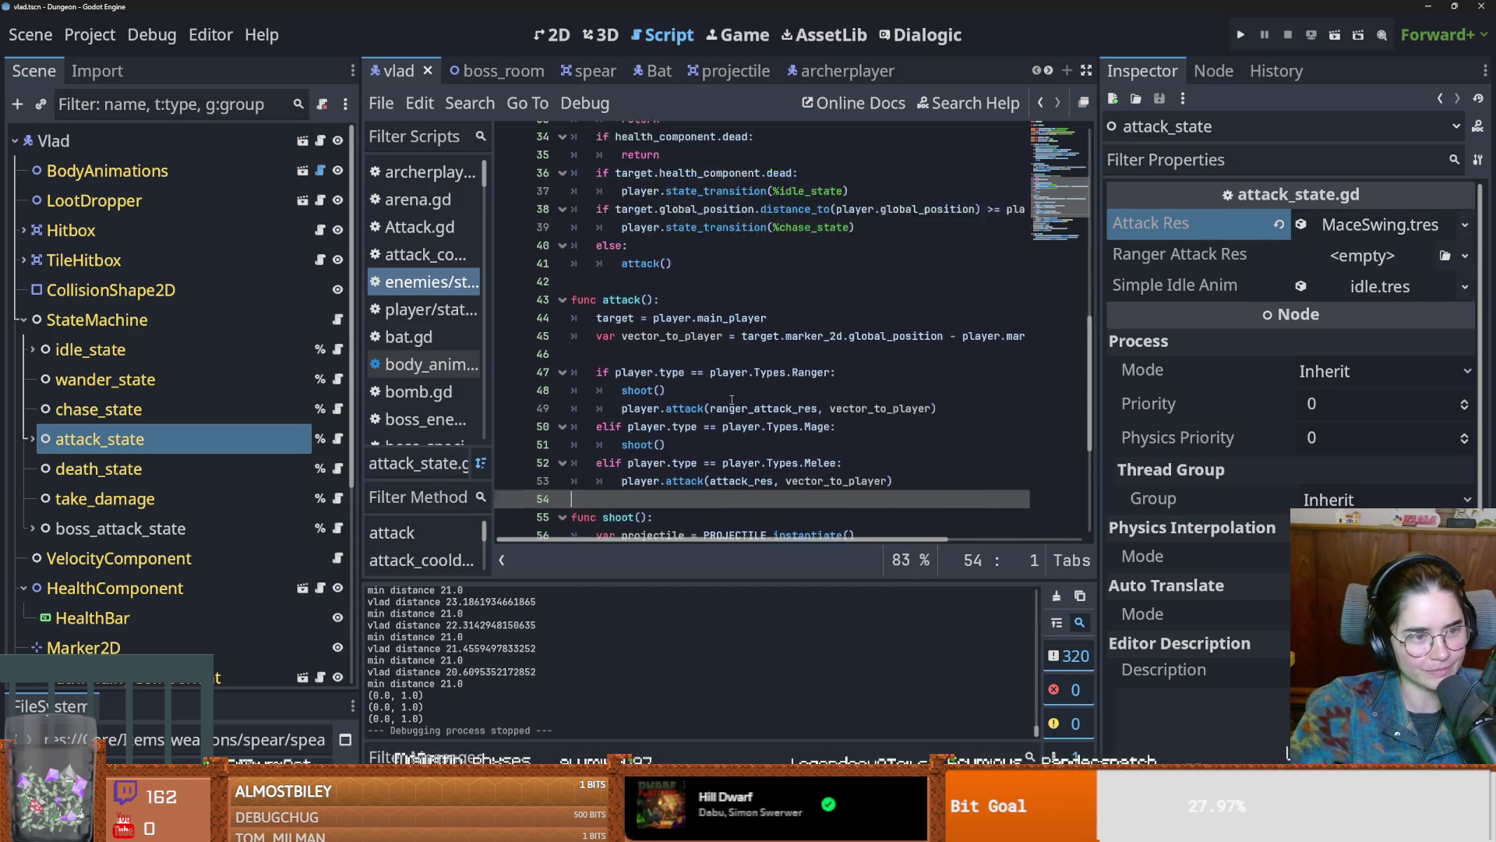
pyautogui.scroll(-3, 732, 400)
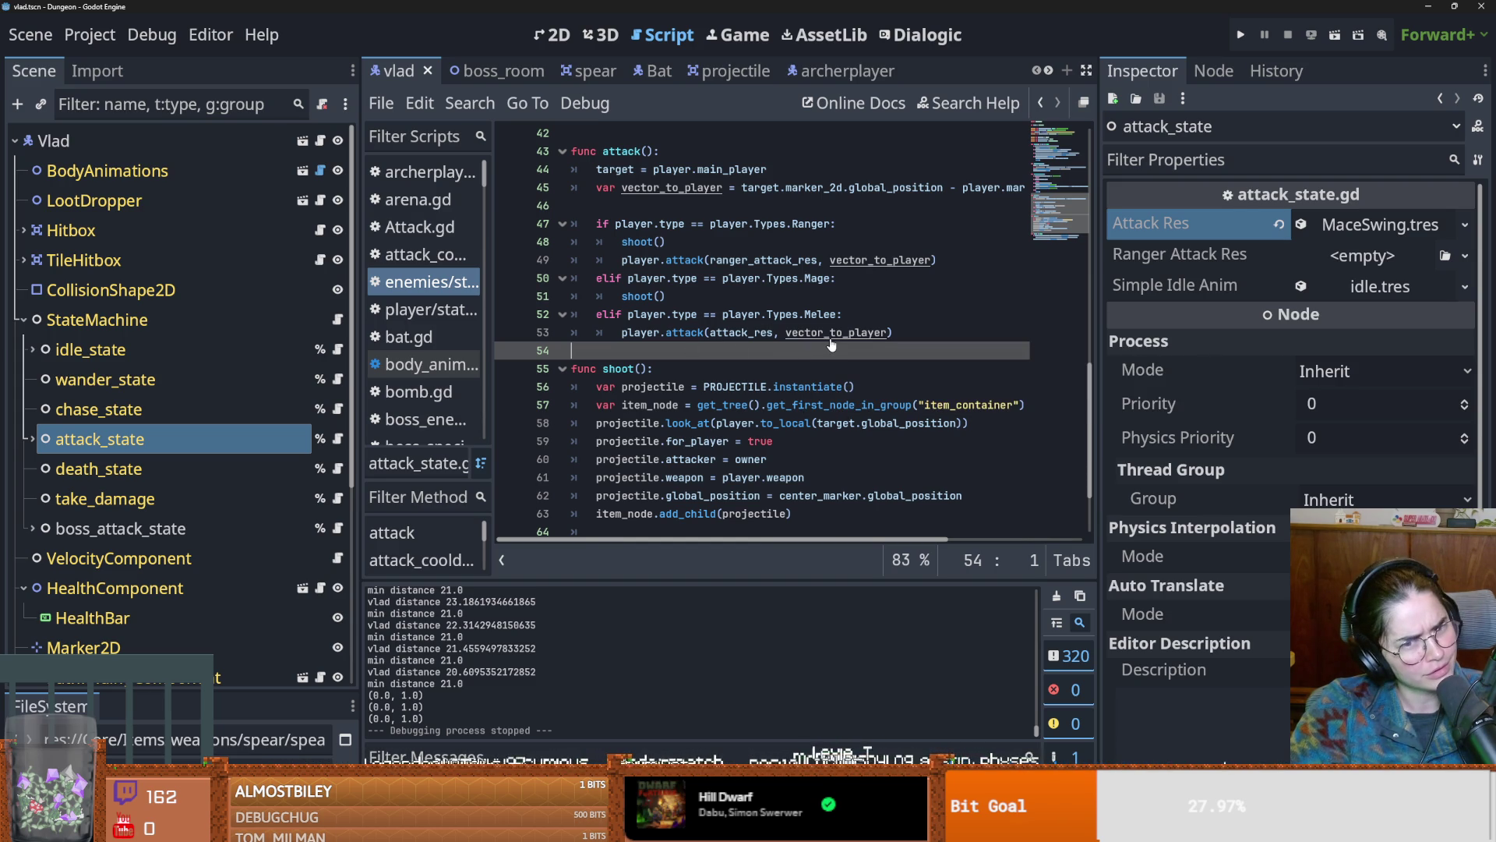
pyautogui.moveTo(834, 332)
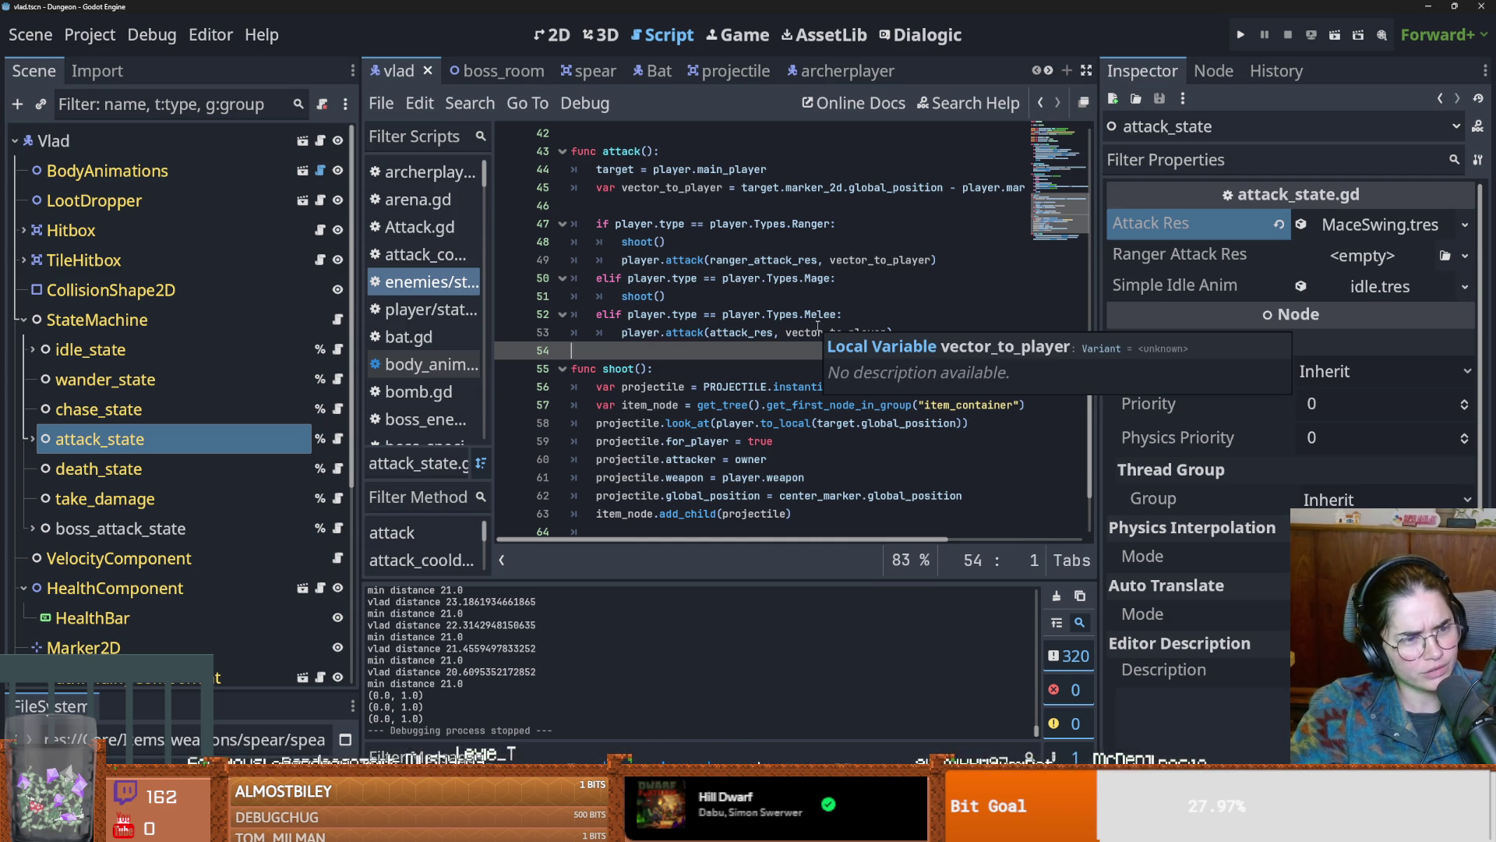
pyautogui.hotkey('ctrl', 's')
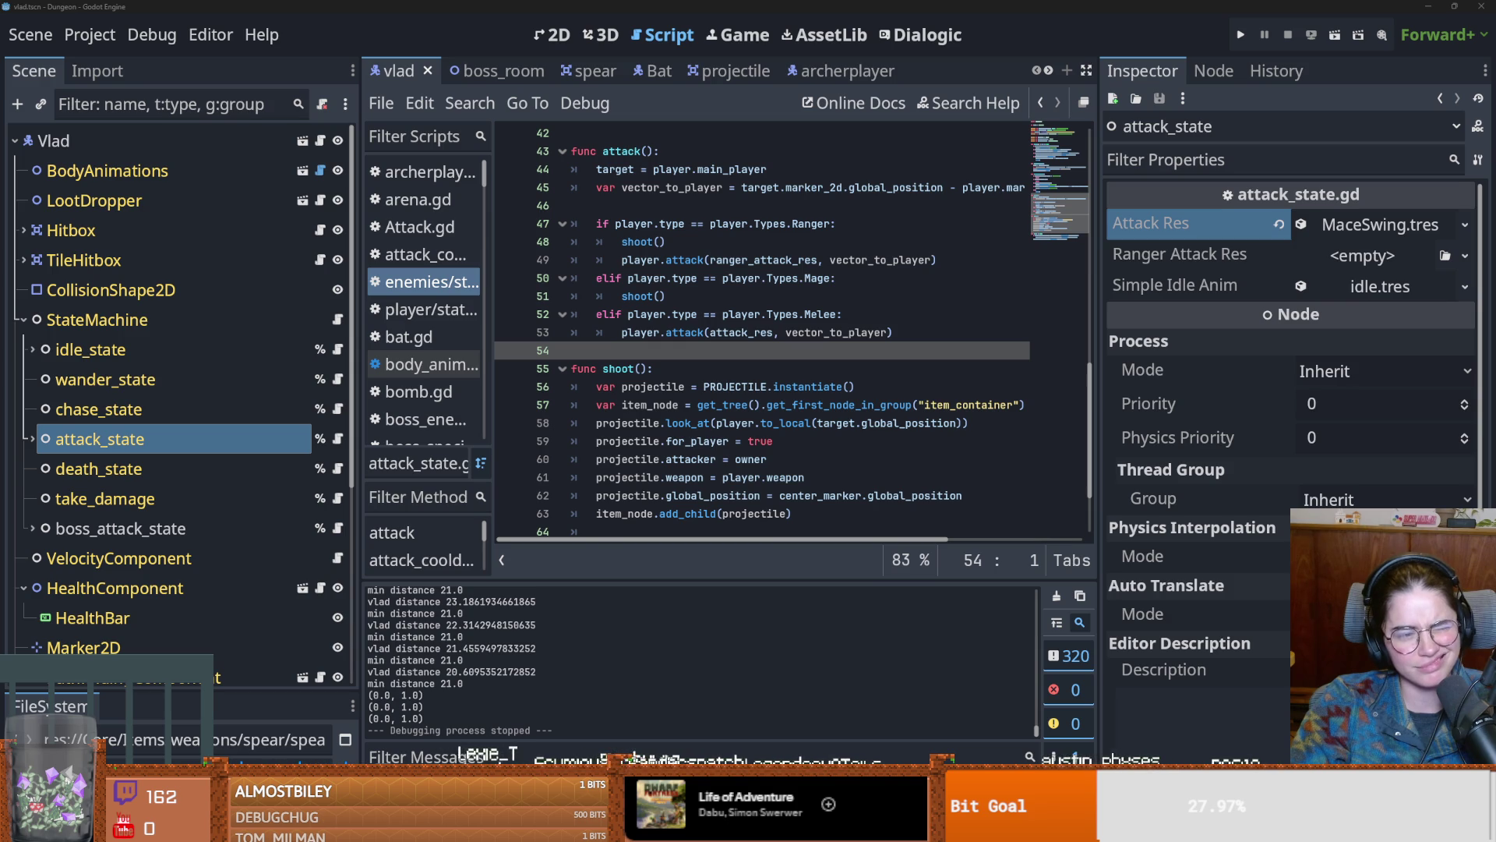
pyautogui.click(974, 386)
pyautogui.hotkey('ctrl', 's')
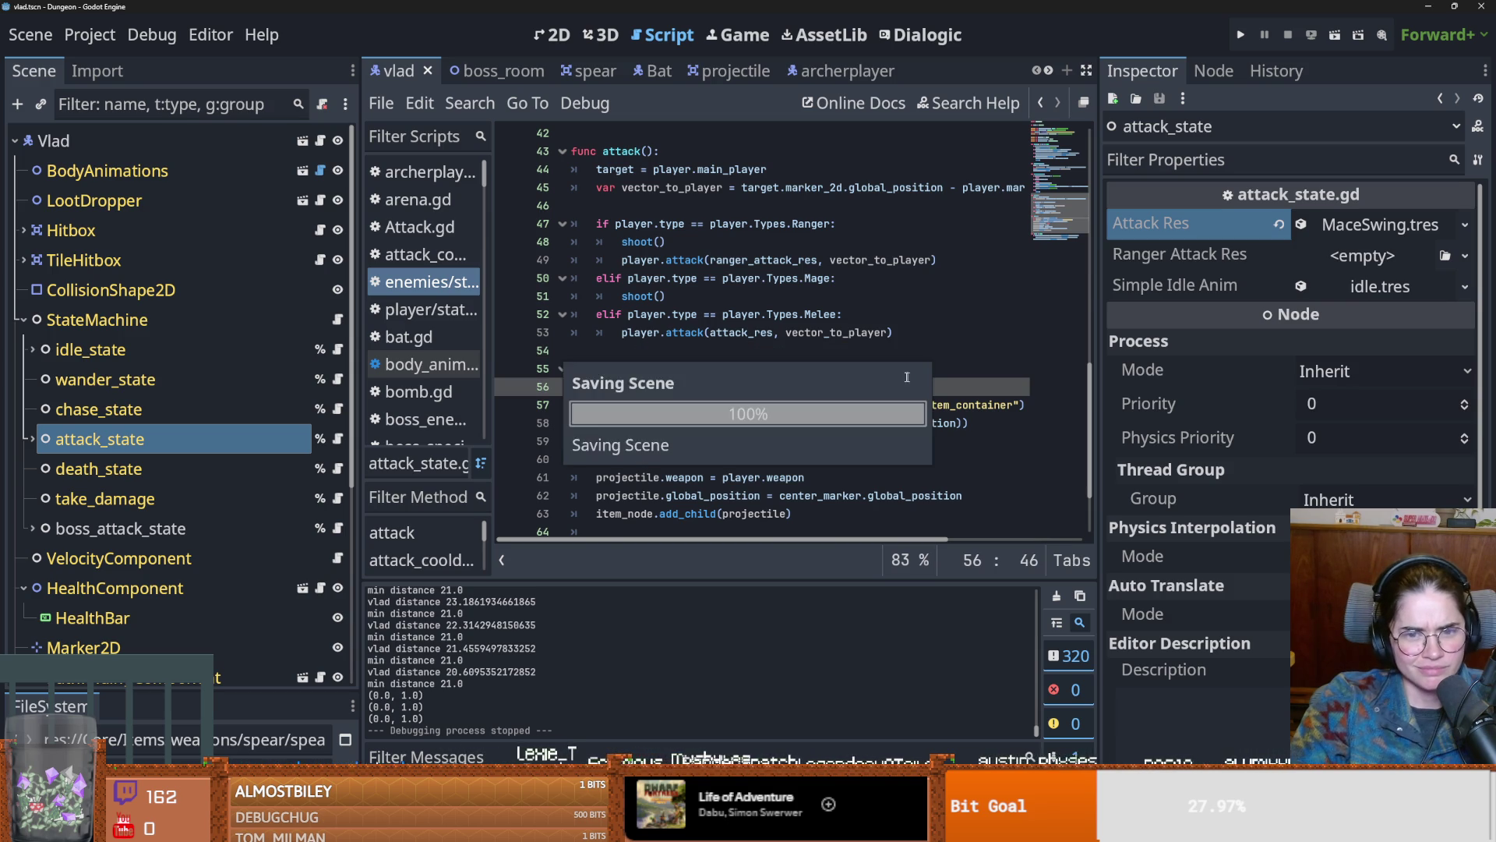
pyautogui.moveTo(1100, 424); pyautogui.dragTo(1251, 424)
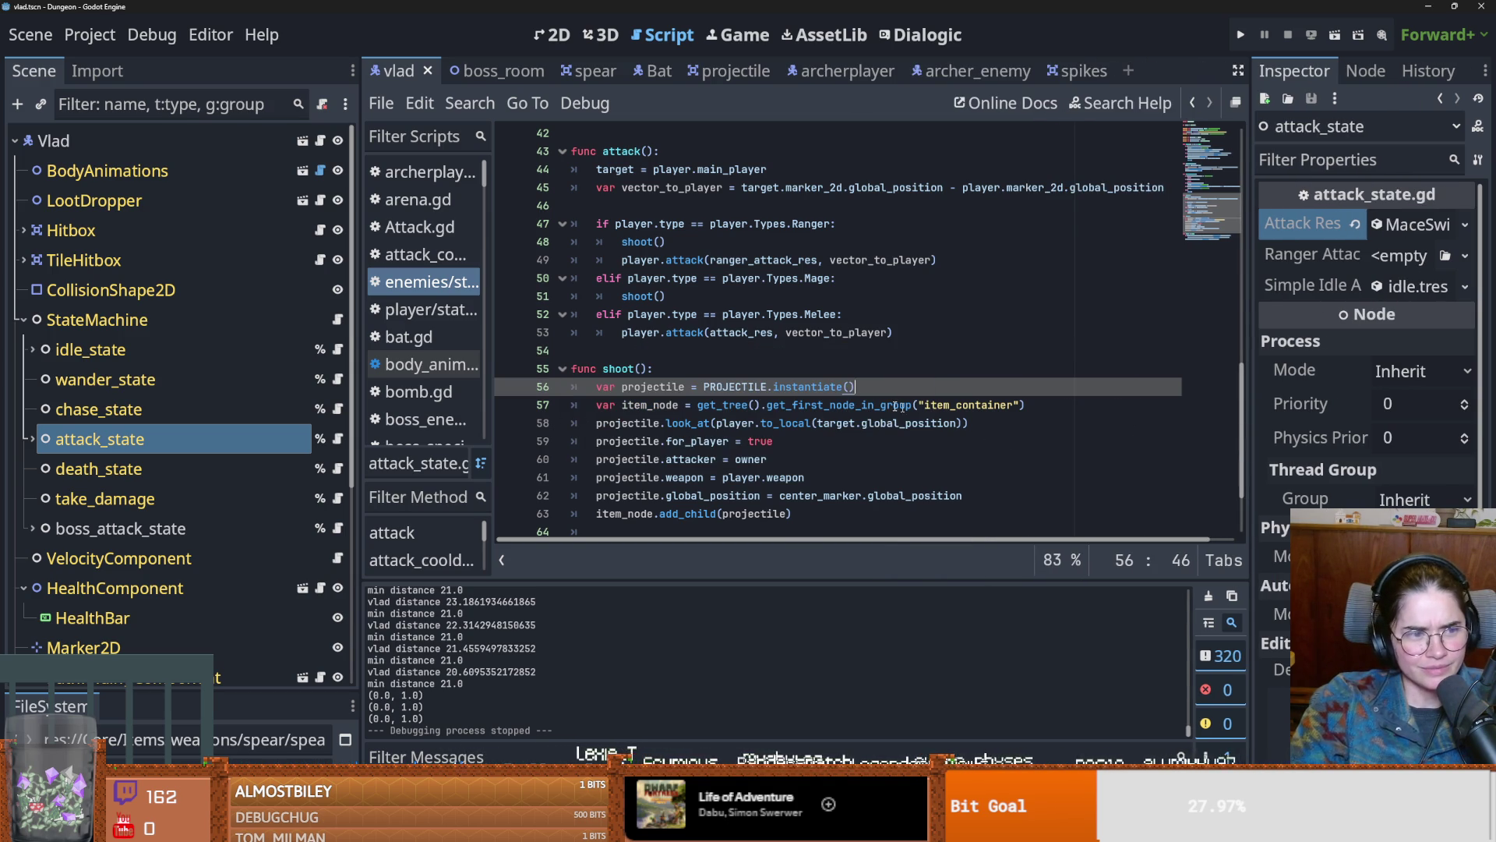
pyautogui.scroll(2, 912, 394)
pyautogui.hotkey('ctrl', 's')
pyautogui.scroll(2, 827, 380)
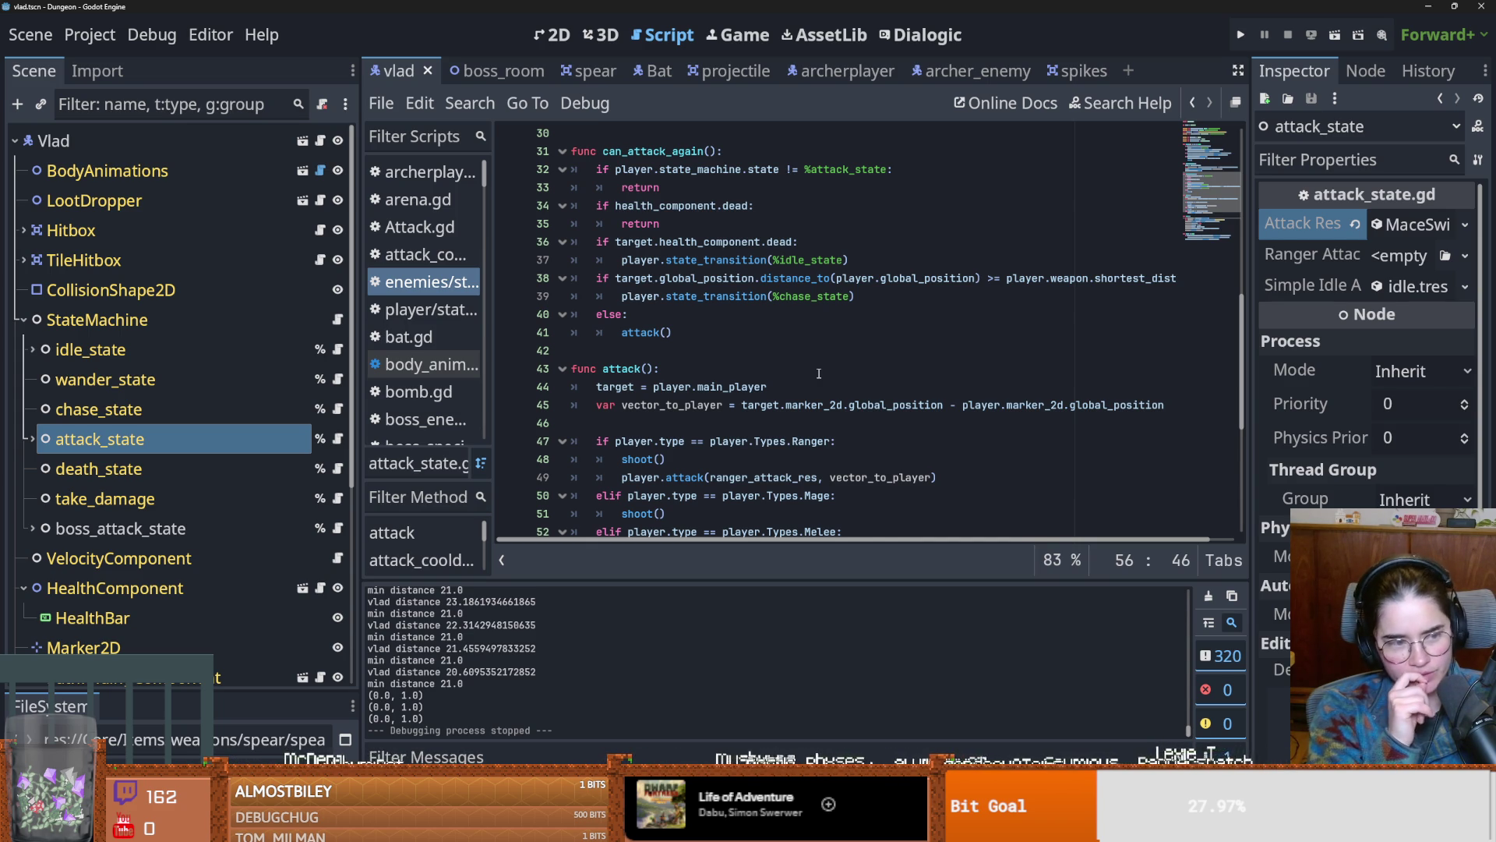
pyautogui.click(817, 371)
pyautogui.hotkey('ctrl', 's')
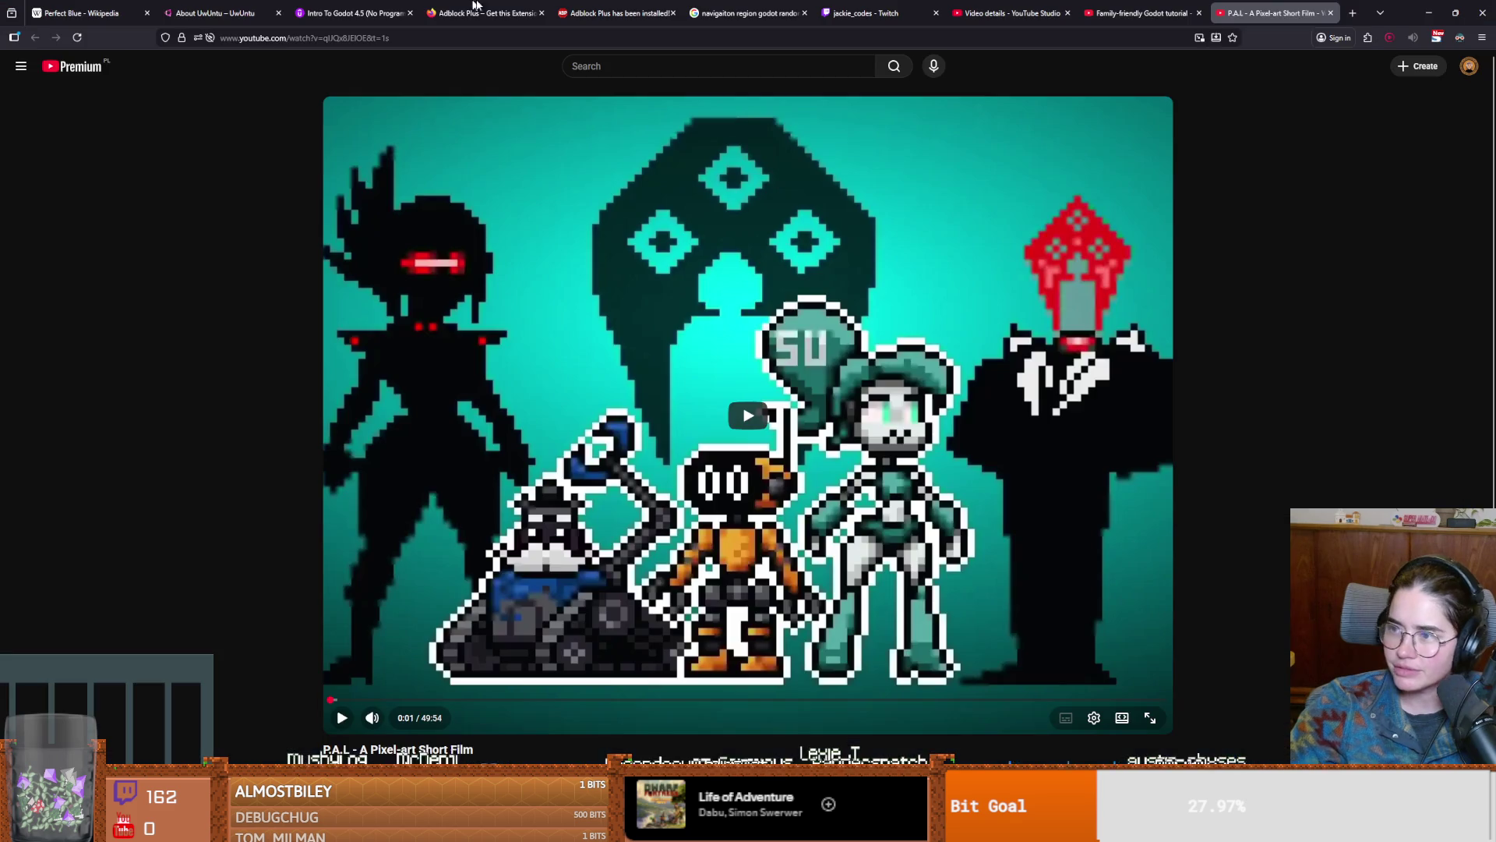
pyautogui.click(493, 350)
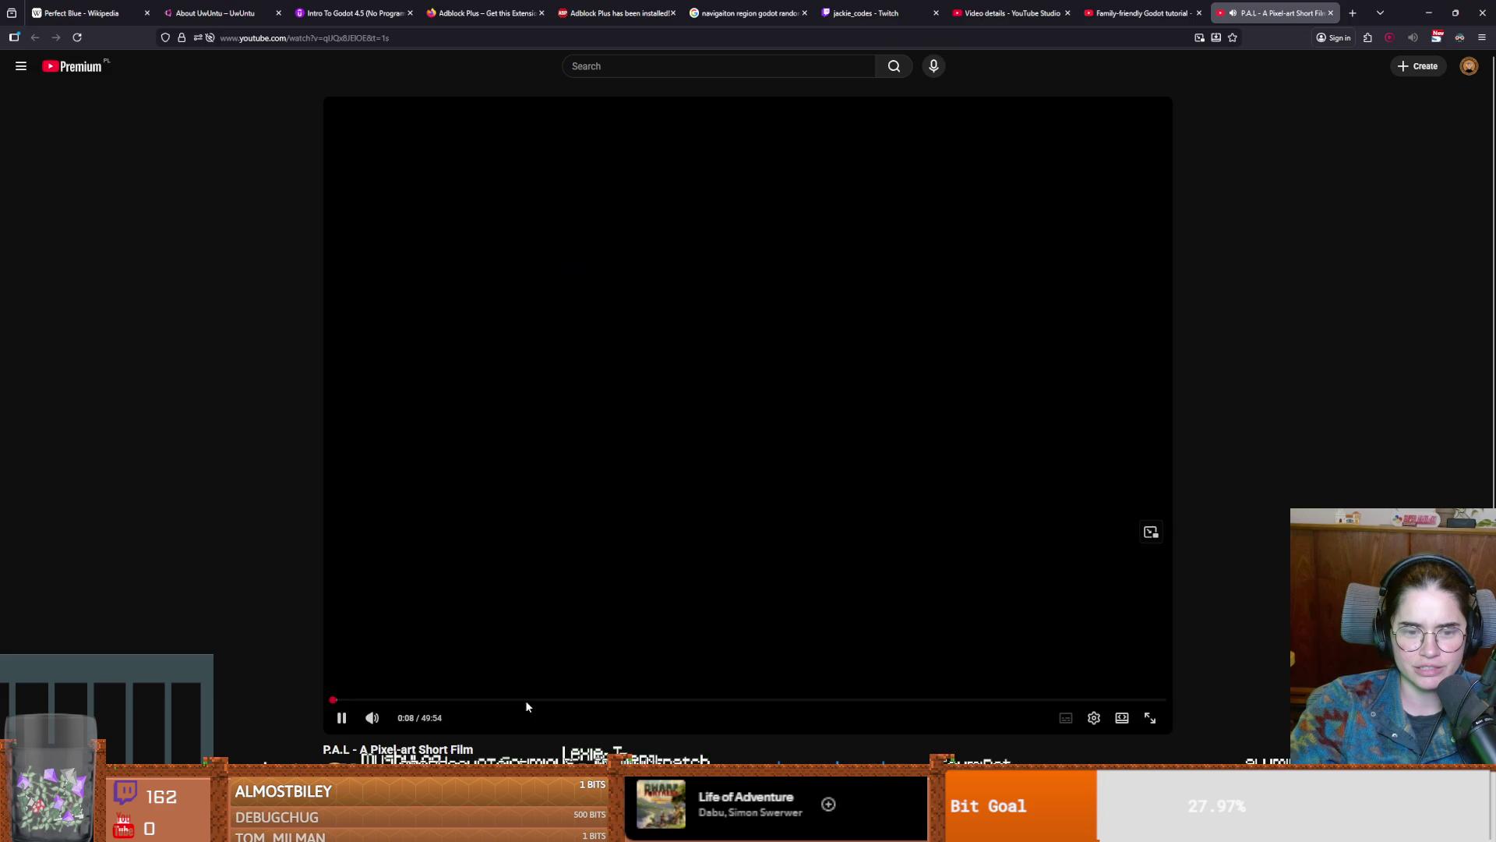
pyautogui.click(527, 699)
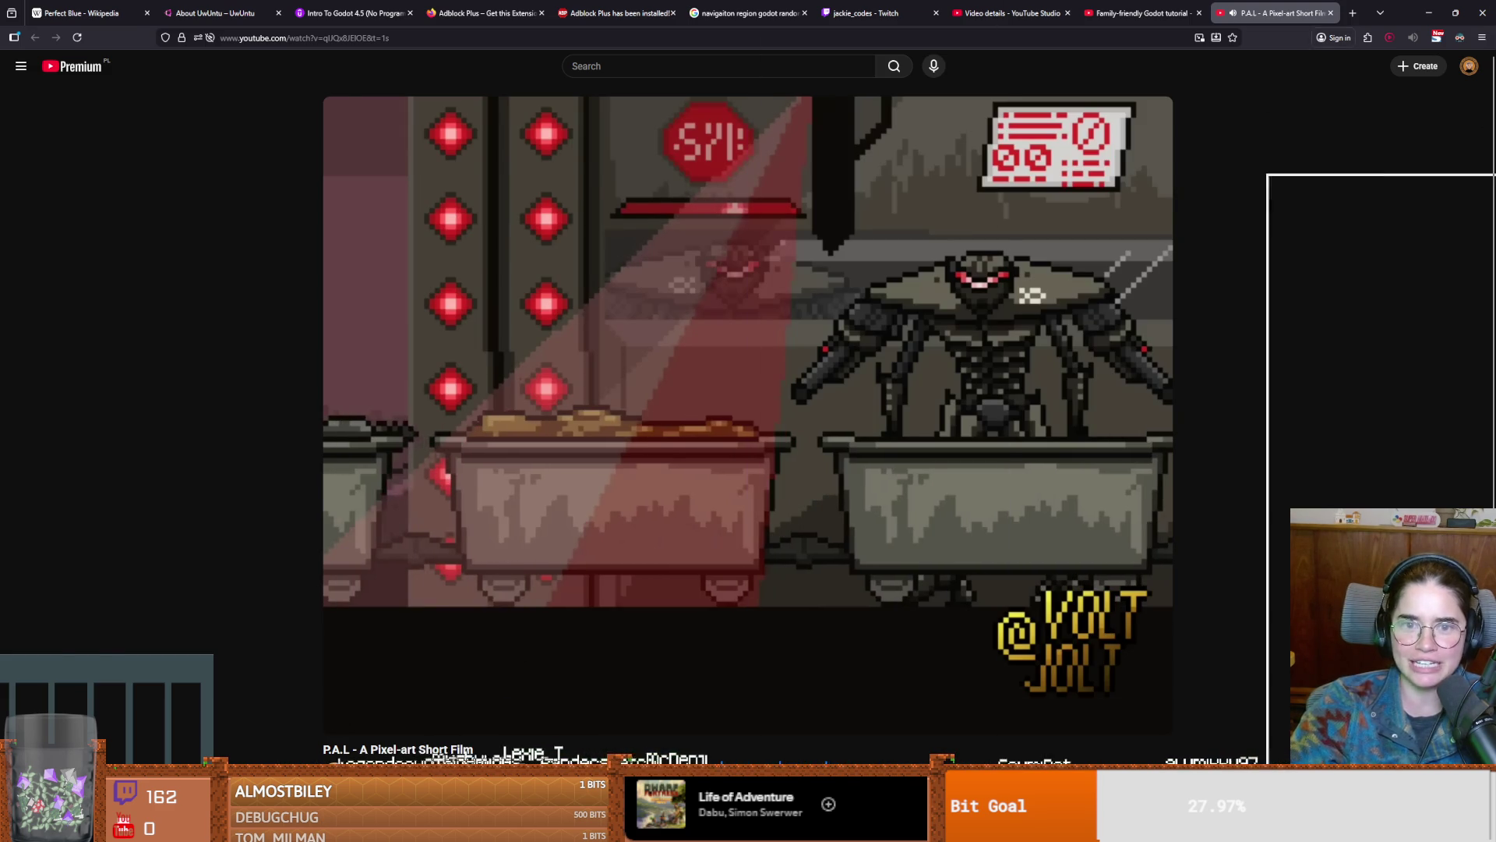
pyautogui.hotkey('alt', 'Tab')
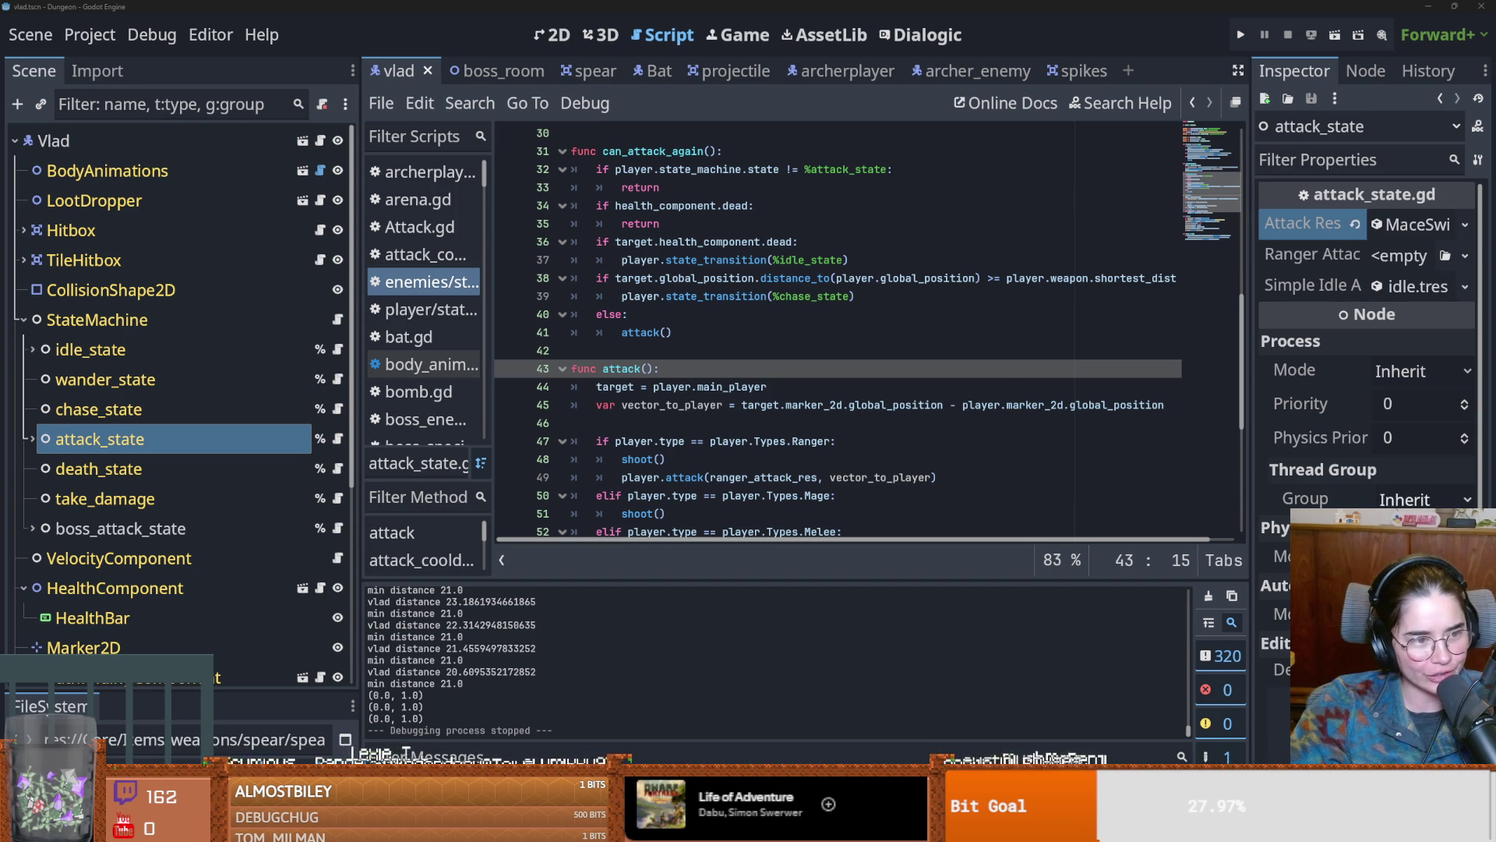
# Step: Save the scene and select health_component on line 36 of the script
pyautogui.hotkey('ctrl', 's')
pyautogui.scroll(2, 935, 434)
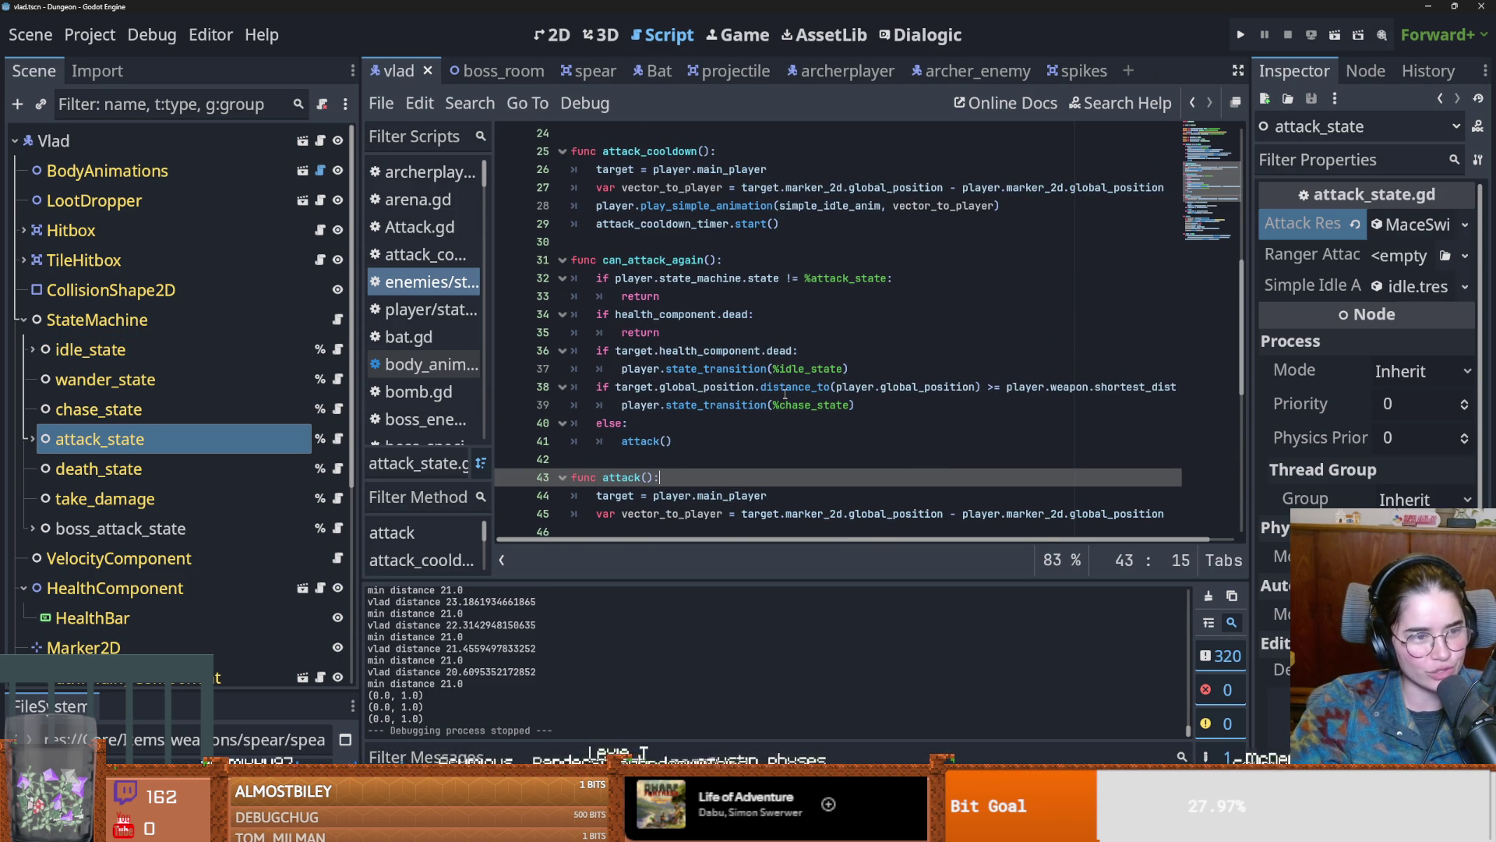
pyautogui.moveTo(807, 395)
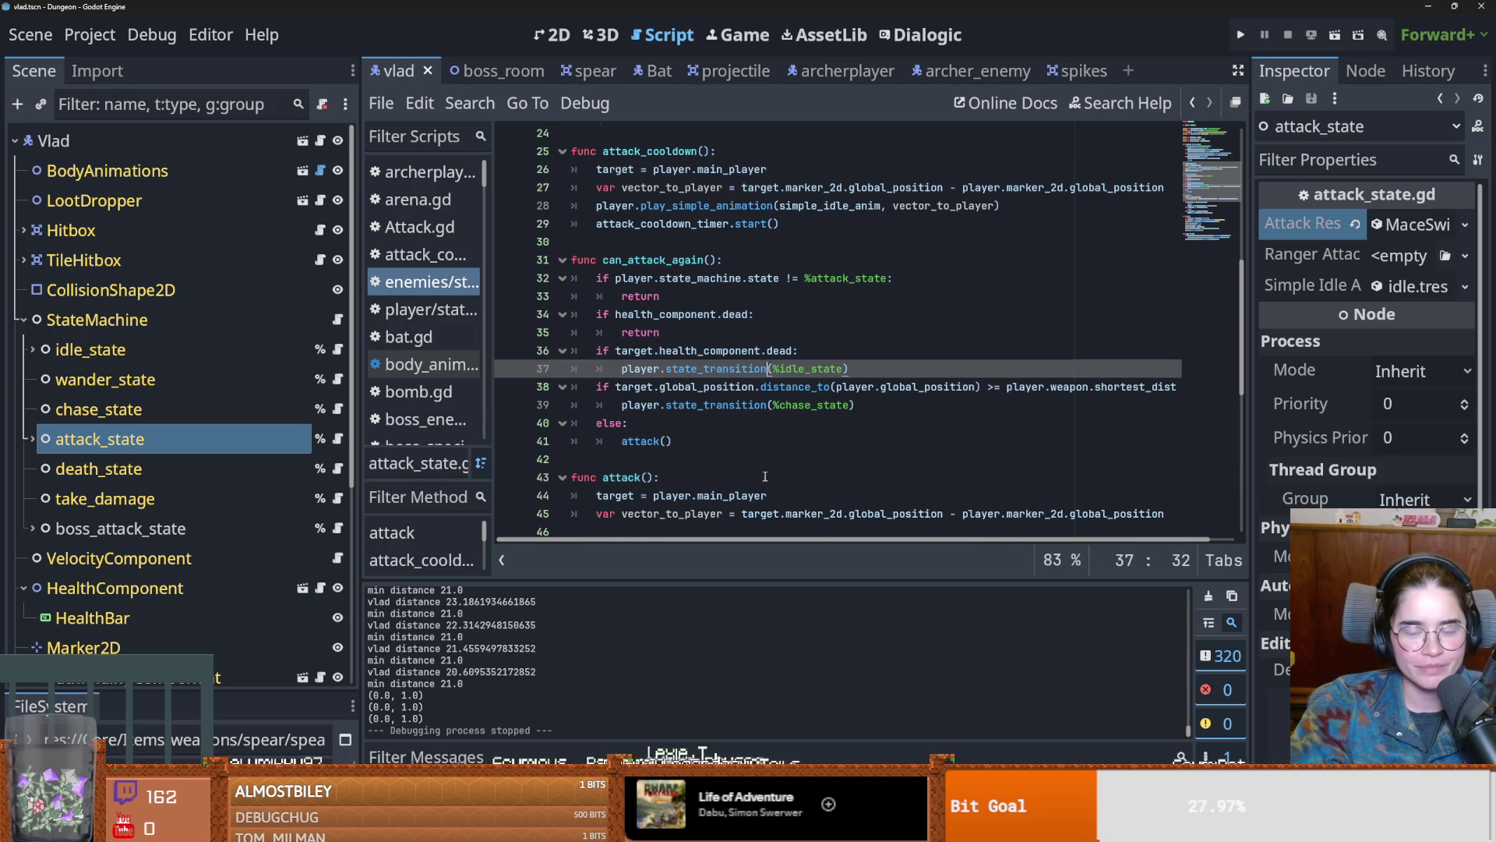
pyautogui.doubleClick(710, 351)
# Step: Expand attack_state, widen the Inspector, and expand MaceSwing.tres to show Last Swing Frame 1
pyautogui.click(244, 440)
pyautogui.click(29, 441)
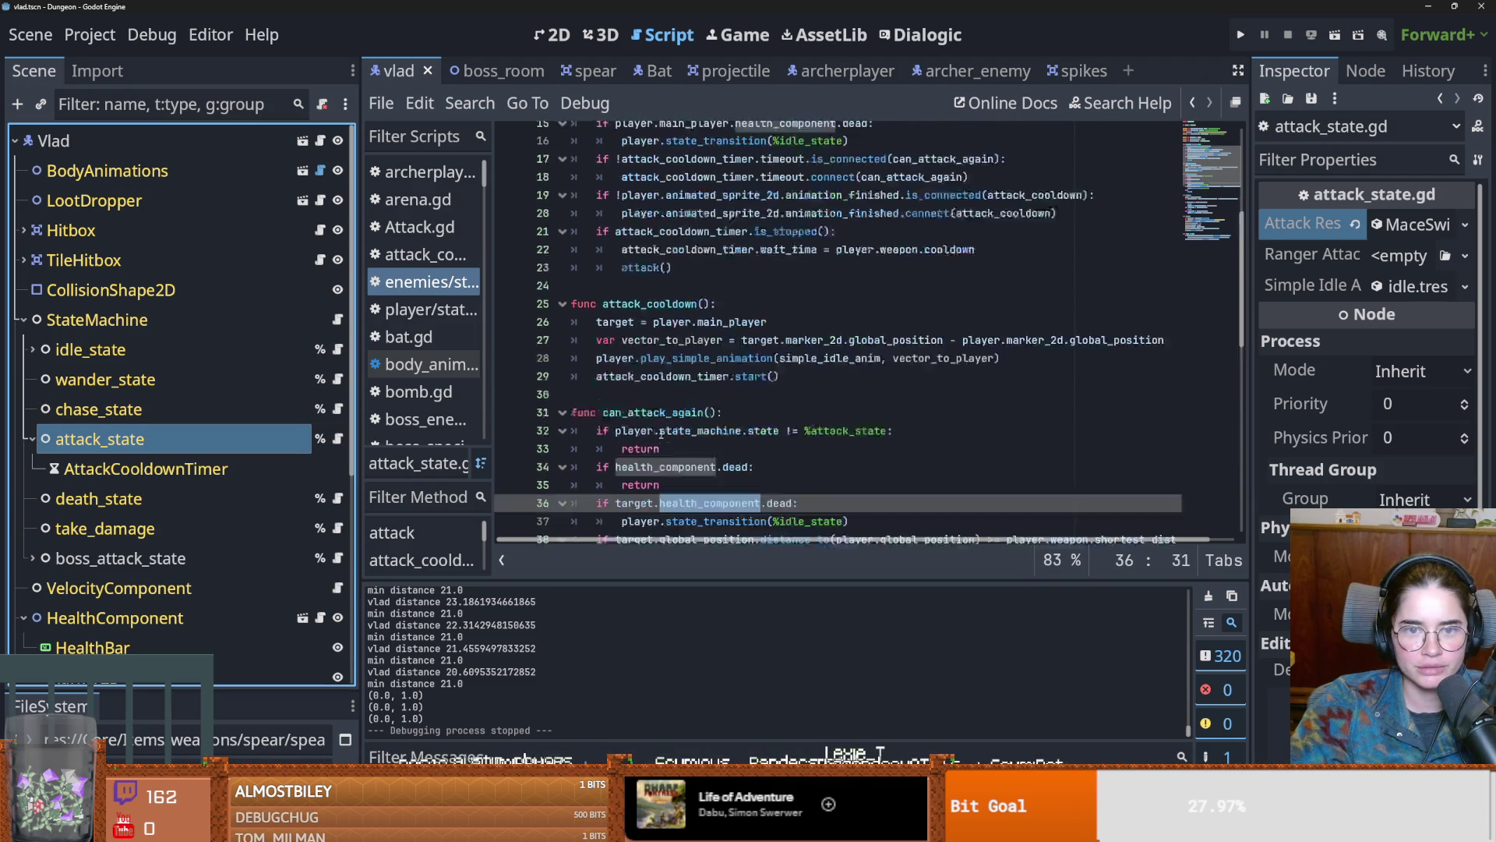
pyautogui.scroll(4, 857, 335)
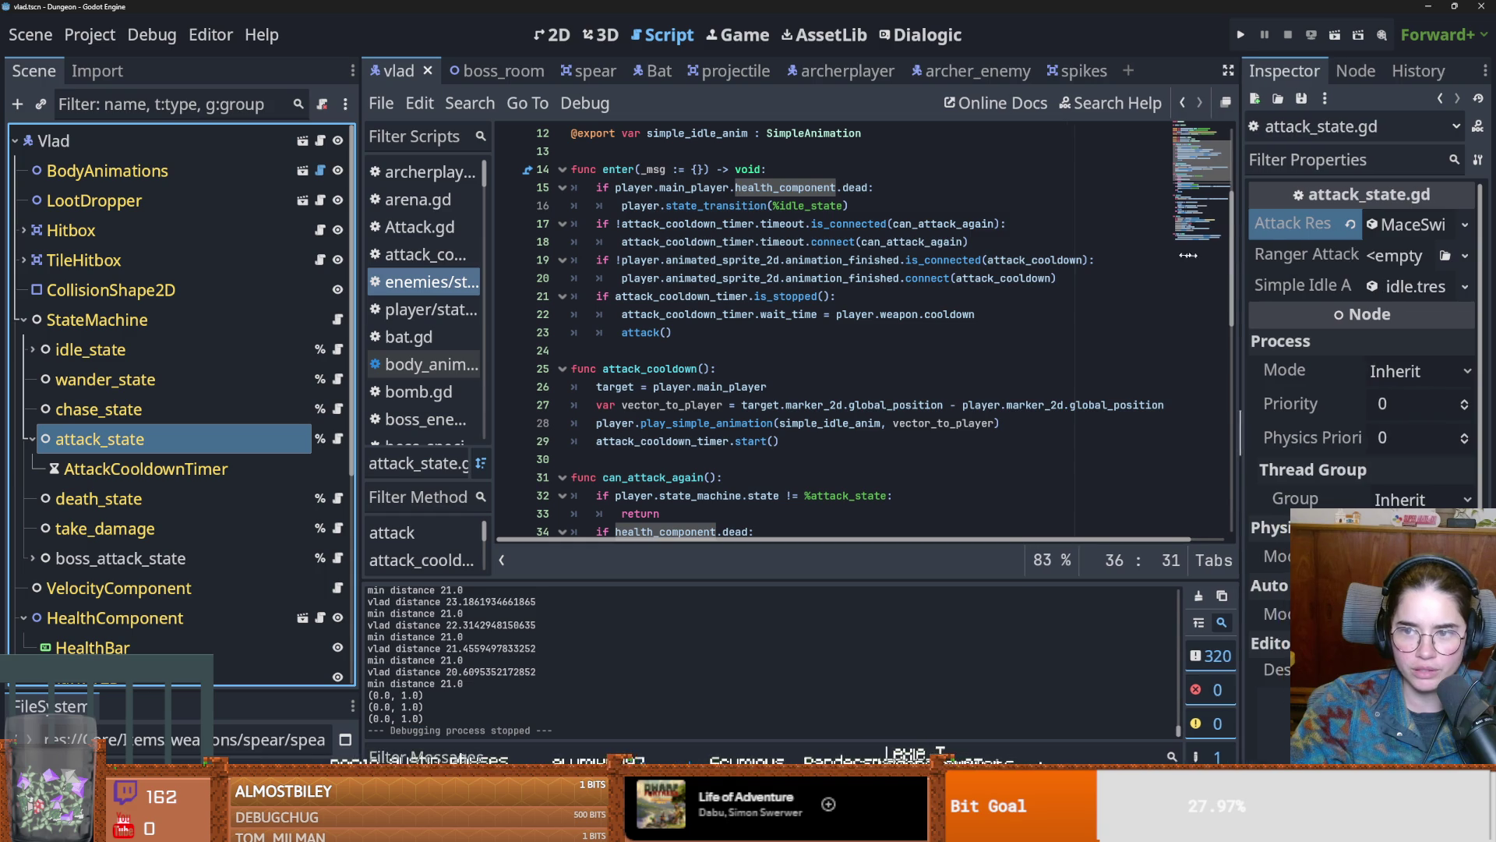
pyautogui.moveTo(1250, 259); pyautogui.dragTo(996, 260)
pyautogui.click(1333, 222)
pyautogui.scroll(-1, 1310, 405)
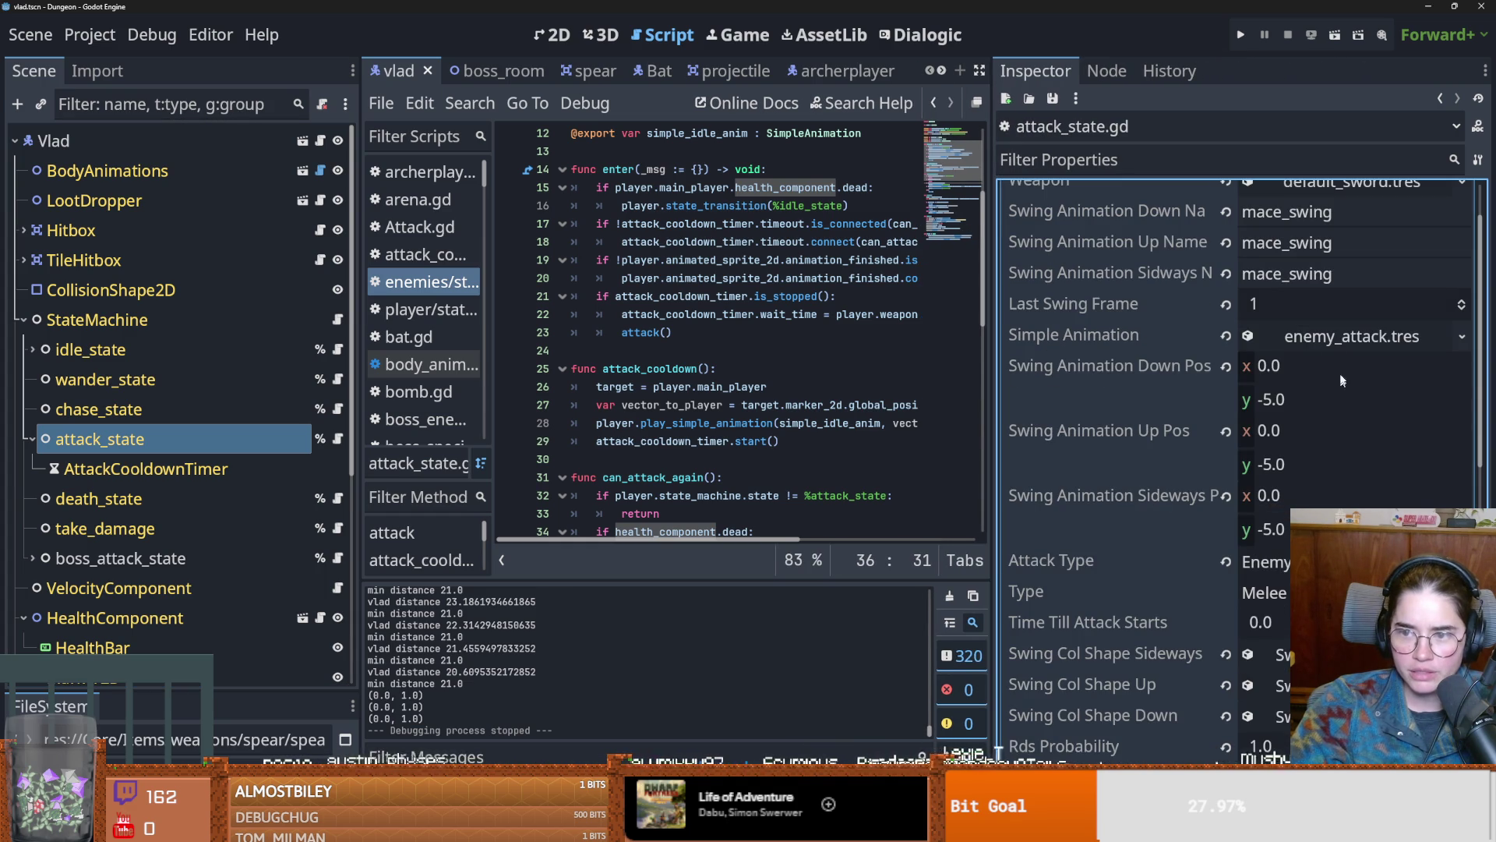
# Step: Peek into MaceSwing's enemy_attack.tres animation and sideways swing collision shape, then save
pyautogui.scroll(-1, 1278, 409)
pyautogui.scroll(1, 1247, 413)
pyautogui.click(1278, 336)
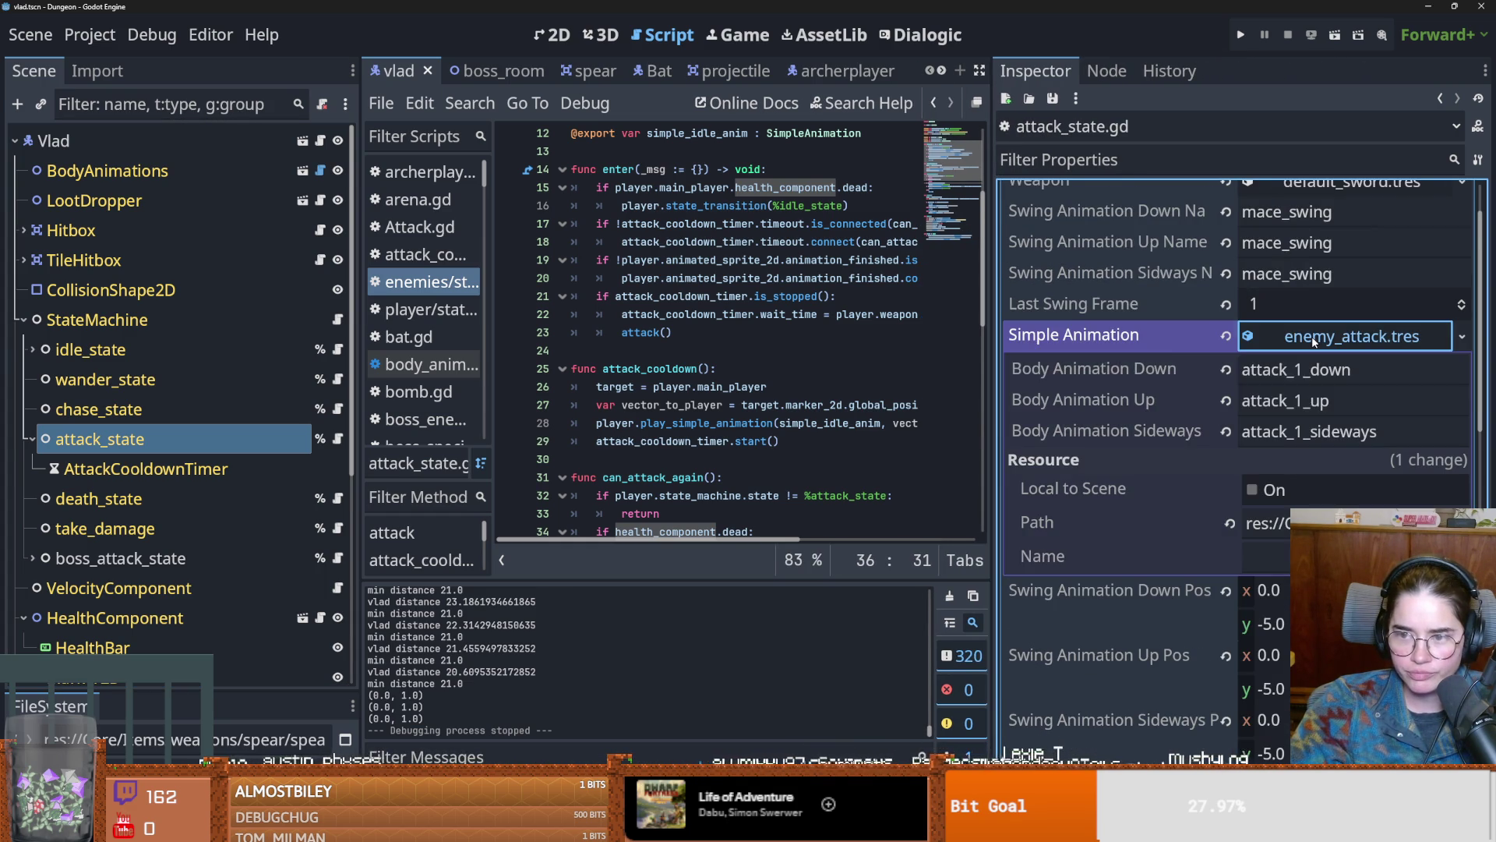
pyautogui.click(1278, 336)
pyautogui.scroll(1, 1202, 410)
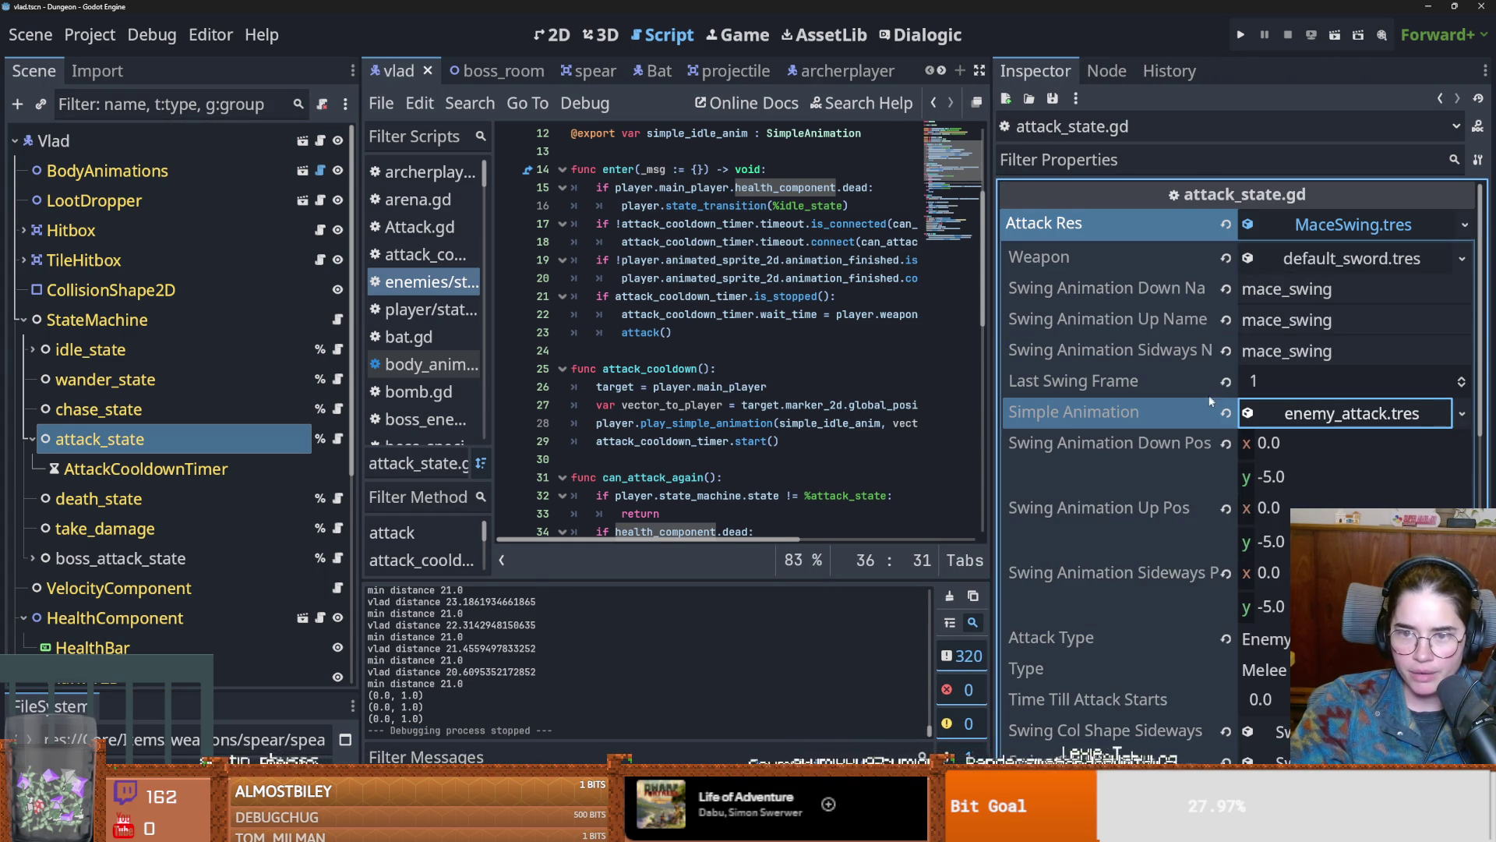
pyautogui.scroll(-5, 1182, 390)
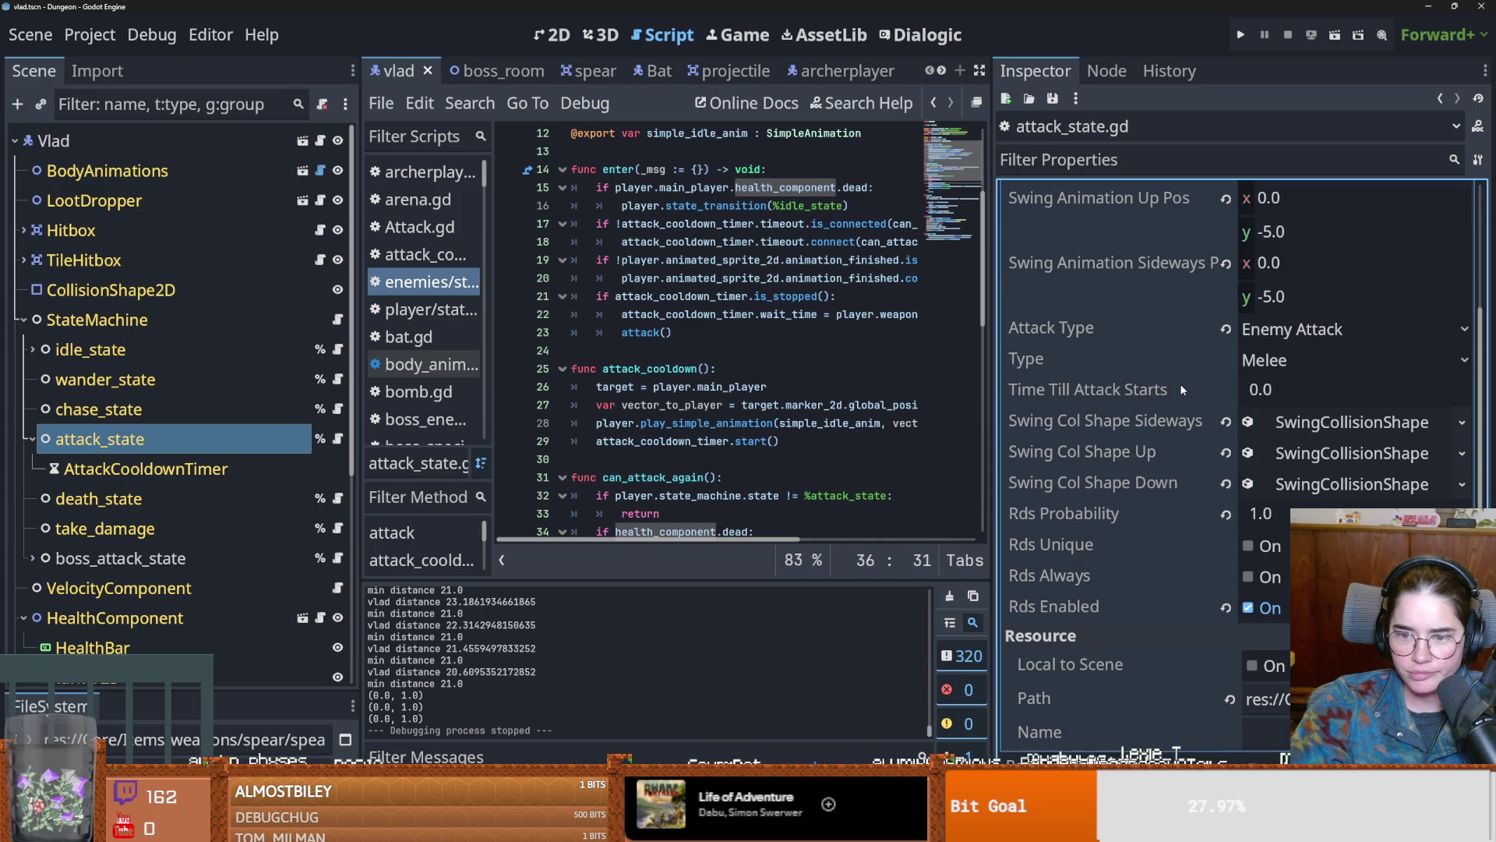
pyautogui.click(1122, 422)
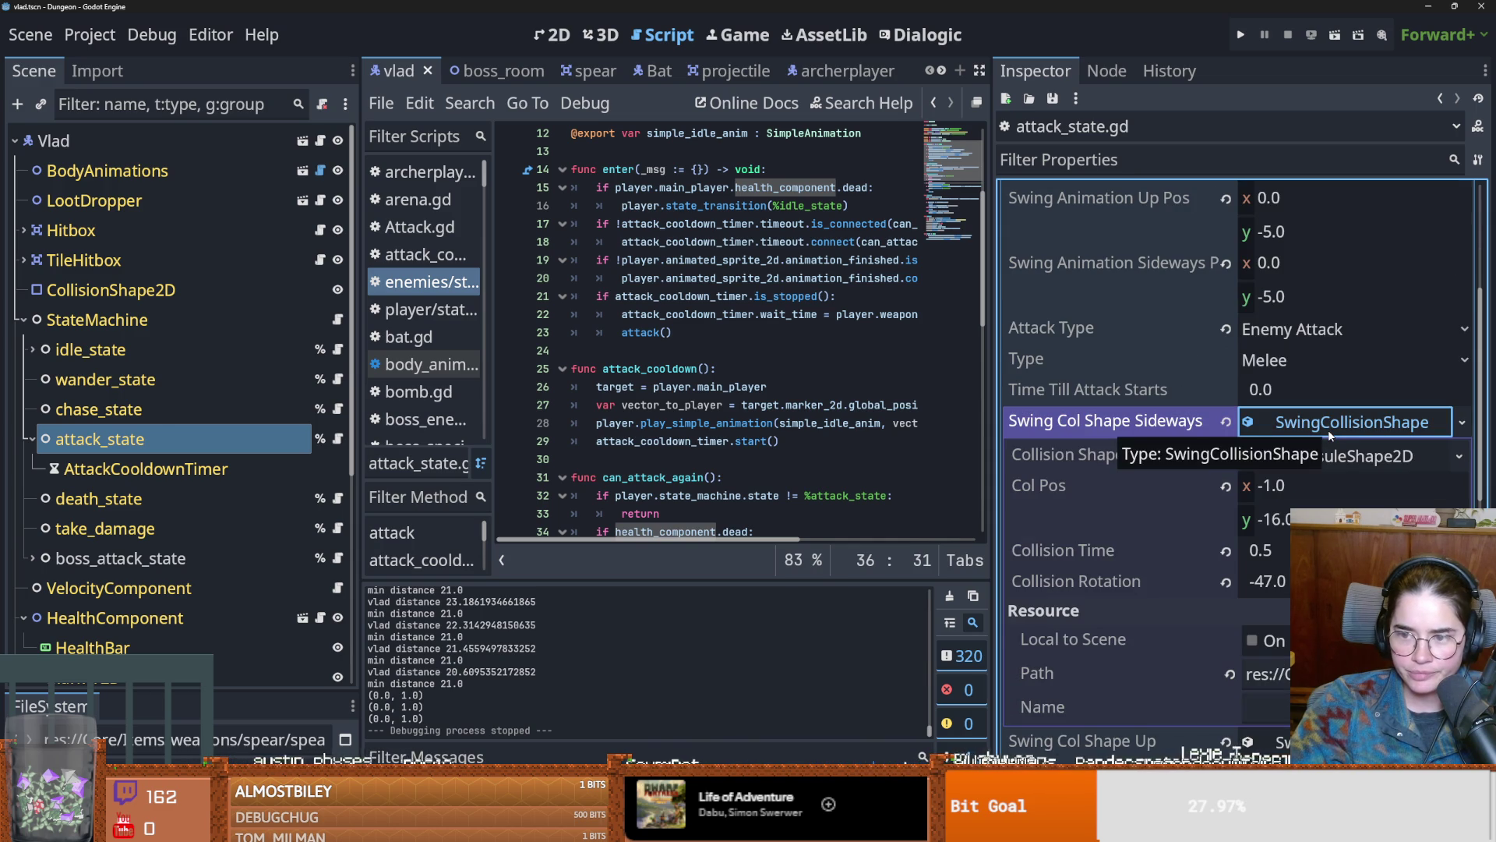
pyautogui.click(1144, 420)
pyautogui.hotkey('ctrl', 's')
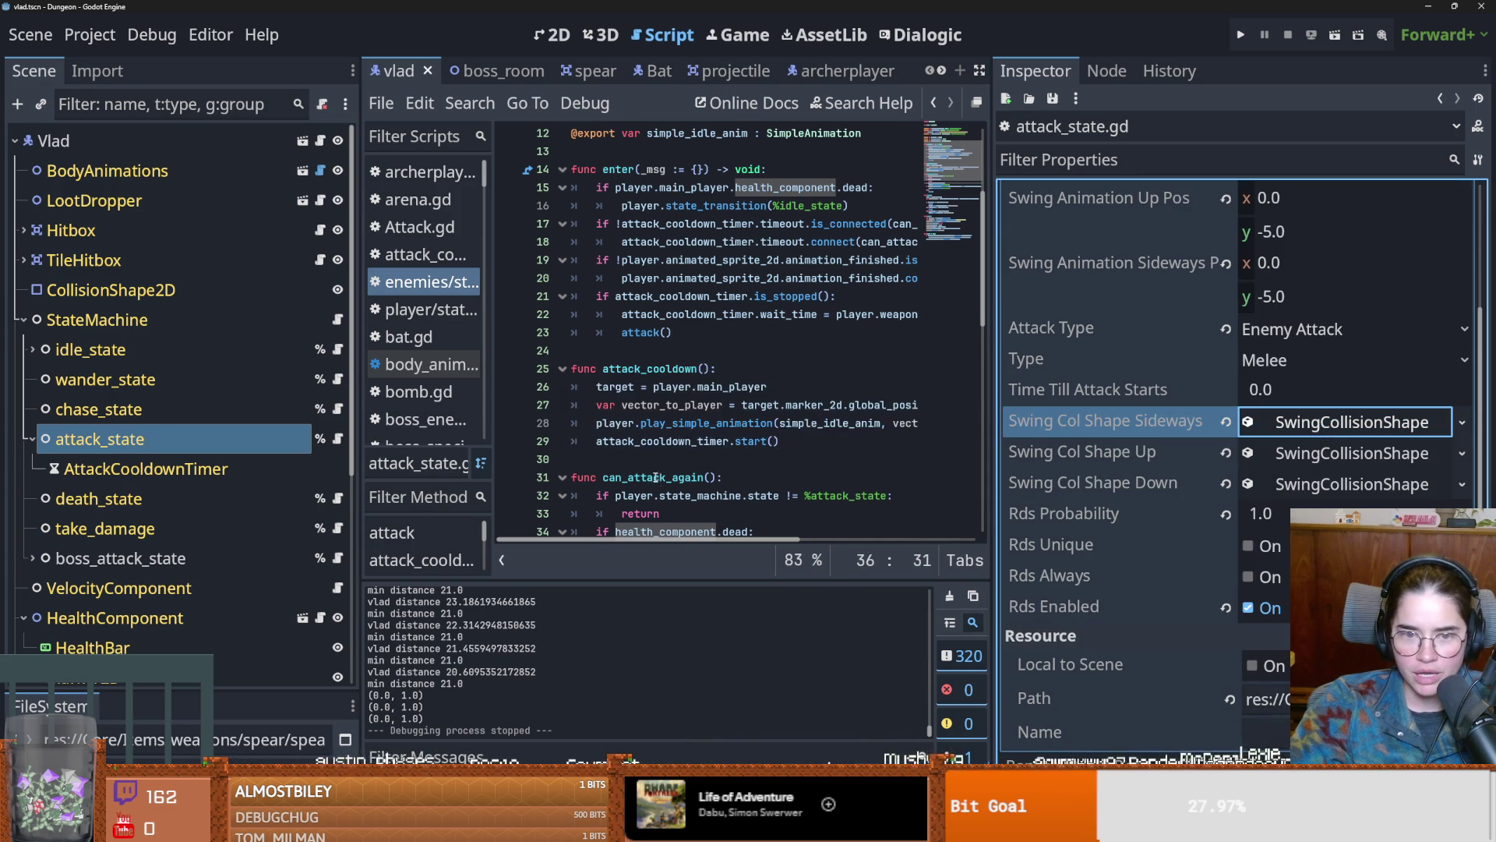
# Step: Collapse MaceSwing.tres and briefly inspect the idle.tres idle animation resource, saving the scene
pyautogui.scroll(2, 774, 455)
pyautogui.scroll(-2, 781, 468)
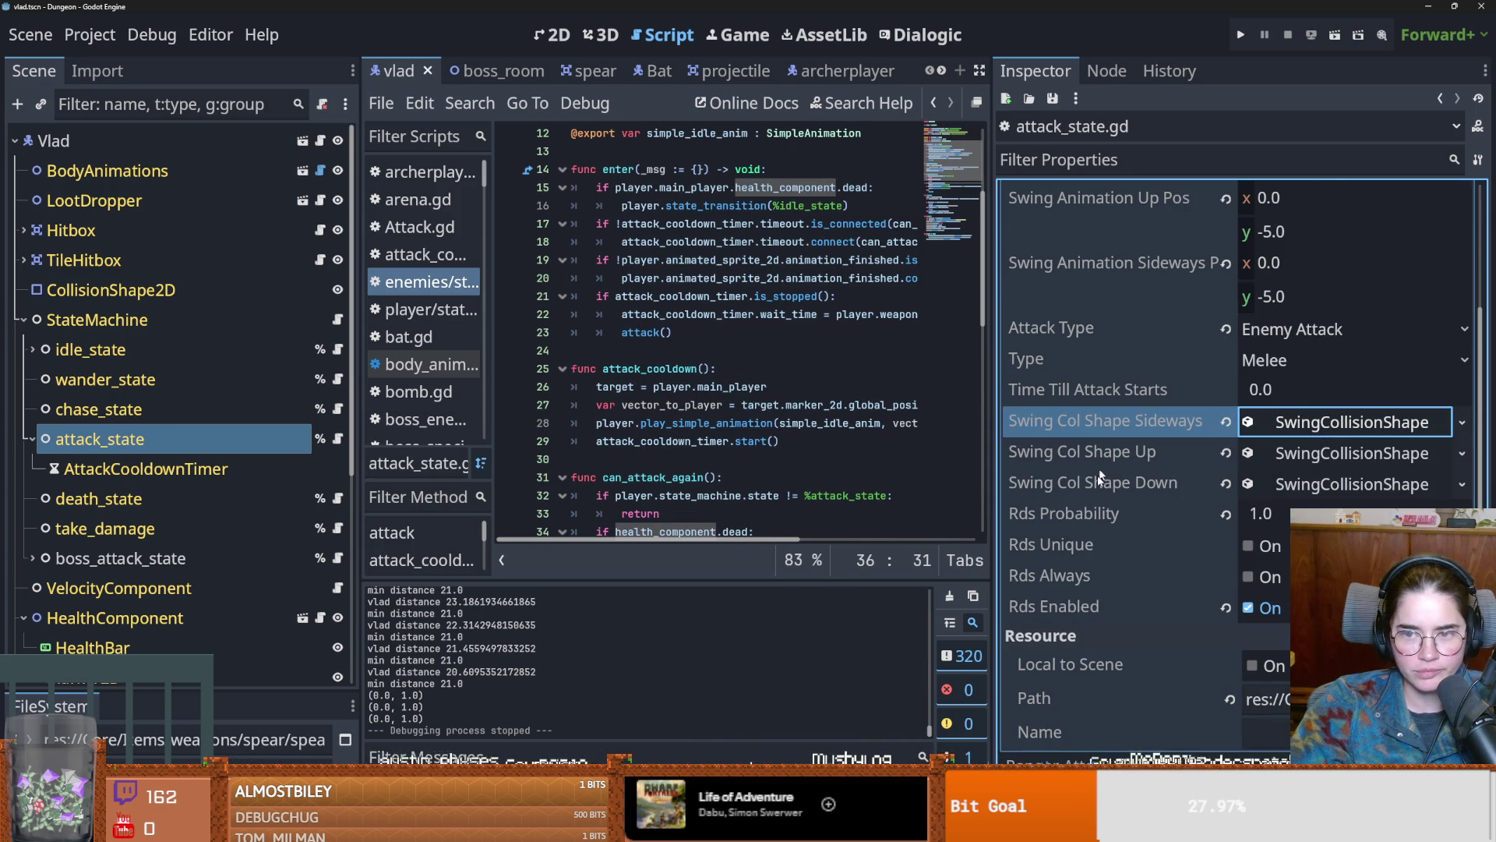
pyautogui.scroll(5, 1100, 477)
pyautogui.hotkey('ctrl', 's')
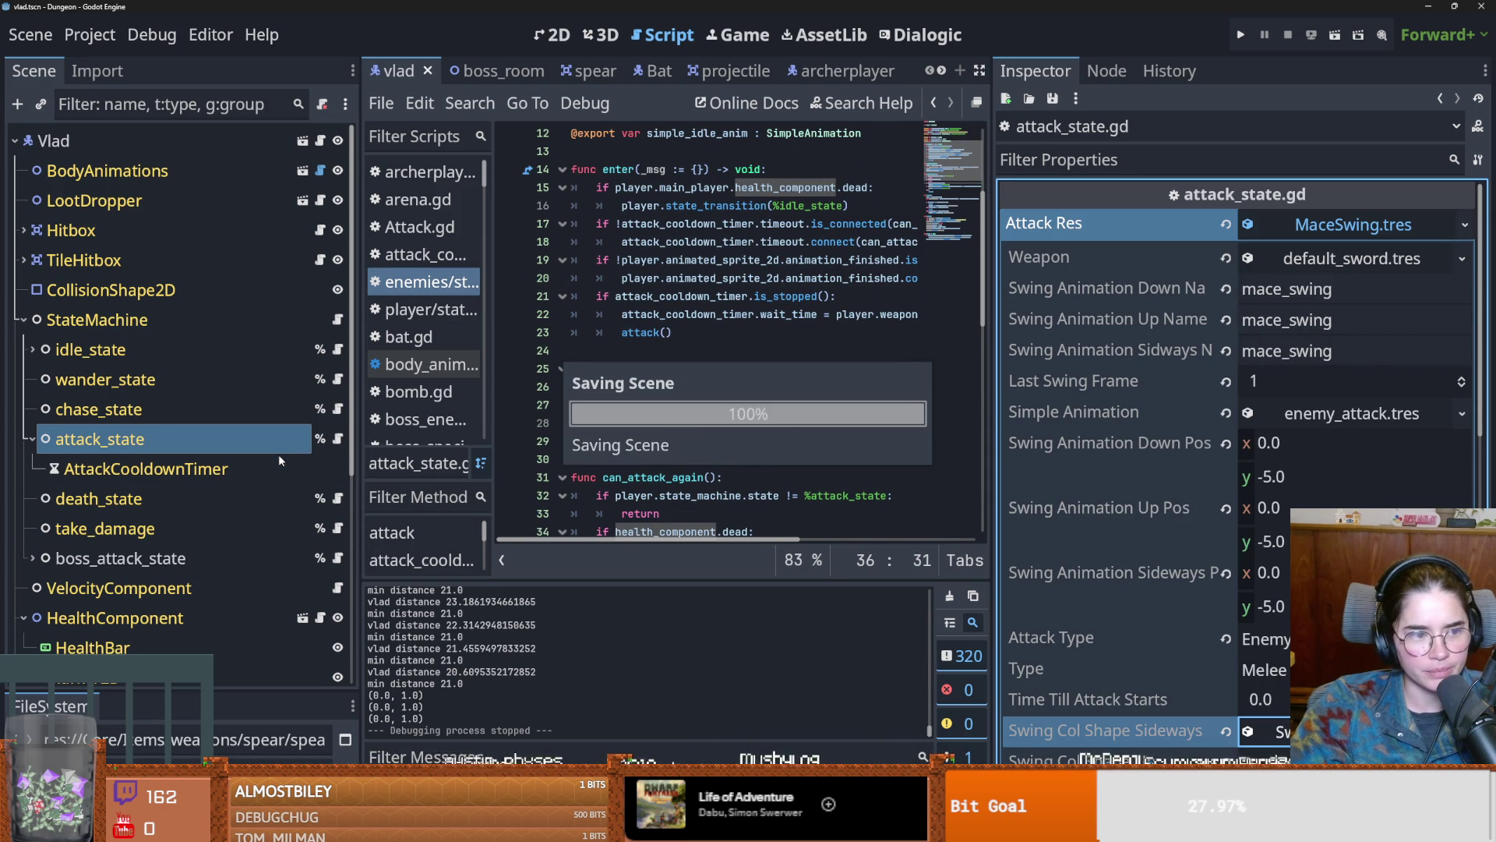
pyautogui.click(1372, 227)
pyautogui.click(1336, 295)
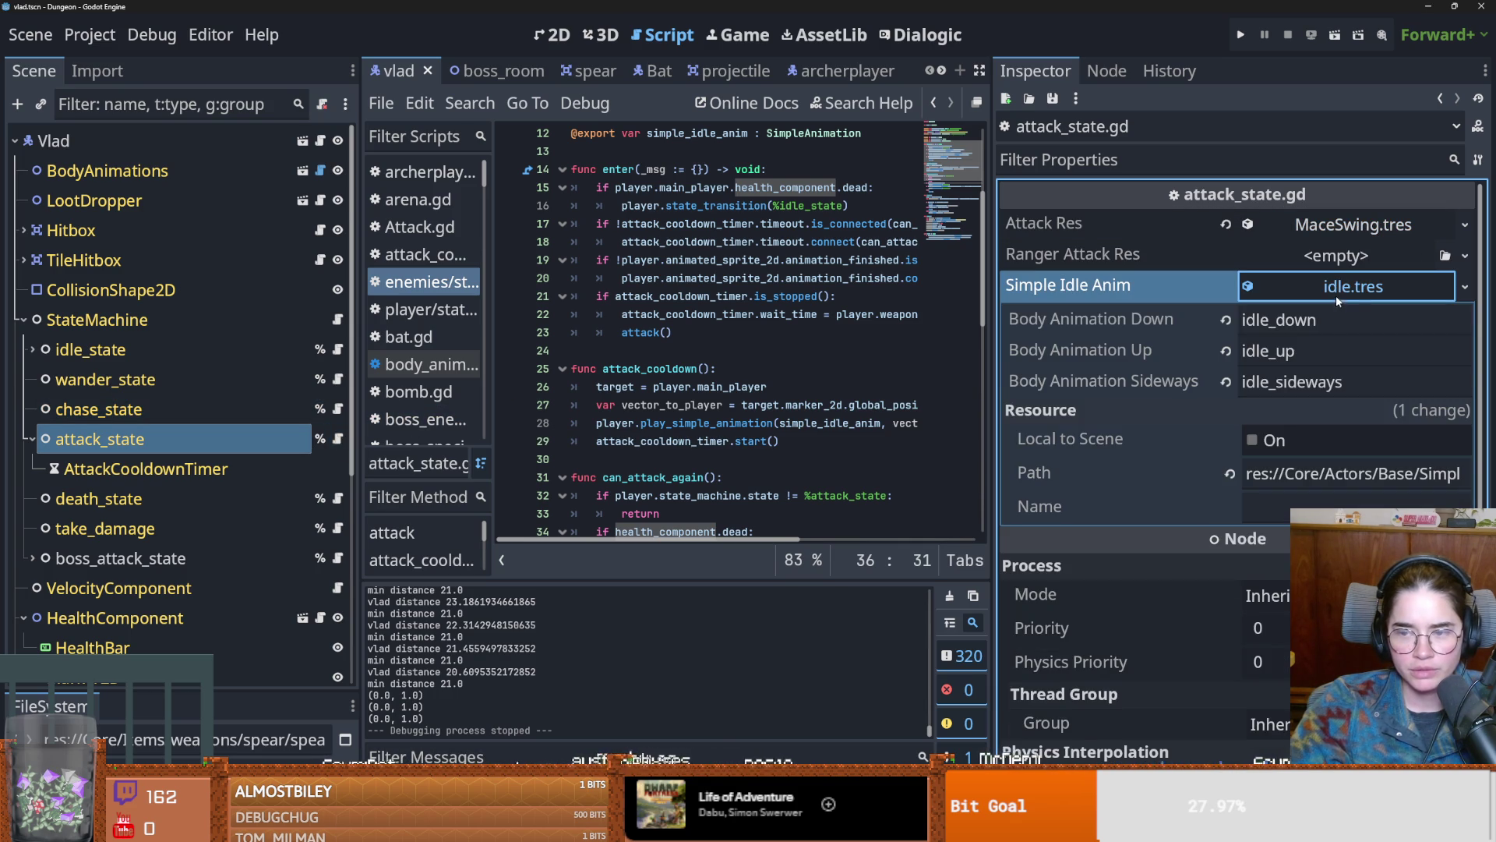
pyautogui.hotkey('ctrl', 's')
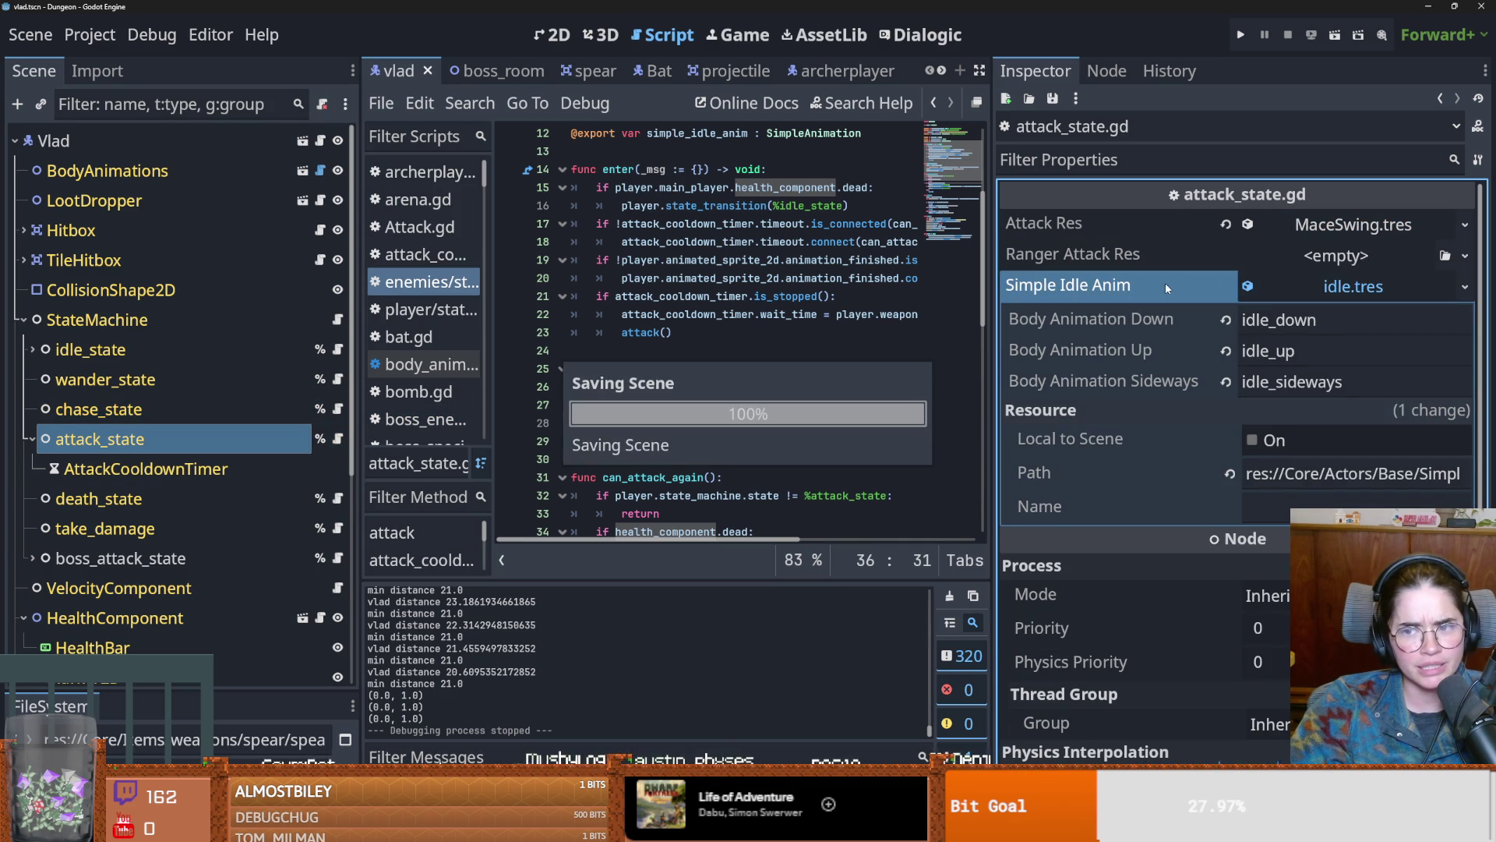
pyautogui.click(1320, 285)
pyautogui.hotkey('ctrl', 's')
pyautogui.scroll(2, 703, 413)
pyautogui.hotkey('ctrl', 's')
pyautogui.moveTo(737, 404)
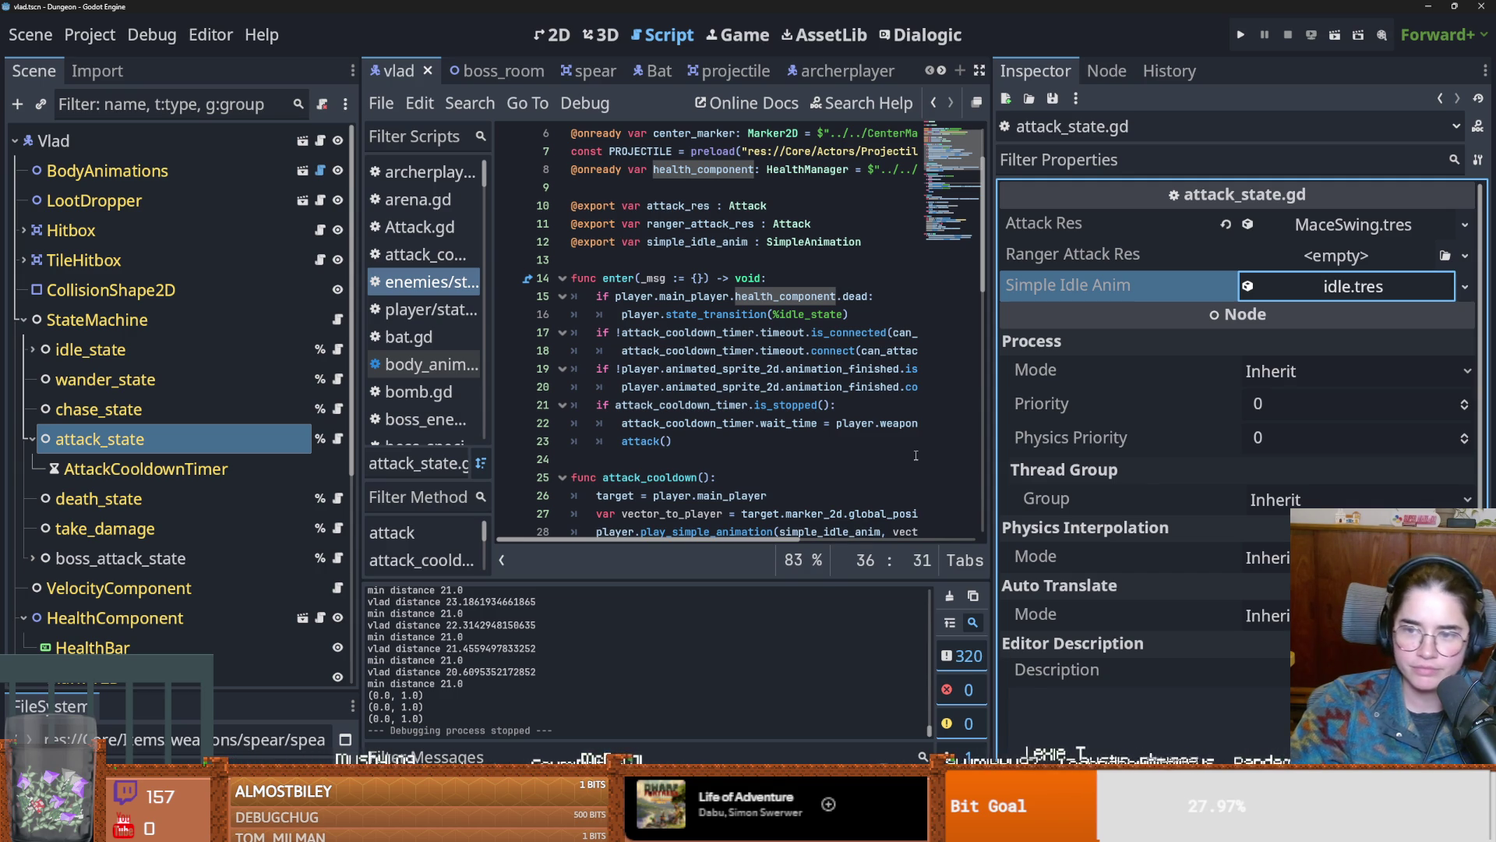
# Step: Re-expand MaceSwing.tres, inspect the upward swing collision shape, save, and switch to the 2D view
pyautogui.click(1312, 227)
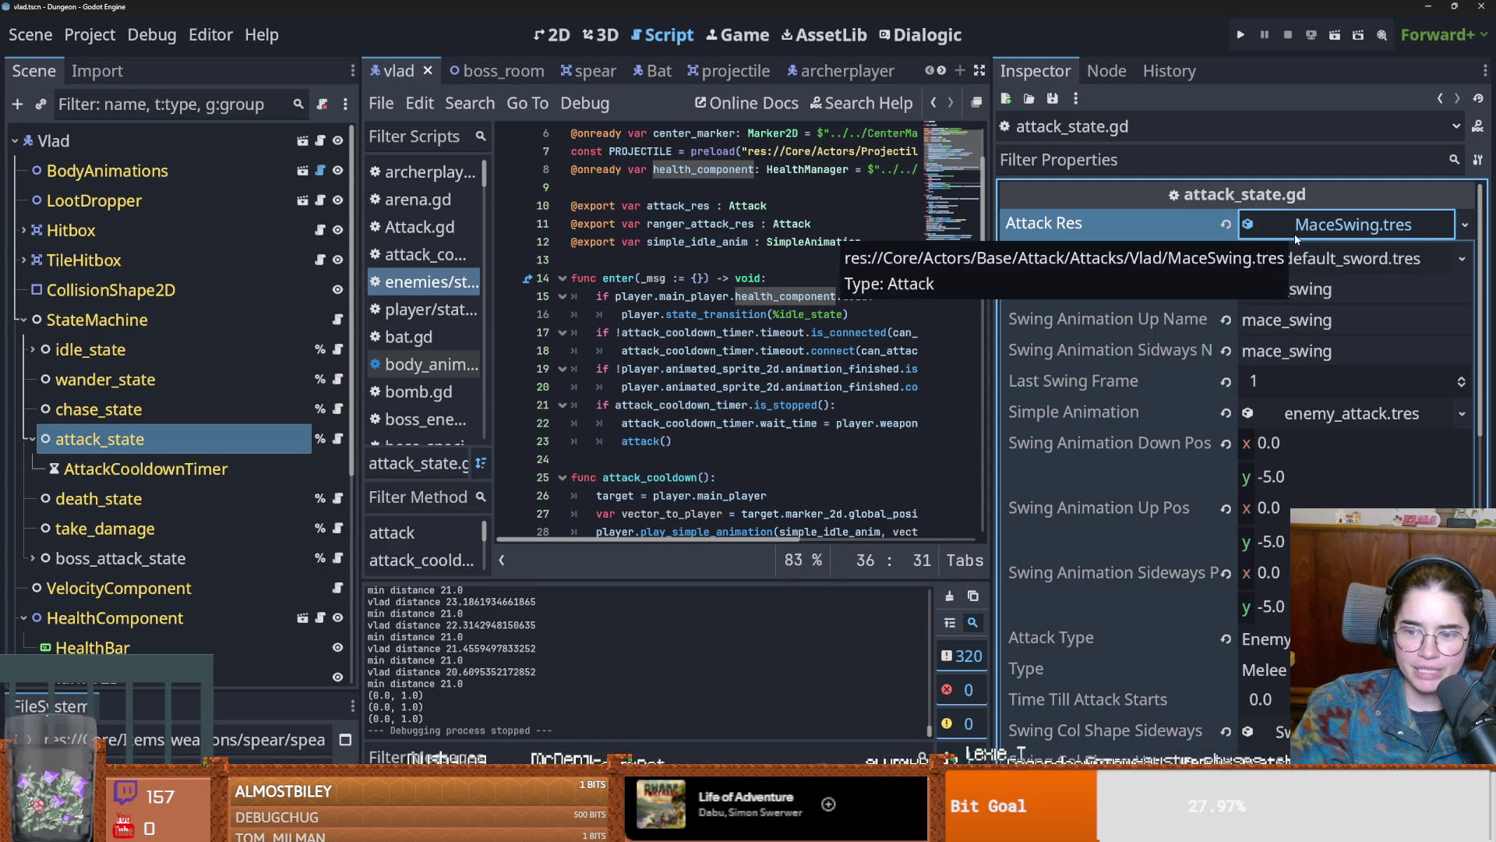
pyautogui.scroll(-4, 1294, 350)
pyautogui.click(1322, 452)
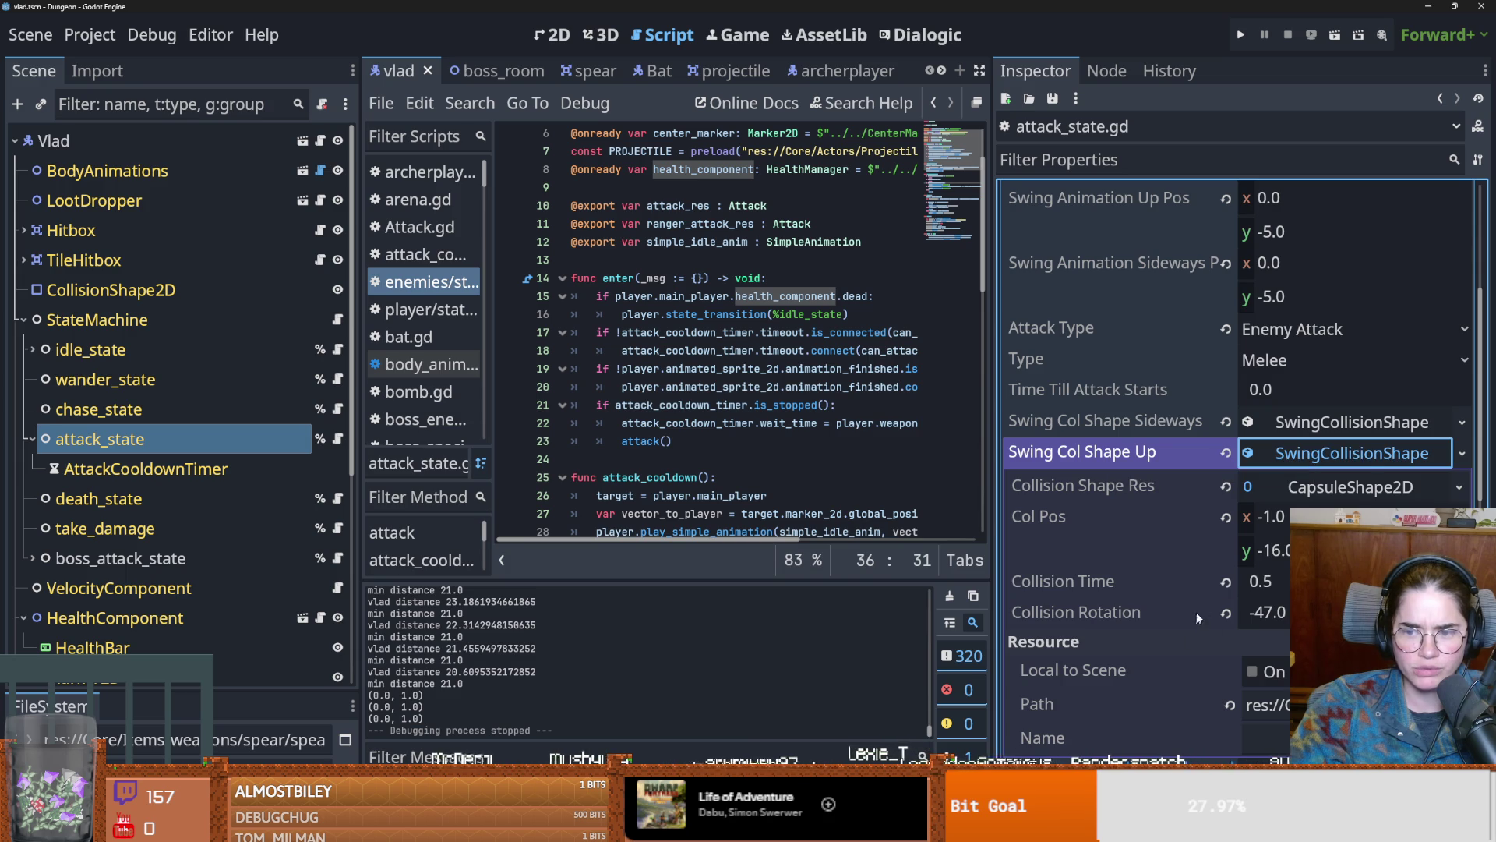
pyautogui.click(1358, 461)
pyautogui.hotkey('ctrl', 's')
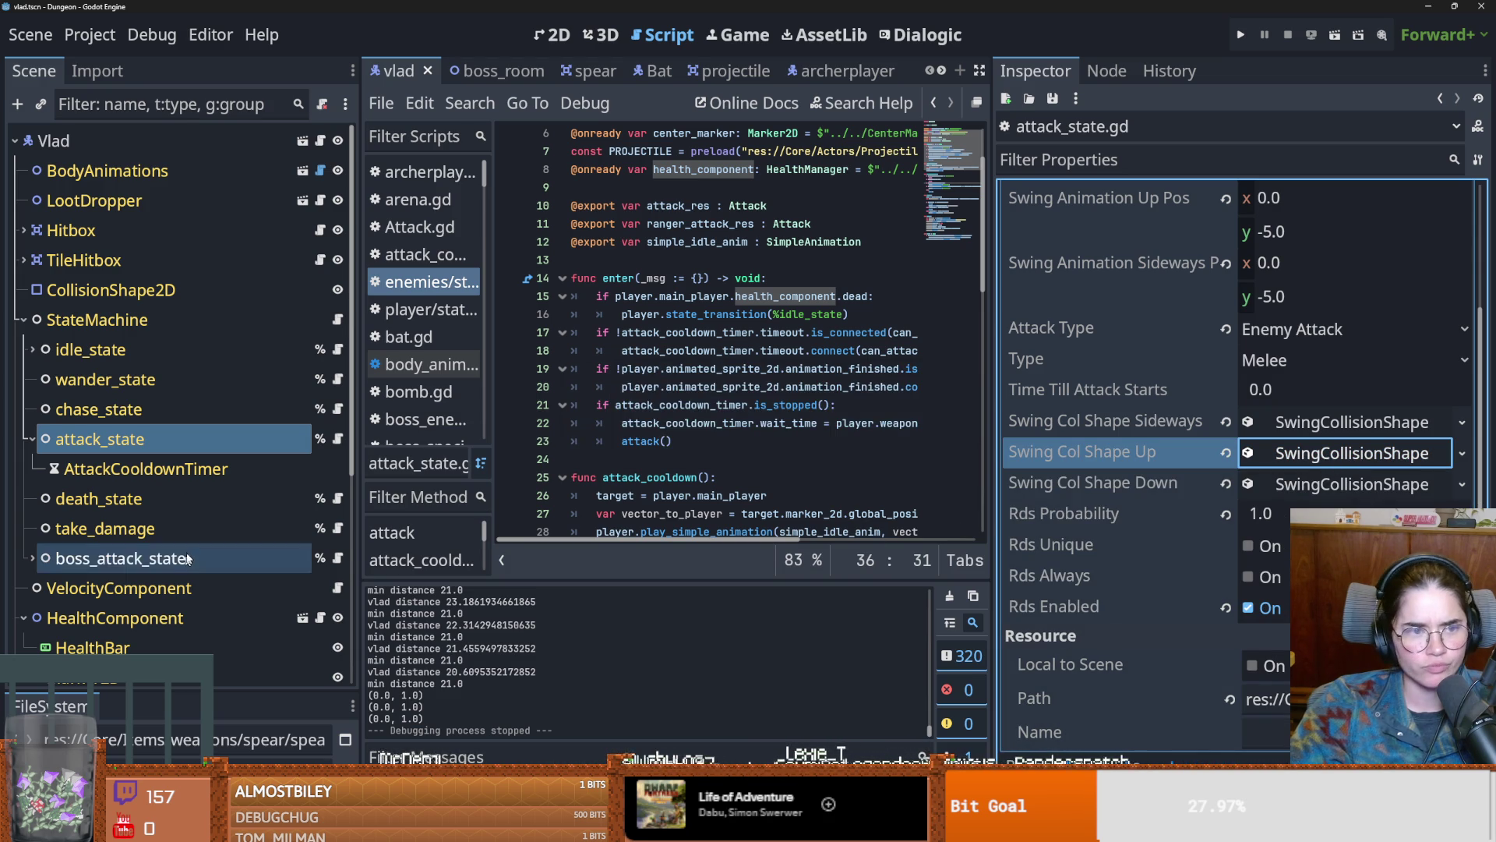
pyautogui.click(555, 35)
pyautogui.scroll(-3, 460, 246)
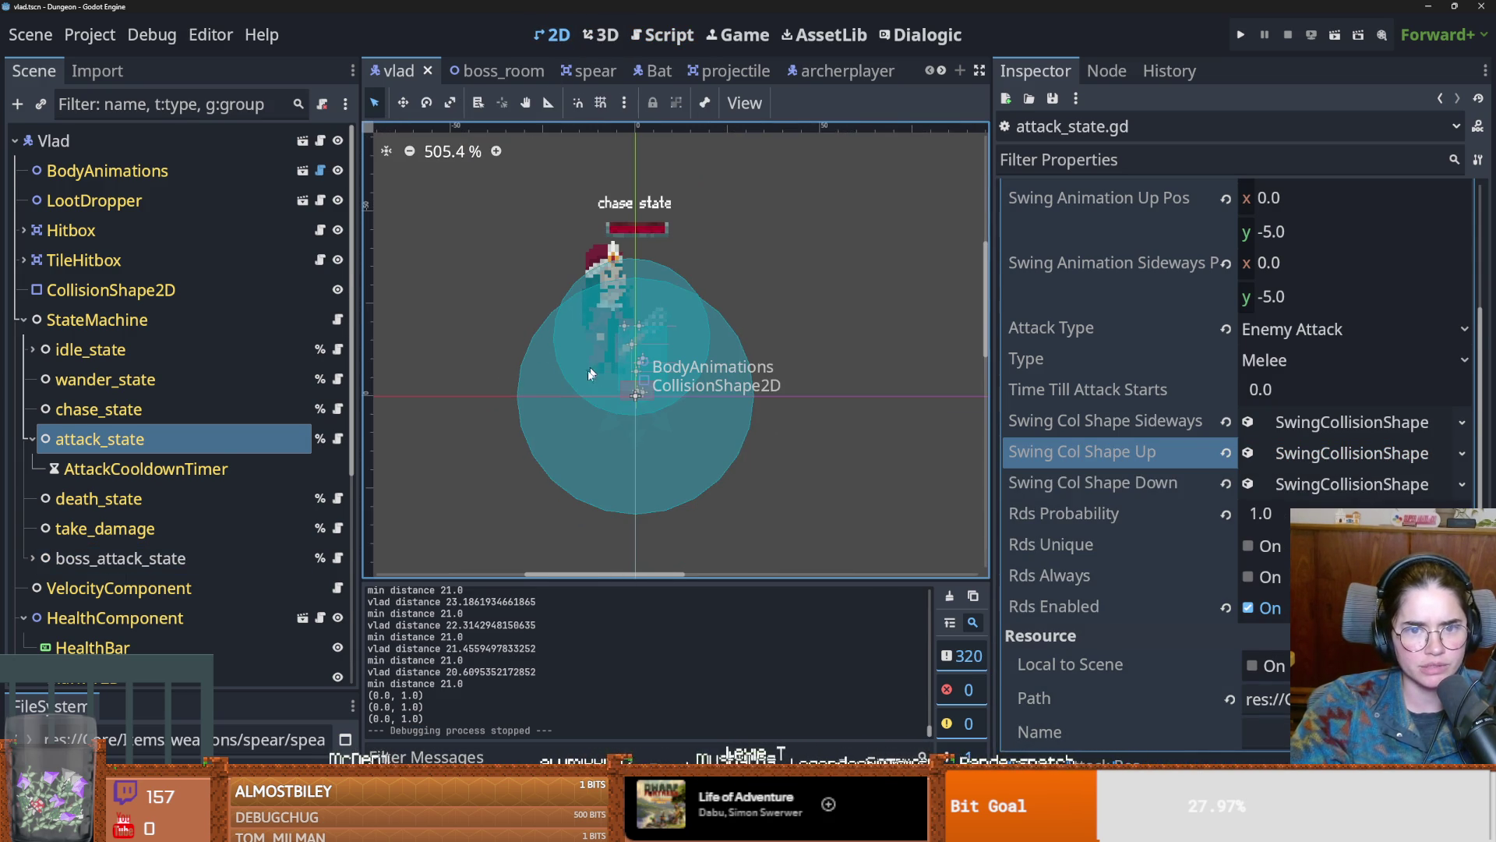
# Step: Make Vlad's collision shape debug colour fill fully transparent
pyautogui.click(550, 405)
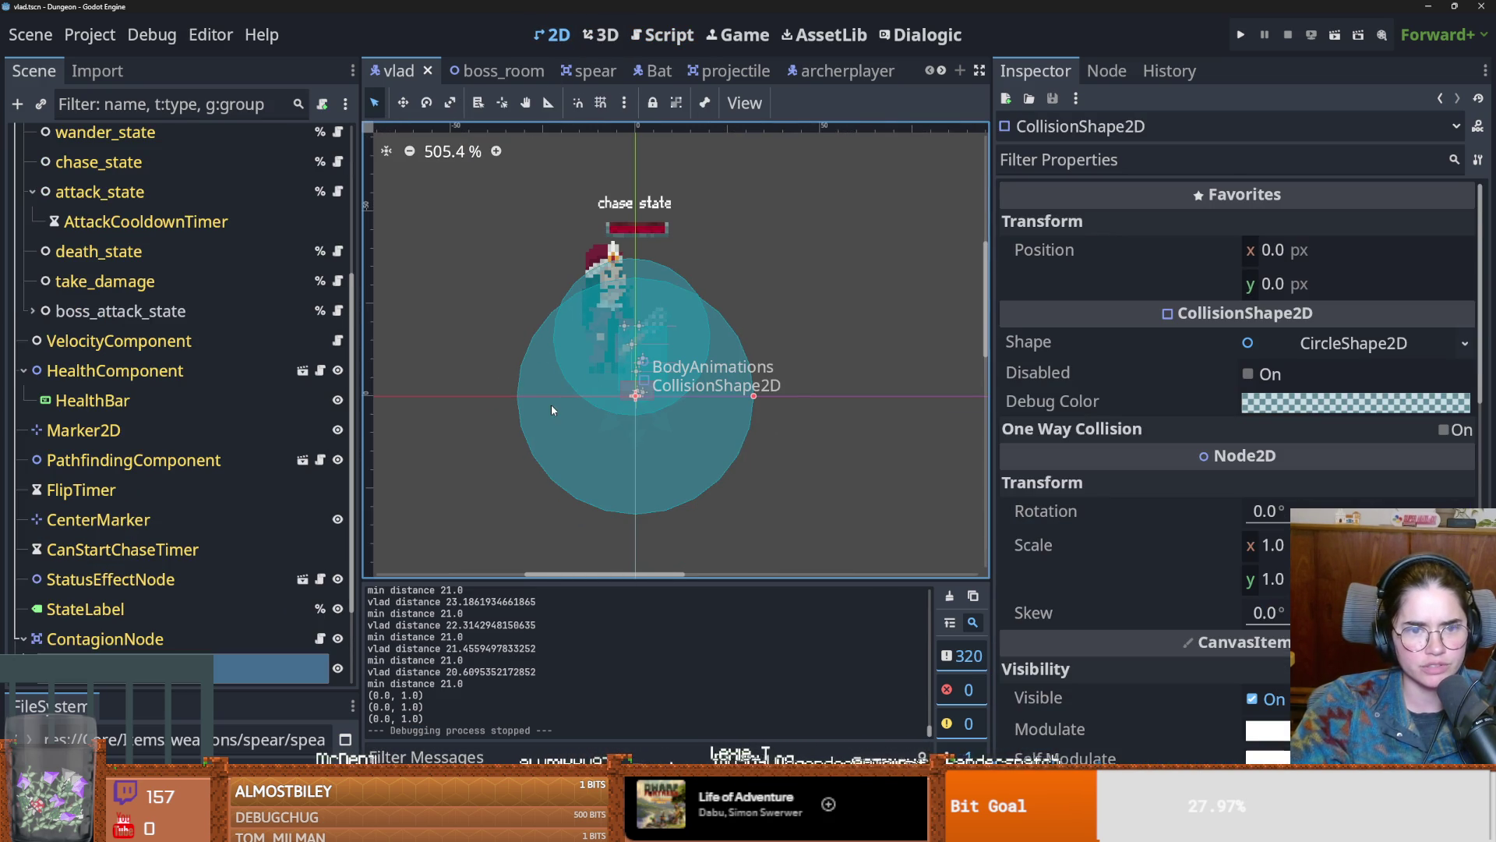
pyautogui.click(48, 641)
pyautogui.click(26, 640)
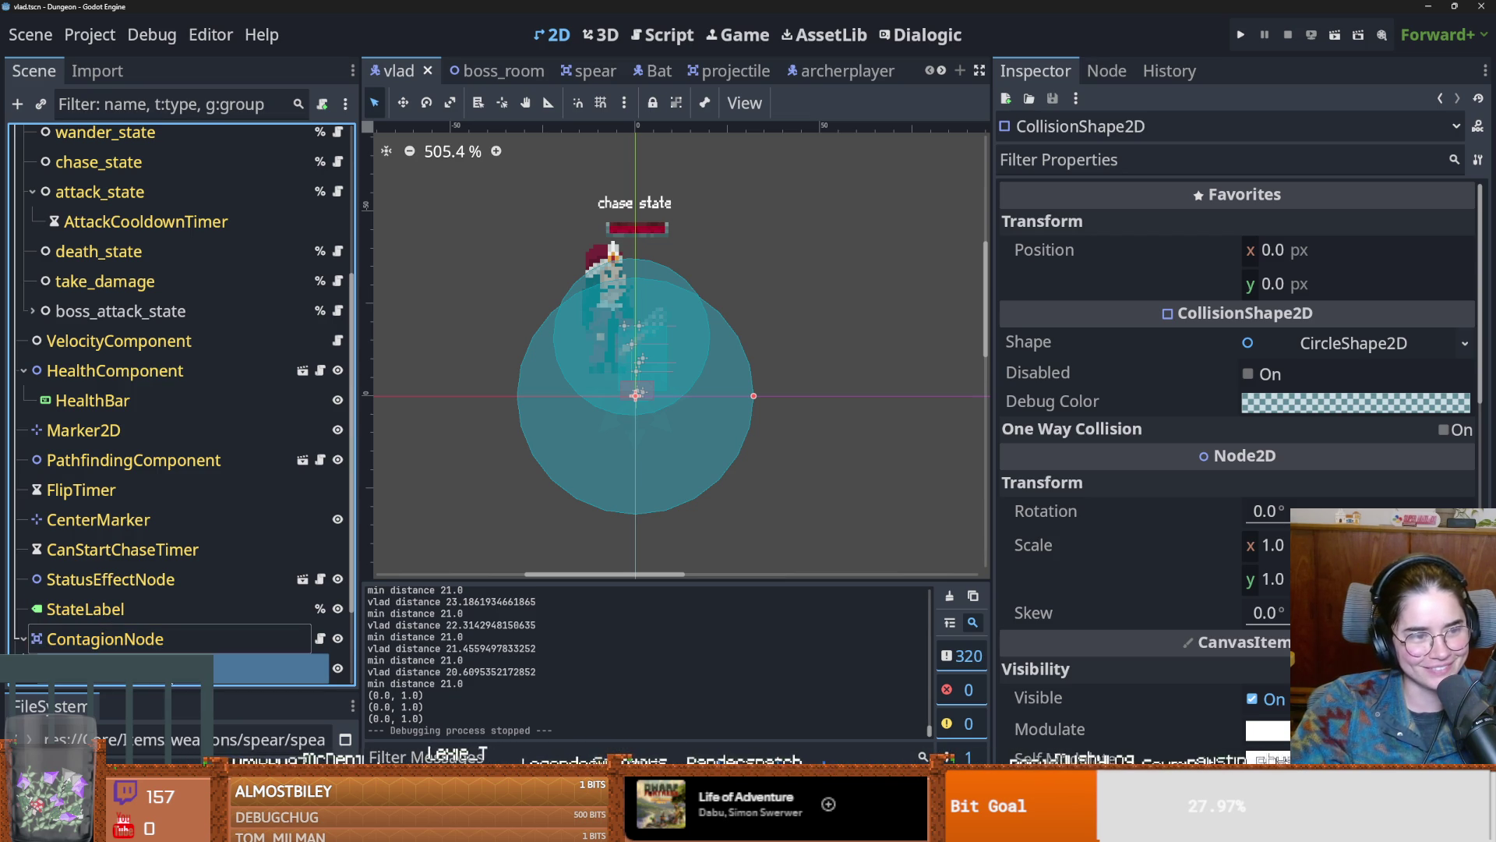
pyautogui.click(1356, 401)
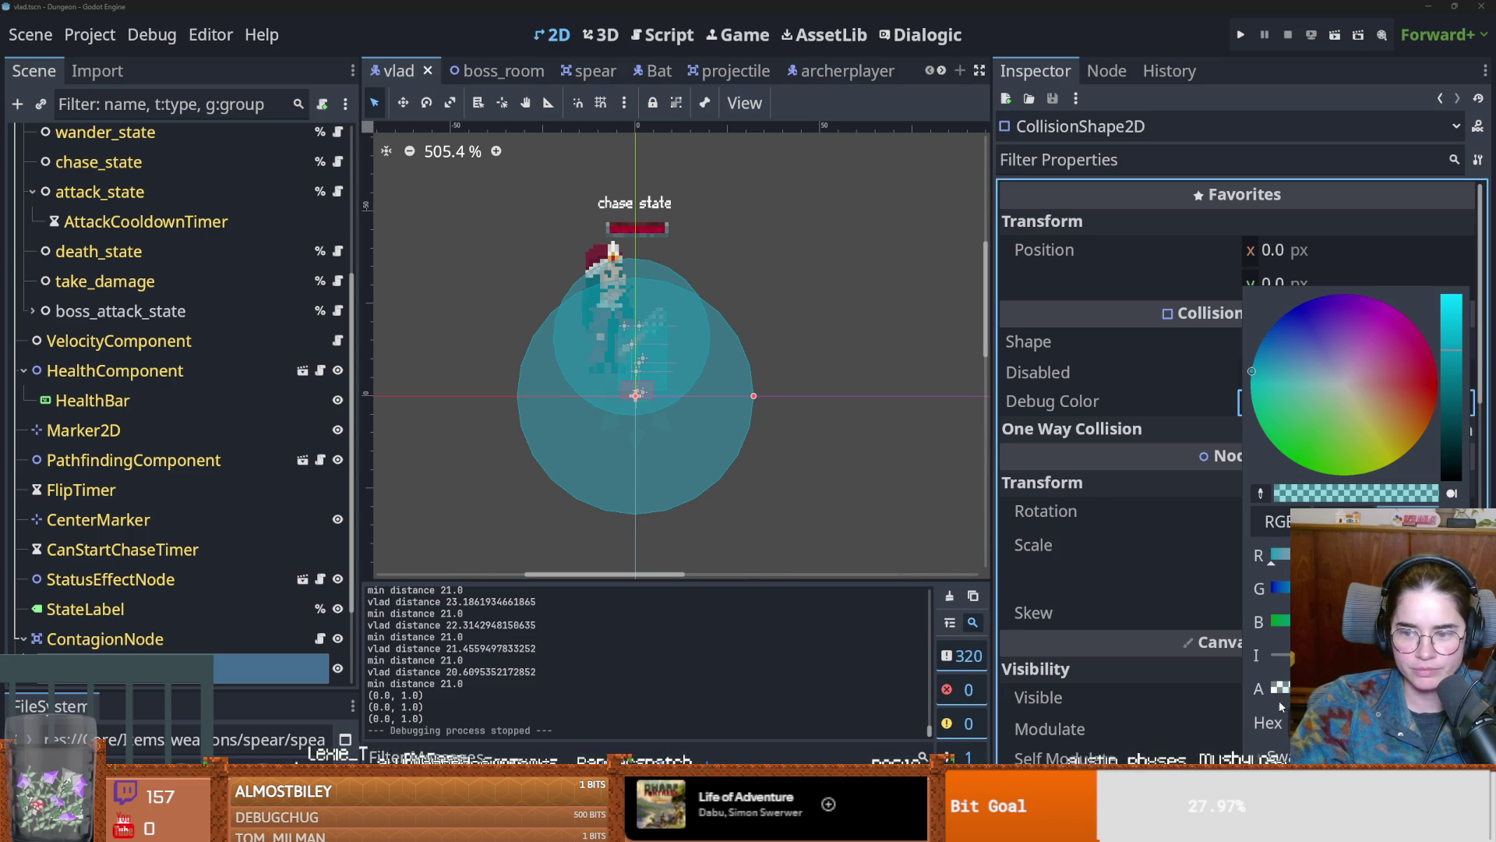
pyautogui.click(1315, 493)
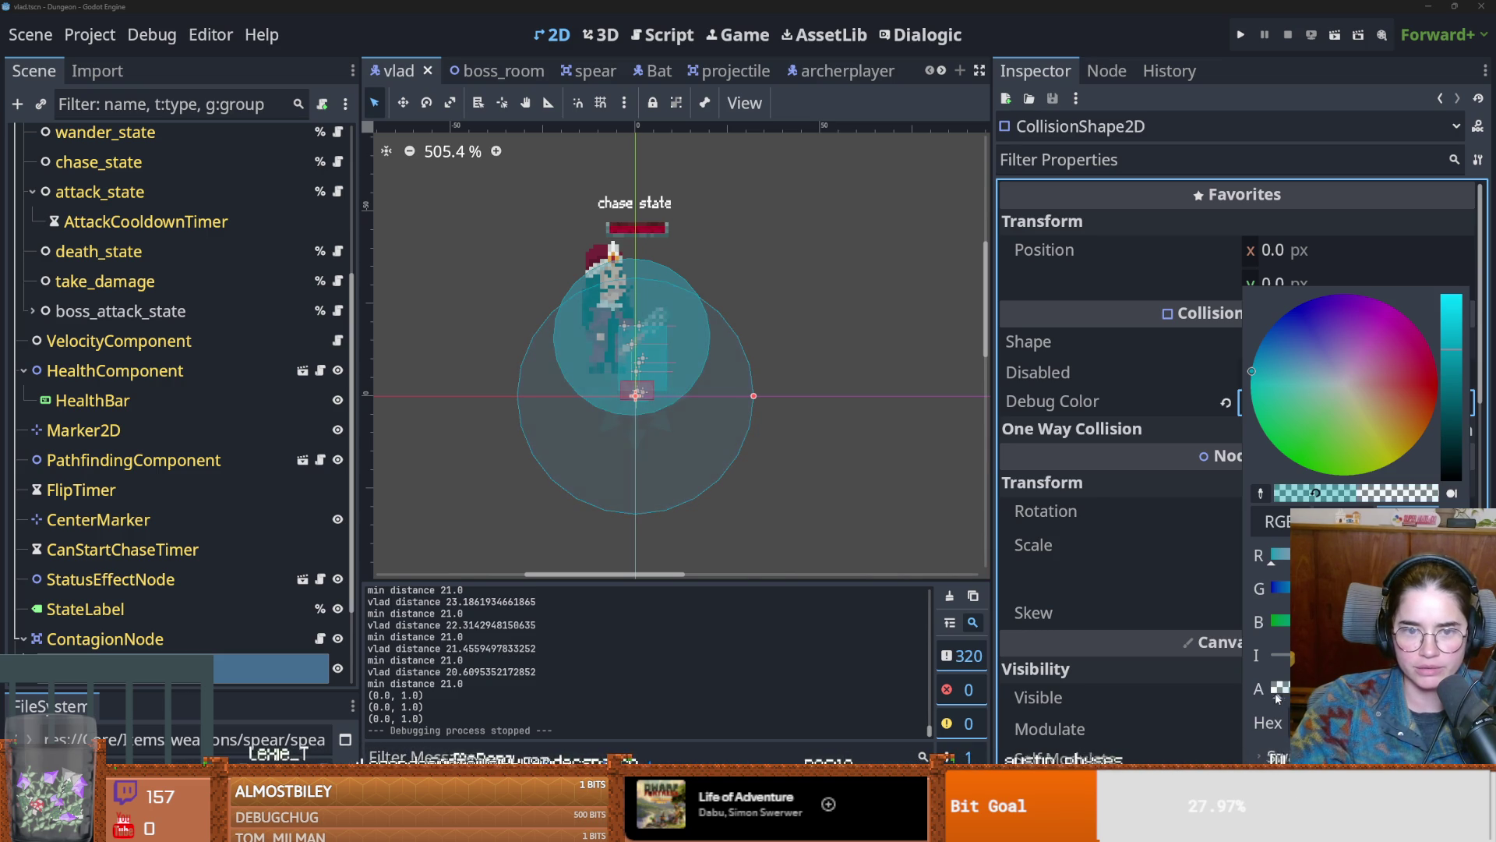
pyautogui.moveTo(1276, 699); pyautogui.dragTo(1241, 698)
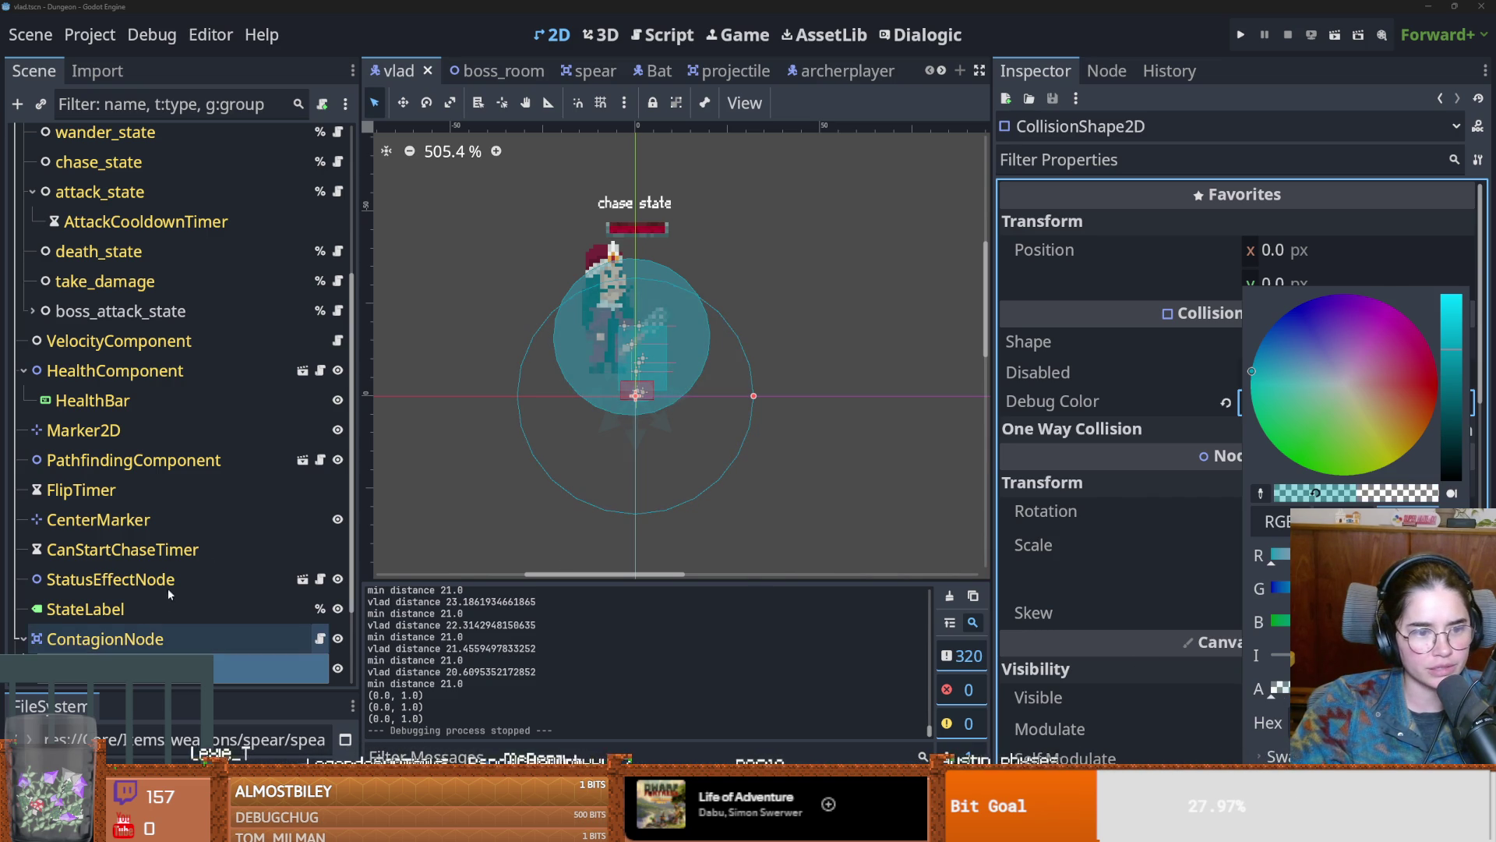
pyautogui.click(159, 625)
# Step: Select BodyAnimations, toggle its visibility, save the vlad scene, and open BodyAnimations in its own tab
pyautogui.click(660, 275)
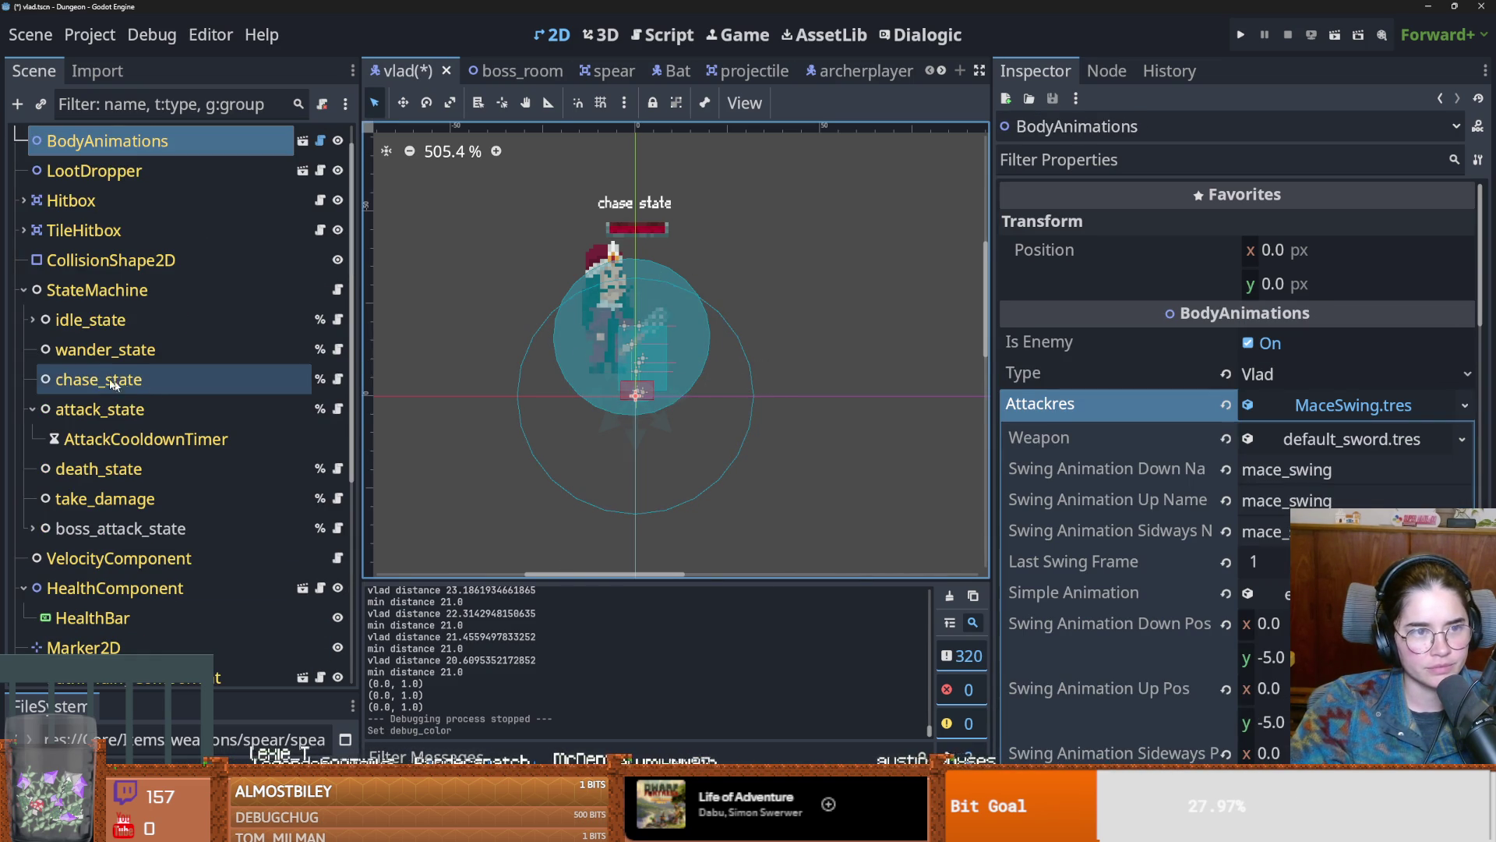
pyautogui.scroll(1, 135, 425)
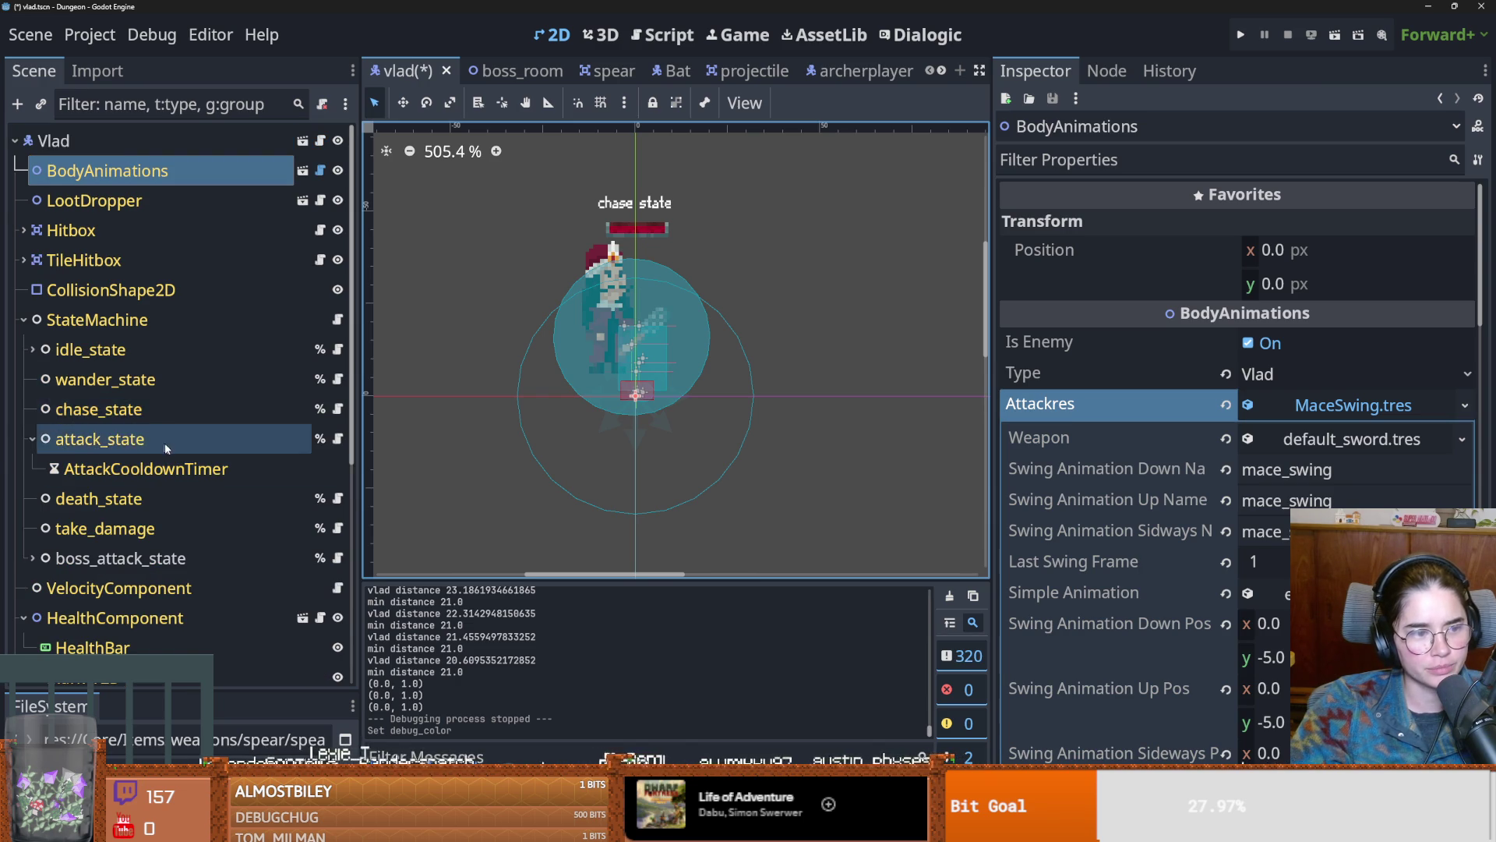
pyautogui.scroll(-5, 156, 437)
pyautogui.scroll(-1, 166, 444)
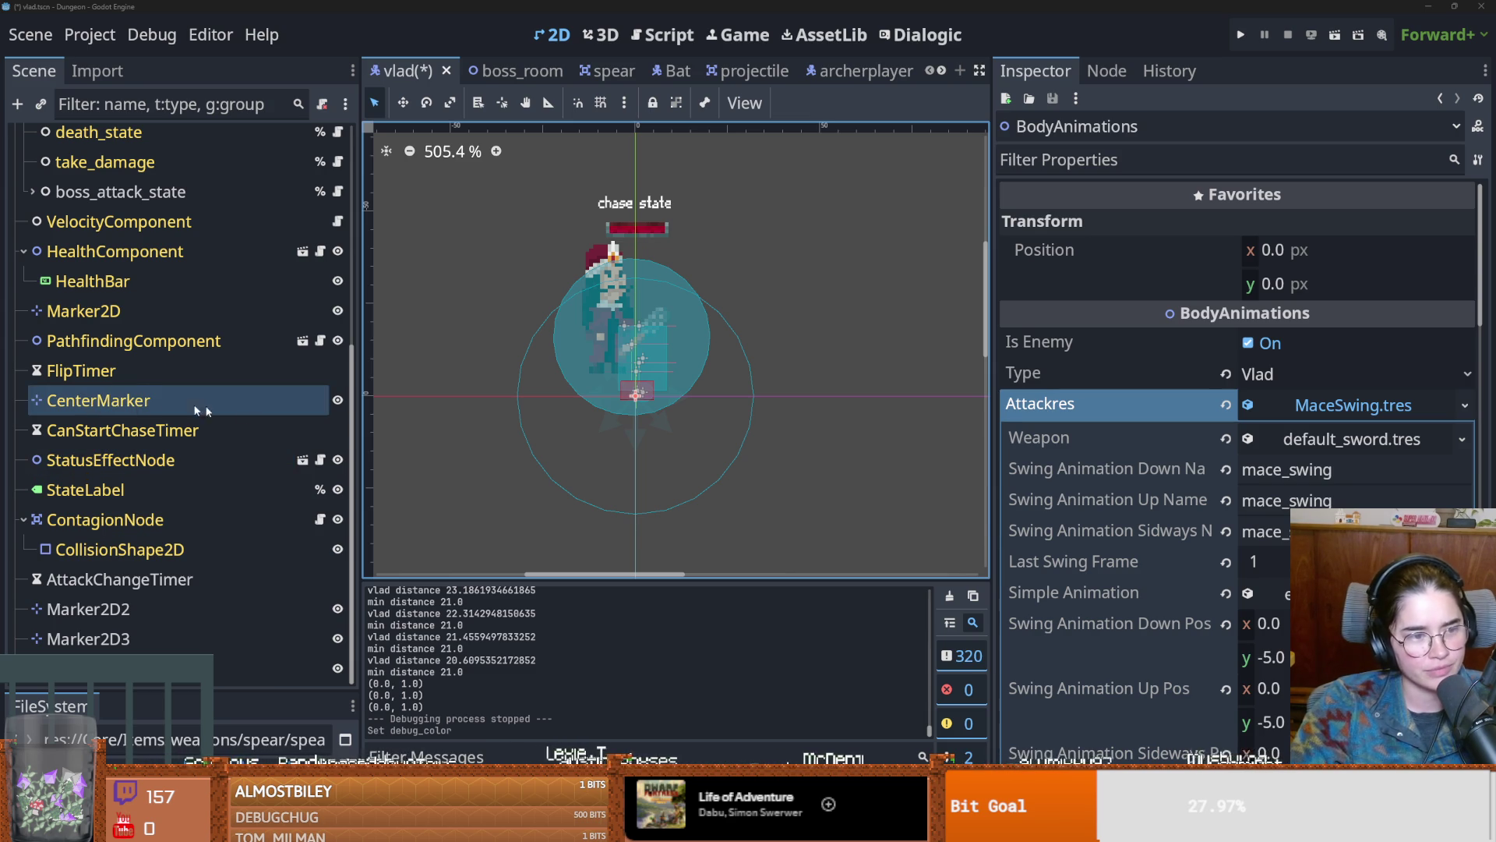
pyautogui.scroll(5, 145, 346)
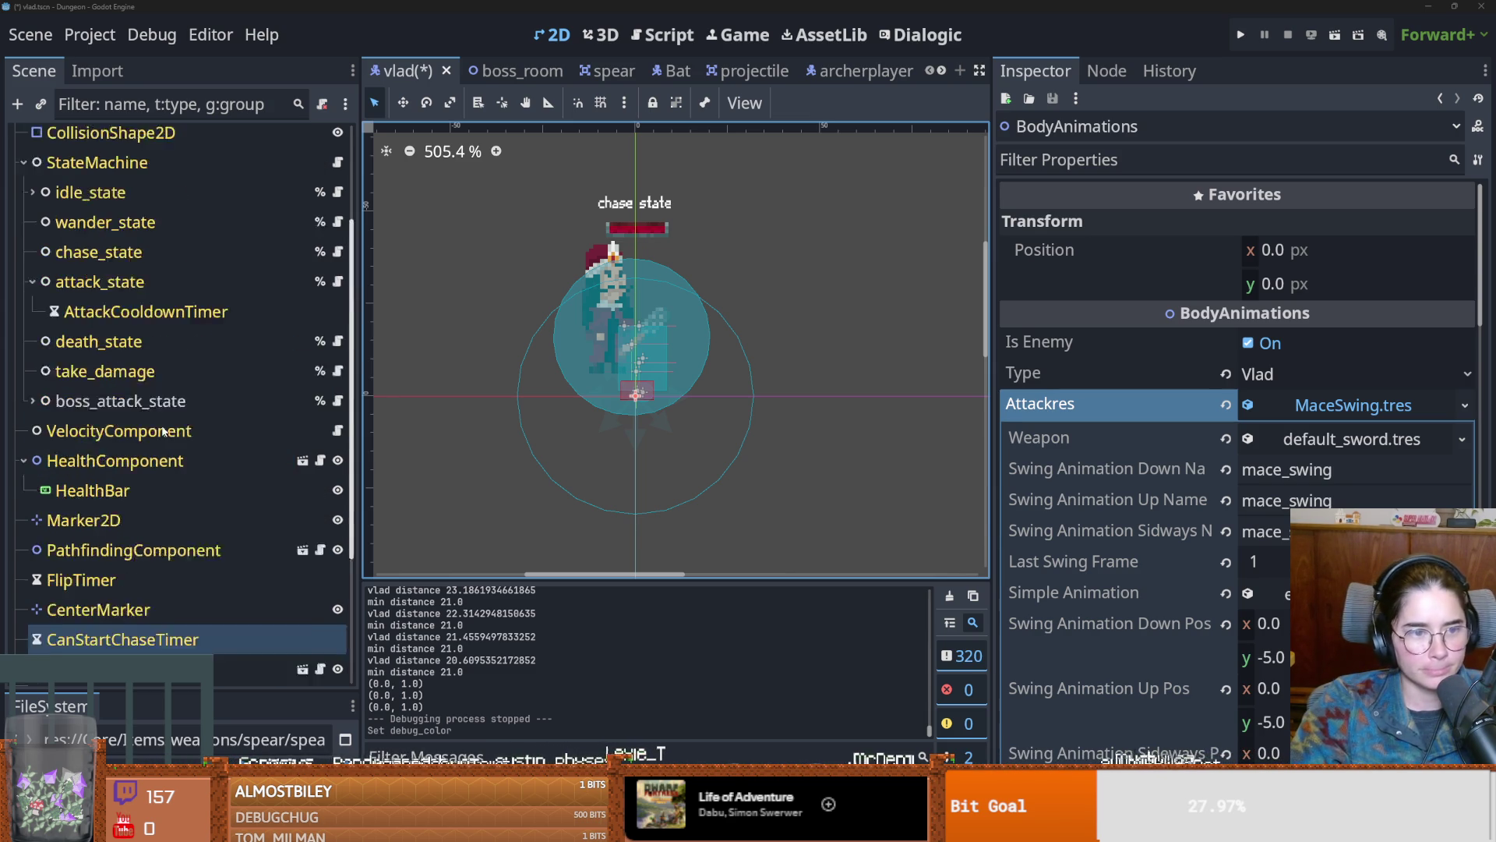
pyautogui.click(598, 358)
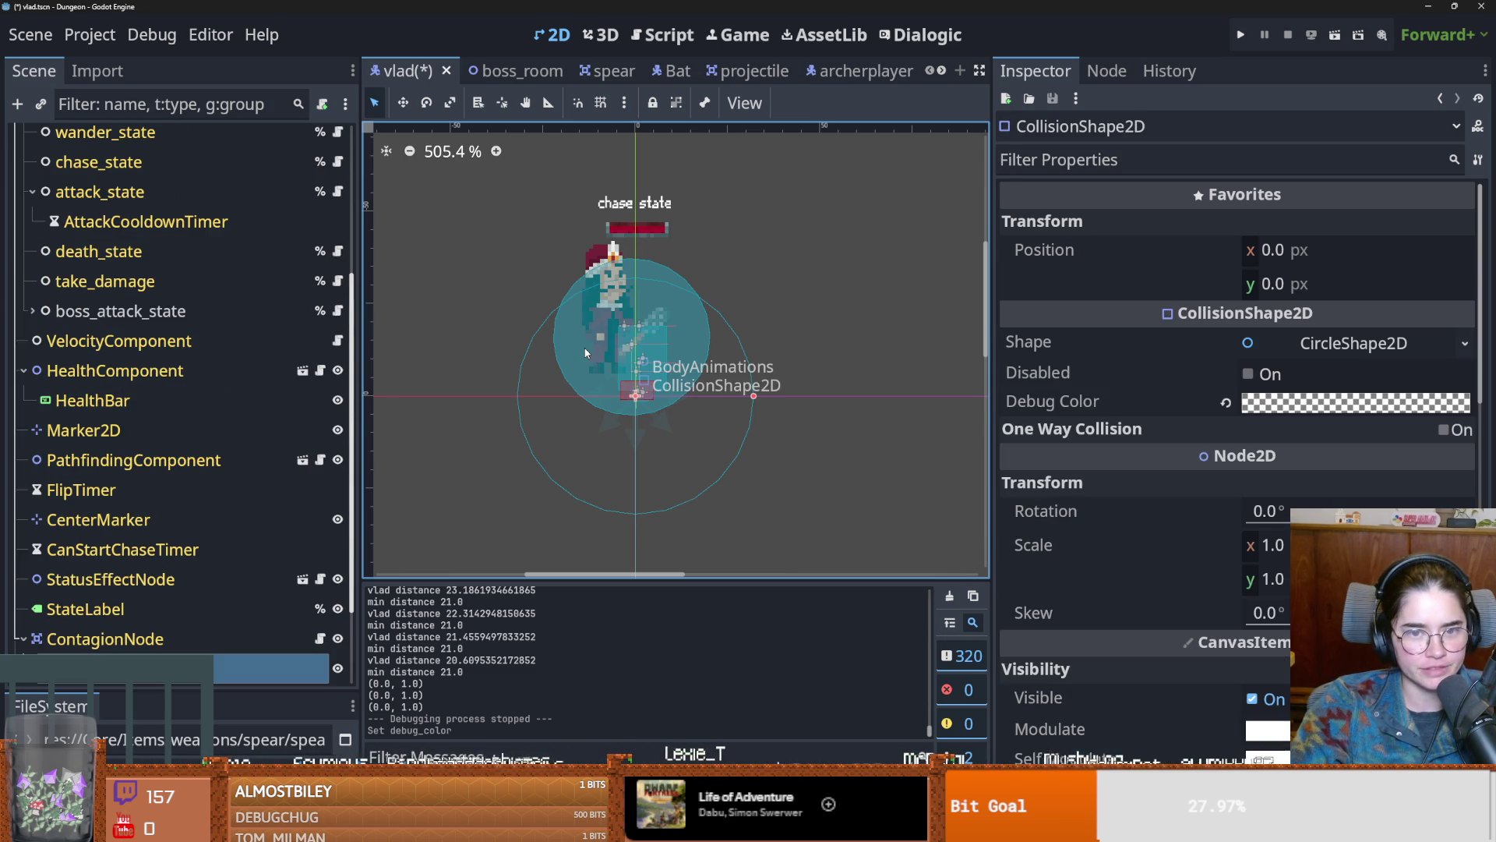
pyautogui.click(670, 275)
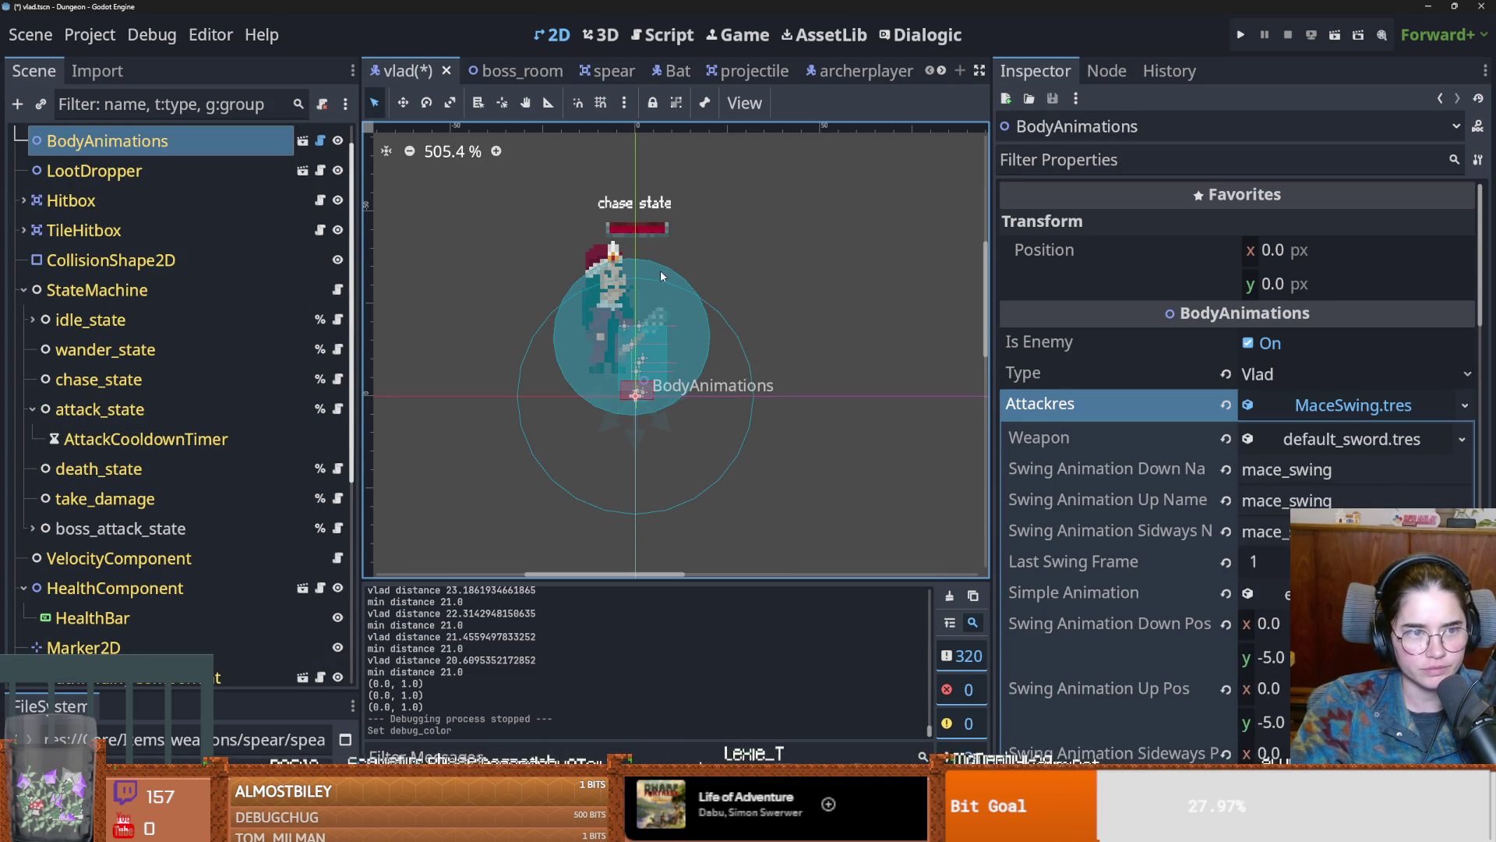
pyautogui.scroll(1, 156, 290)
pyautogui.click(337, 171)
pyautogui.click(338, 170)
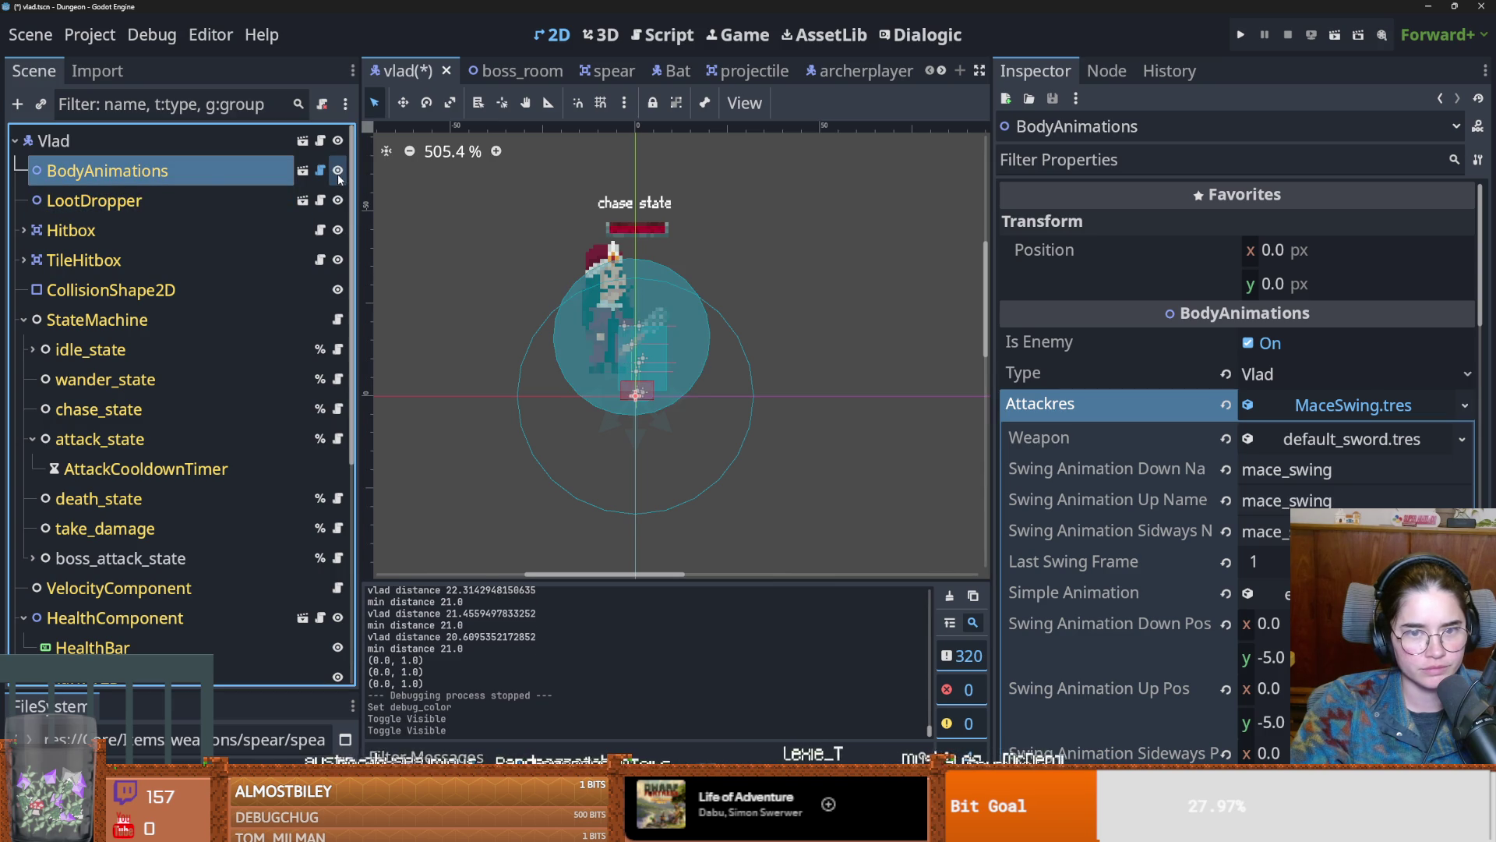
pyautogui.hotkey('ctrl', 's')
pyautogui.click(302, 170)
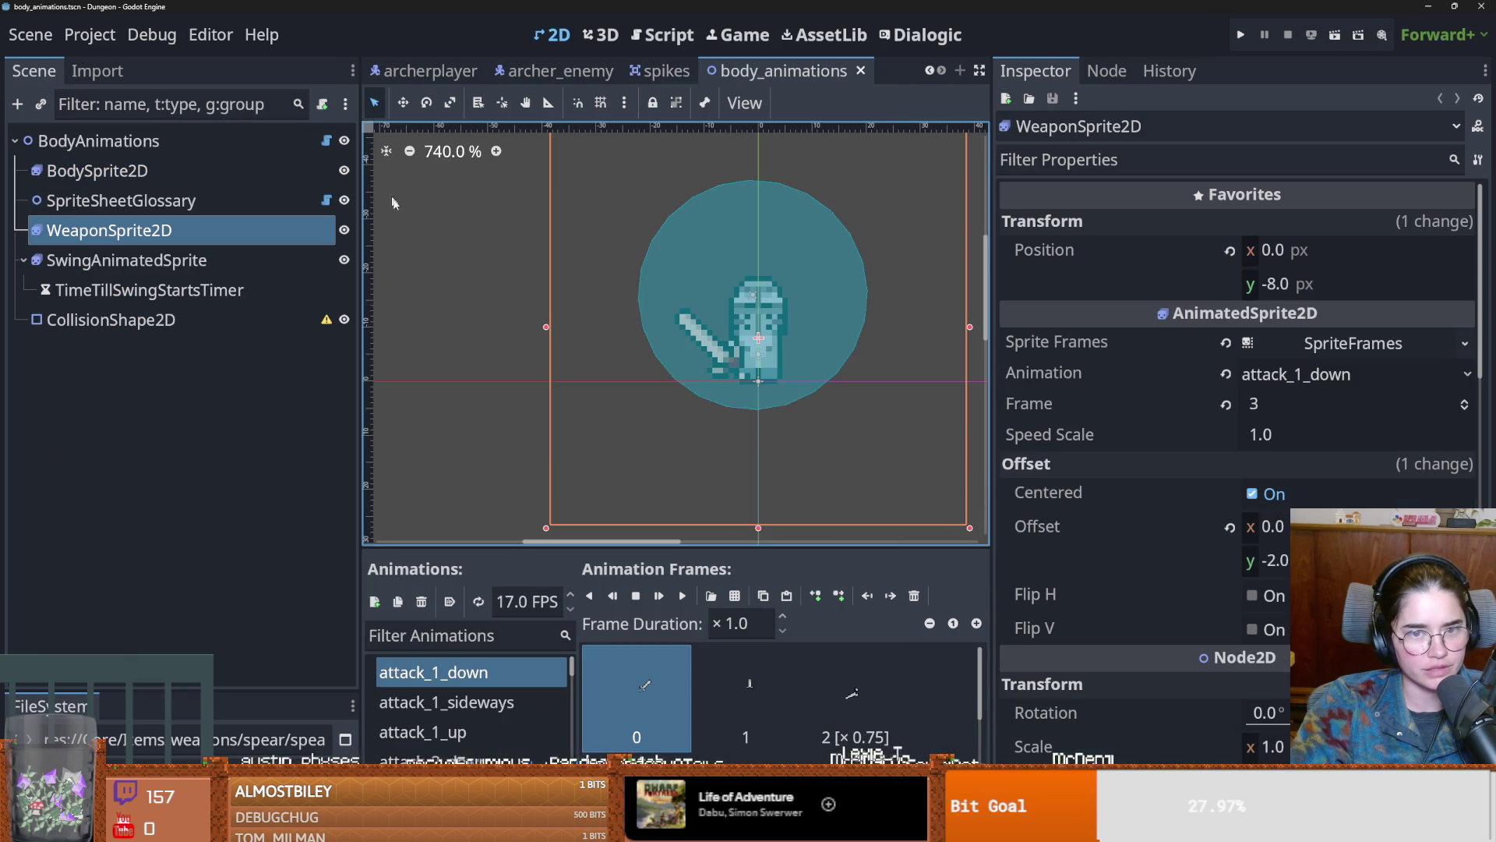
# Step: Delete the CollisionShape2D node from body_animations and save the scene
pyautogui.click(297, 319)
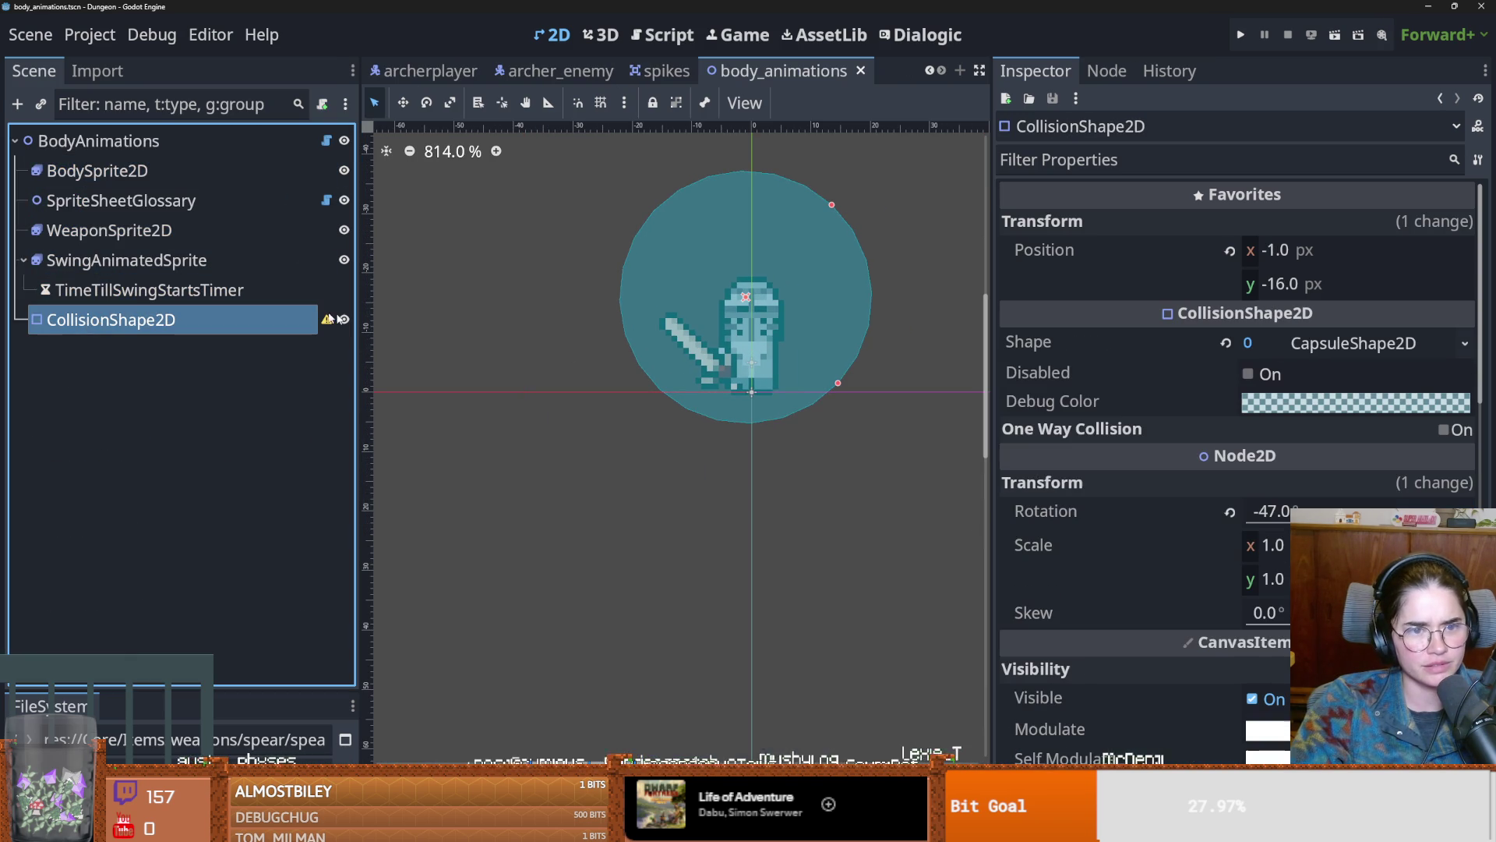
pyautogui.rightClick(285, 324)
pyautogui.press('Escape')
pyautogui.press('Escape')
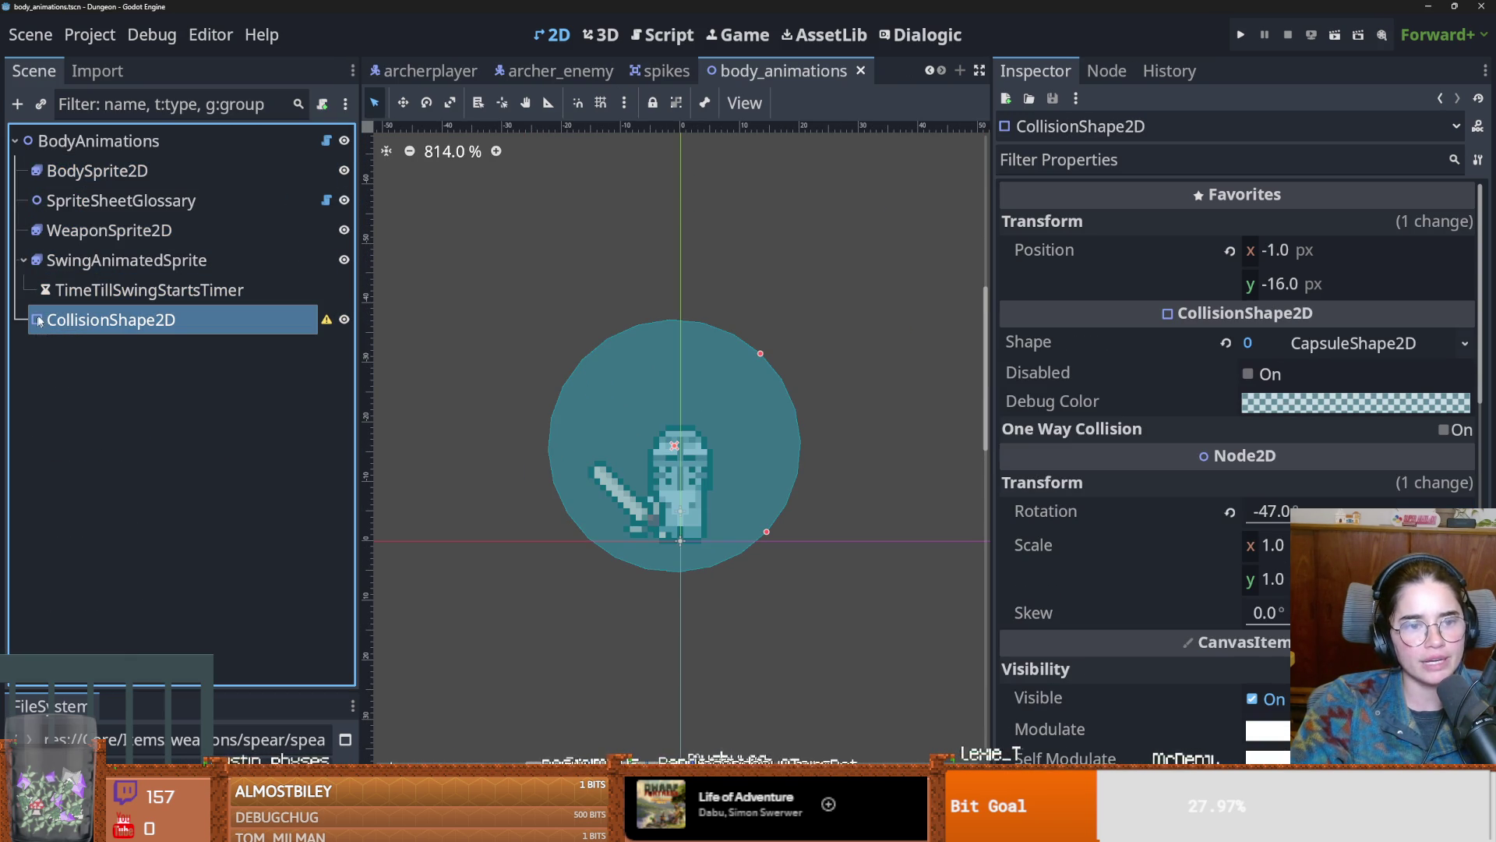
pyautogui.rightClick(312, 319)
pyautogui.press('Delete')
pyautogui.click(690, 451)
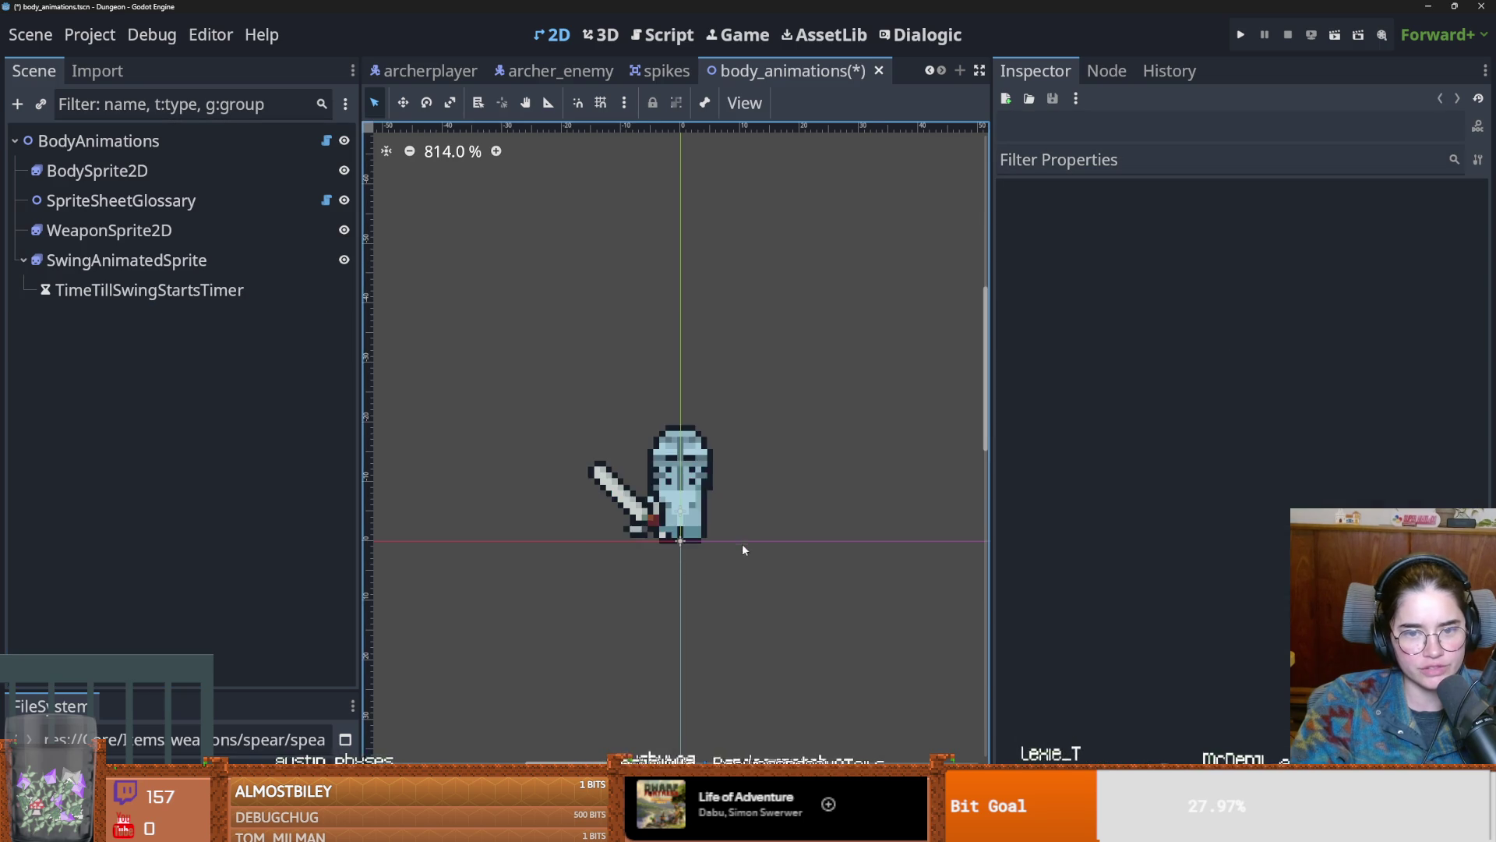
pyautogui.scroll(2, 742, 539)
pyautogui.hotkey('ctrl', 's')
# Step: Collapse and re-expand SwingAnimatedSprite's children, save again, and open body_animations.gd
pyautogui.click(23, 259)
pyautogui.click(23, 259)
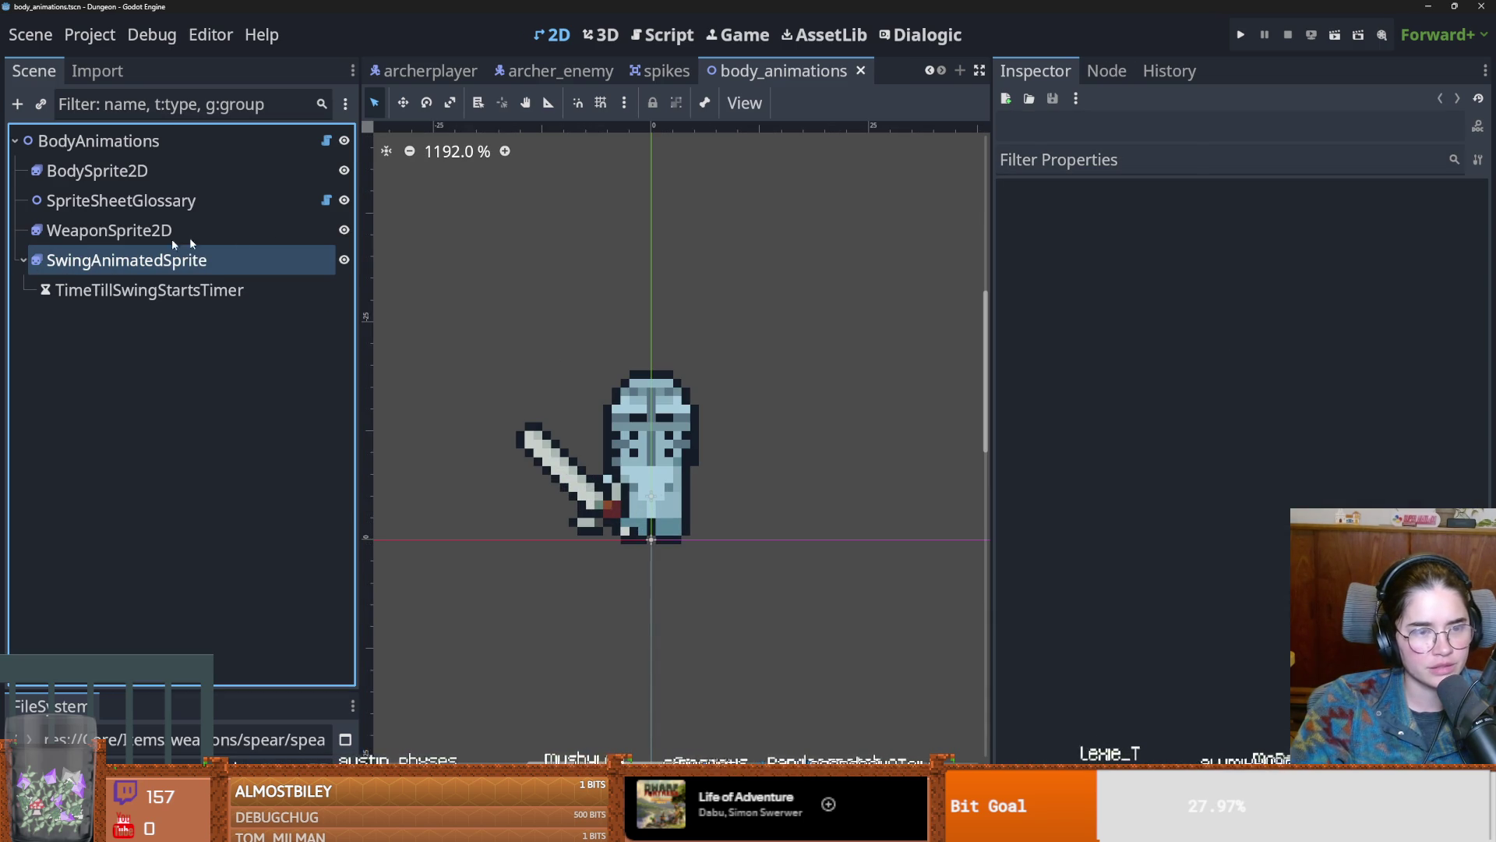
pyautogui.hotkey('ctrl', 's')
pyautogui.click(326, 141)
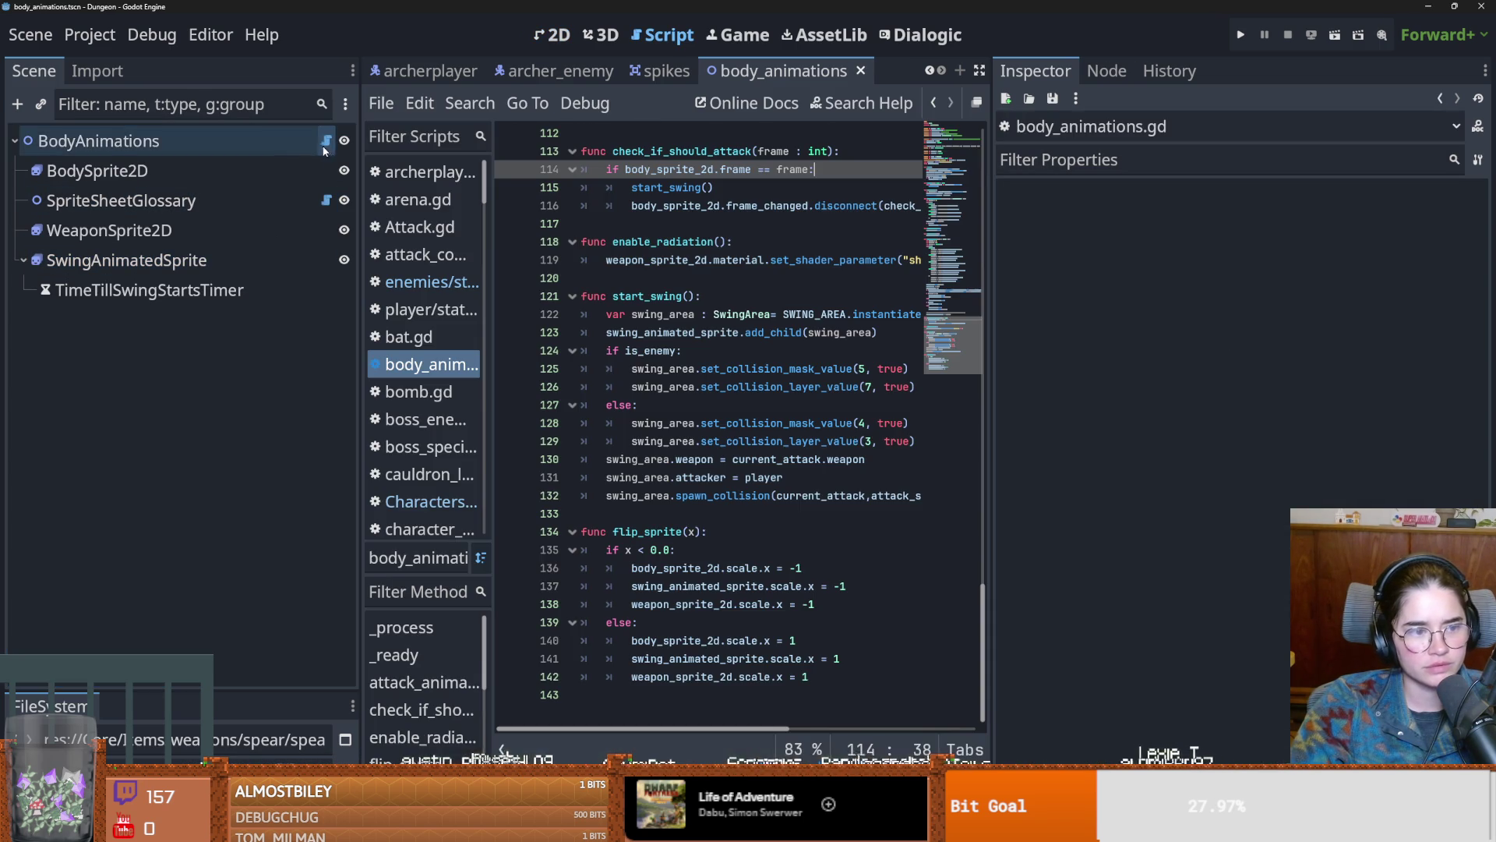
# Step: Widen the script editor and scroll body_animations.gd to the Simulate Attack line, then save
pyautogui.moveTo(991, 444); pyautogui.dragTo(1331, 444)
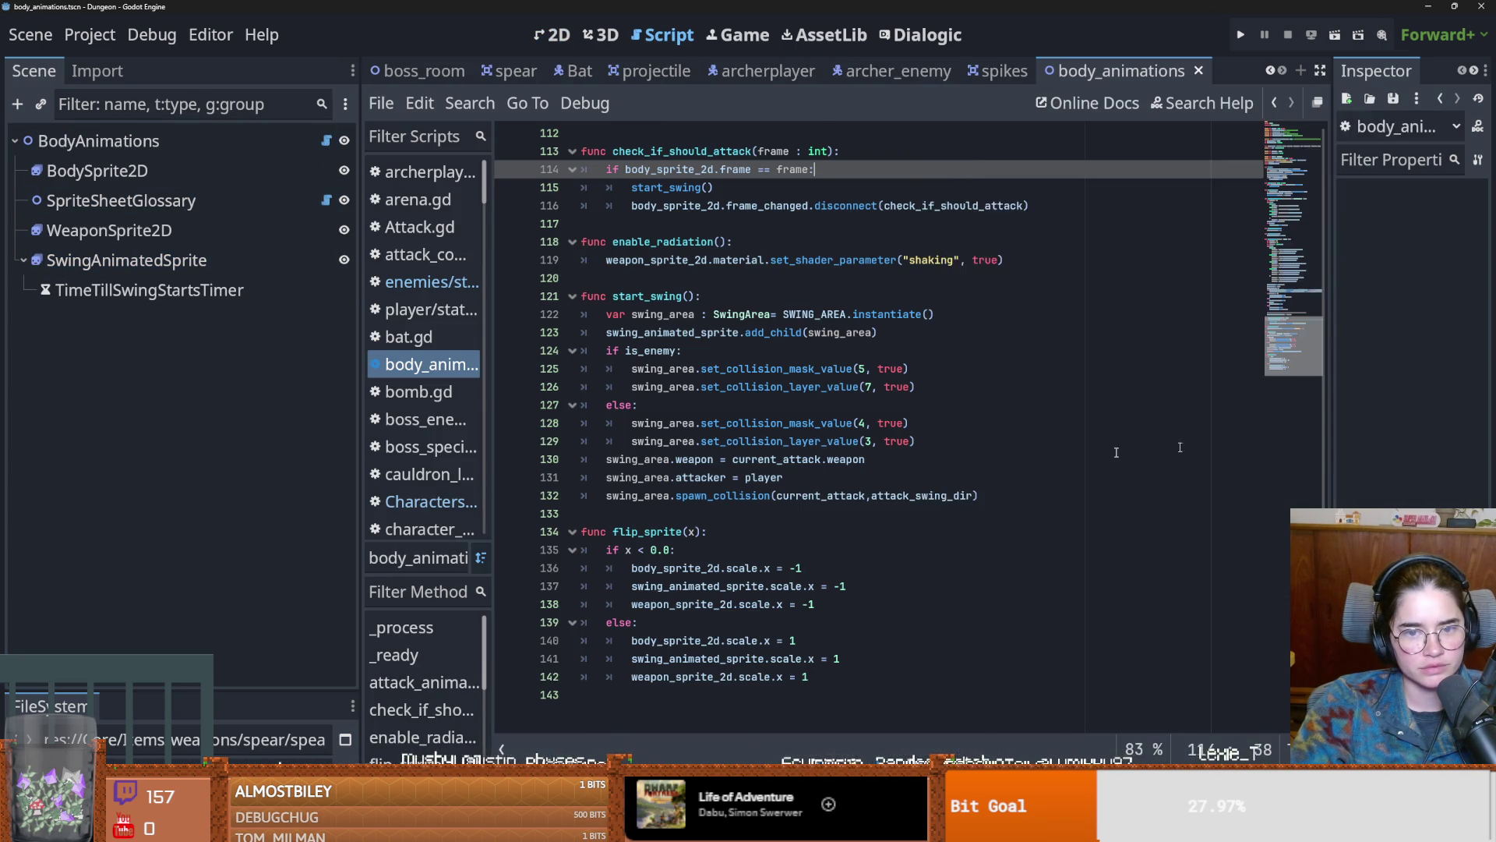
pyautogui.scroll(10, 793, 502)
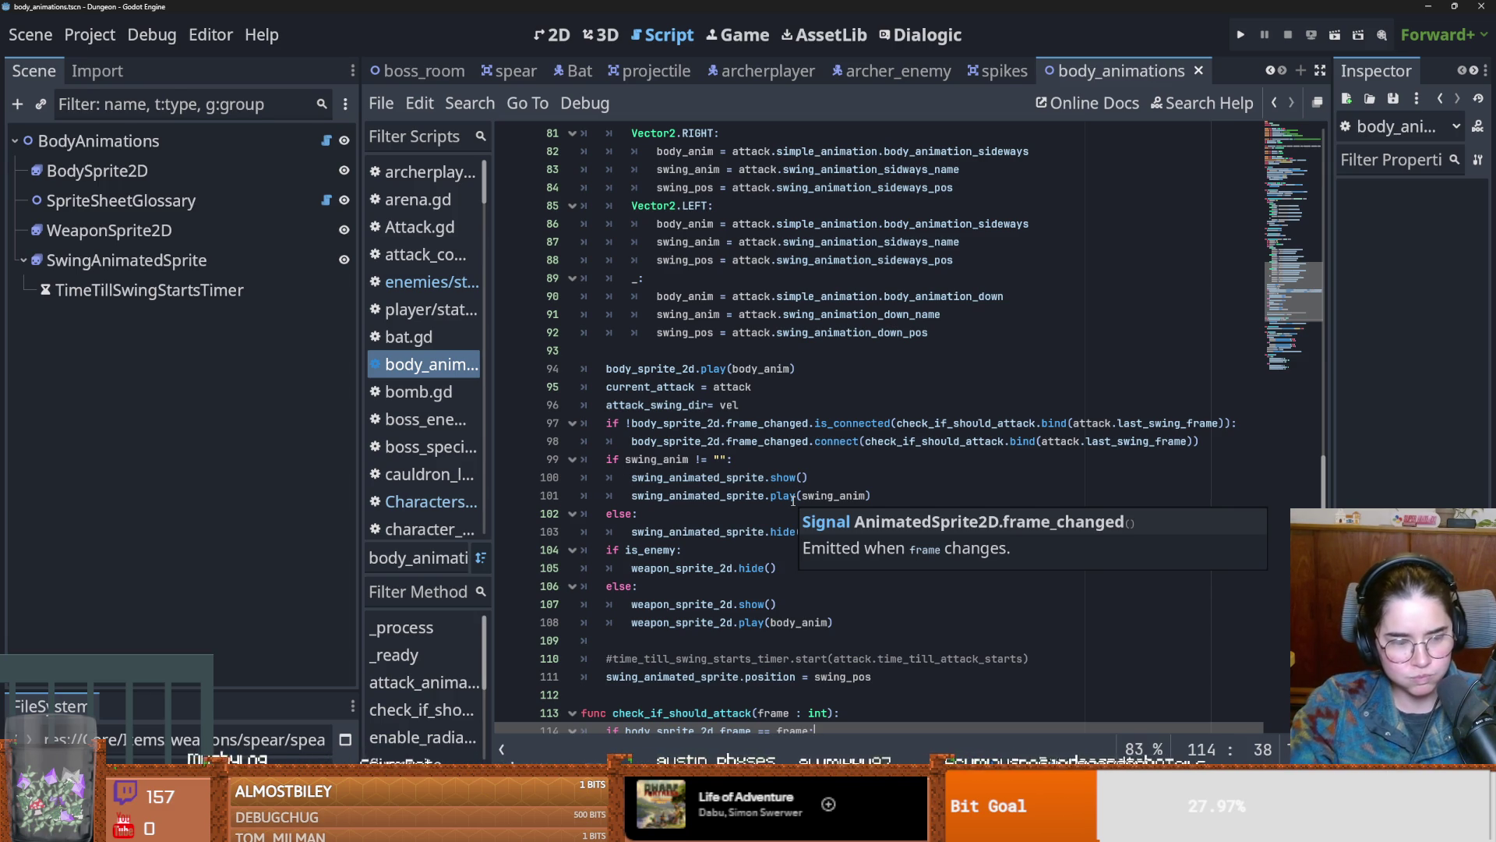
pyautogui.scroll(15, 762, 498)
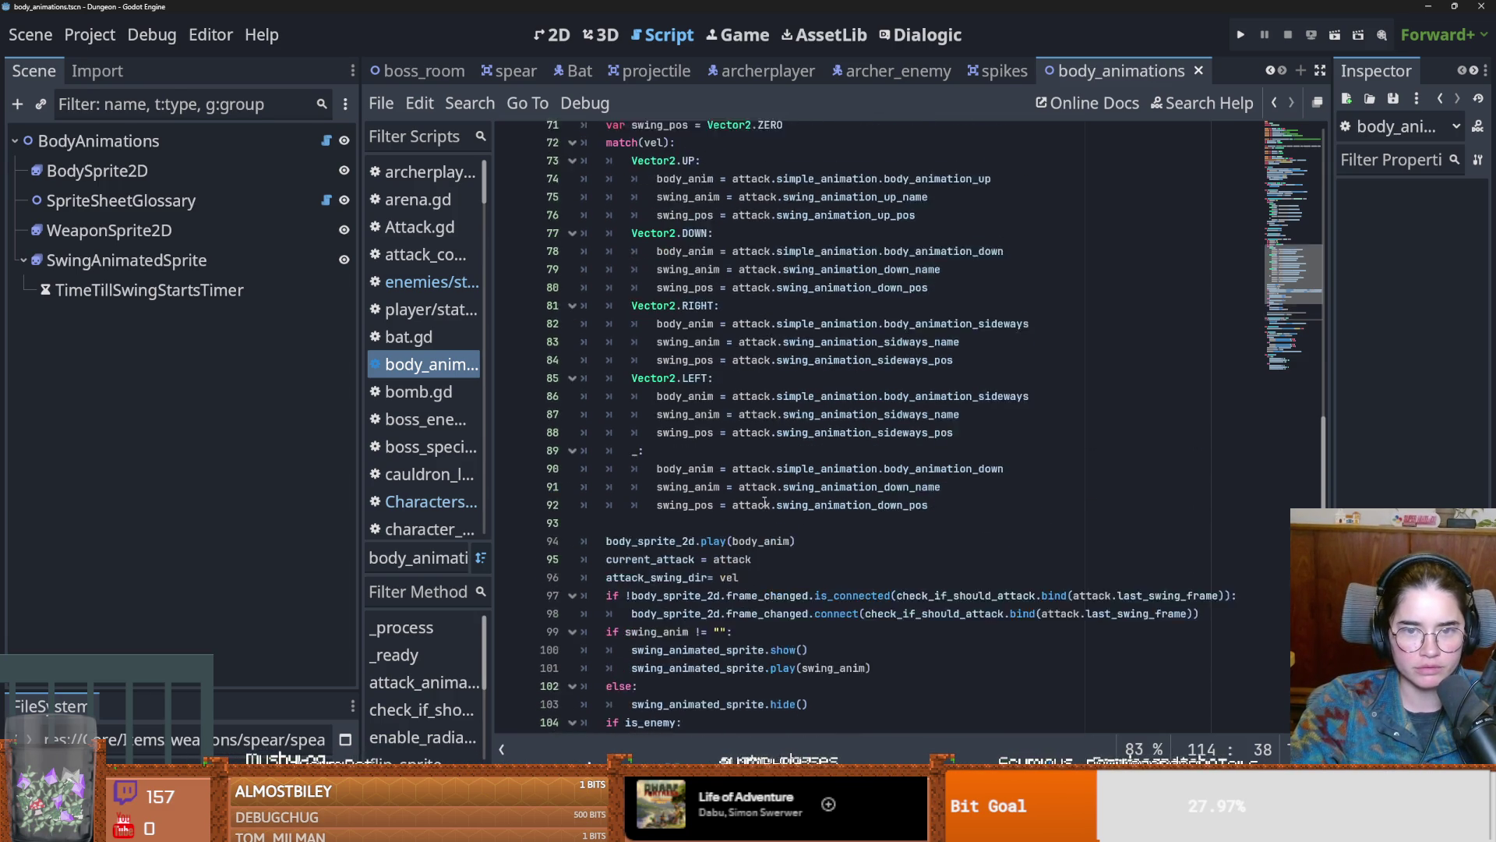
pyautogui.moveTo(1327, 421); pyautogui.dragTo(1347, 110)
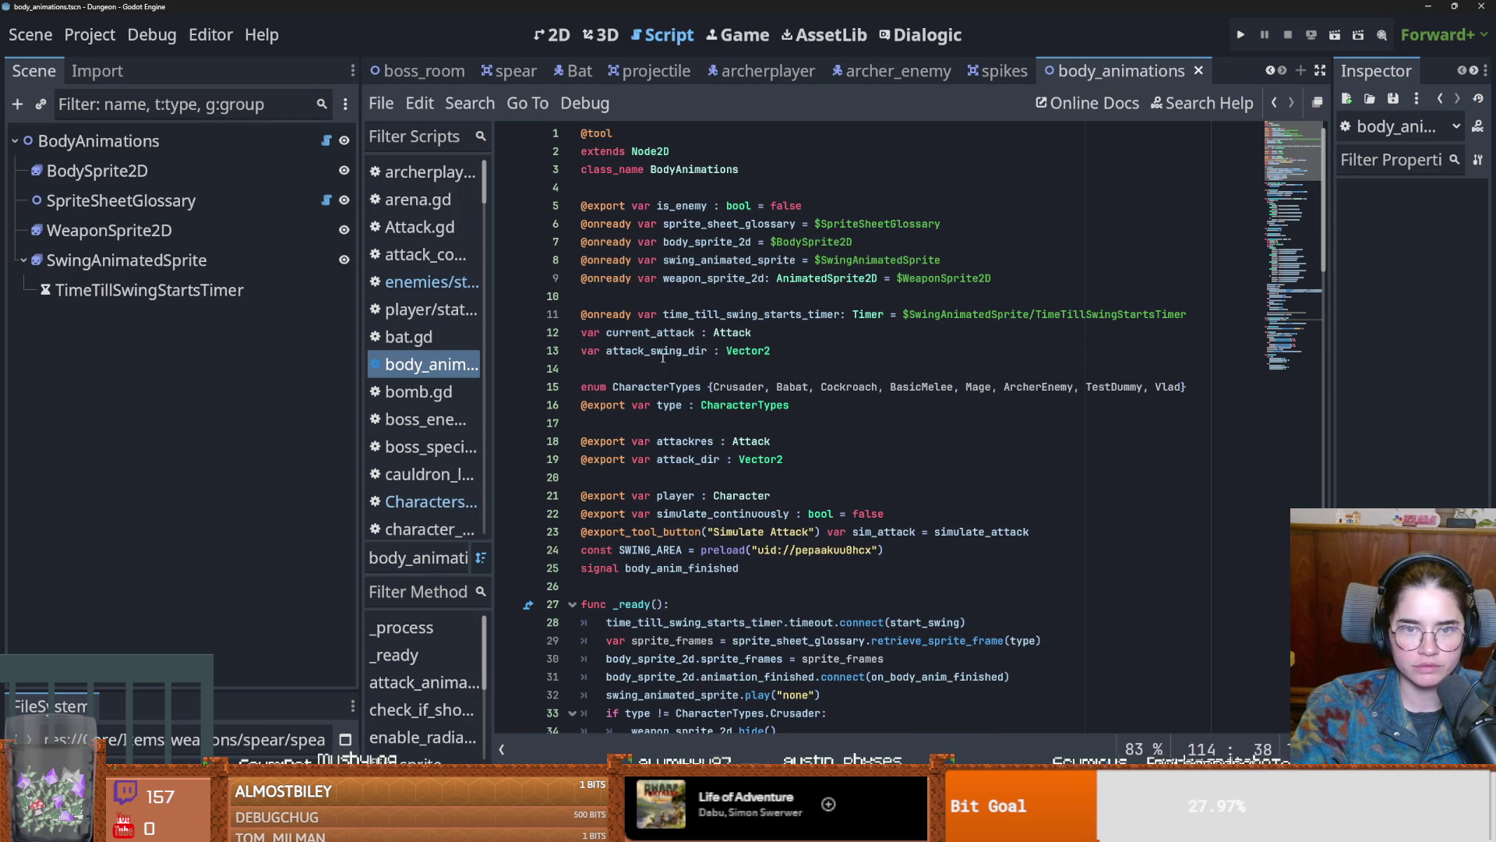
pyautogui.scroll(-1, 663, 358)
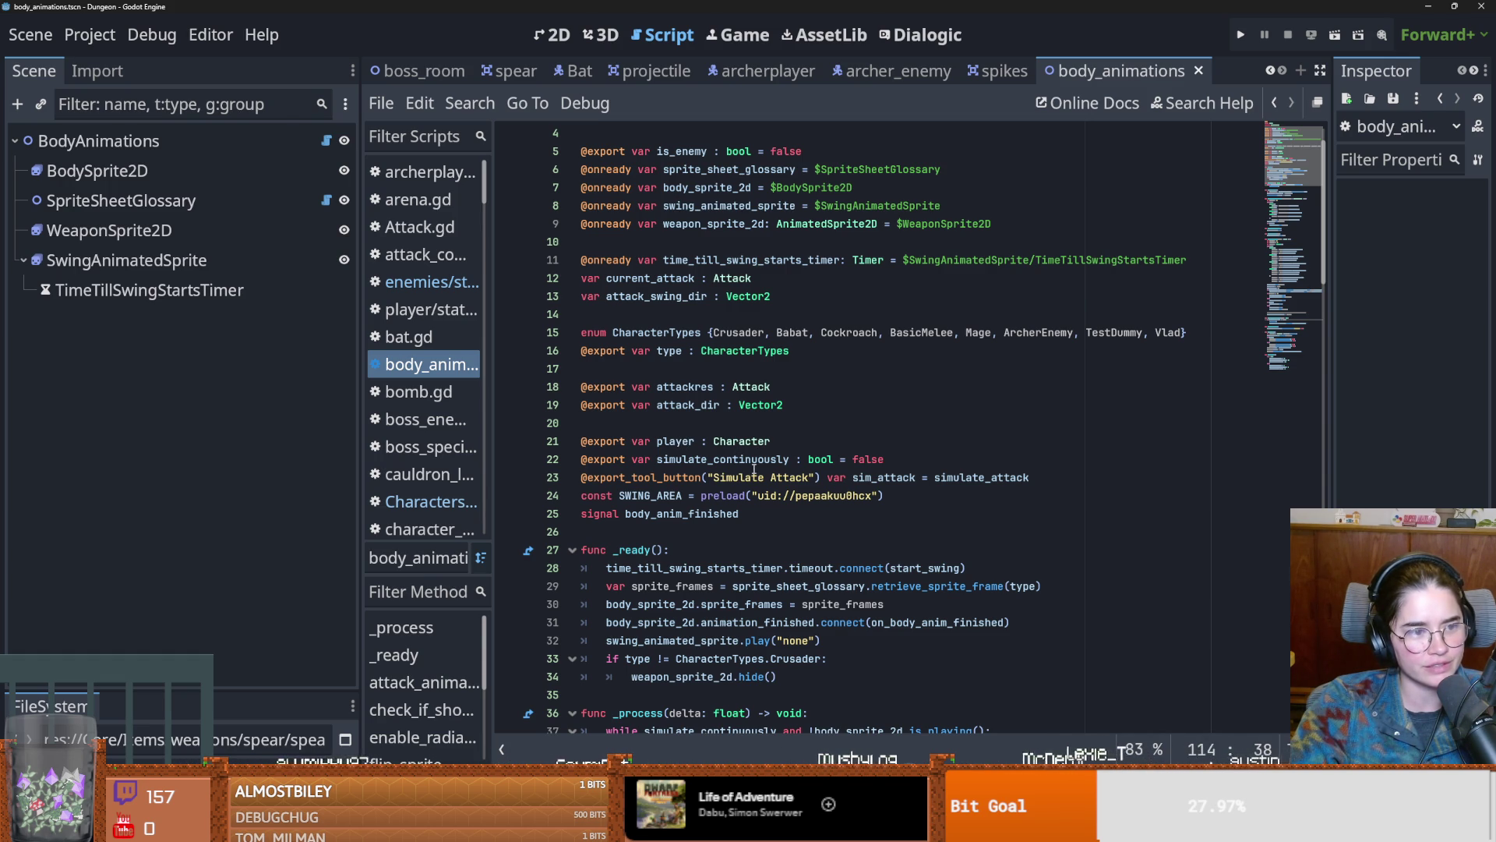
pyautogui.click(810, 477)
pyautogui.hotkey('ctrl', 's')
# Step: Review the start_swing function and its swing area creation line unchanged, then run the project
pyautogui.scroll(-5, 870, 538)
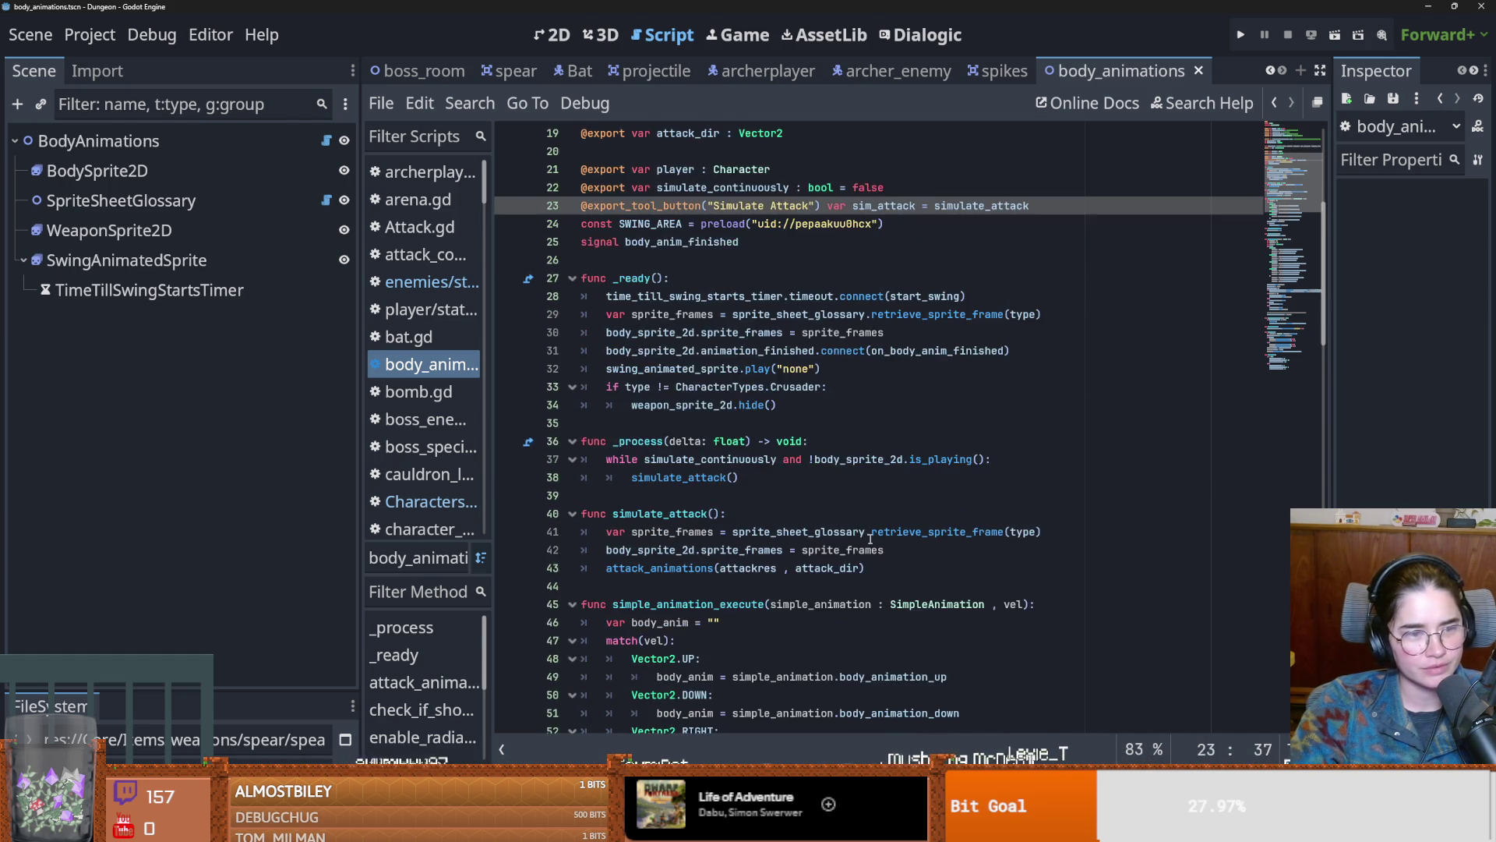
pyautogui.scroll(-20, 870, 538)
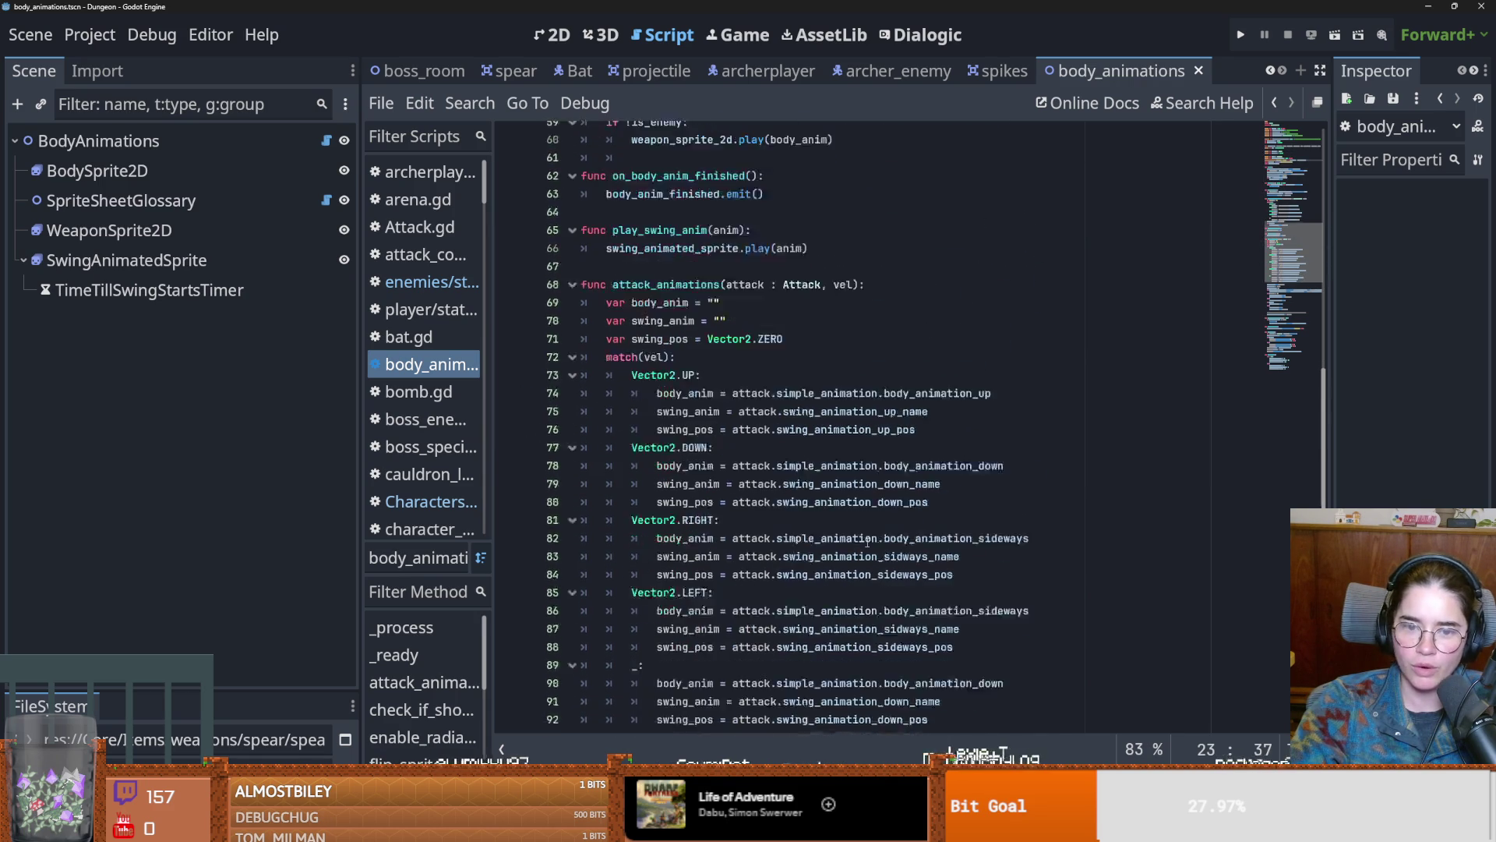
pyautogui.scroll(-10, 868, 538)
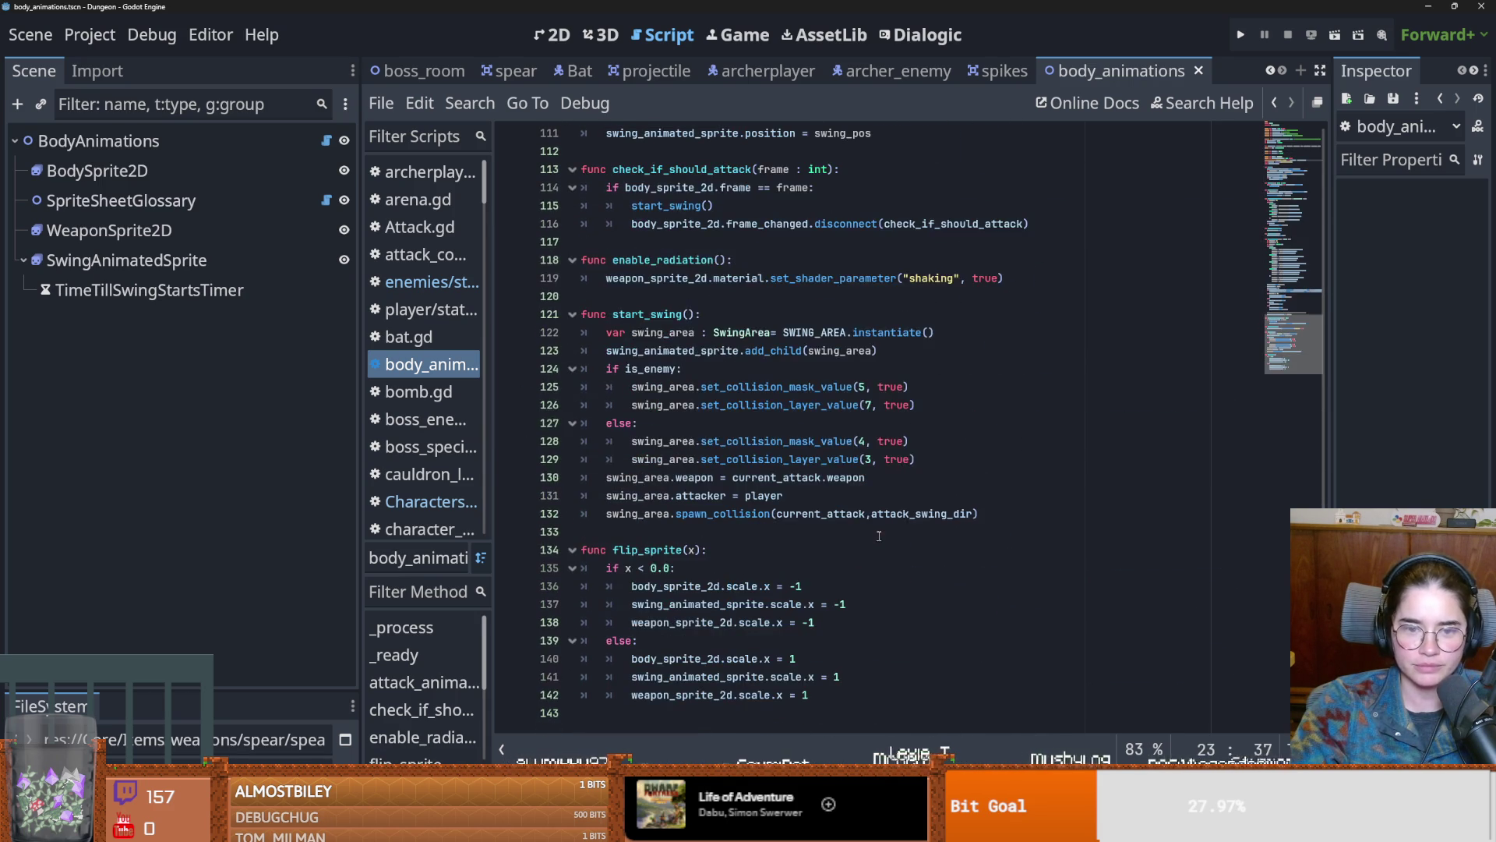
pyautogui.click(878, 534)
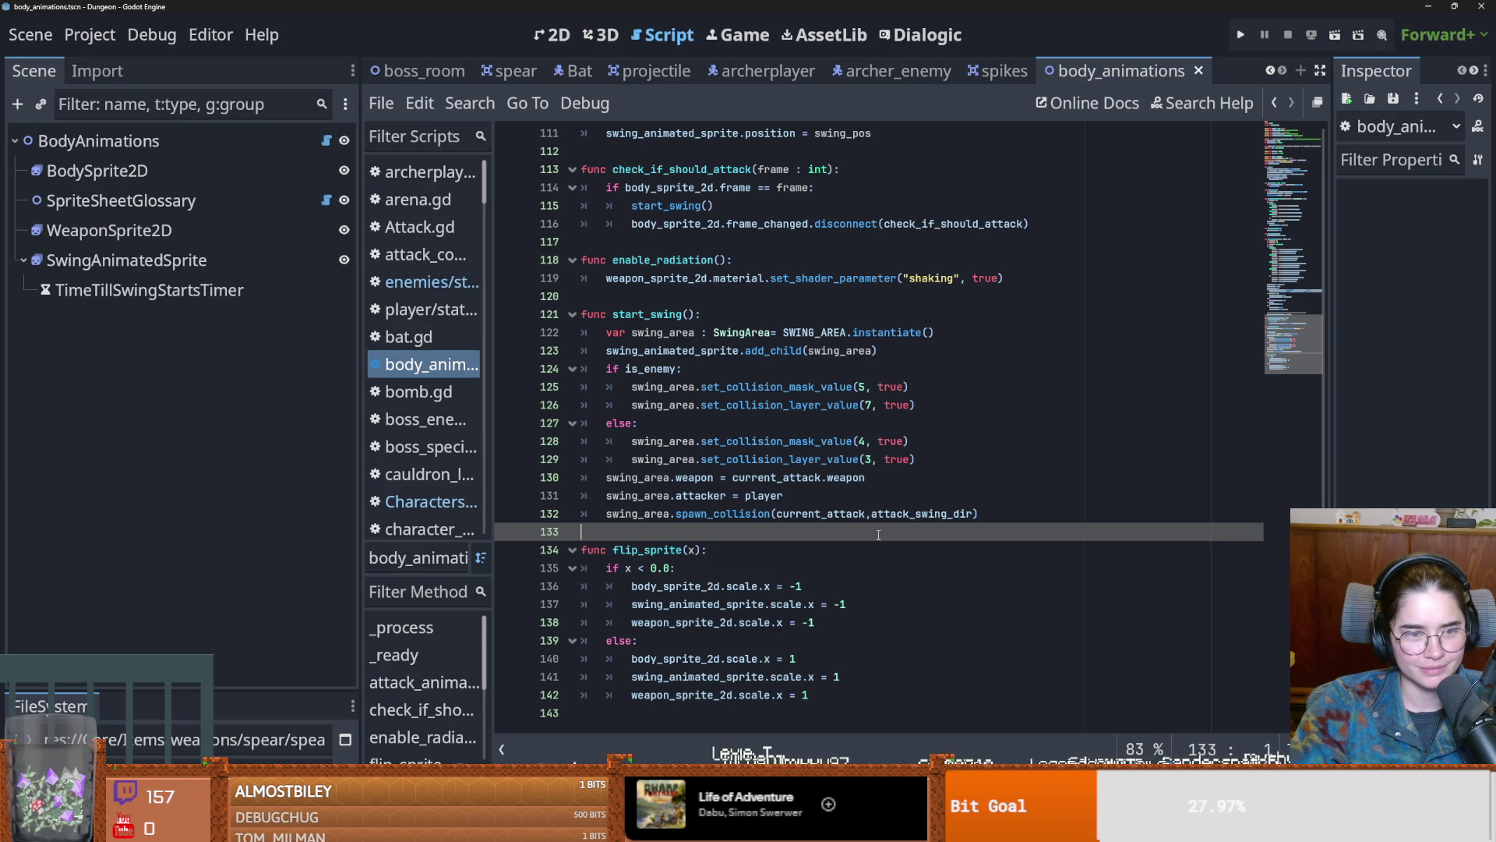
pyautogui.scroll(1, 696, 471)
pyautogui.doubleClick(640, 370)
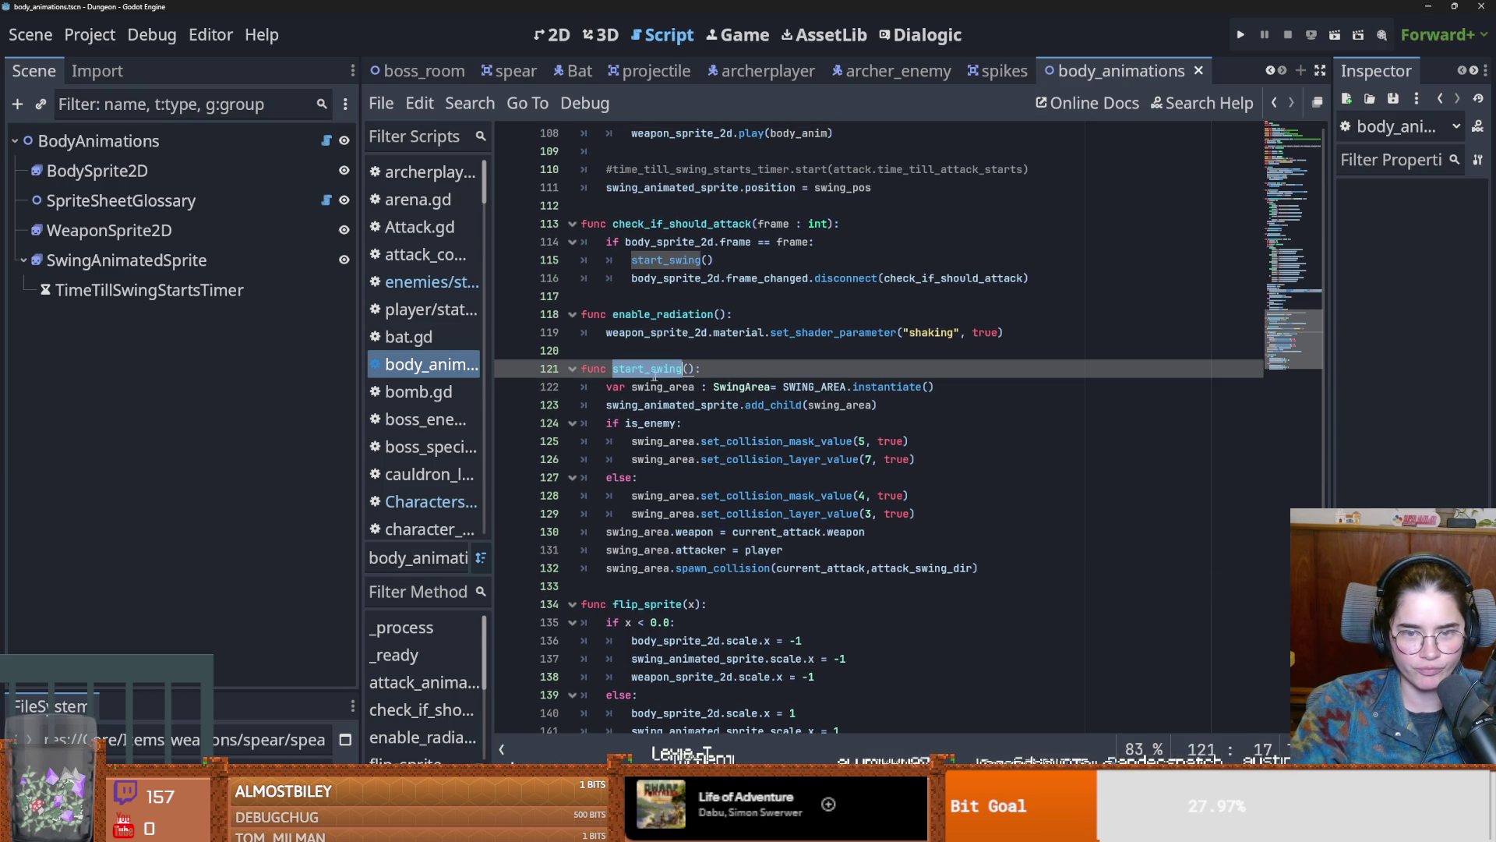
pyautogui.moveTo(608, 387); pyautogui.dragTo(937, 385)
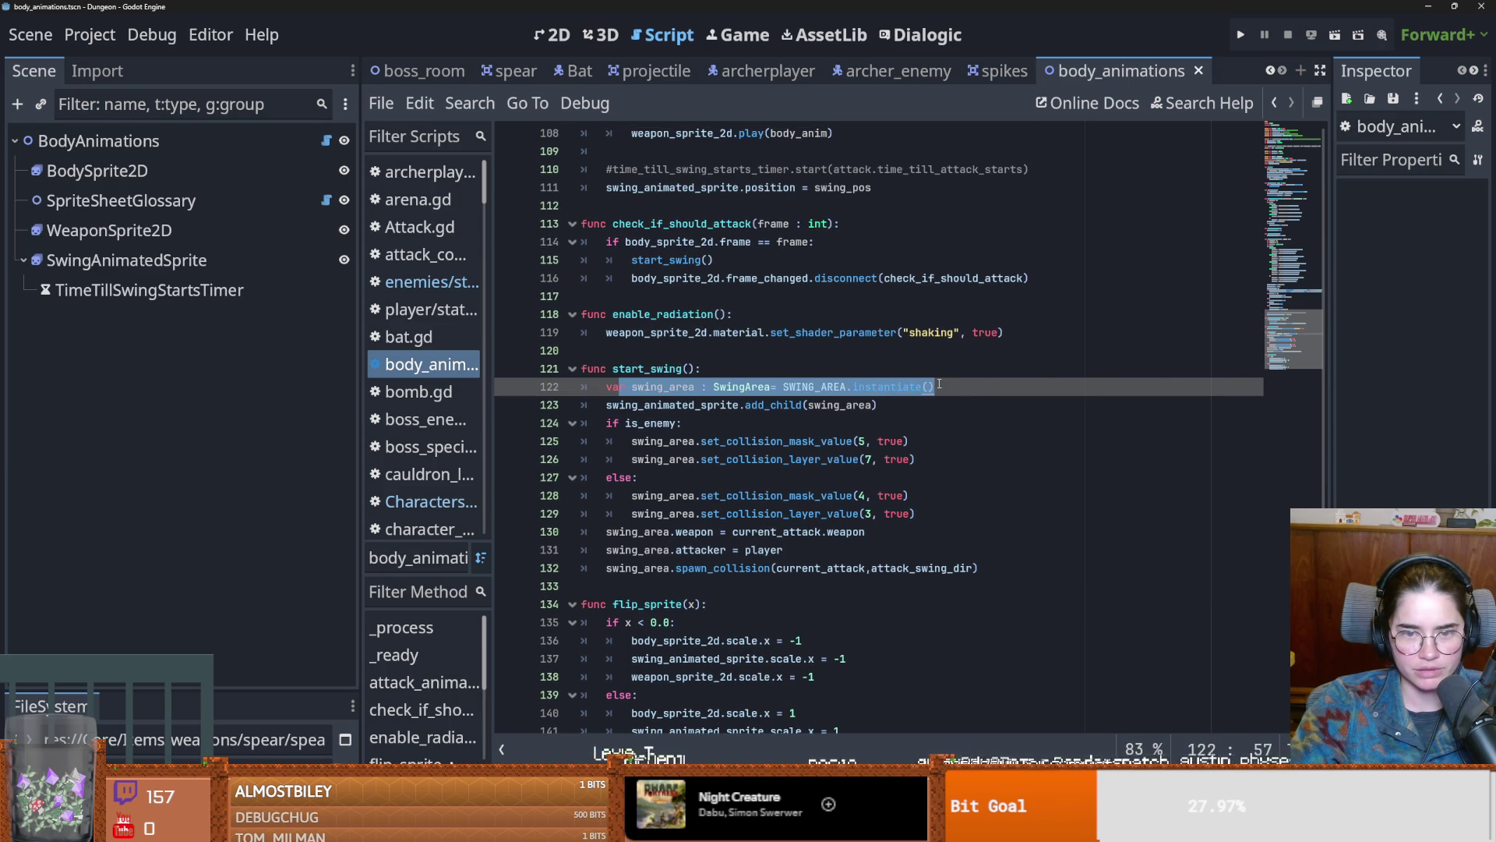
pyautogui.click(662, 405)
pyautogui.scroll(20, 873, 406)
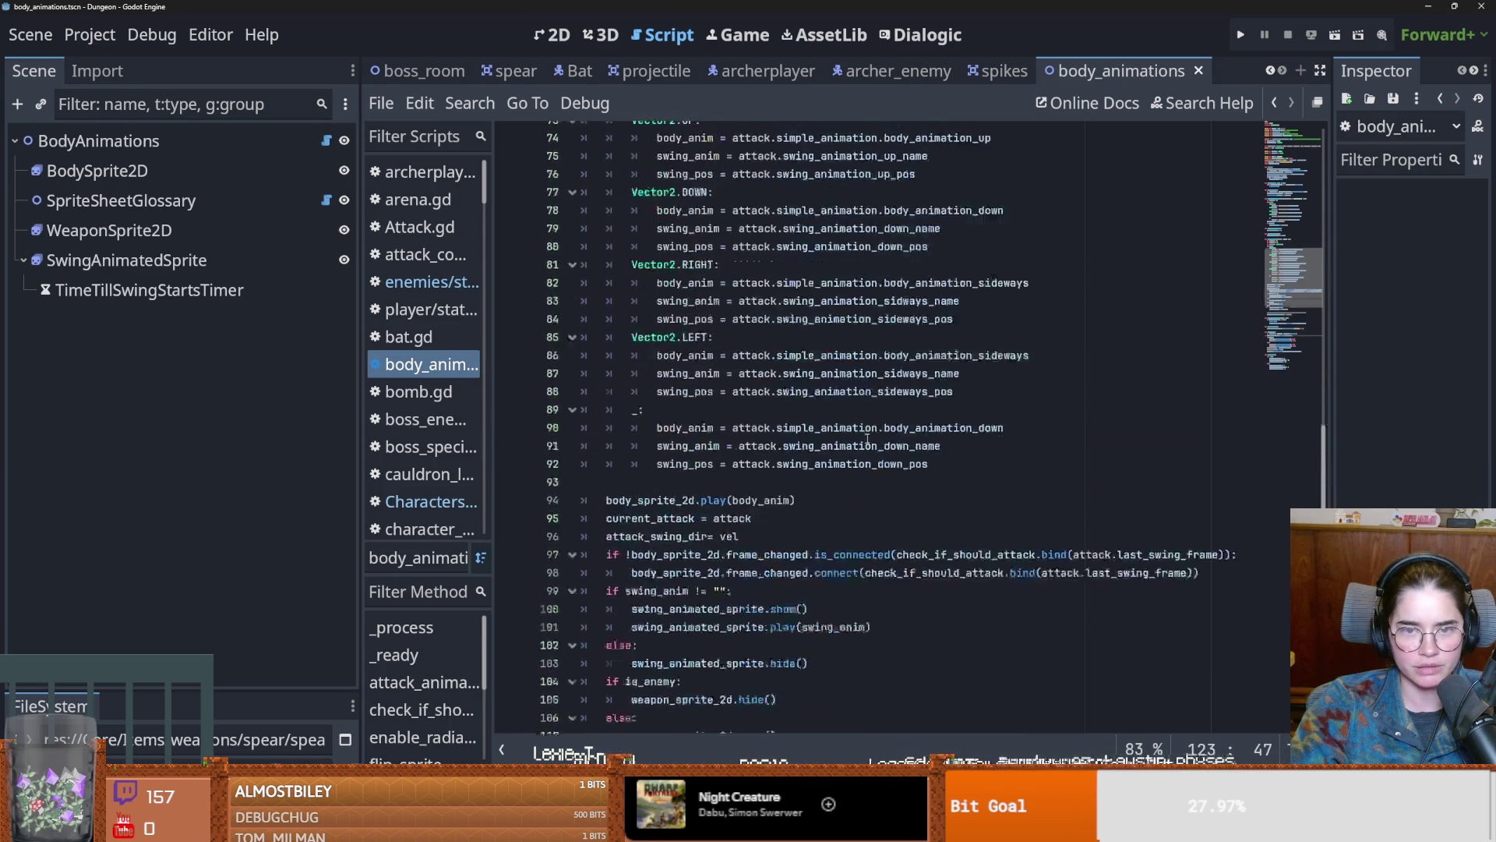
pyautogui.scroll(7, 868, 441)
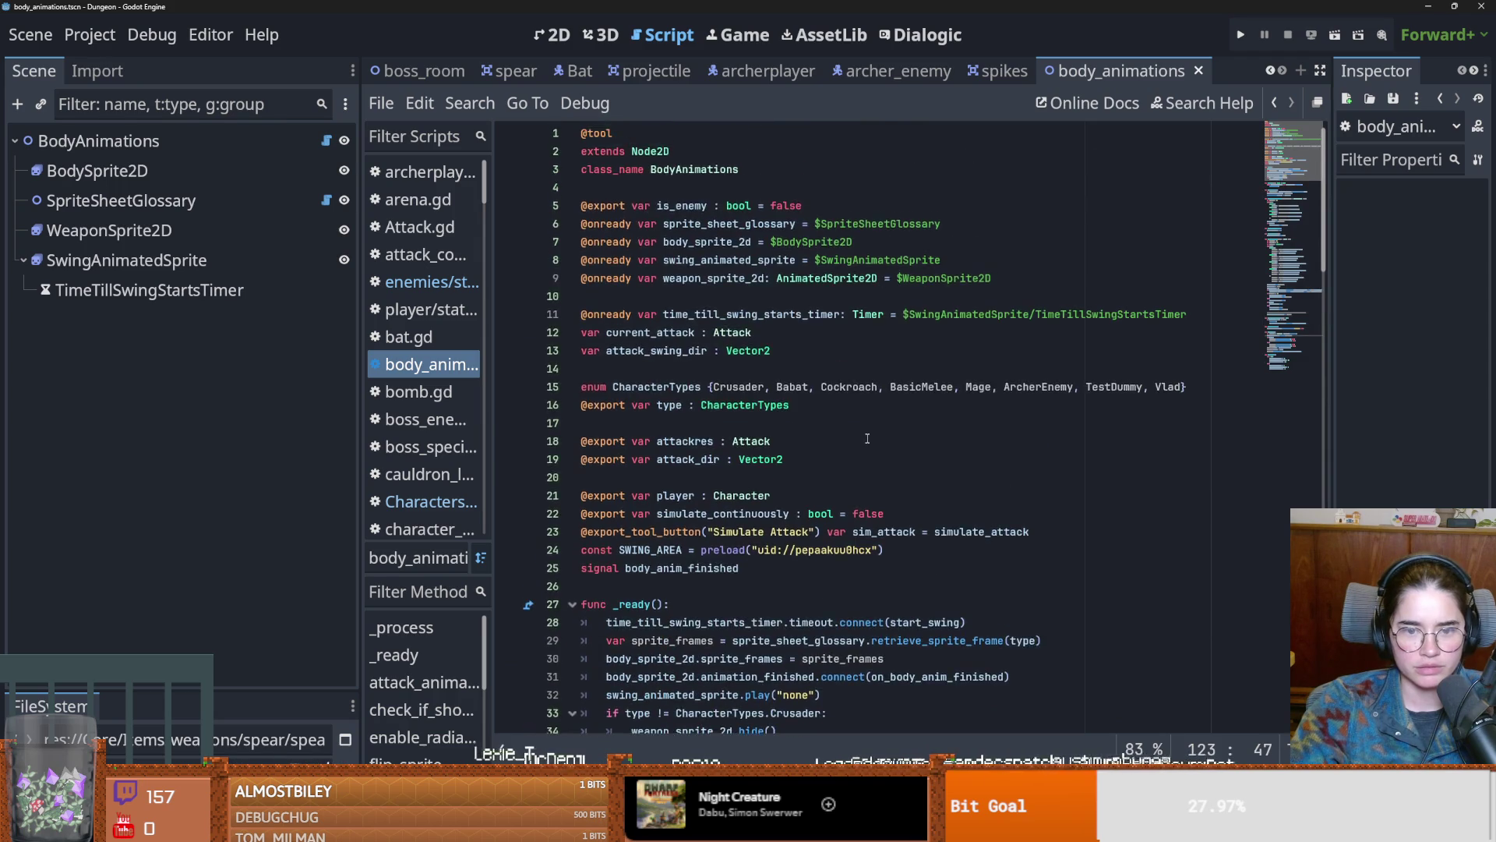
pyautogui.scroll(-2, 867, 439)
pyautogui.click(1241, 34)
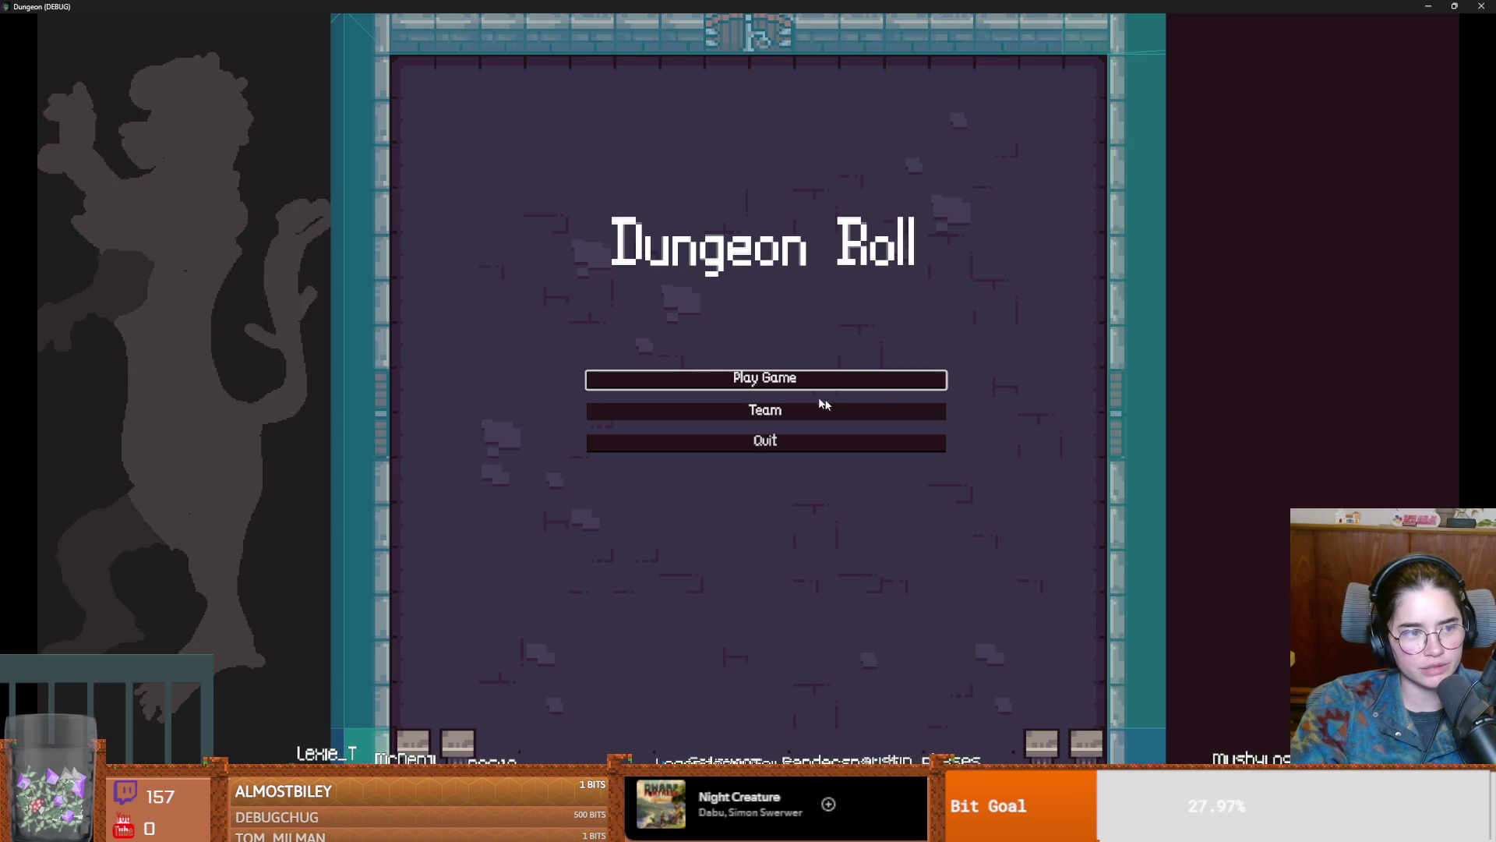
# Step: Start a new game as the Warrior and teleport with the tp_to_before_boss console command
pyautogui.click(764, 382)
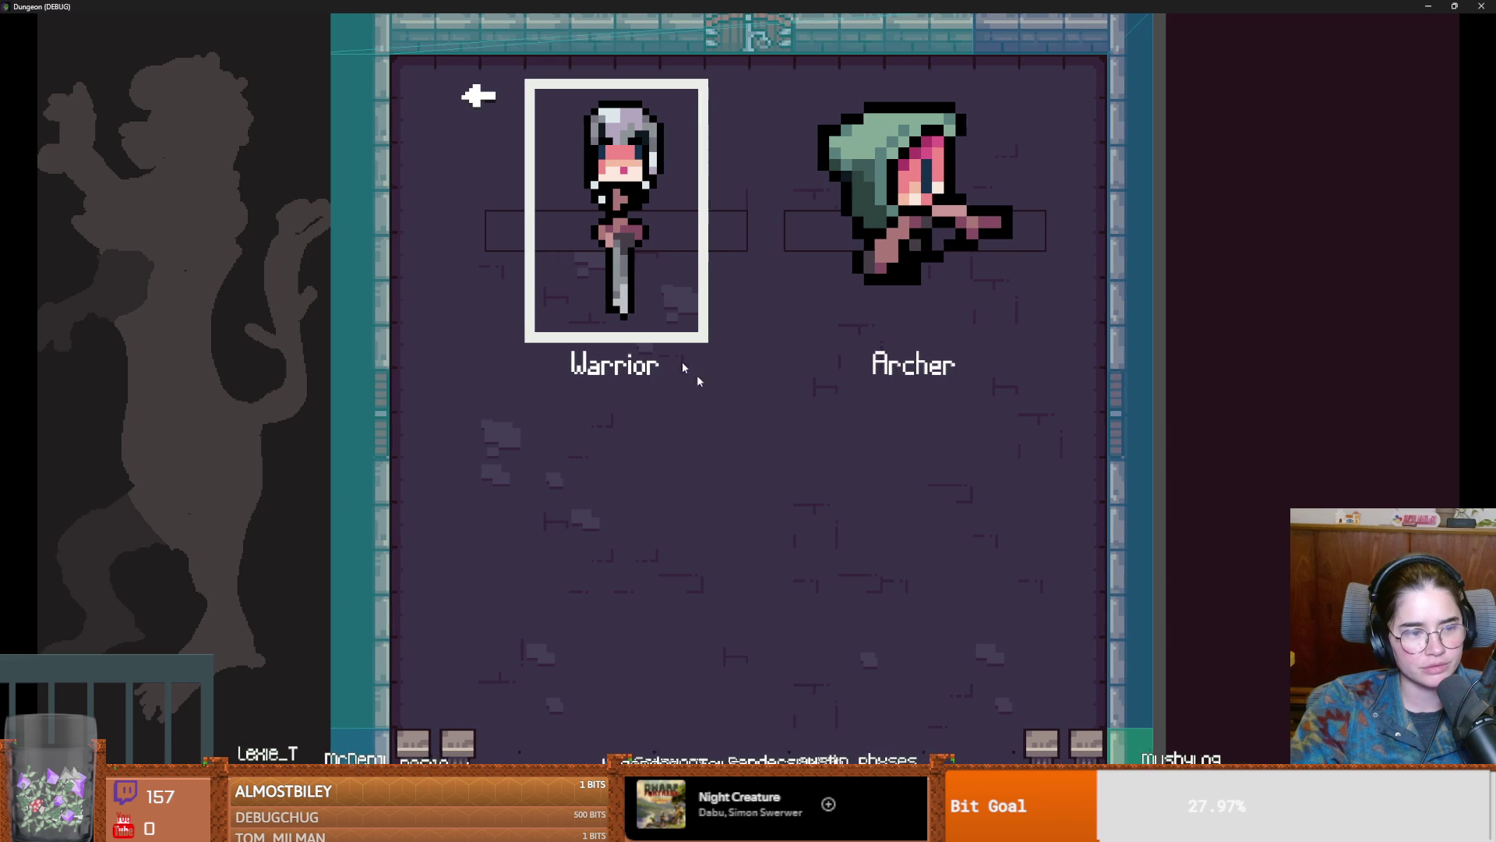
pyautogui.press('Return')
pyautogui.write('tp')
pyautogui.press('Tab')
pyautogui.press('Return')
pyautogui.press('Escape')
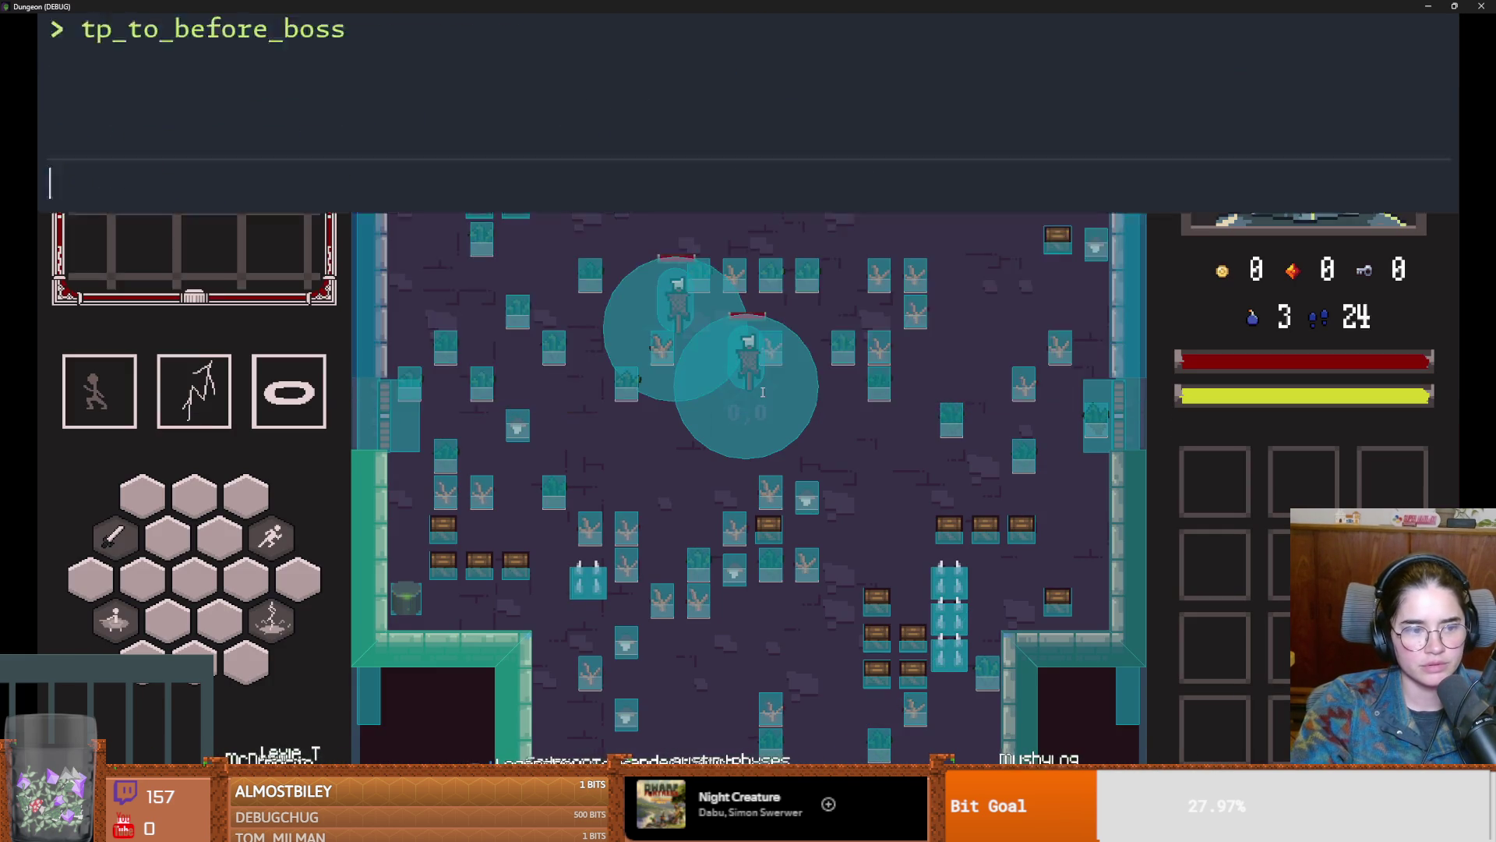
# Step: Walk the knight through the top door into Vlad's room and start the fight
pyautogui.press('w')
pyautogui.press('a')
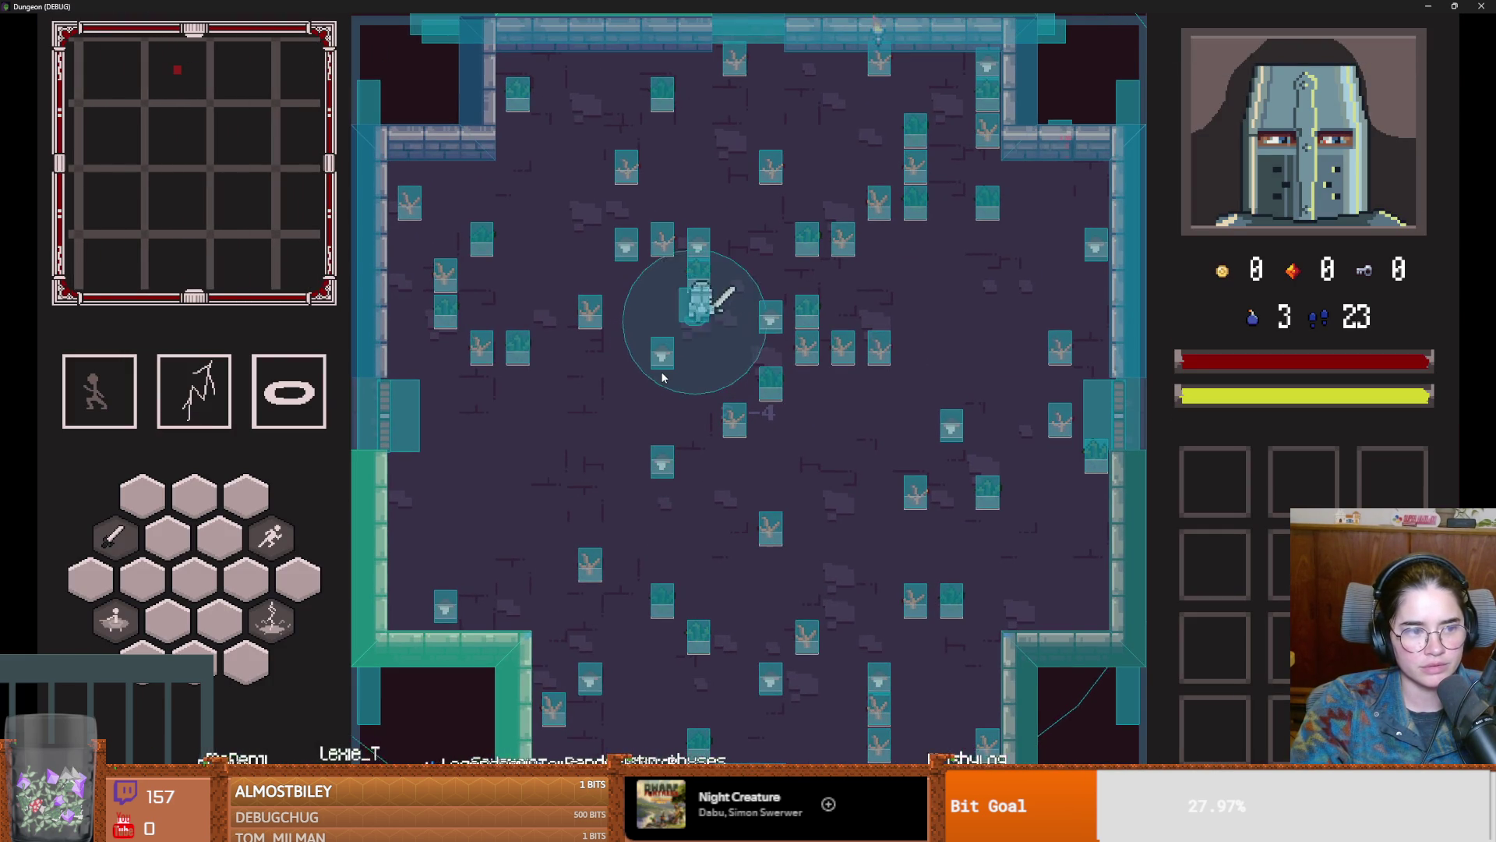
pyautogui.press('w')
pyautogui.press('d')
pyautogui.press('w')
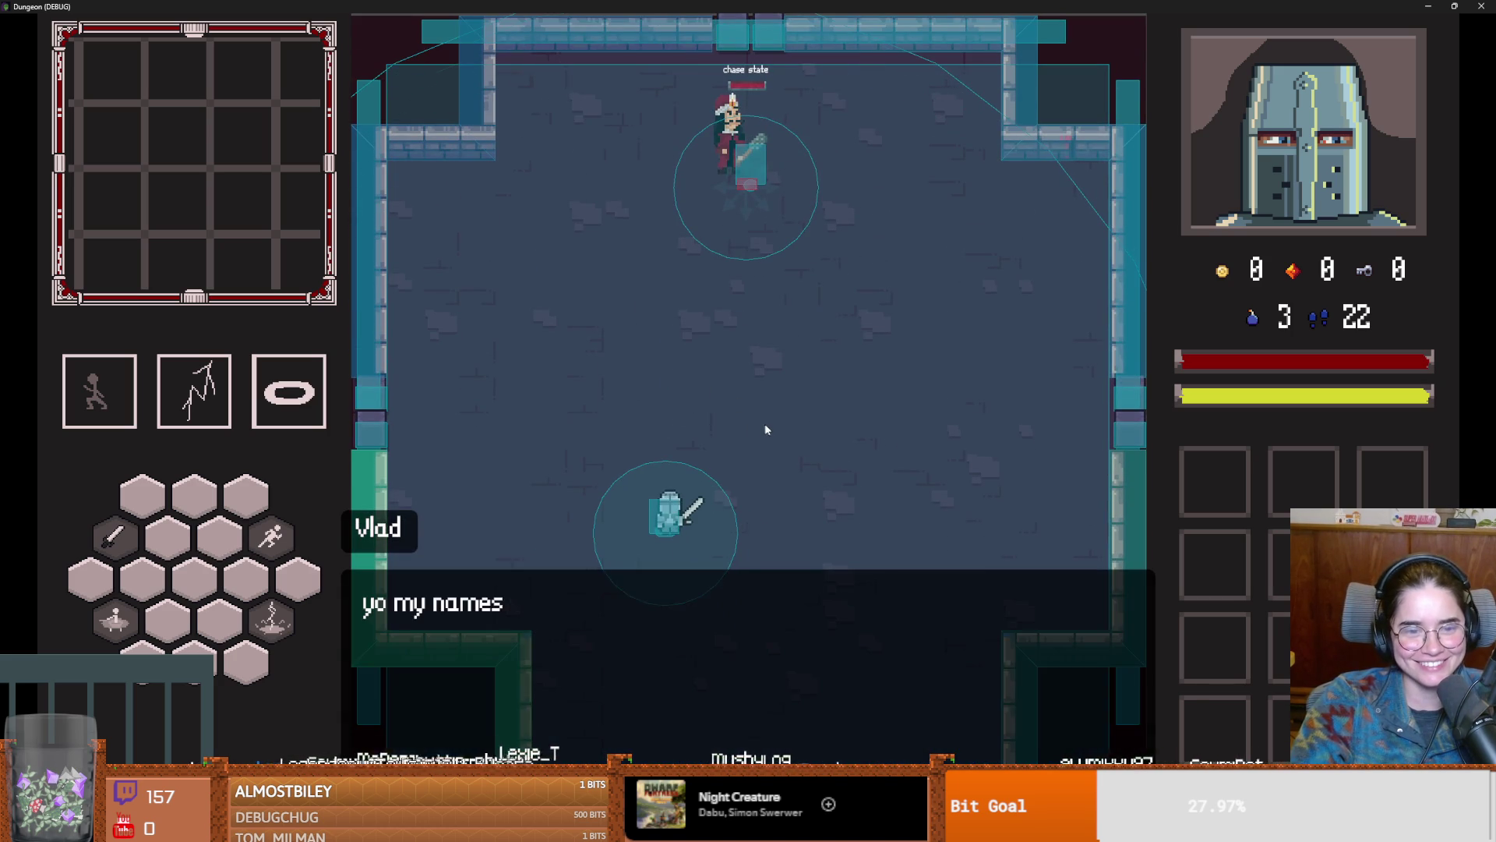
pyautogui.press('w')
pyautogui.press('a')
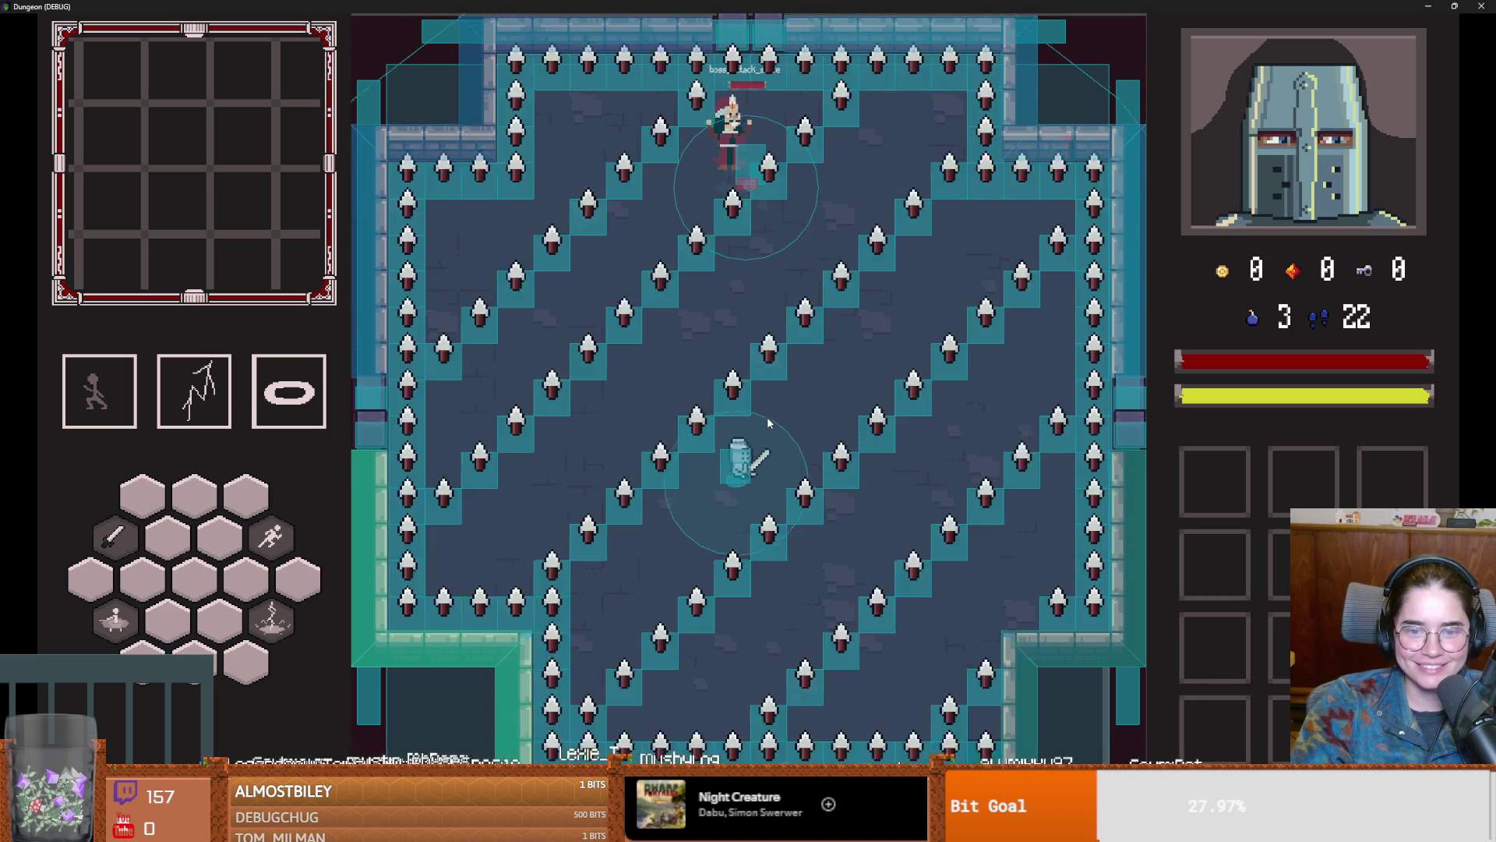
pyautogui.press('w')
pyautogui.press('a')
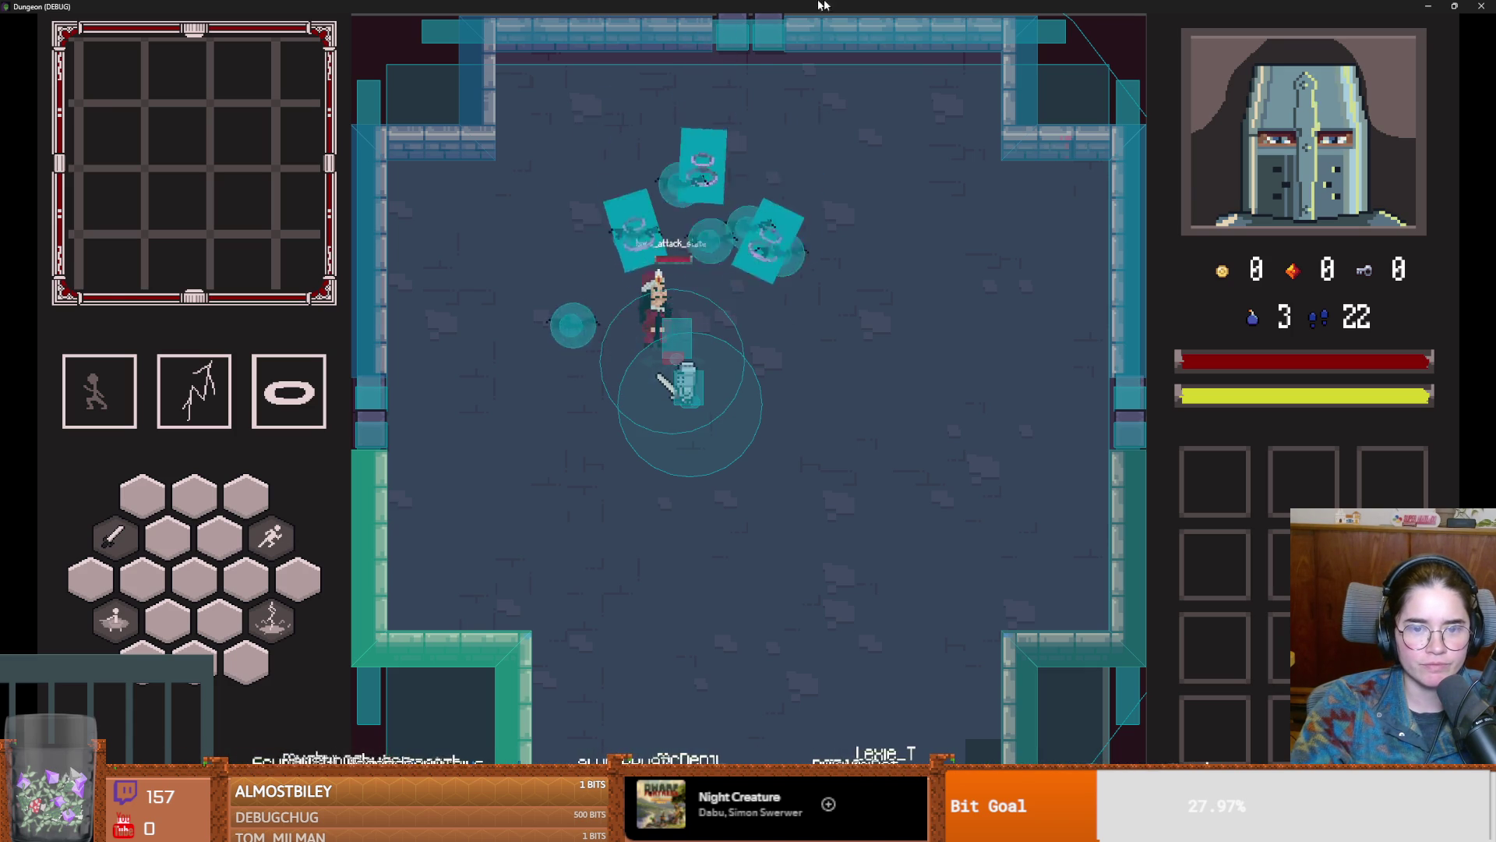
# Step: Retreat from the boss, close the game window with Alt+F4, and save the scene
pyautogui.press('super+Down')
pyautogui.press('super+Up')
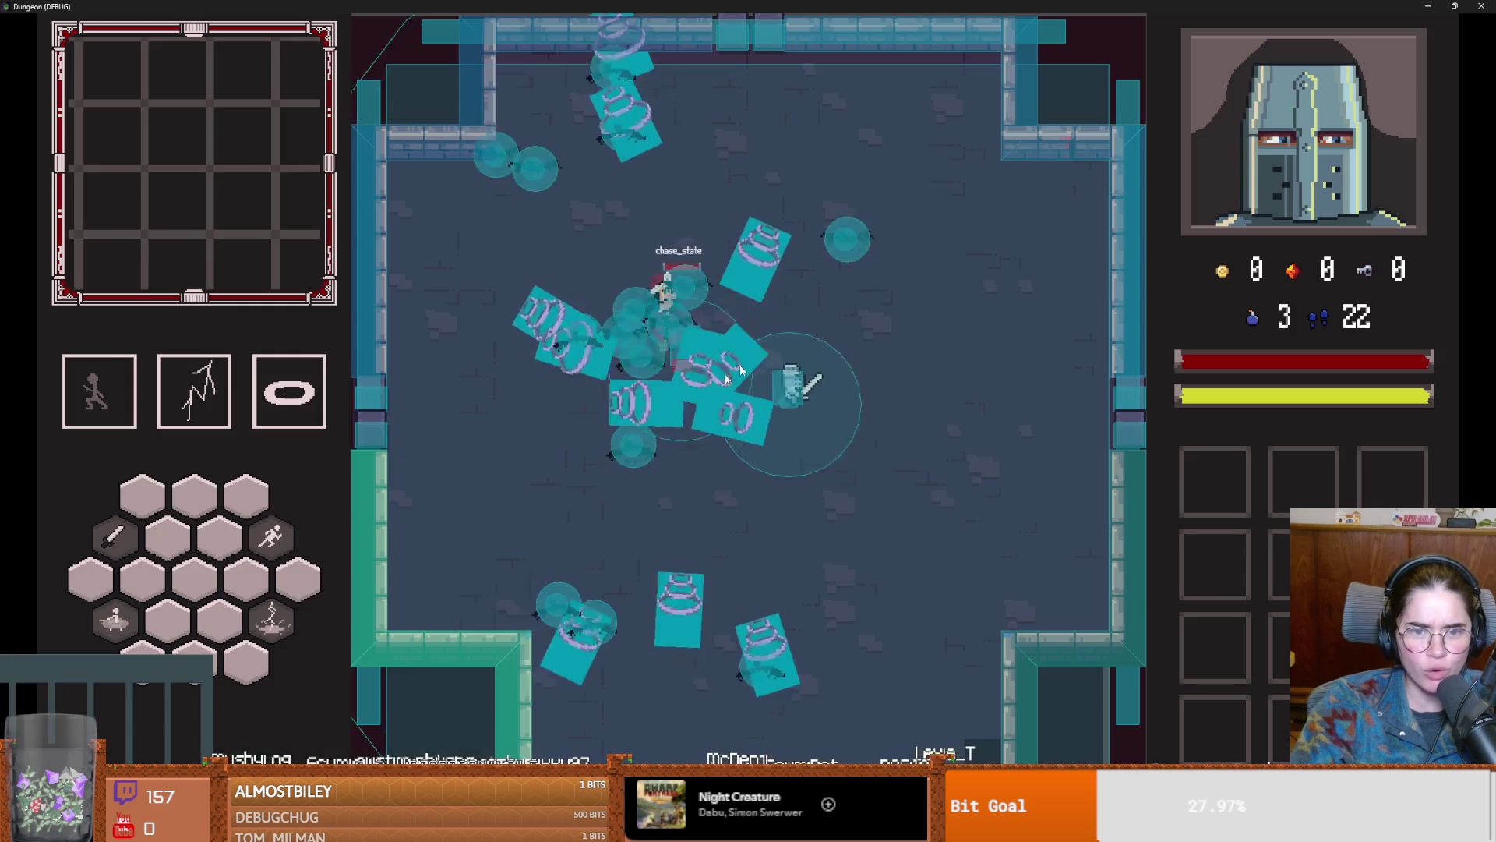
pyautogui.press('s')
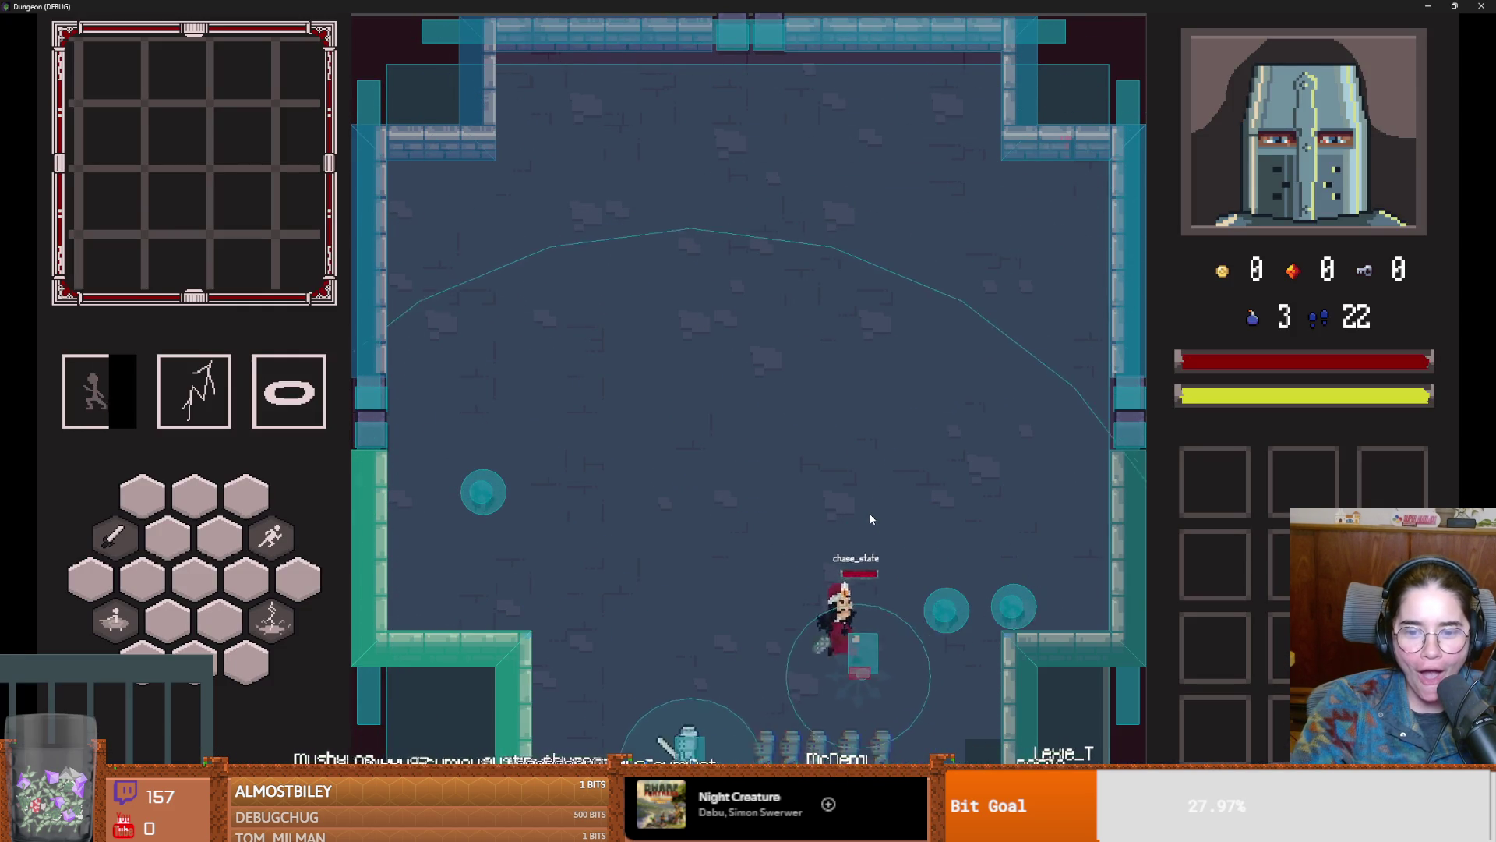
pyautogui.press('super+Down')
pyautogui.hotkey('alt', 'F4')
pyautogui.hotkey('ctrl', 's')
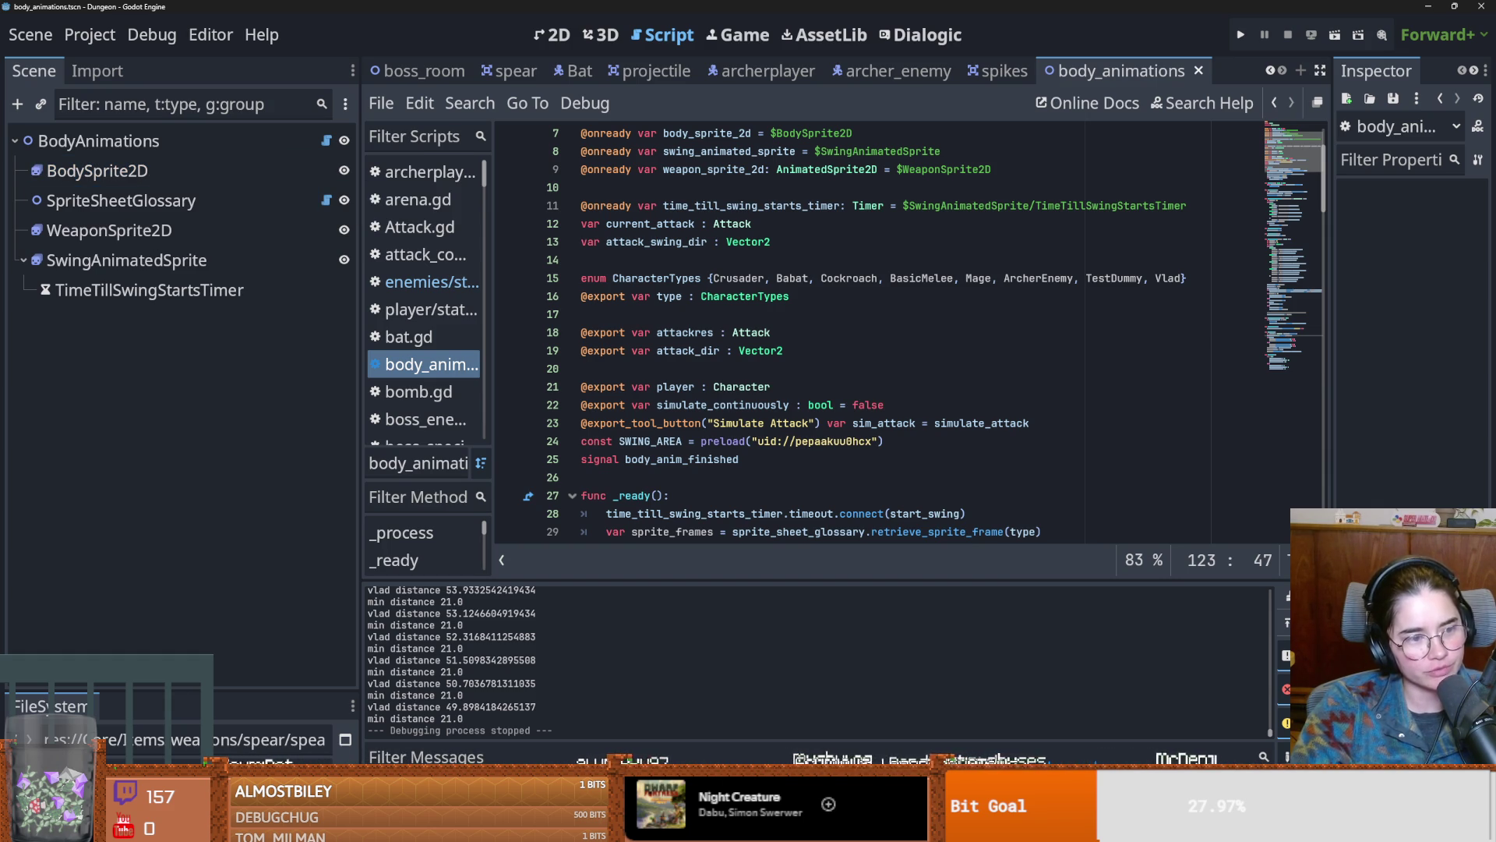
# Step: Close the body_animations tab and every scene tab to the right of spear
pyautogui.moveTo(538, 73)
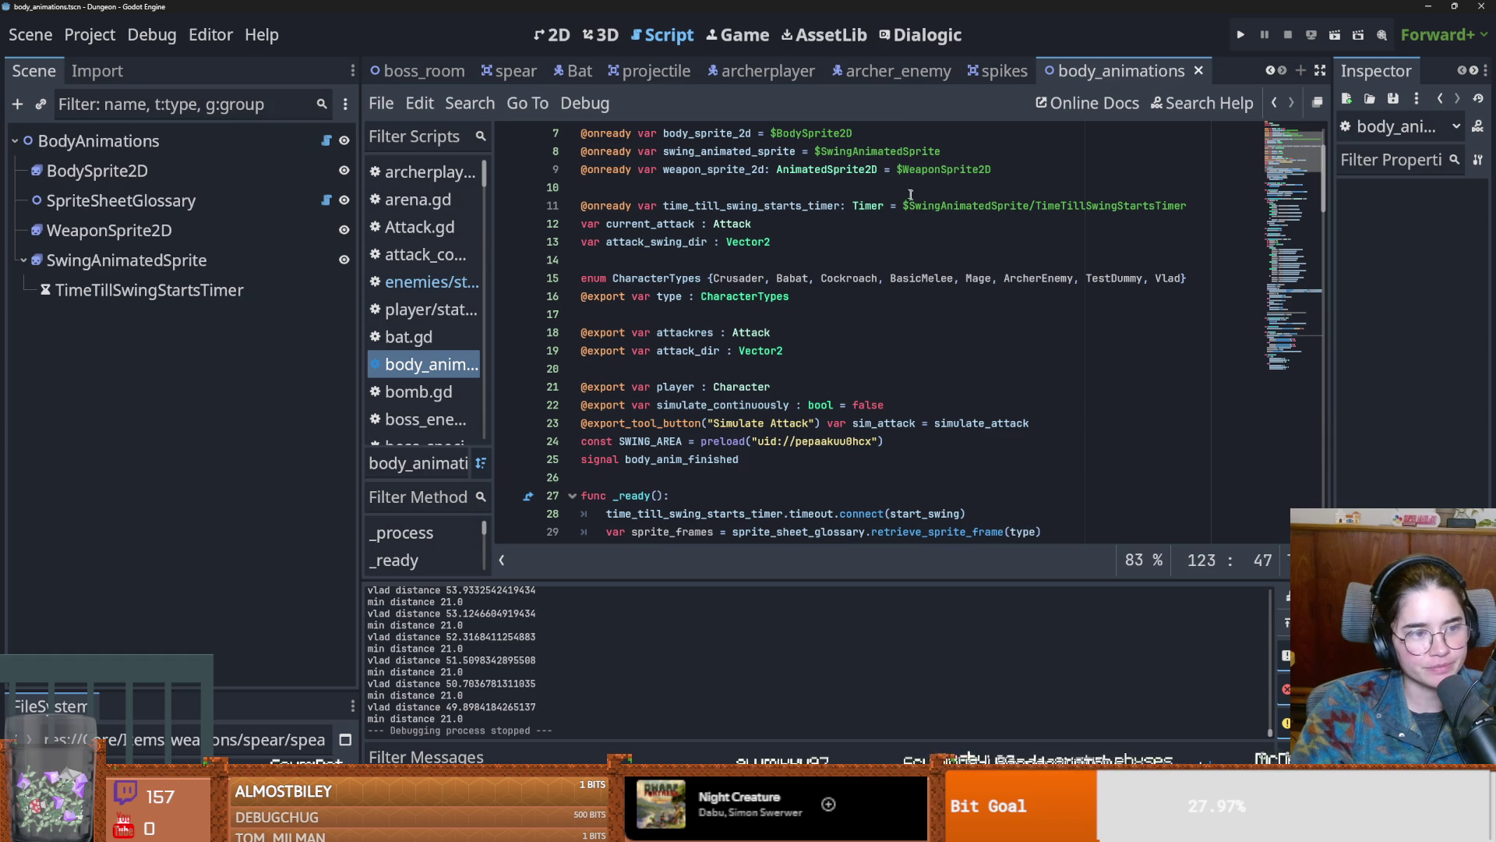
pyautogui.moveTo(994, 83)
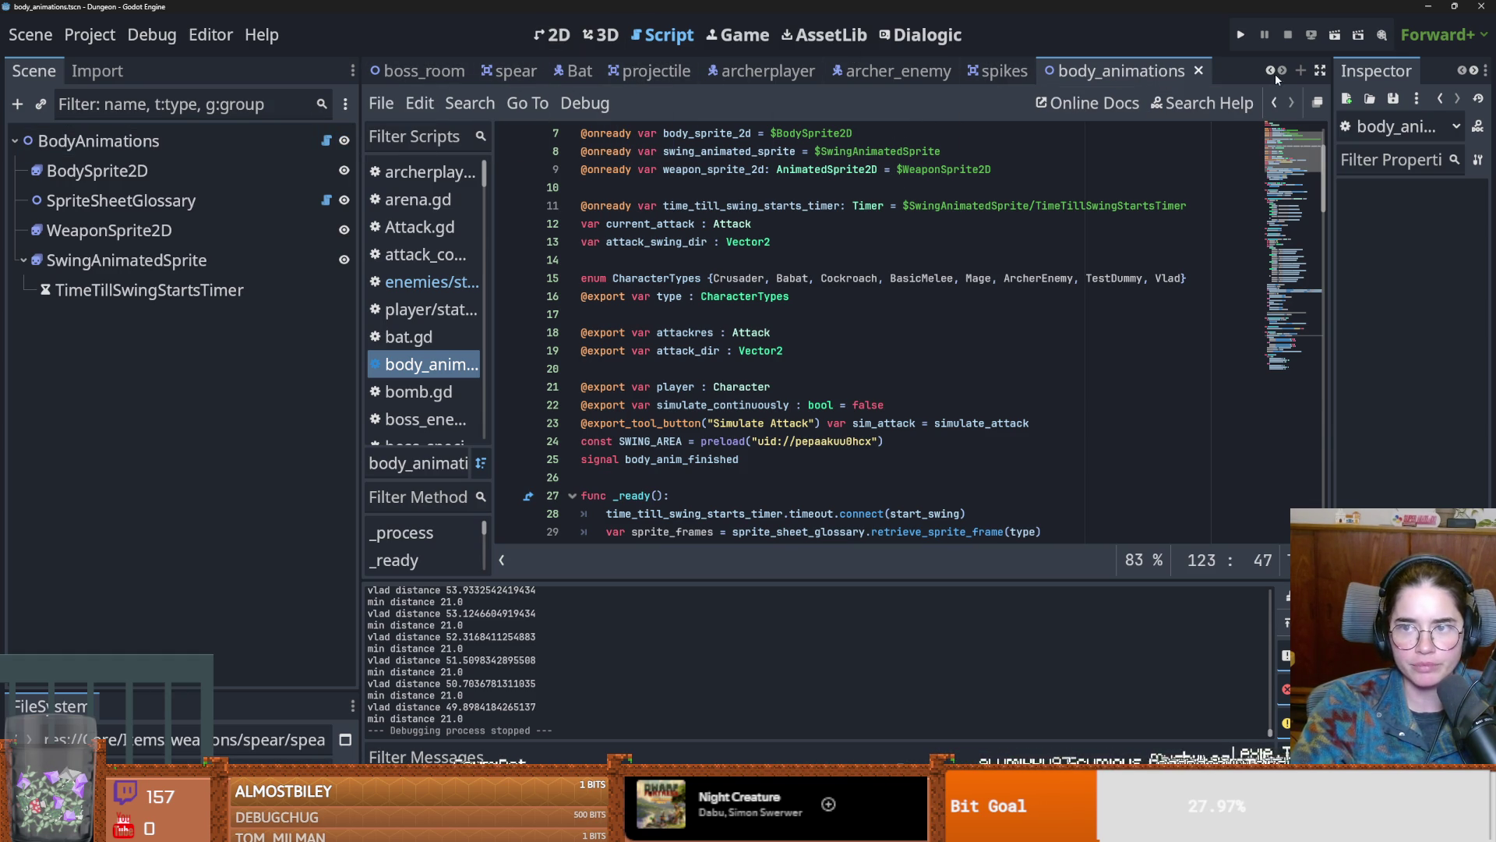
pyautogui.click(1198, 71)
pyautogui.click(1272, 71)
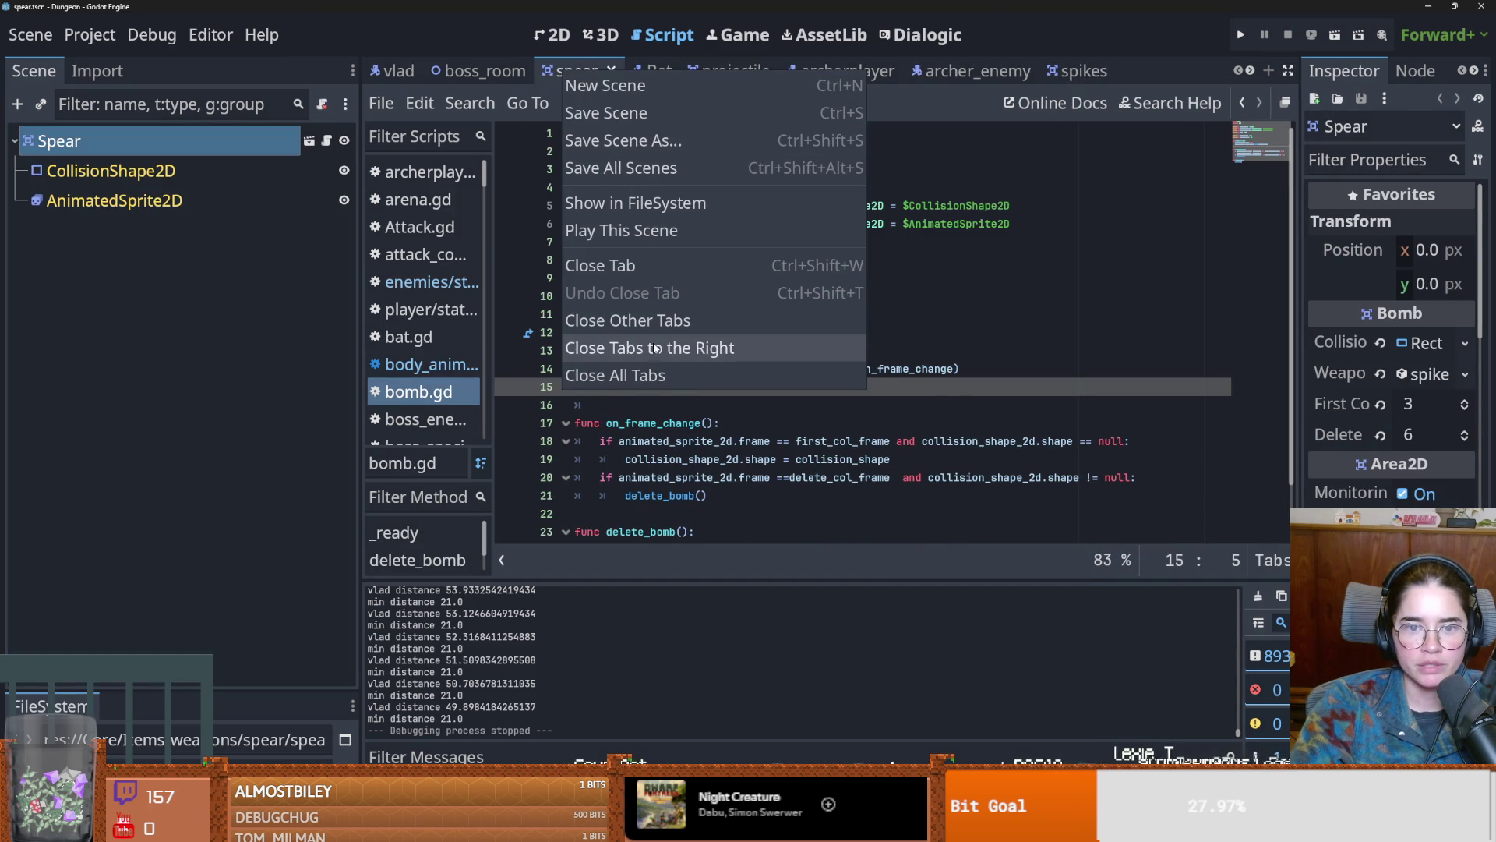
pyautogui.click(649, 347)
pyautogui.click(396, 71)
# Step: Show the vlad scene in 2D and open Vlad's BodyAnimations scene for editing
pyautogui.click(542, 53)
pyautogui.scroll(5, 628, 403)
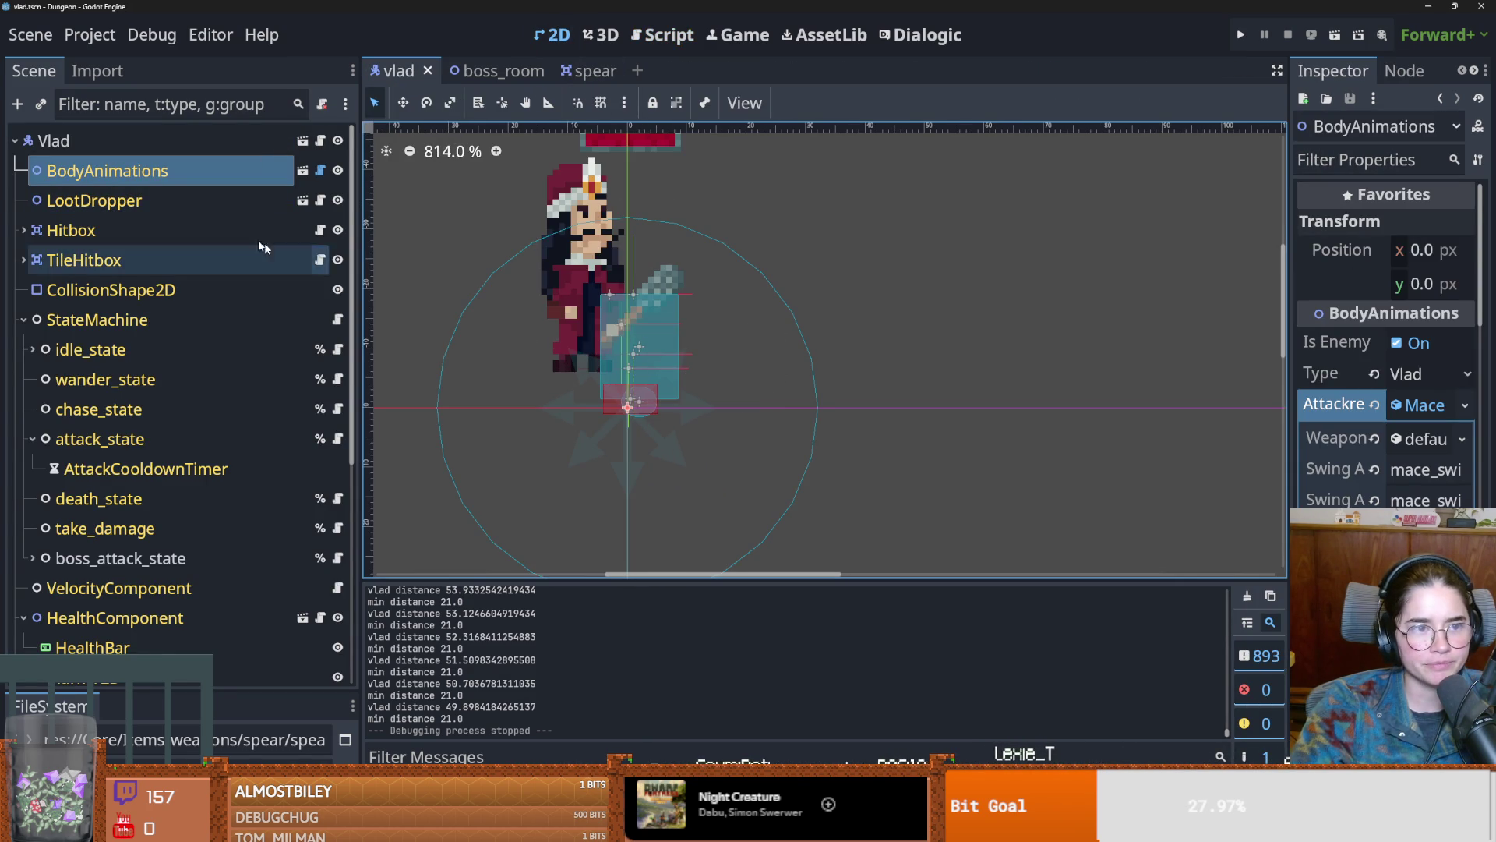
pyautogui.click(302, 170)
pyautogui.click(302, 170)
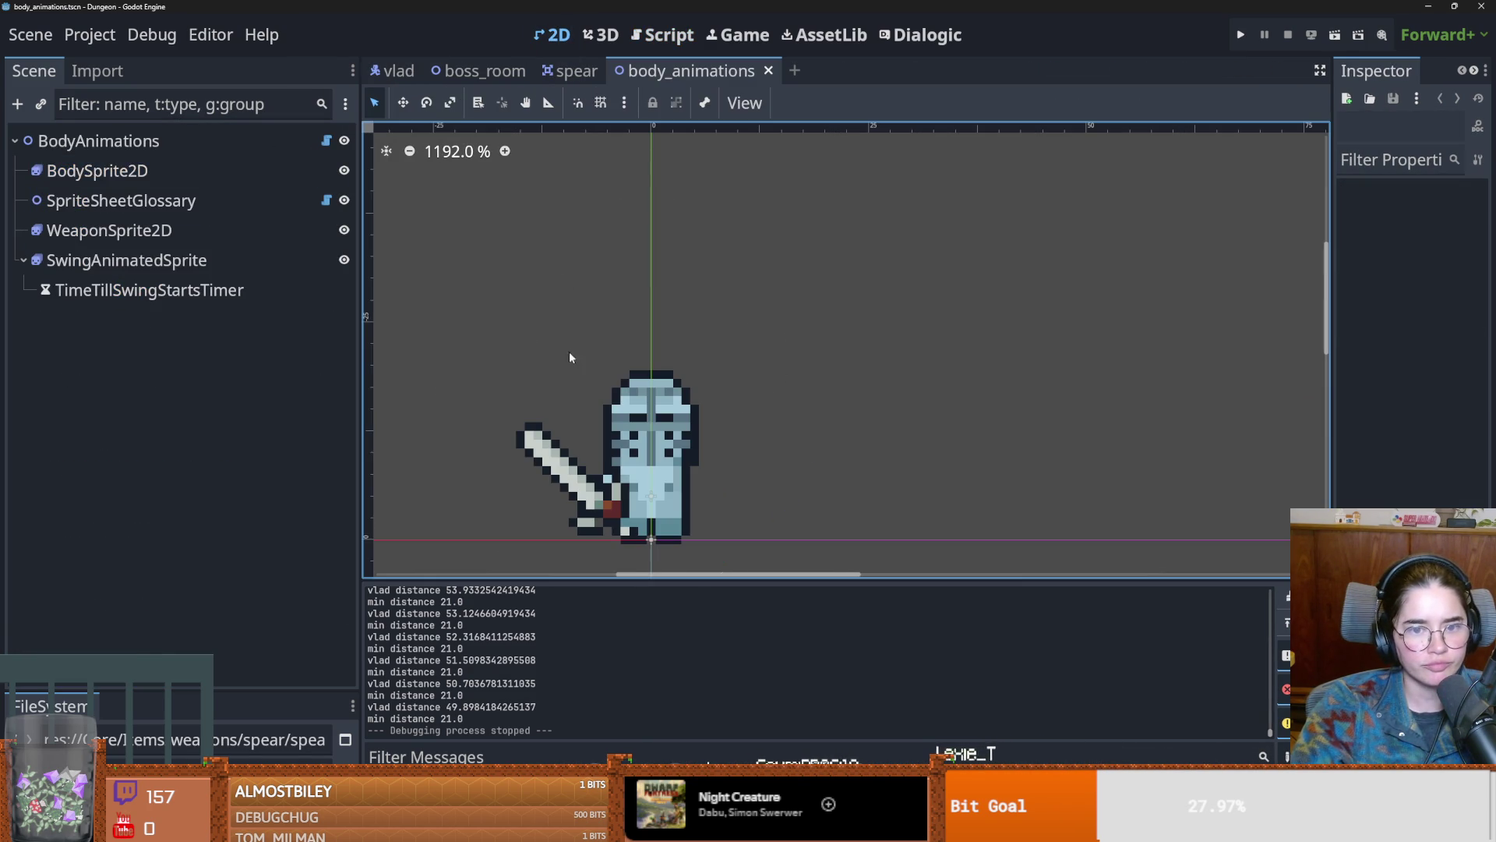
# Step: Back in vlad, inspect the Hitbox's CollisionShape2D, then reopen BodyAnimations in its own tab
pyautogui.click(396, 70)
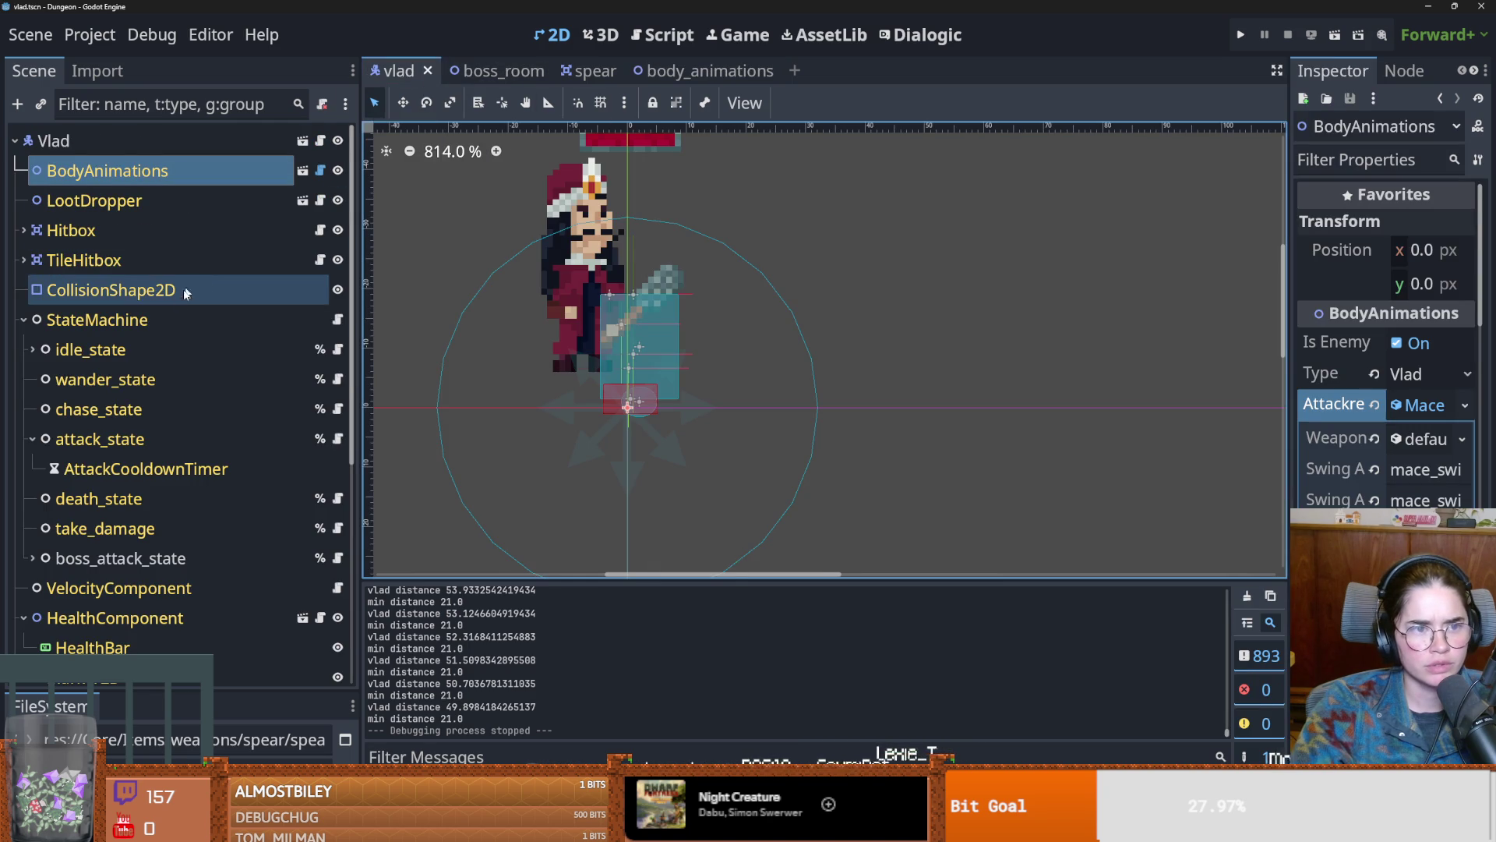
pyautogui.click(104, 234)
pyautogui.click(25, 231)
pyautogui.click(117, 259)
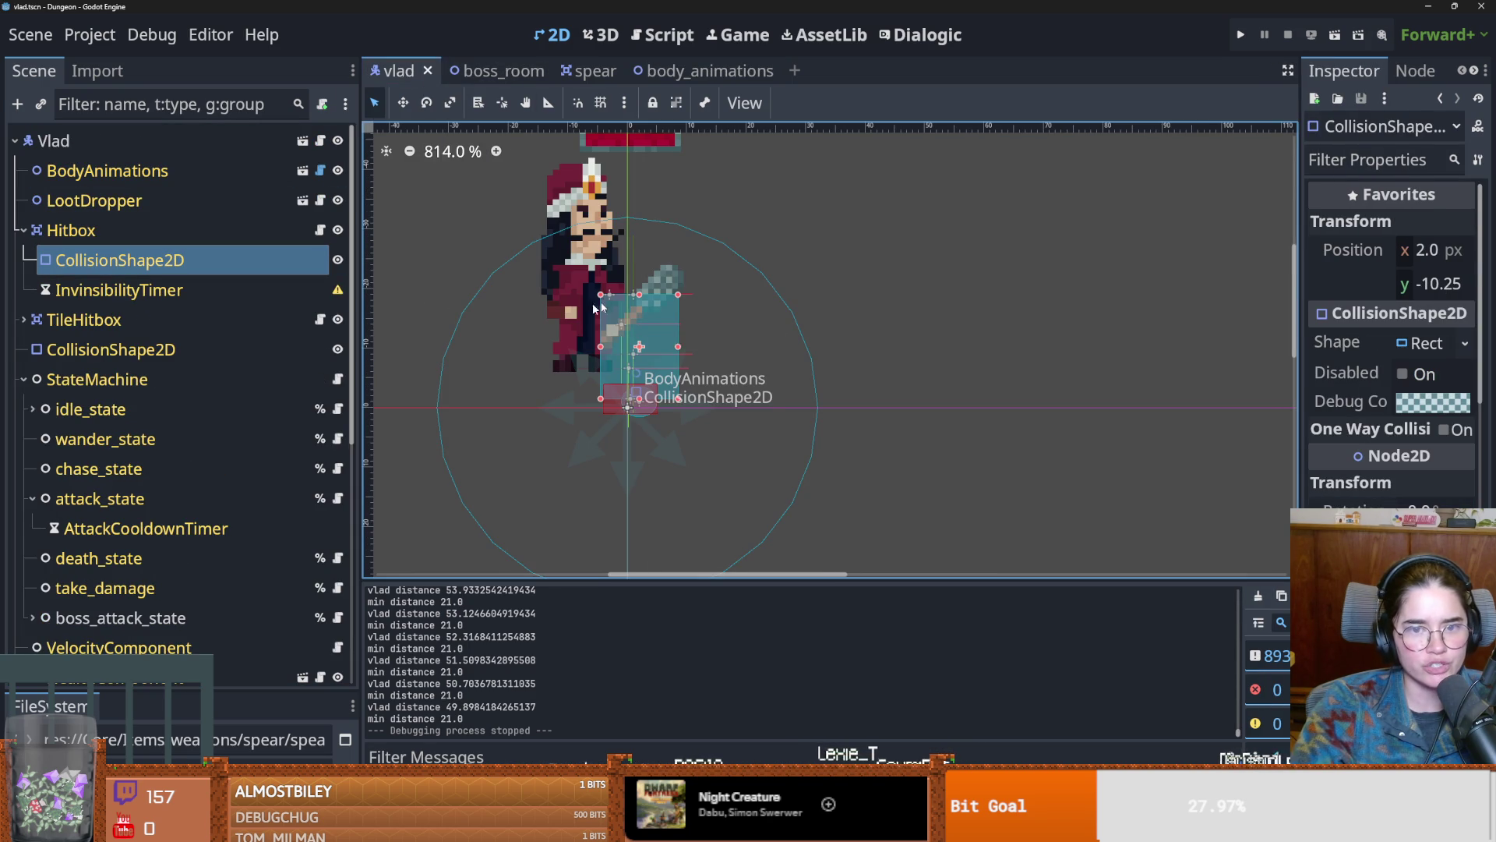
pyautogui.scroll(-3, 602, 295)
pyautogui.click(152, 178)
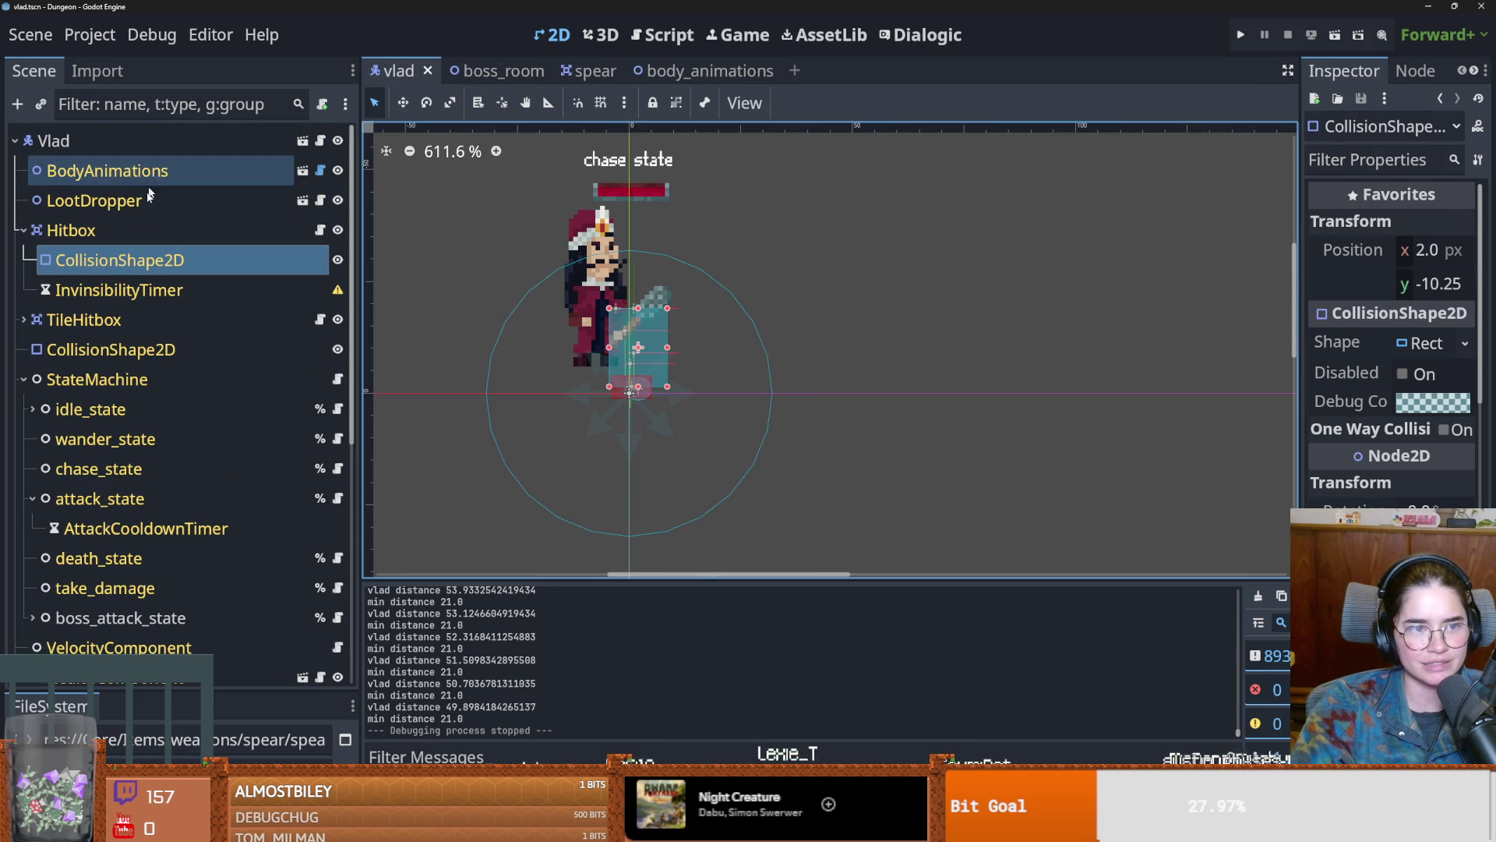
pyautogui.click(303, 170)
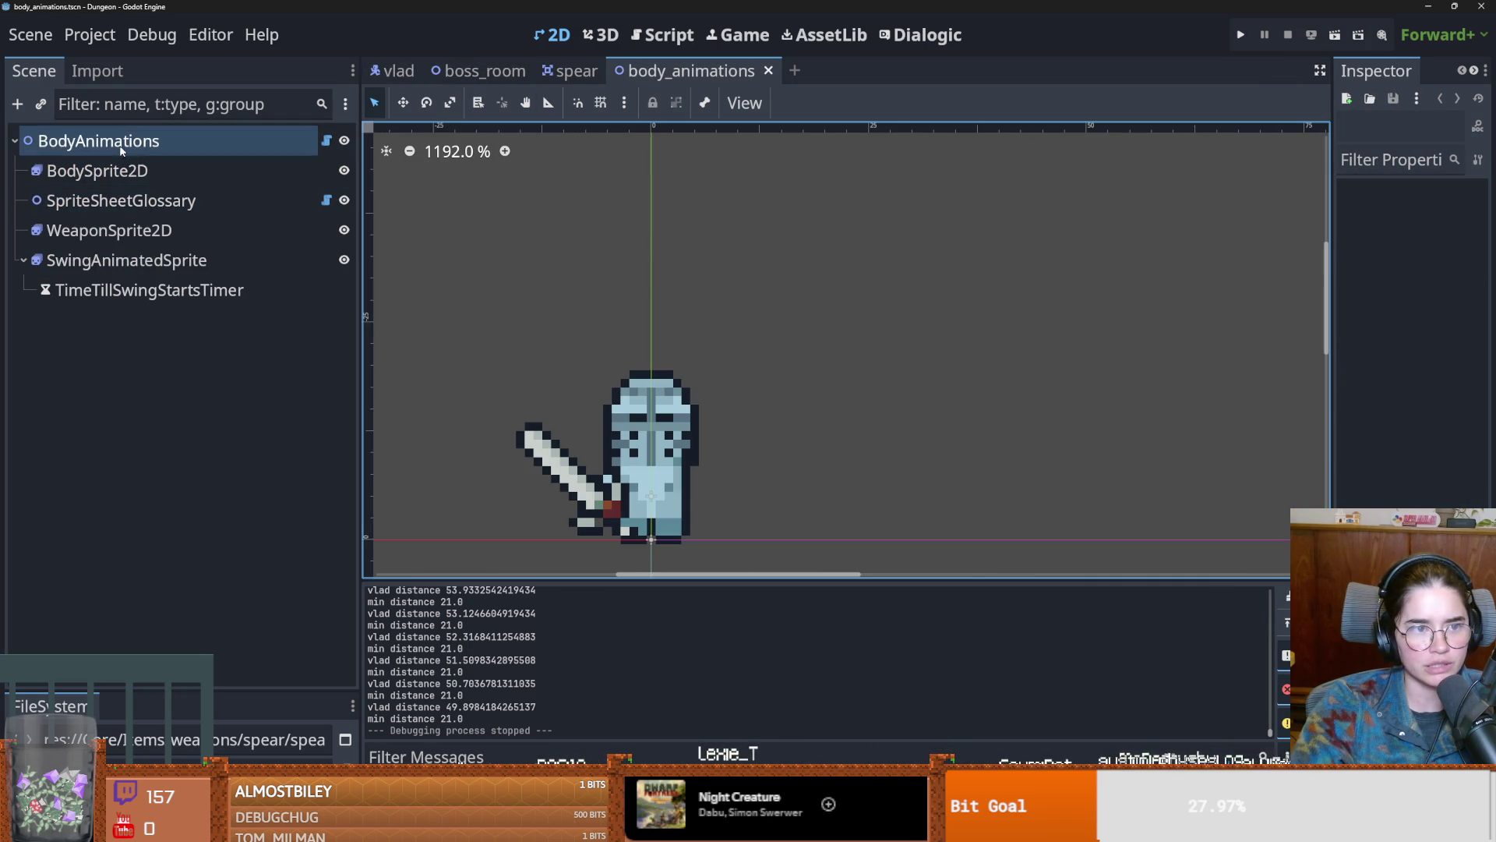
# Step: Open the SpriteSheetGlossary script from BodySprite2D and review the Vlad offset line
pyautogui.click(143, 180)
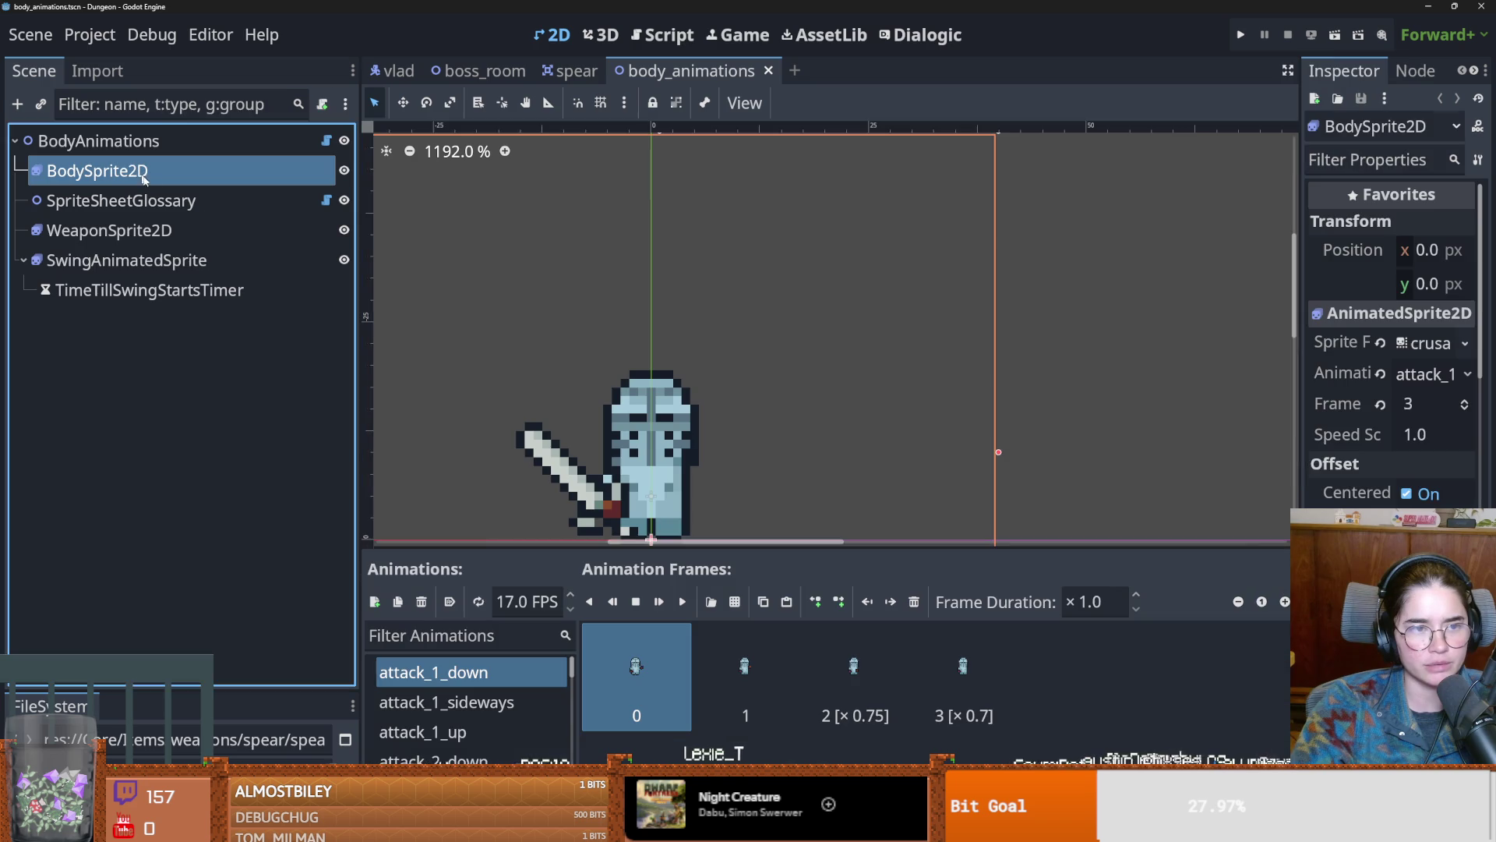
pyautogui.click(326, 201)
pyautogui.scroll(-6, 869, 407)
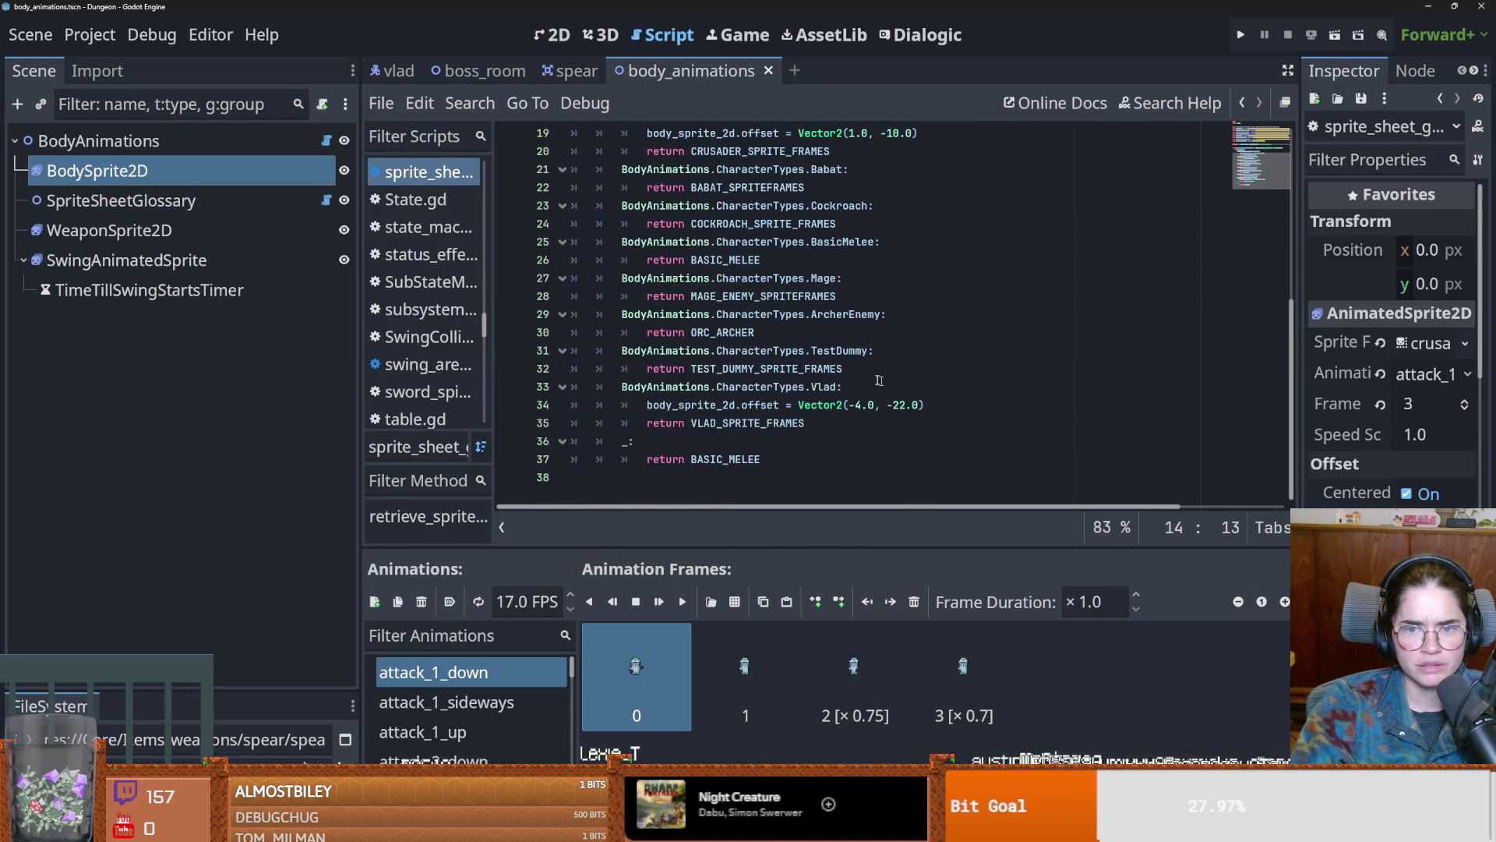
pyautogui.moveTo(925, 406); pyautogui.dragTo(647, 406)
pyautogui.scroll(3, 811, 382)
pyautogui.scroll(-3, 780, 386)
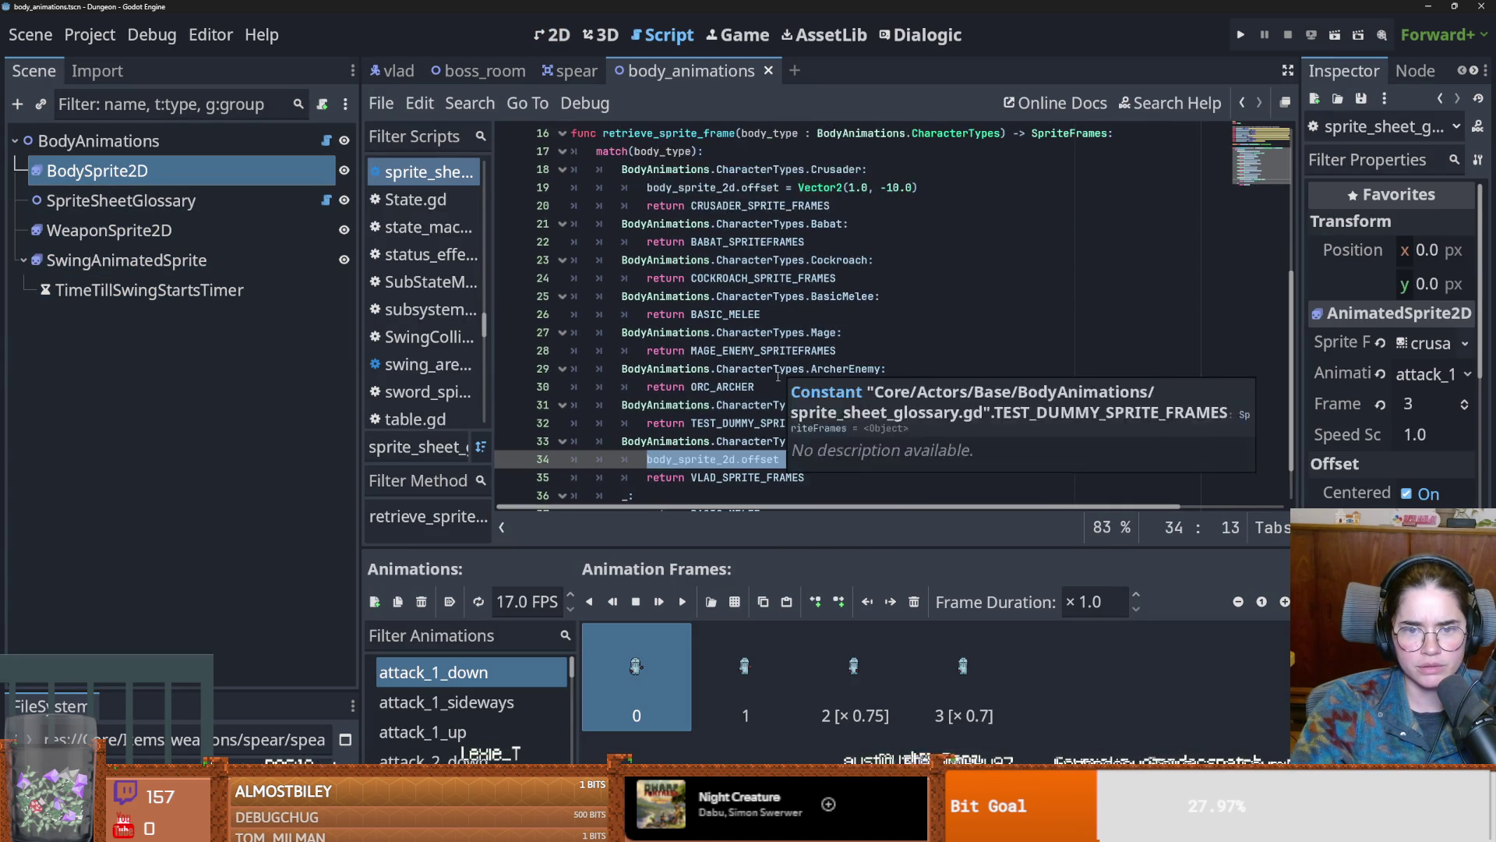
pyautogui.scroll(1, 784, 406)
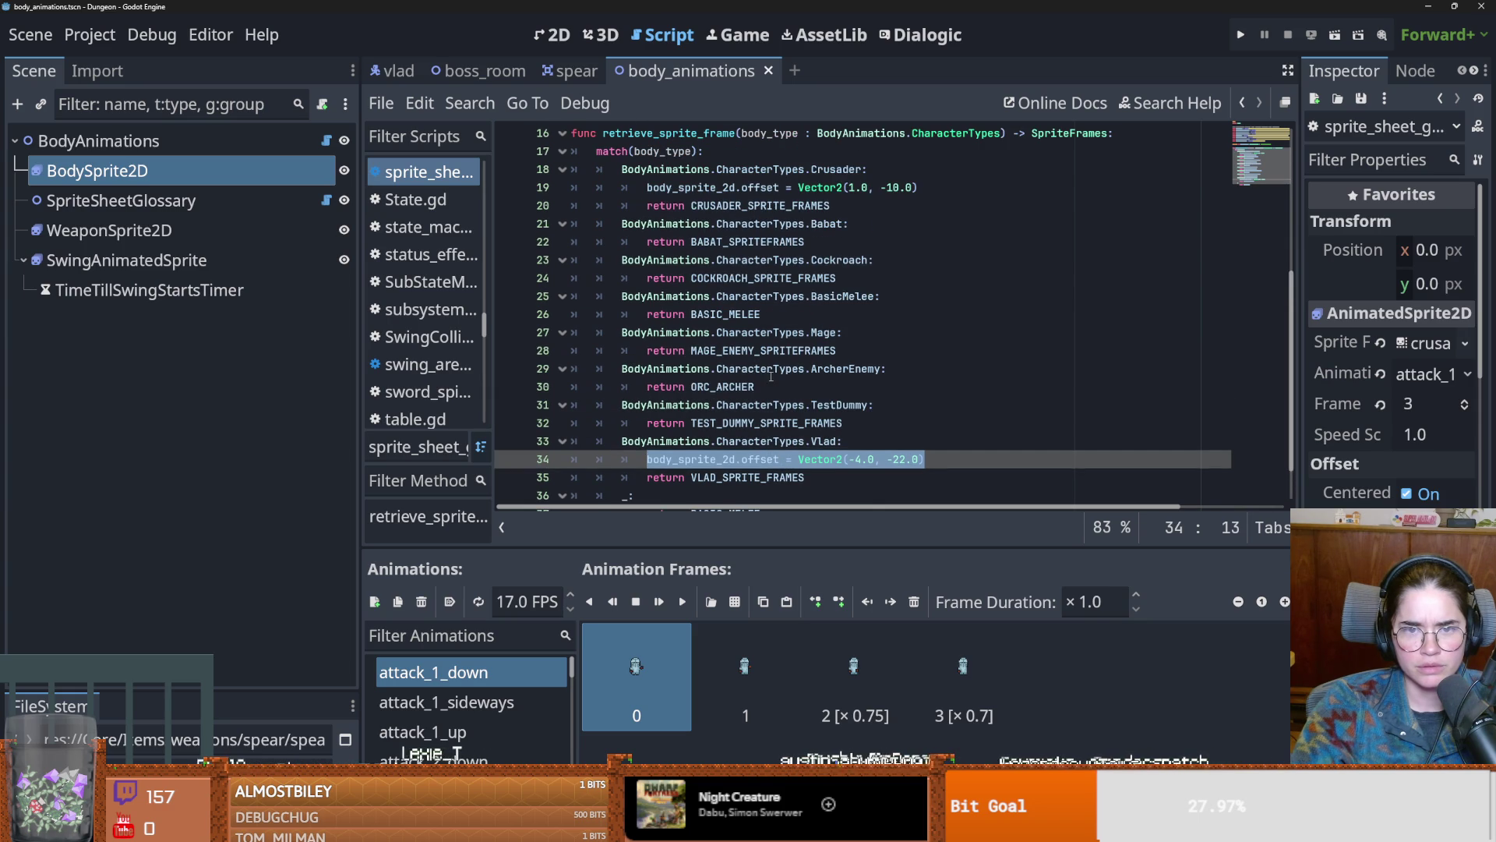
pyautogui.scroll(1, 771, 377)
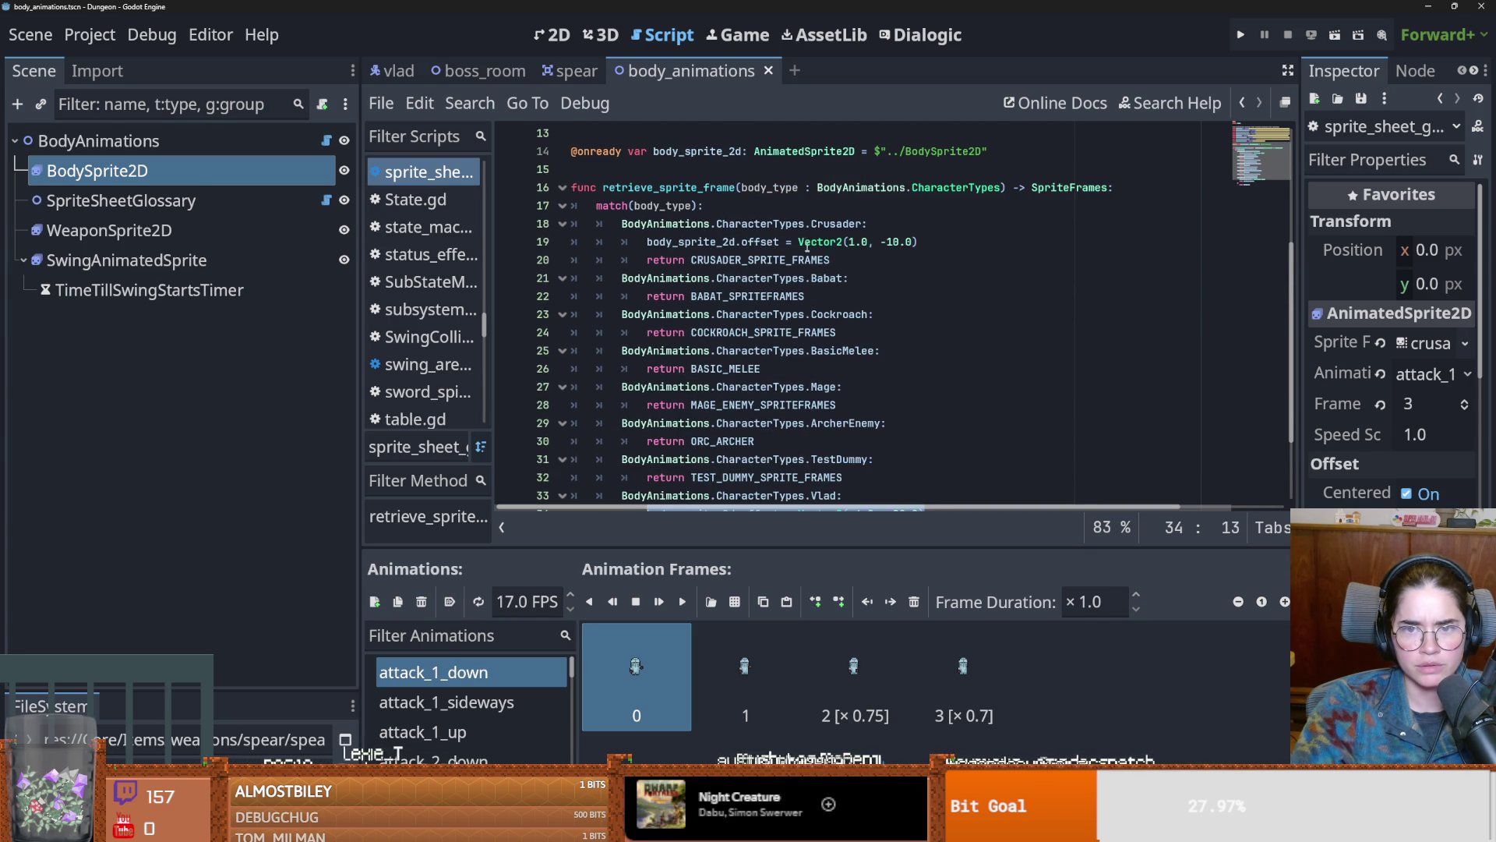
# Step: Copy the Crusader offset line below match(body_type) and change it to Vector2(0.0, 0.0)
pyautogui.click(919, 240)
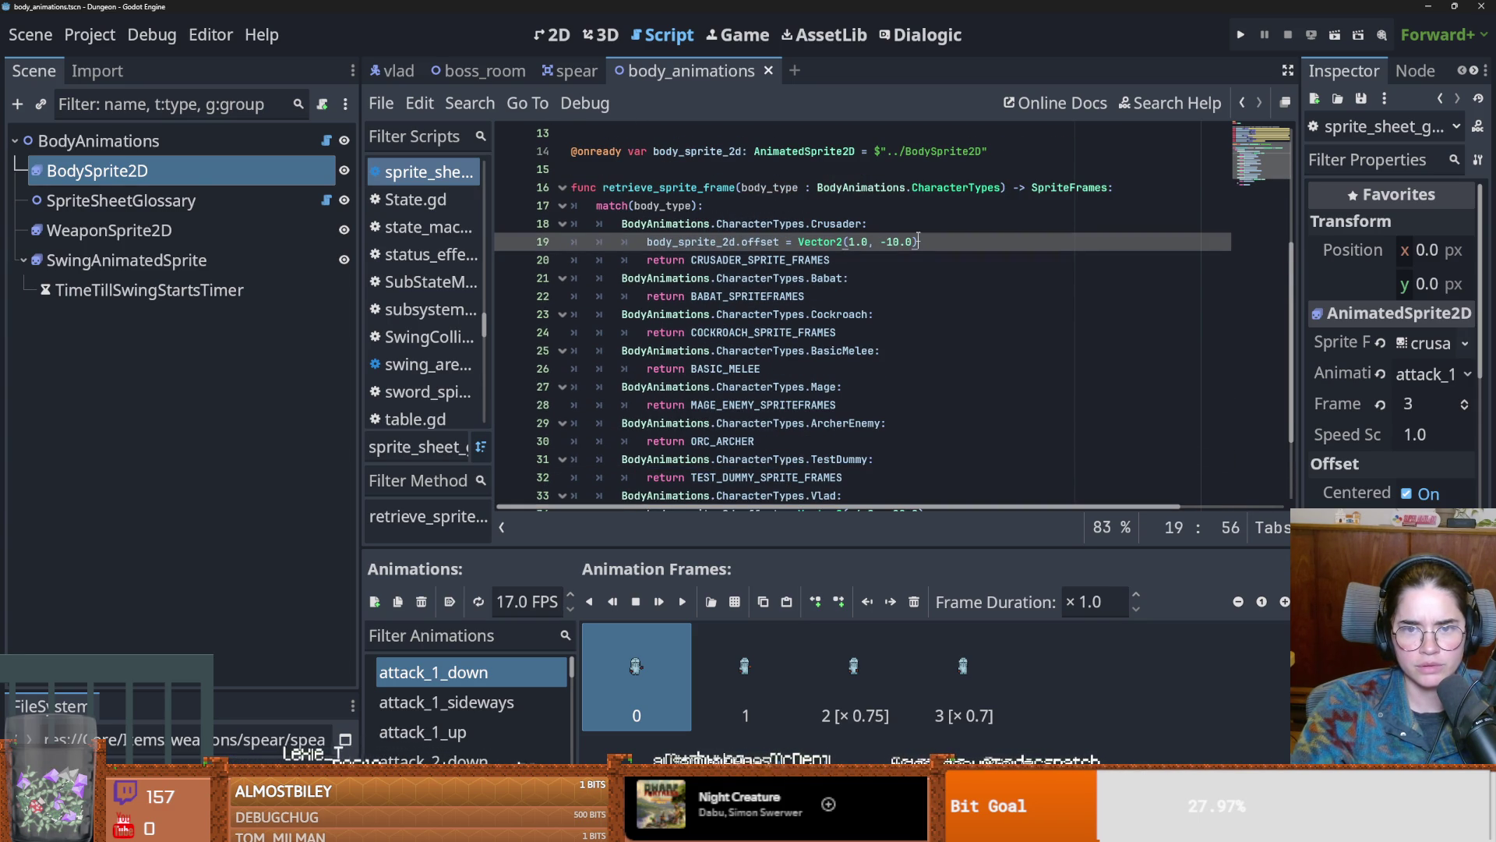
pyautogui.moveTo(932, 242); pyautogui.dragTo(646, 242)
pyautogui.hotkey('ctrl', 'c')
pyautogui.click(809, 206)
pyautogui.press('Return')
pyautogui.hotkey('ctrl', 'v')
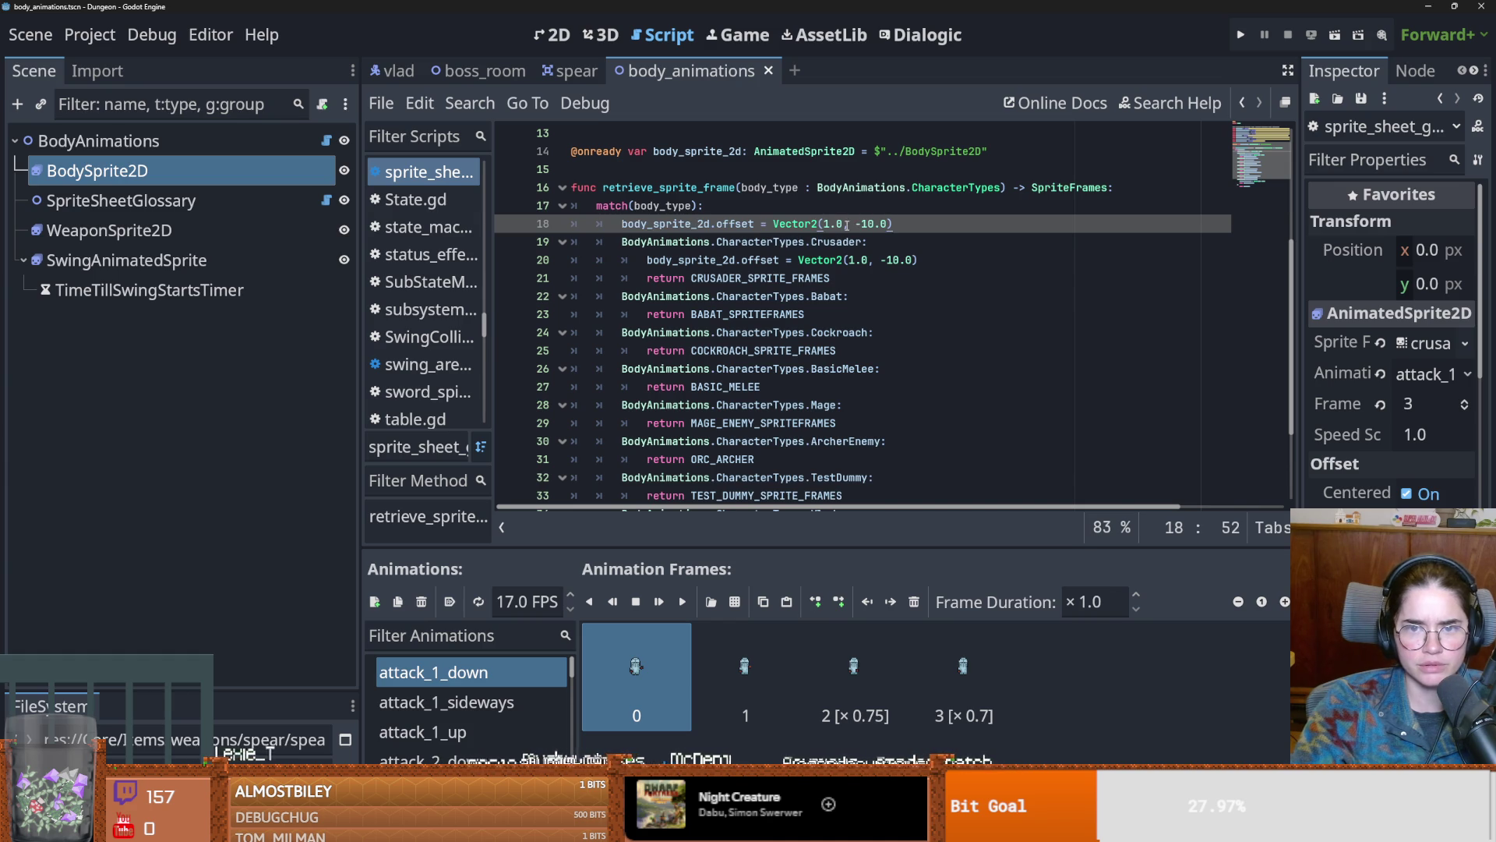
pyautogui.doubleClick(828, 224)
pyautogui.write('0')
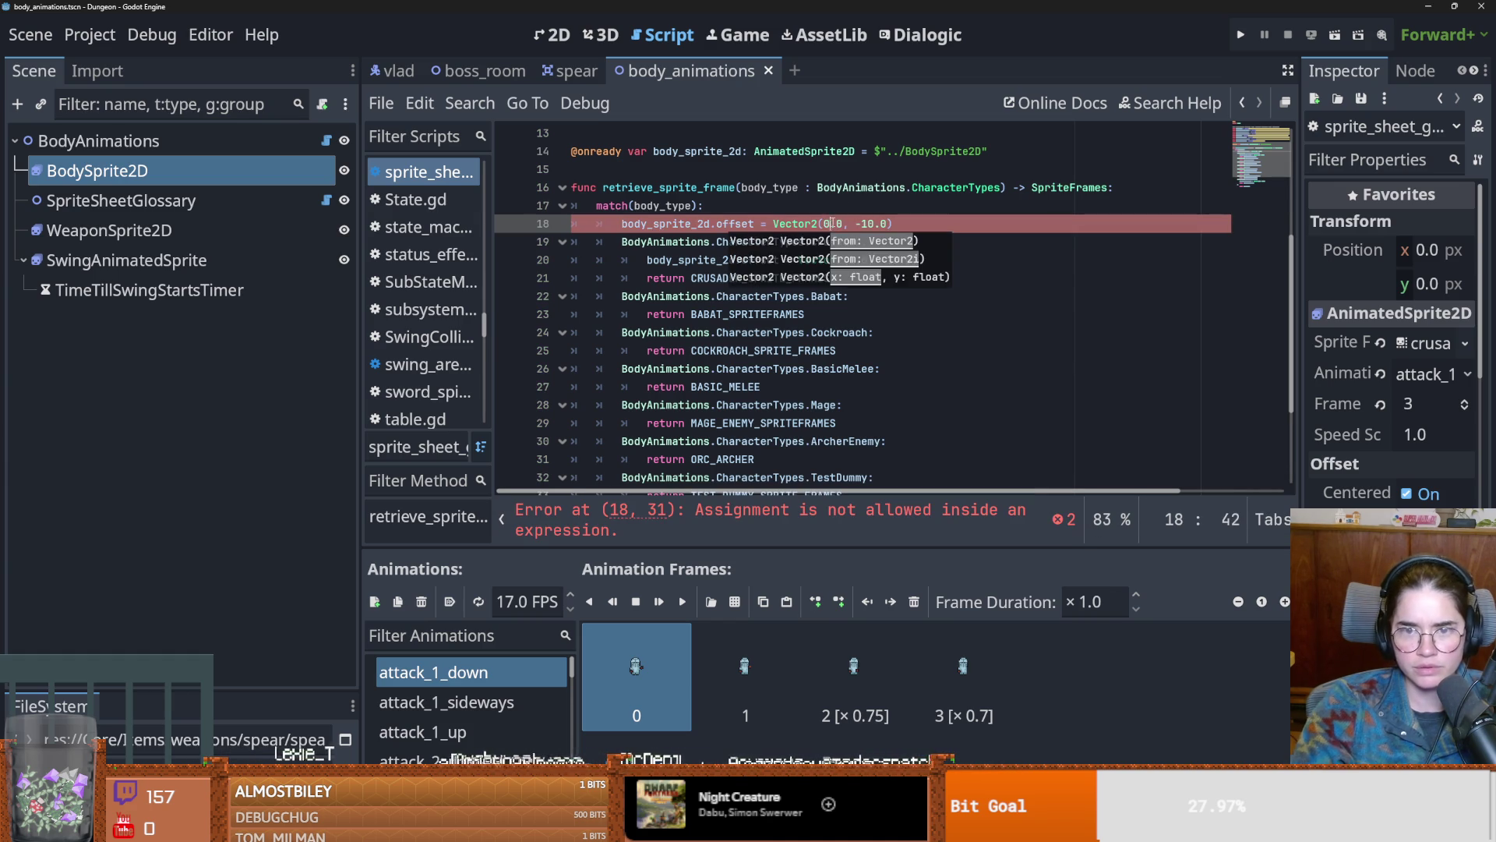
pyautogui.moveTo(874, 225); pyautogui.dragTo(849, 224)
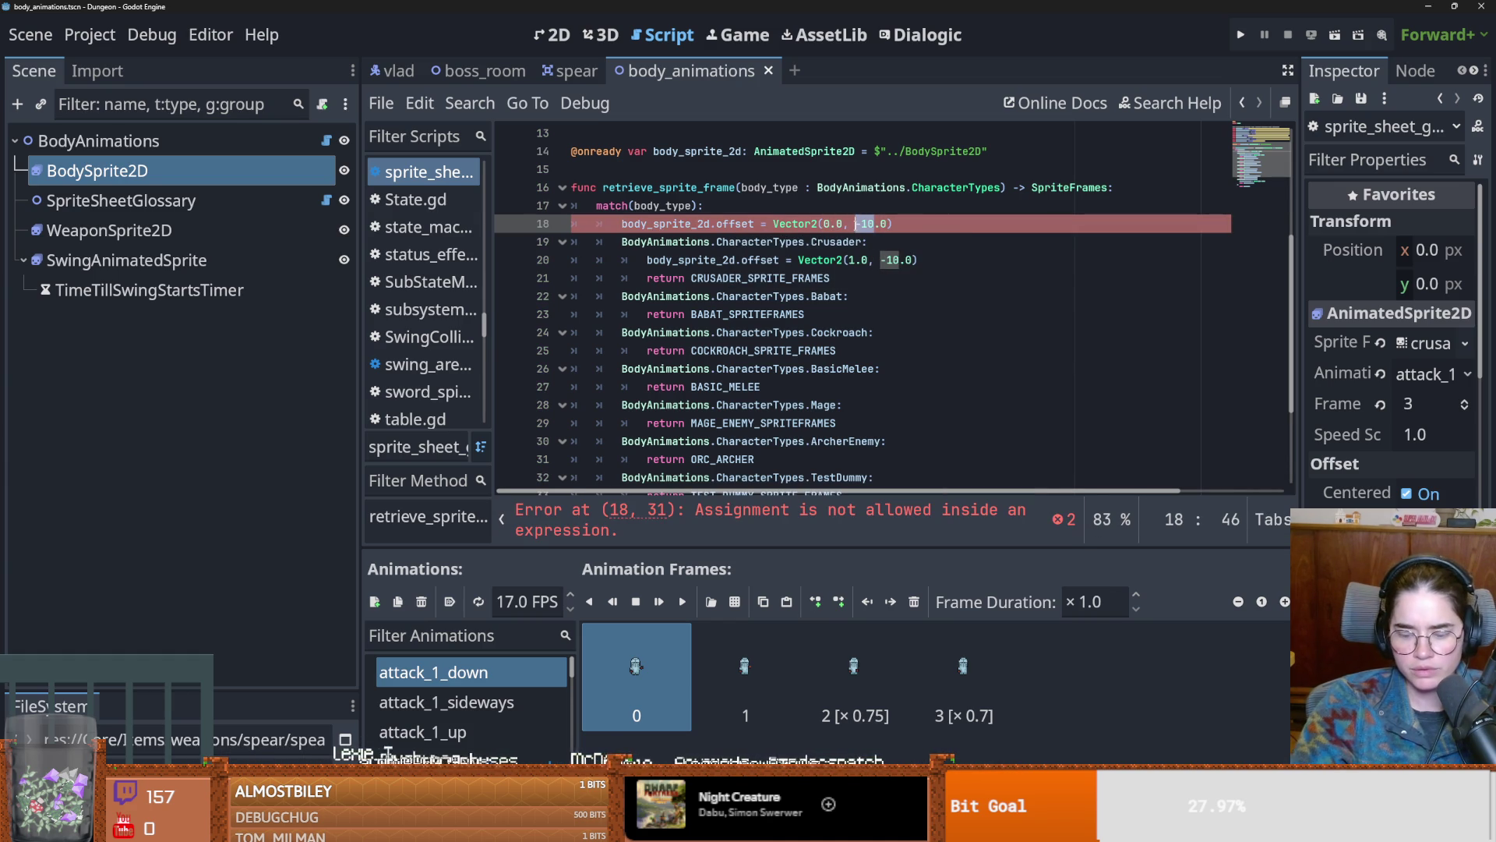
pyautogui.write('0')
pyautogui.hotkey('ctrl', 's')
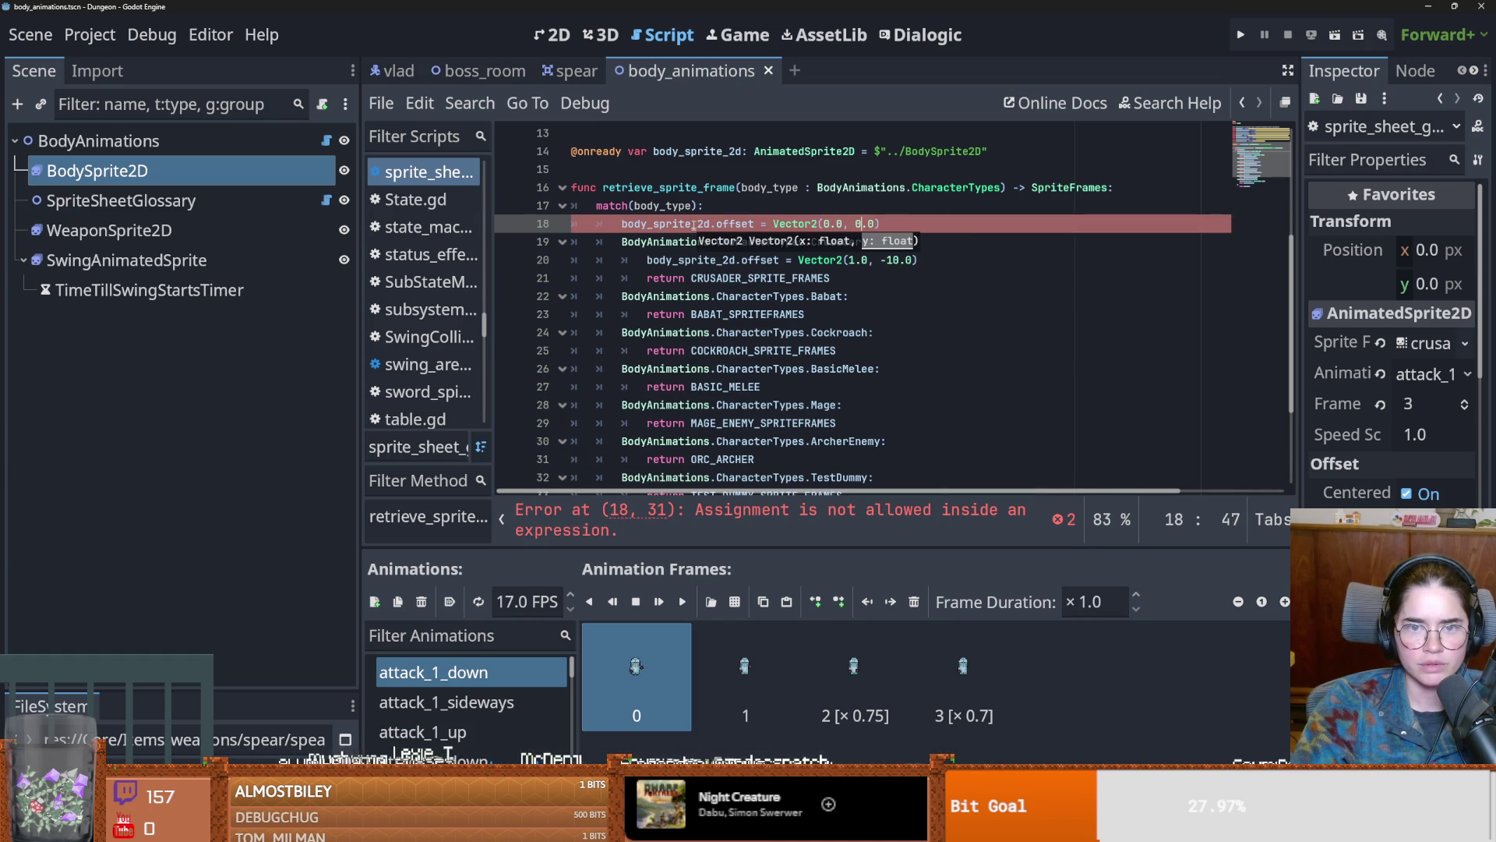
# Step: Move the offset reset line above match(body_type), remove the leftover empty line, and save
pyautogui.click(693, 225)
pyautogui.moveTo(901, 222); pyautogui.dragTo(622, 225)
pyautogui.hotkey('ctrl', 'x')
pyautogui.press('Up')
pyautogui.press('Up')
pyautogui.press('End')
pyautogui.press('Return')
pyautogui.hotkey('ctrl', 'v')
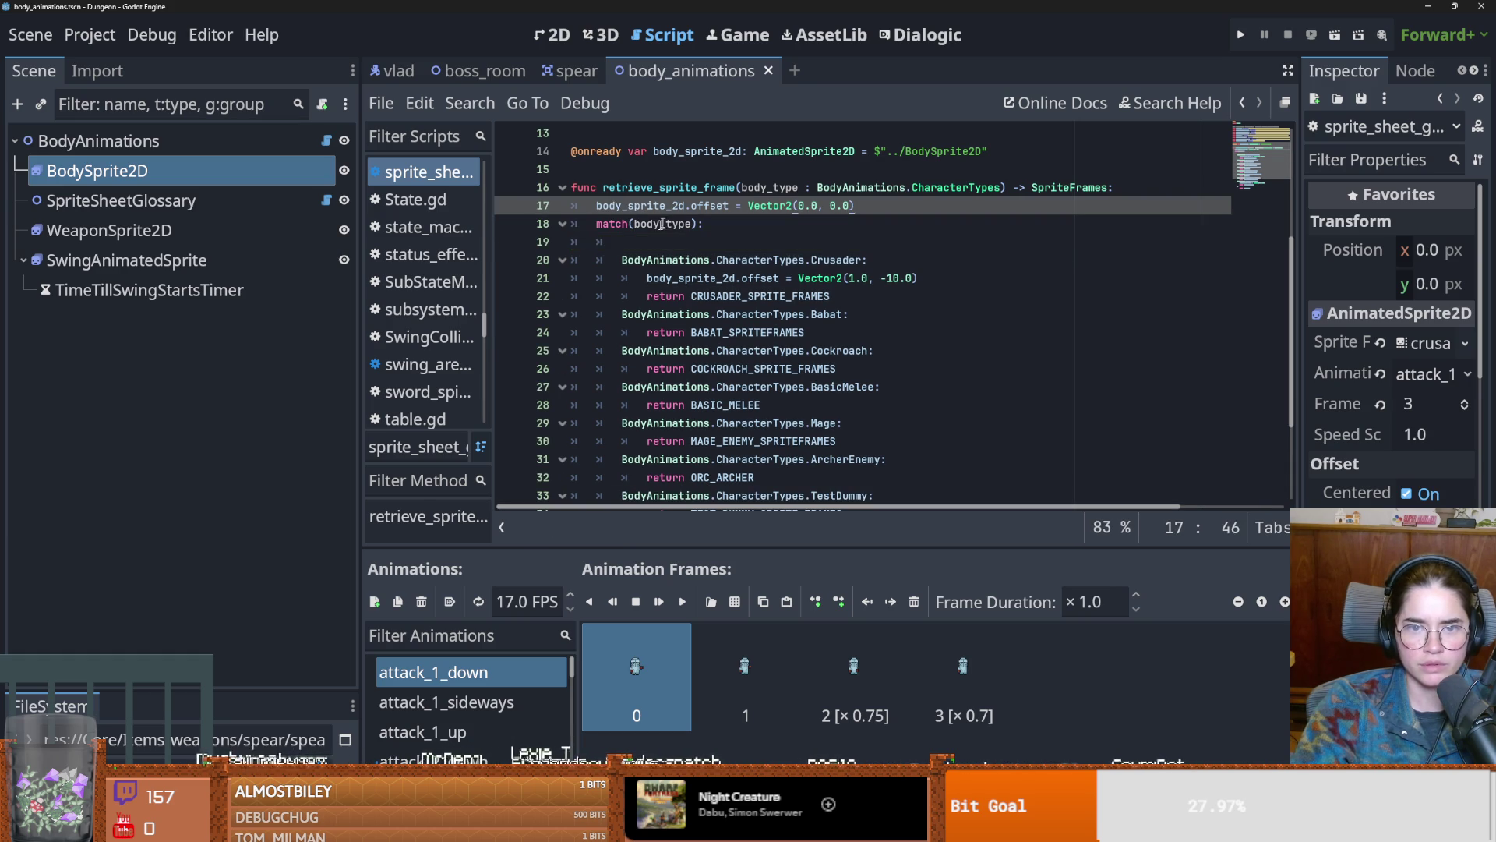
pyautogui.click(704, 243)
pyautogui.press('BackSpace')
pyautogui.press('BackSpace')
pyautogui.press('BackSpace')
pyautogui.hotkey('ctrl', 's')
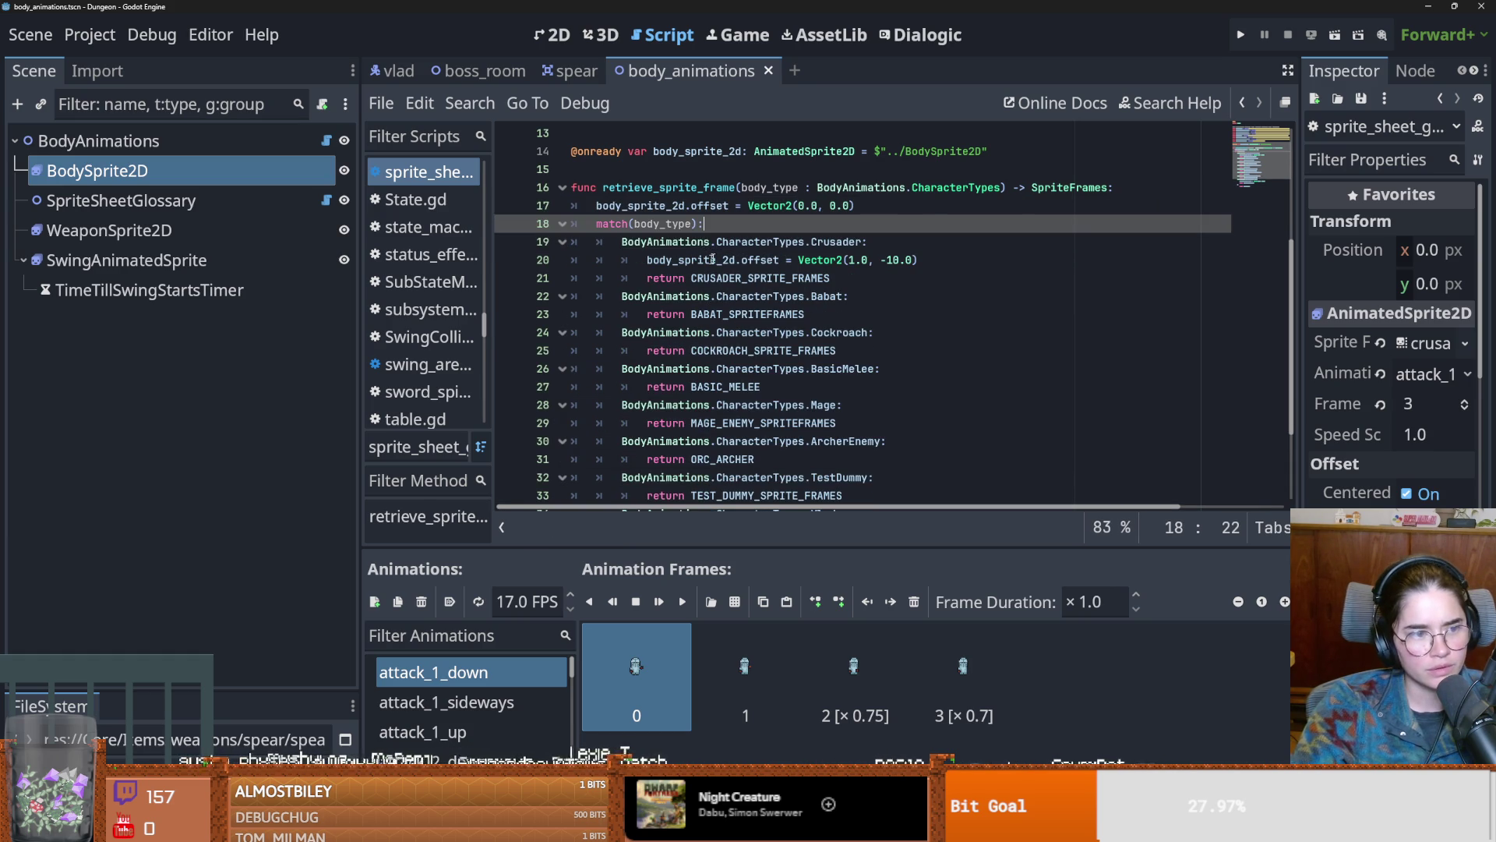
pyautogui.click(733, 246)
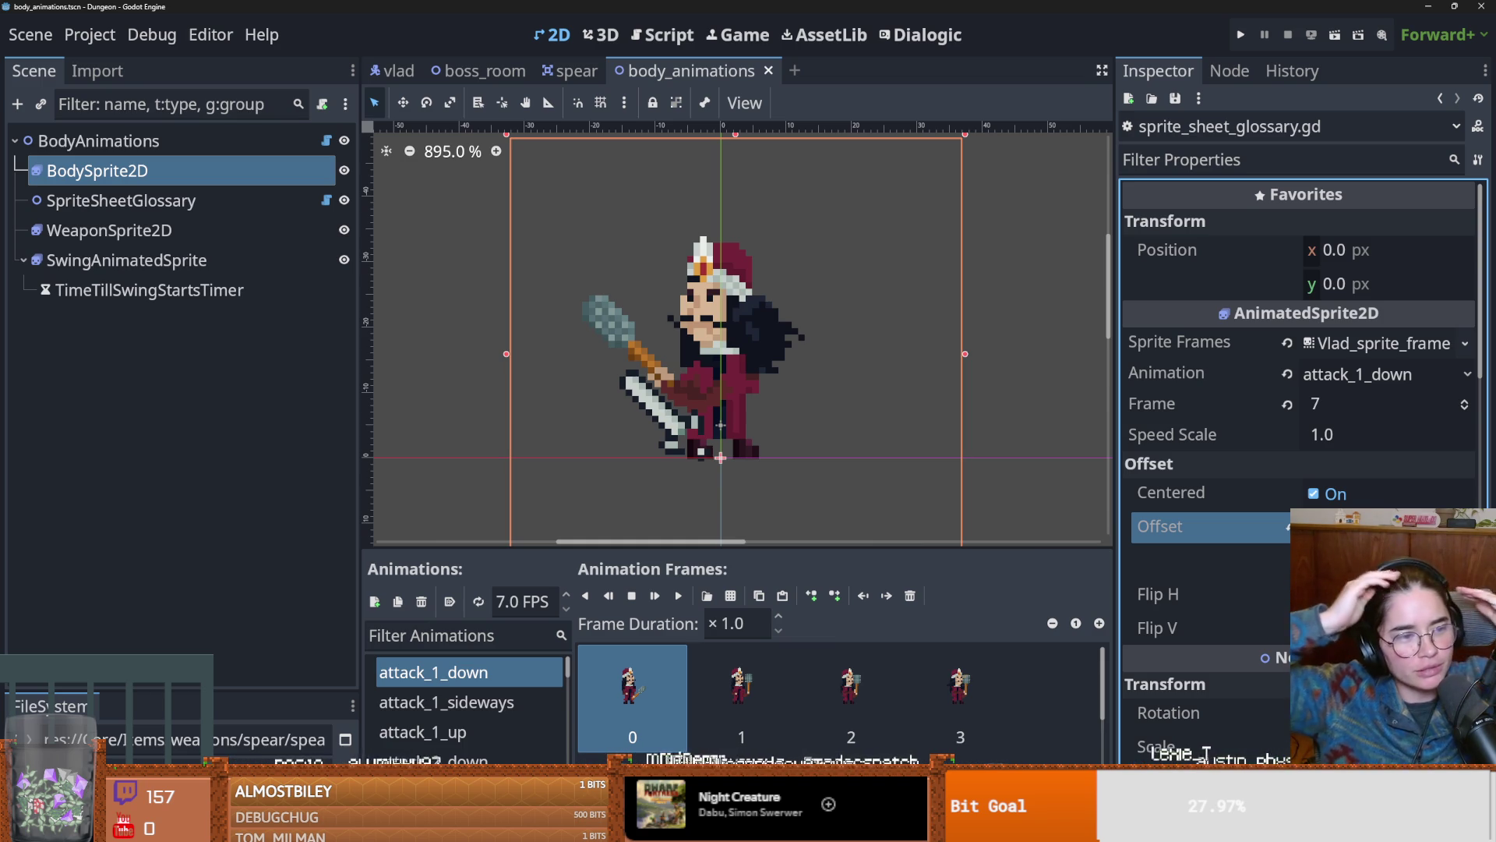
# Step: Change Vlad's glossary offset from Vector2(-4.0, -22.0) to Vector2(2.0, -10.0), save, and return to 2D
pyautogui.scroll(5, 737, 462)
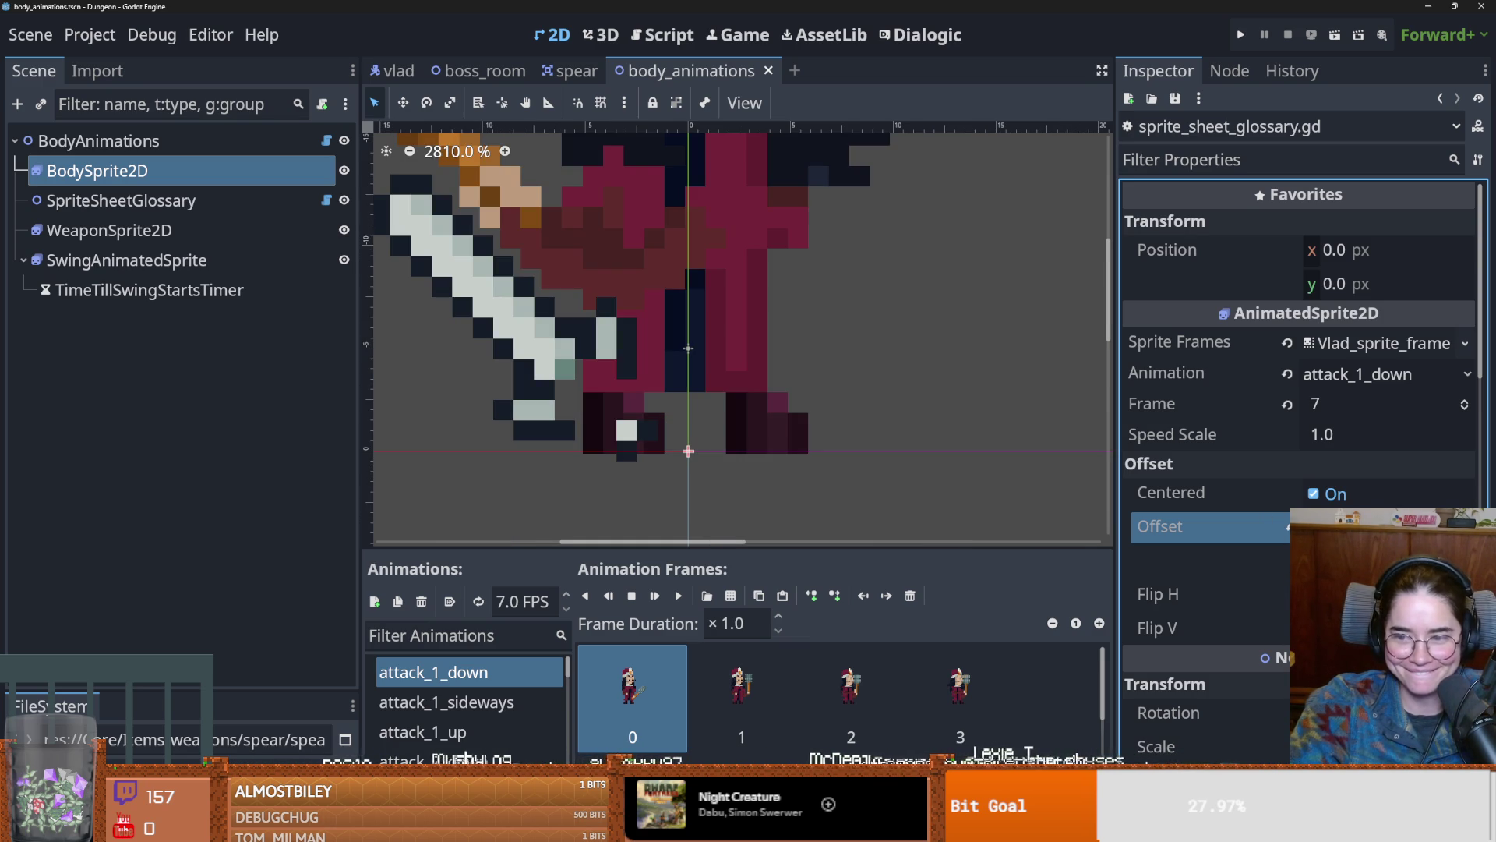
pyautogui.press('Return')
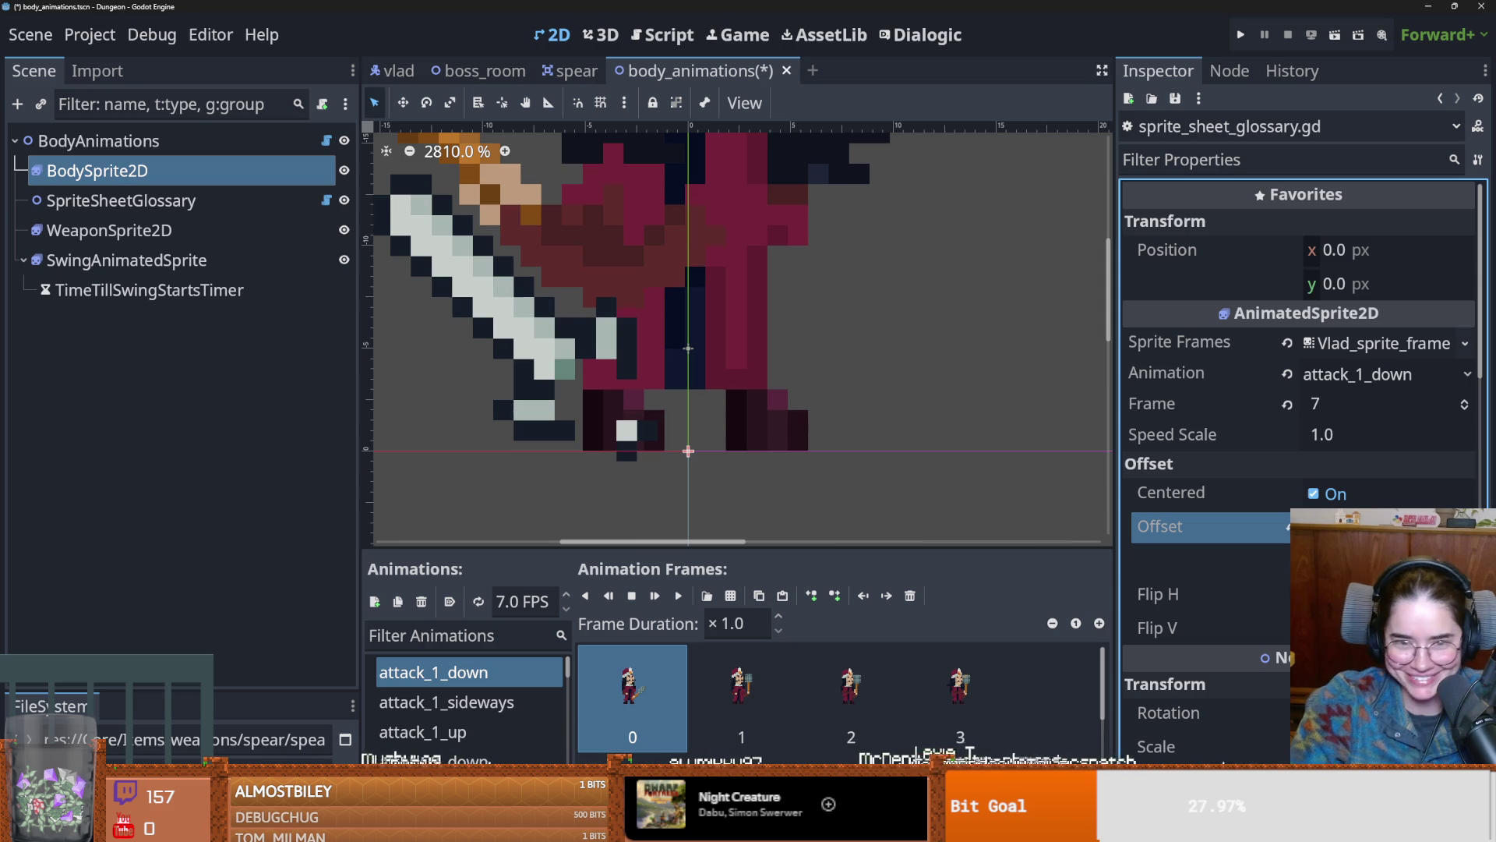
pyautogui.scroll(-2, 782, 481)
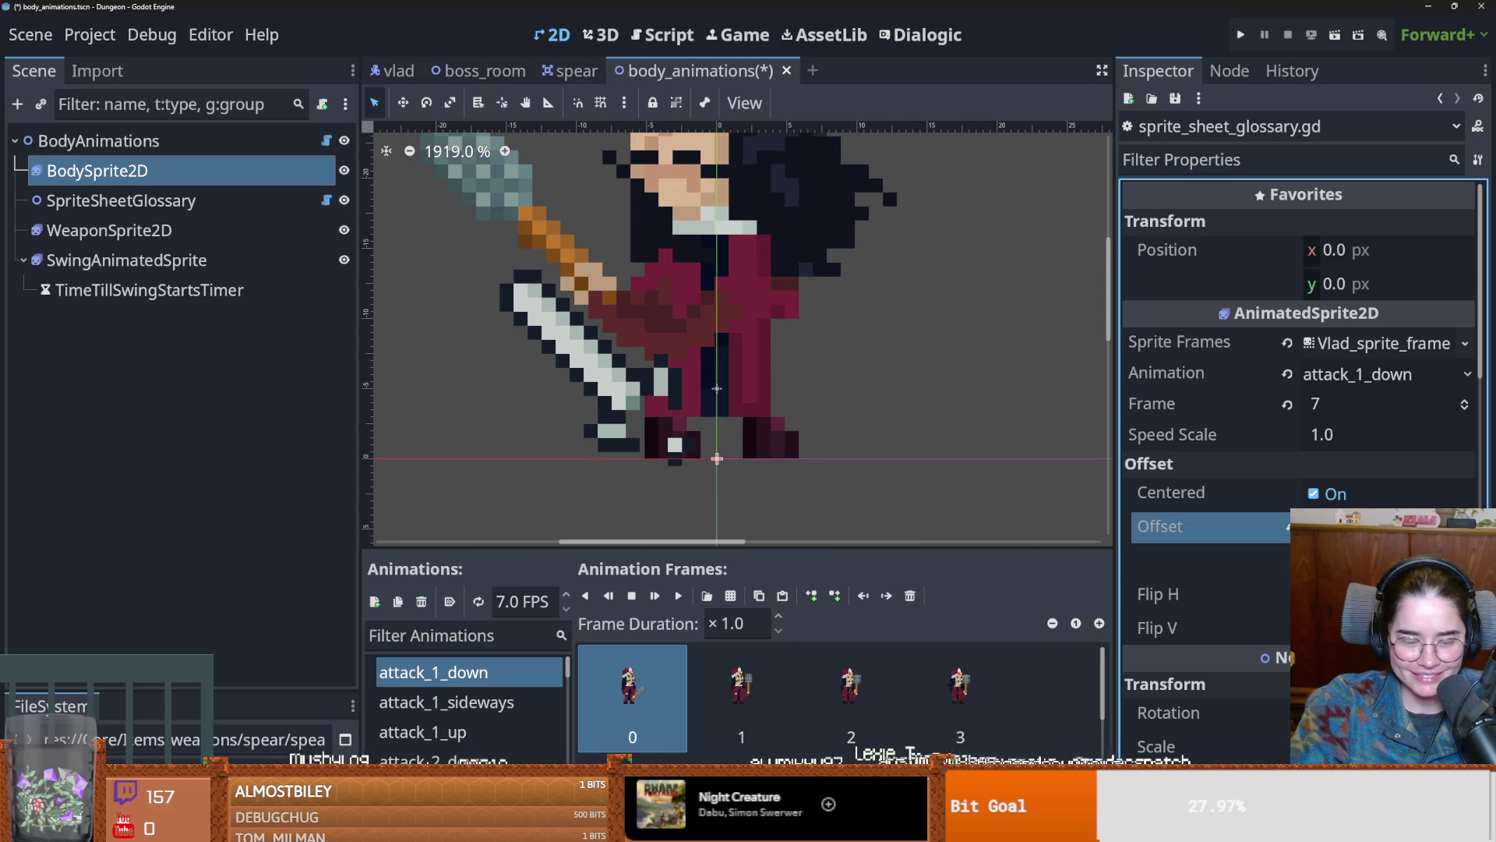
pyautogui.scroll(-2, 806, 417)
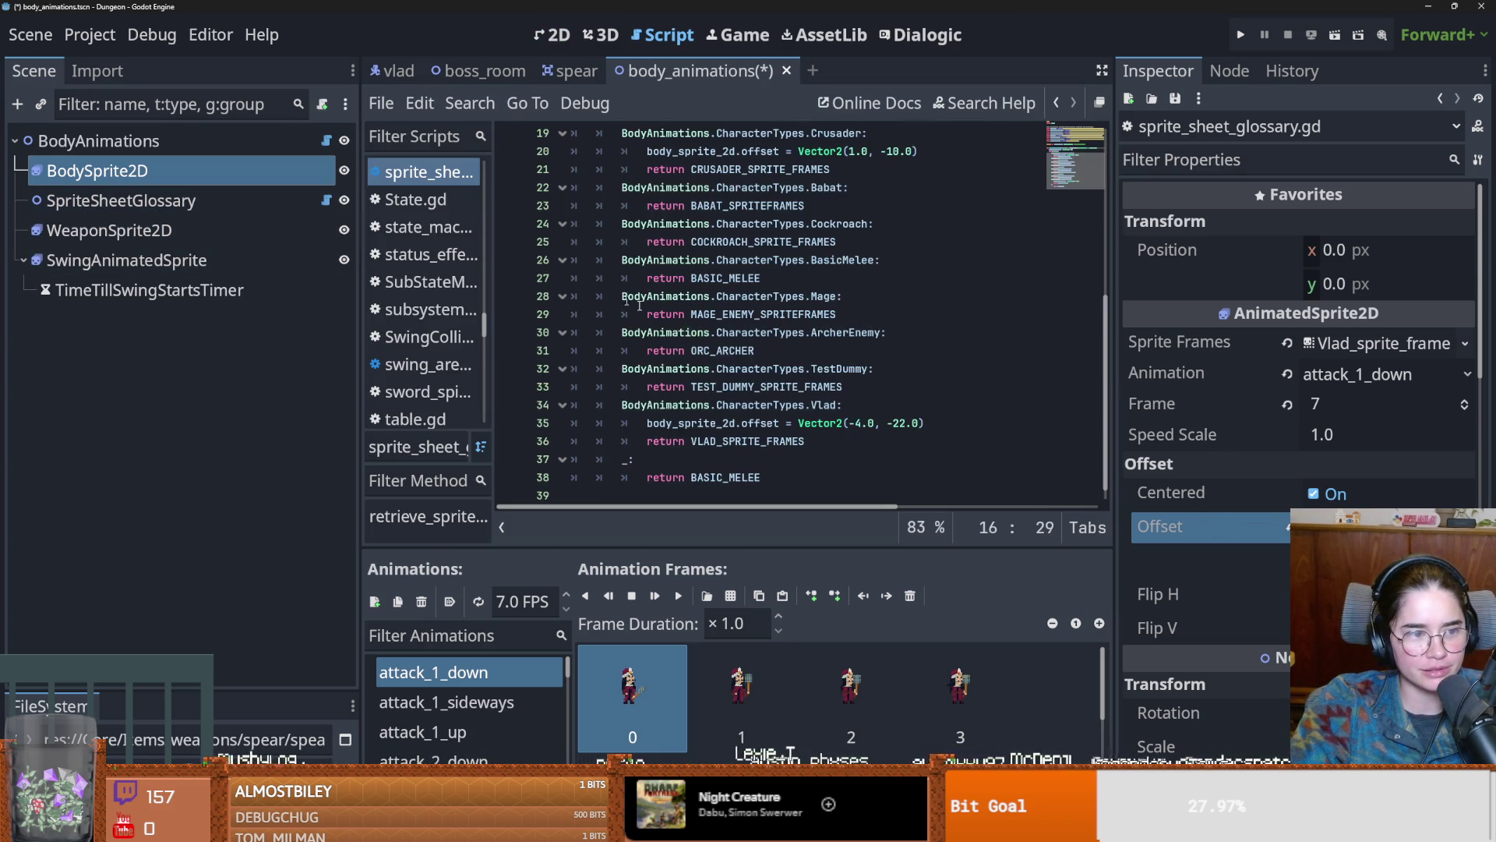
pyautogui.click(326, 200)
pyautogui.doubleClick(853, 406)
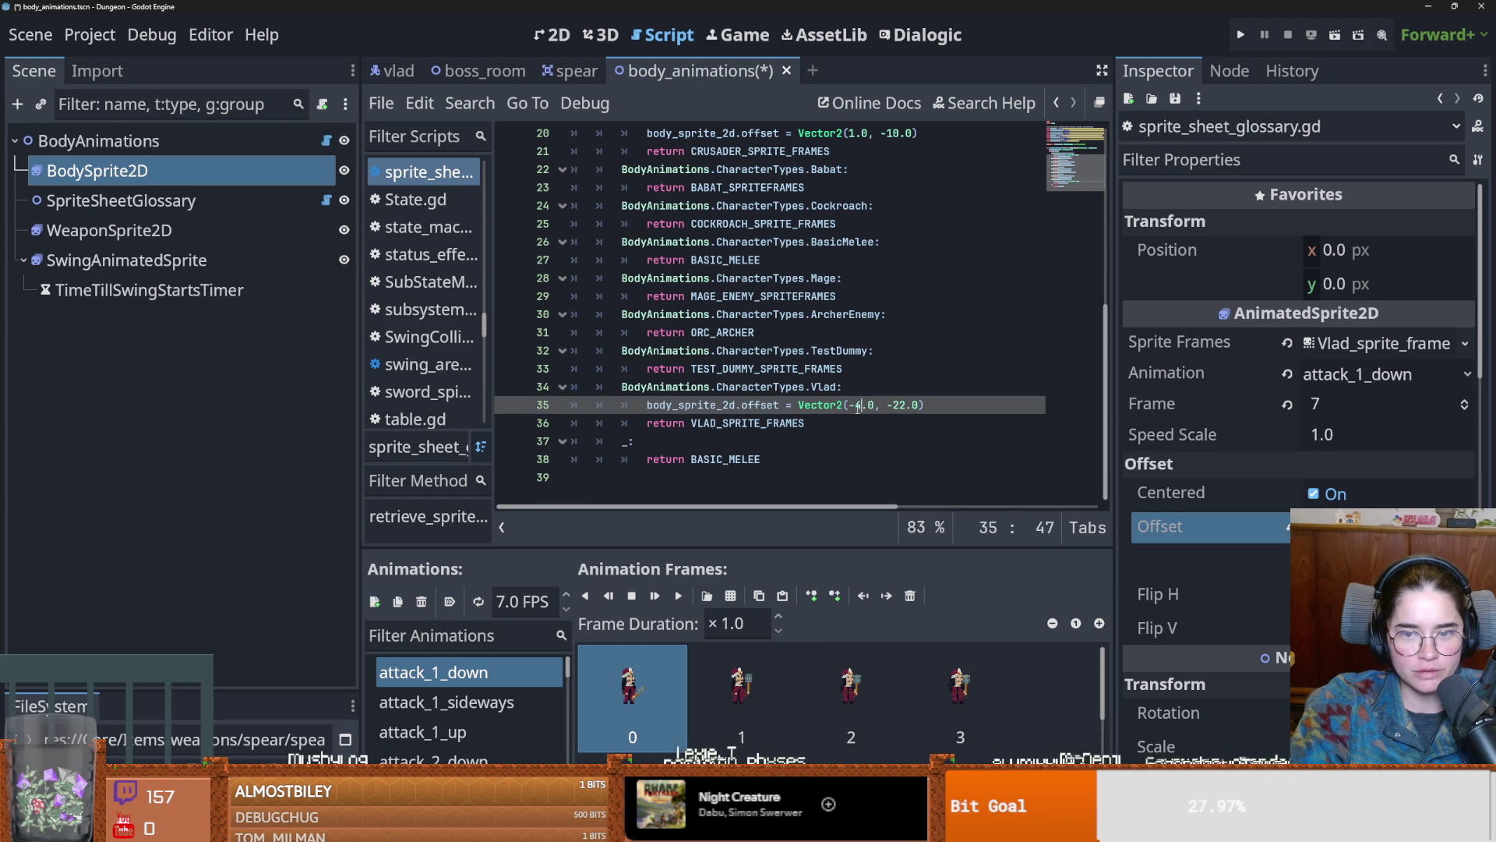
pyautogui.write('2')
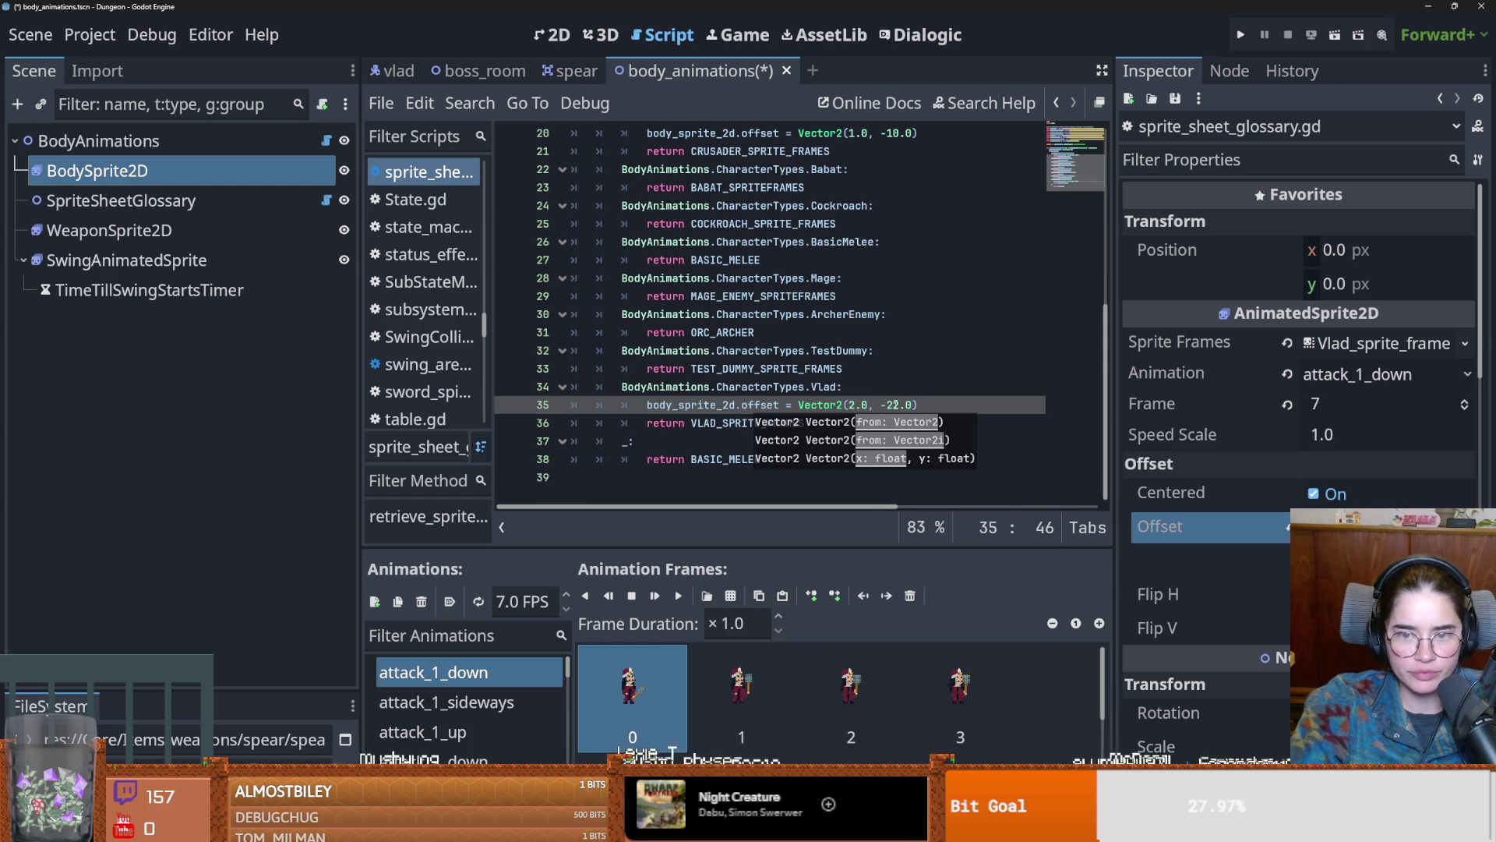
pyautogui.doubleClick(894, 406)
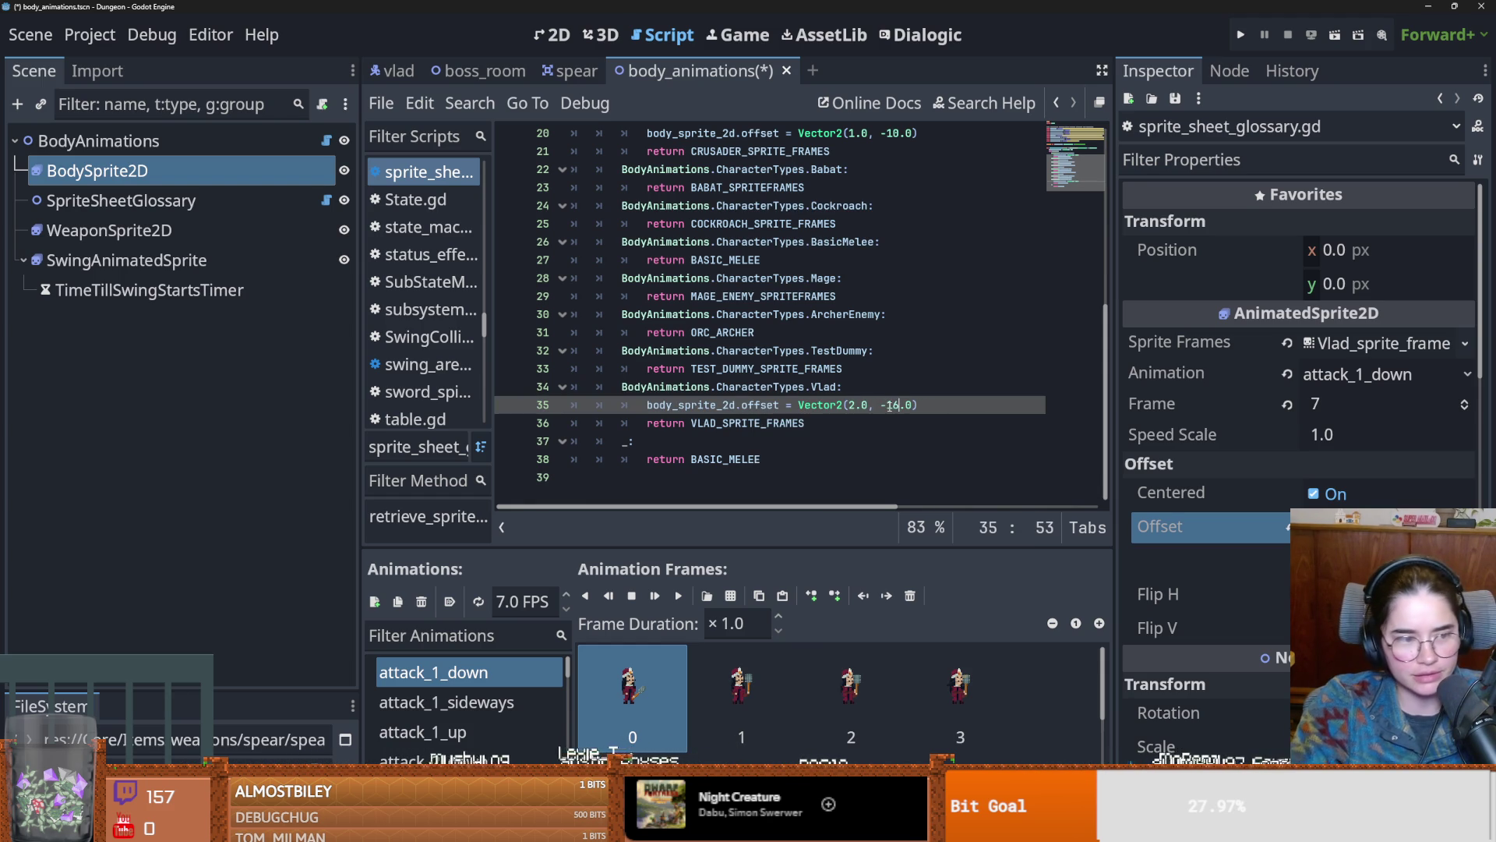
pyautogui.write('10')
pyautogui.hotkey('ctrl', 's')
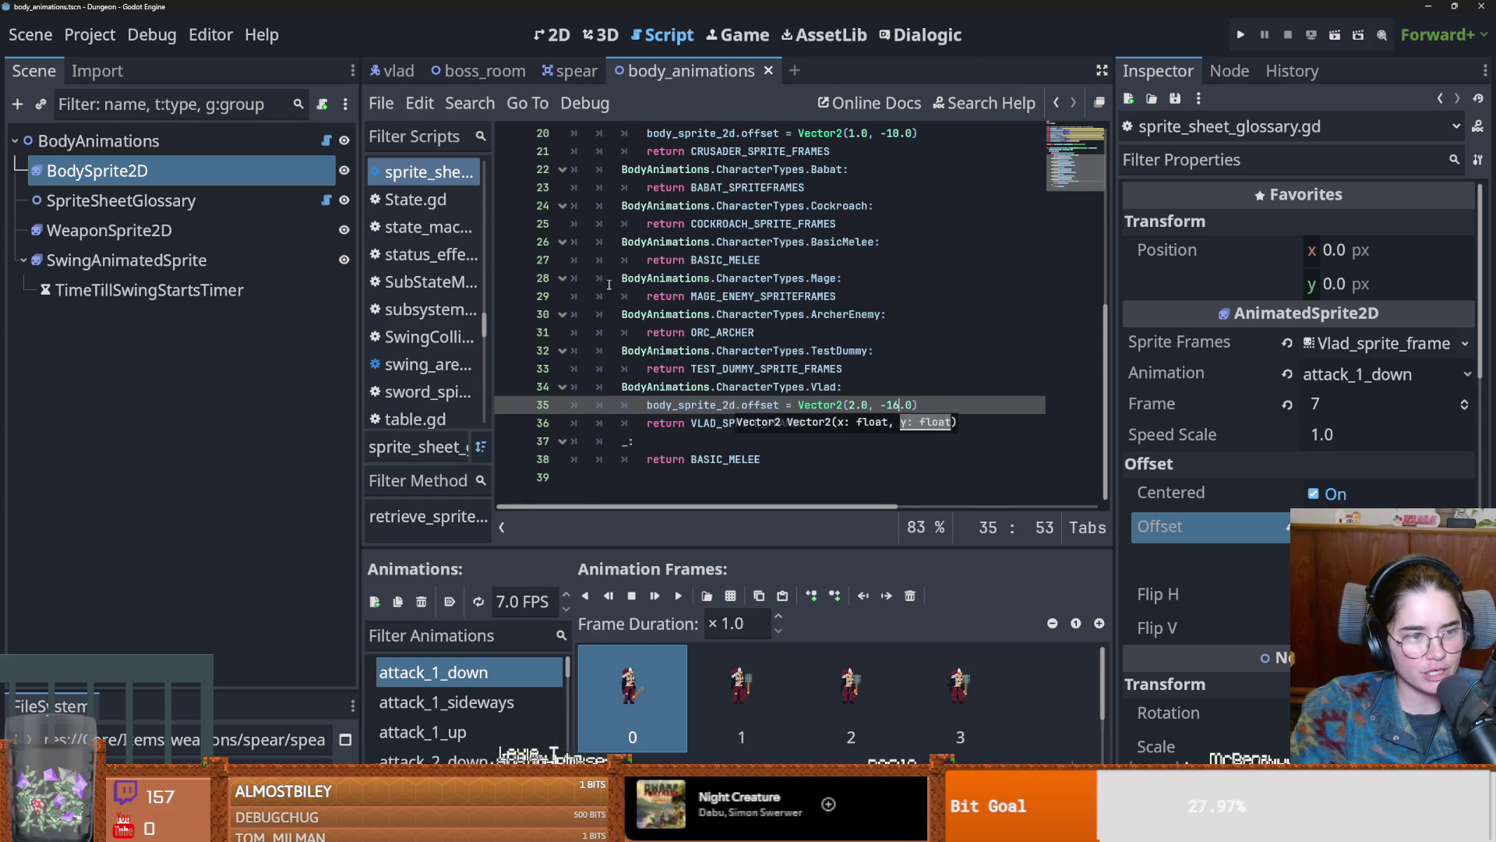
pyautogui.click(555, 34)
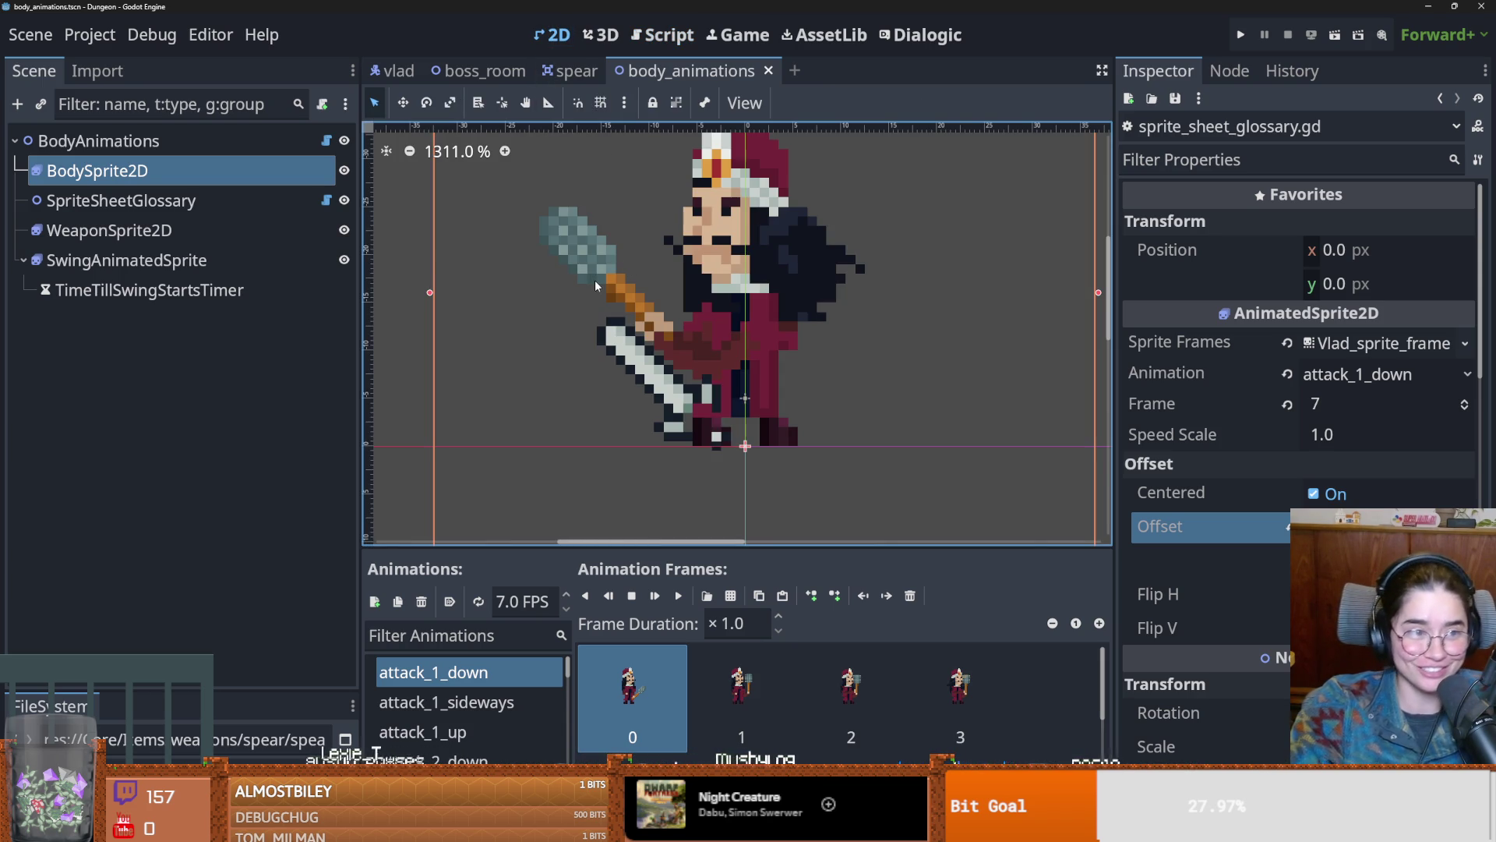
# Step: Preview BodyAnimations as Crusader, Vlad, Babat, then Basic Melee, dismissing the node picker
pyautogui.click(98, 140)
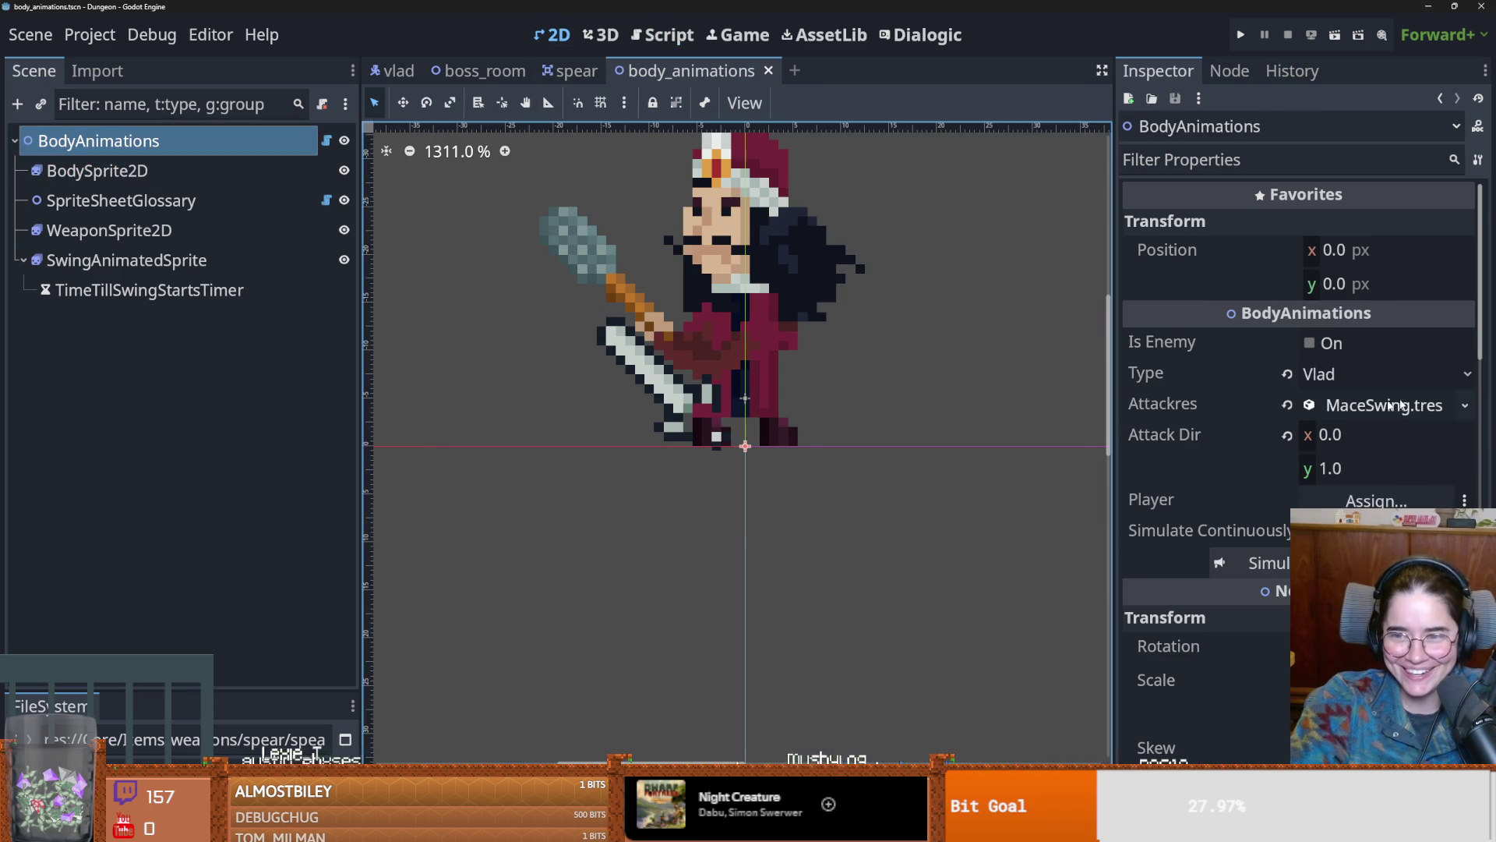
pyautogui.click(1340, 375)
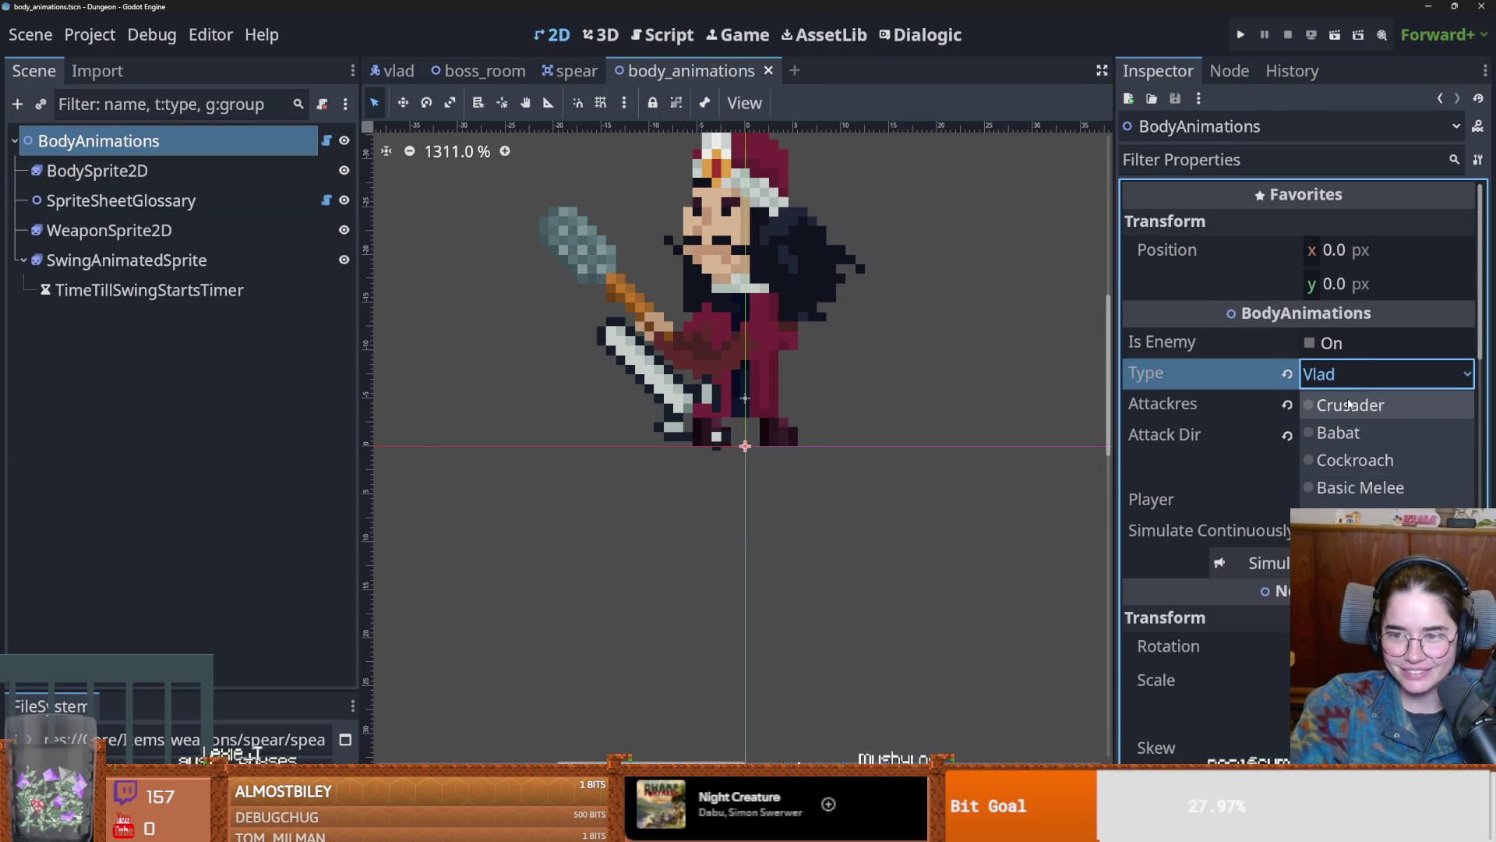
pyautogui.click(1356, 405)
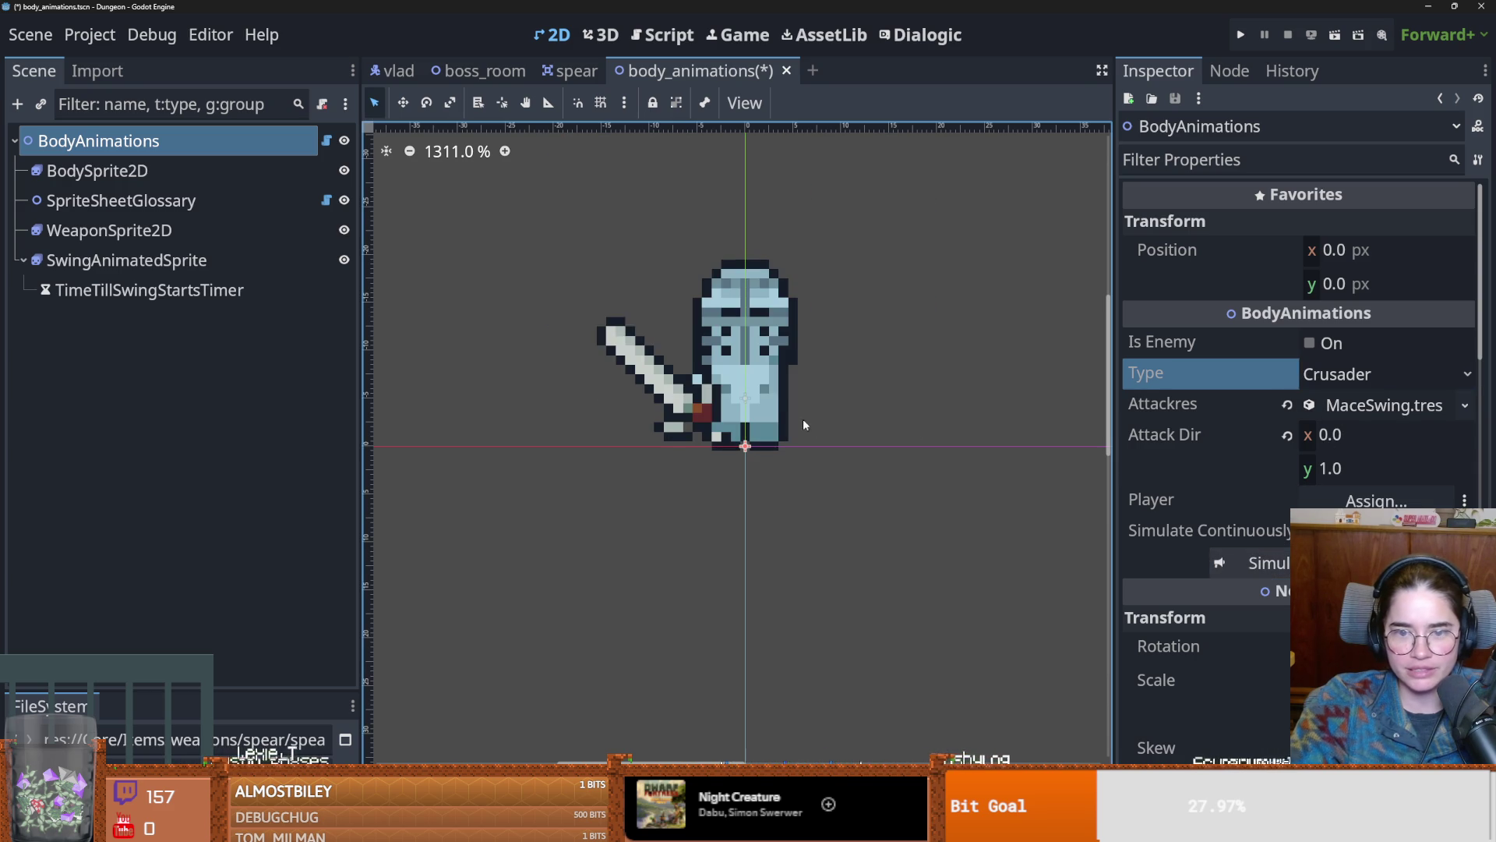
pyautogui.click(1355, 377)
pyautogui.click(1354, 506)
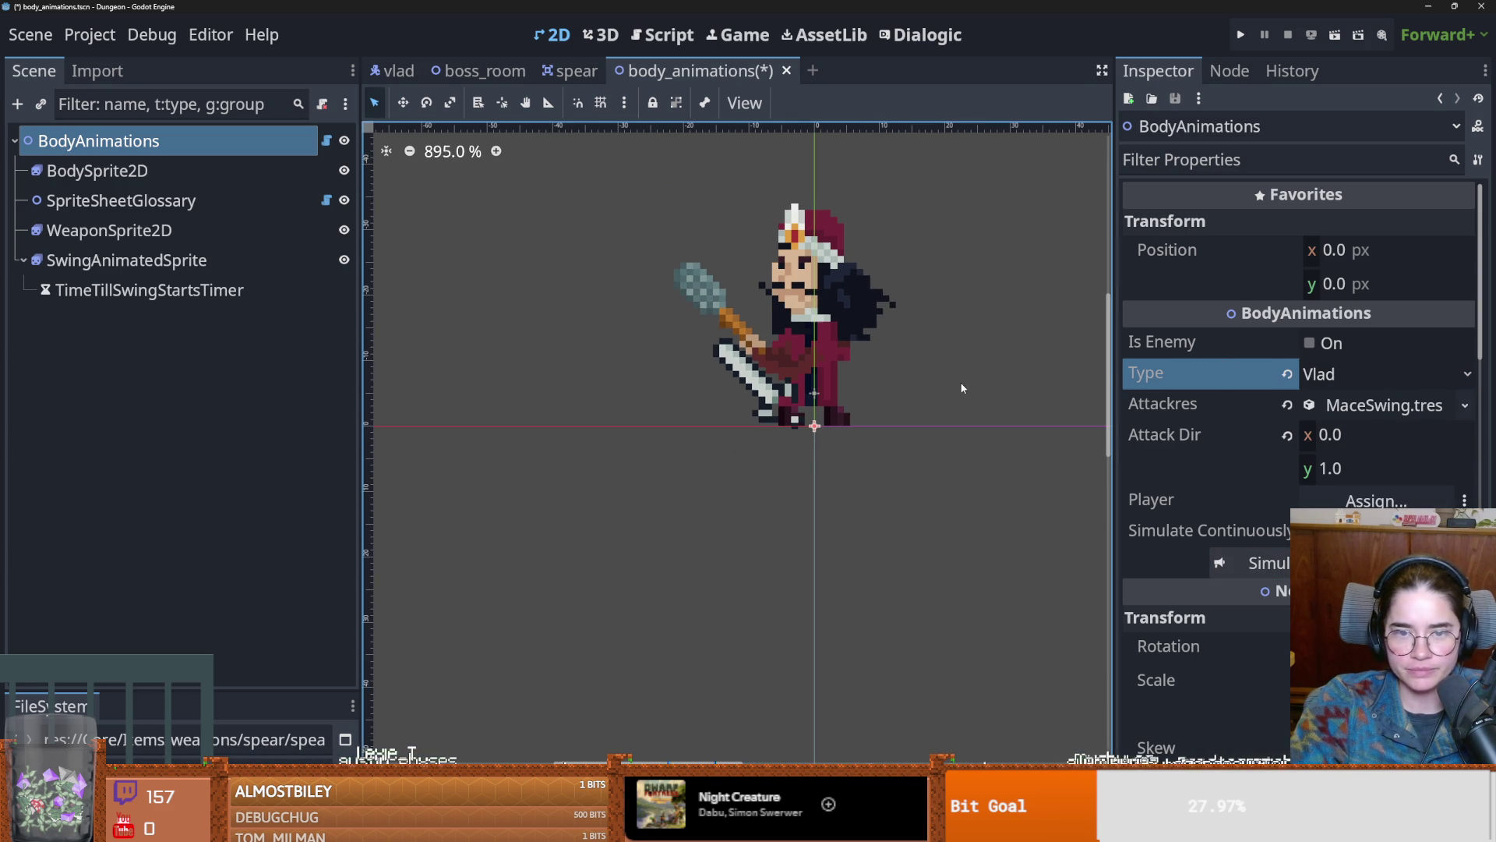
pyautogui.click(1321, 378)
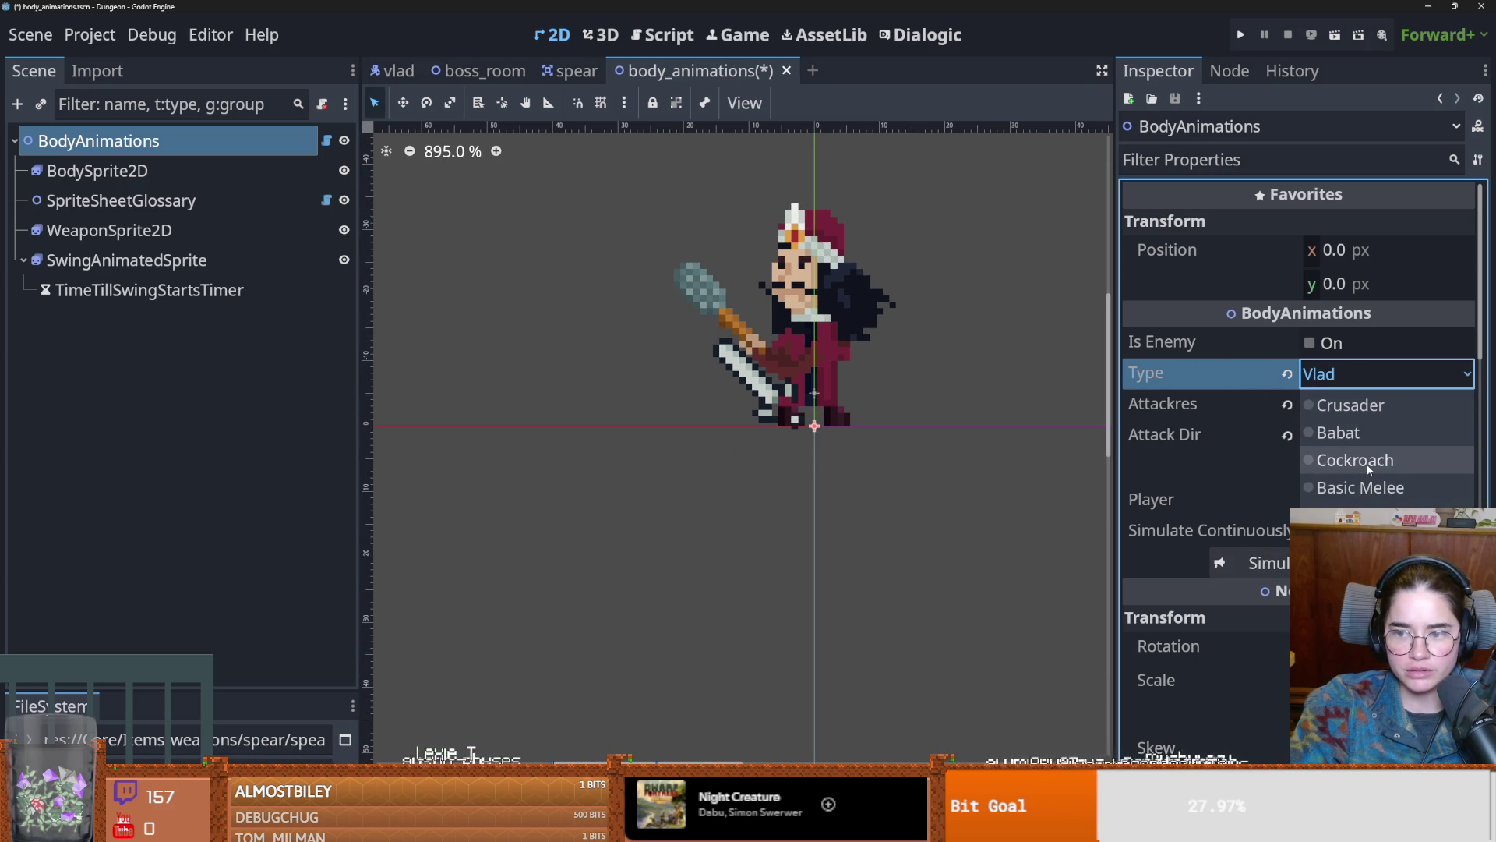
pyautogui.click(1358, 441)
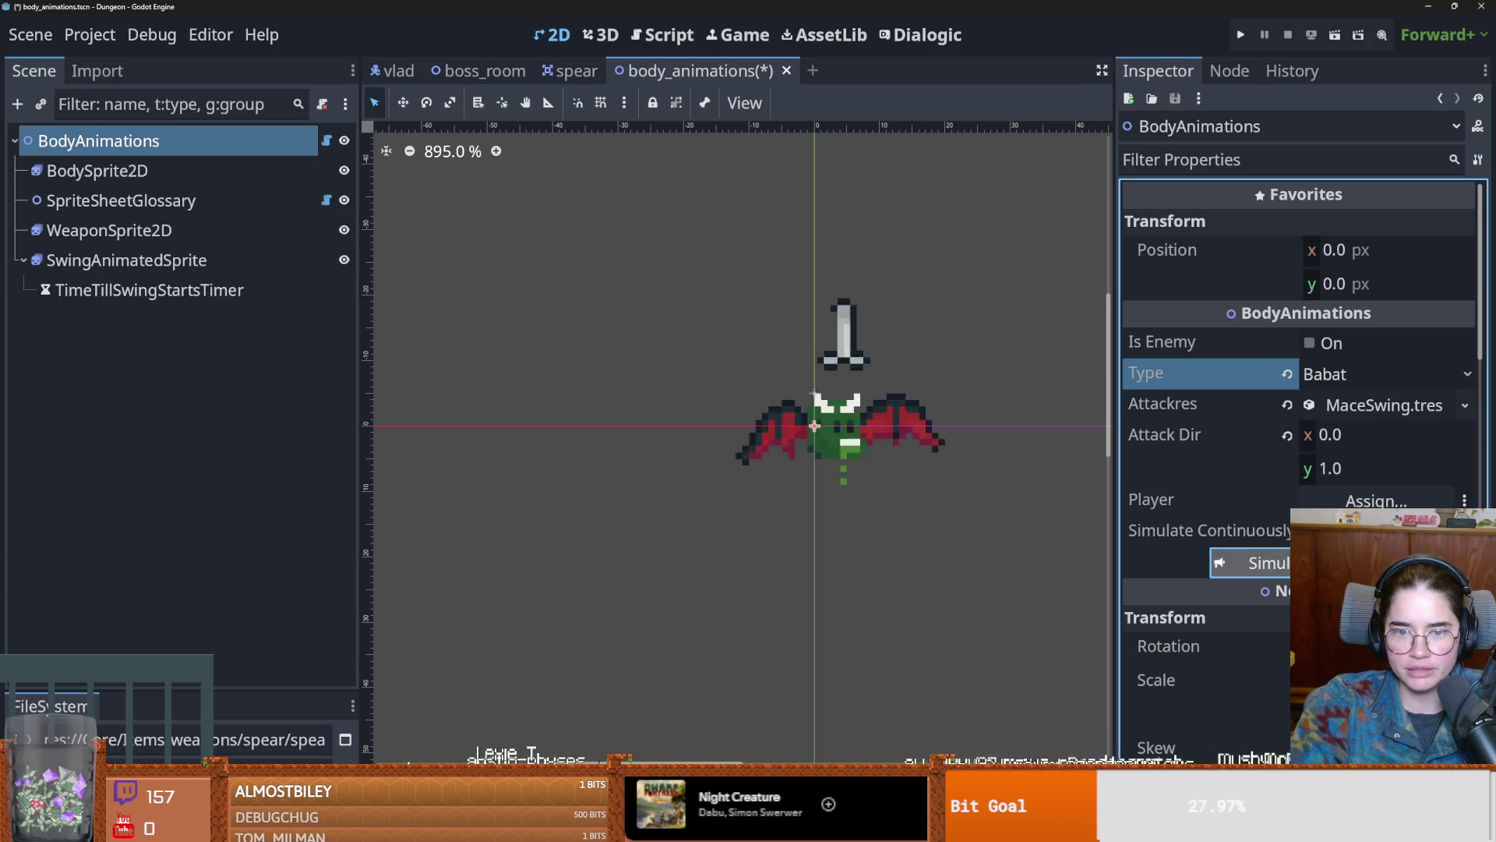
pyautogui.click(1332, 378)
pyautogui.click(1370, 499)
pyautogui.click(1369, 501)
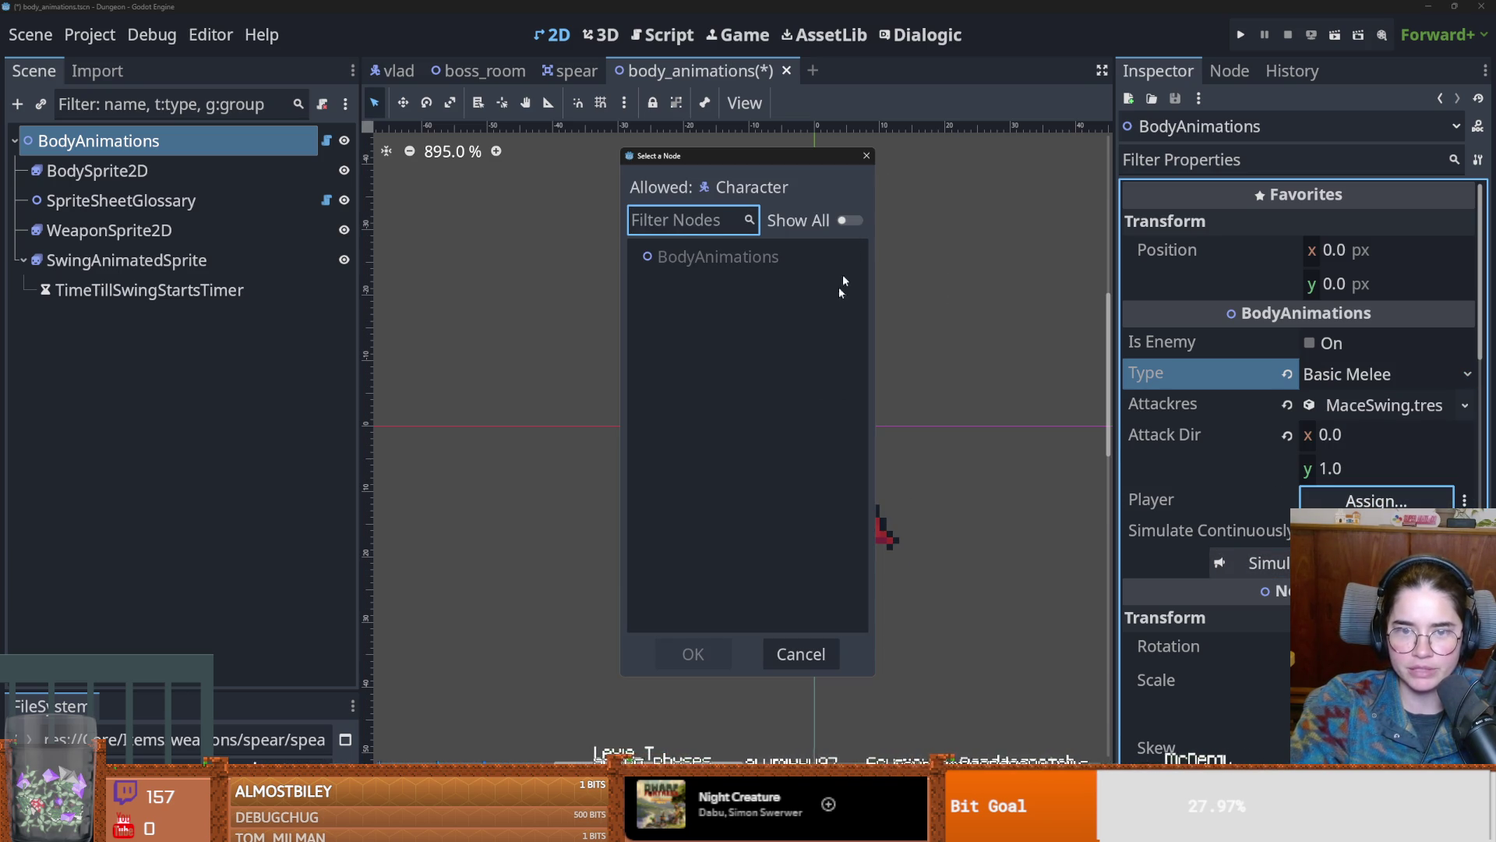
pyautogui.click(868, 157)
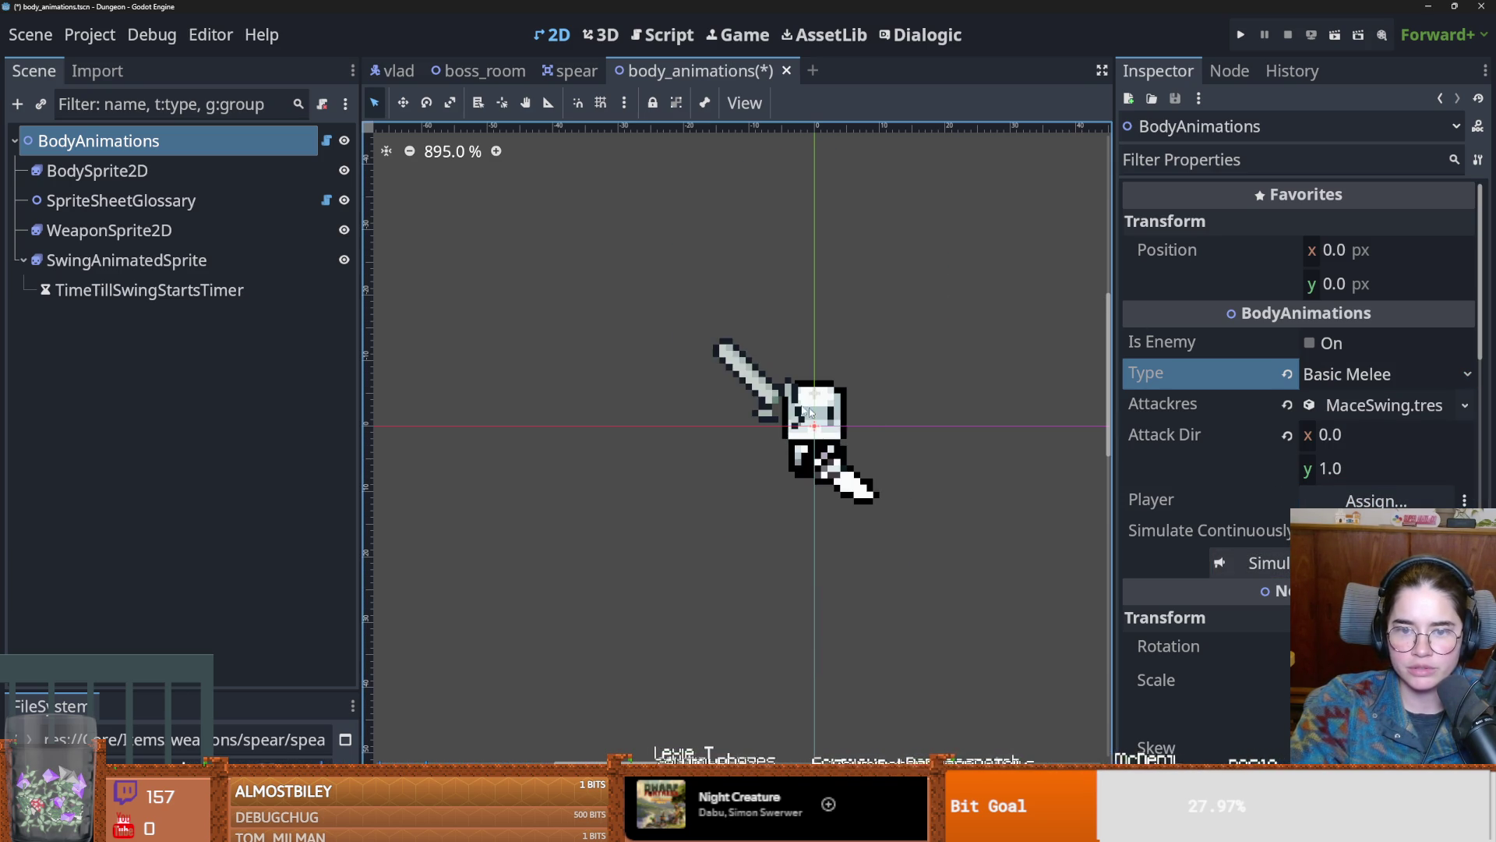
# Step: Lower Attack Dir y to 0.49 and drag BodySprite2D's Offset upward over the sword
pyautogui.scroll(3, 803, 421)
pyautogui.scroll(3, 854, 443)
pyautogui.moveTo(1310, 473); pyautogui.dragTo(1270, 473)
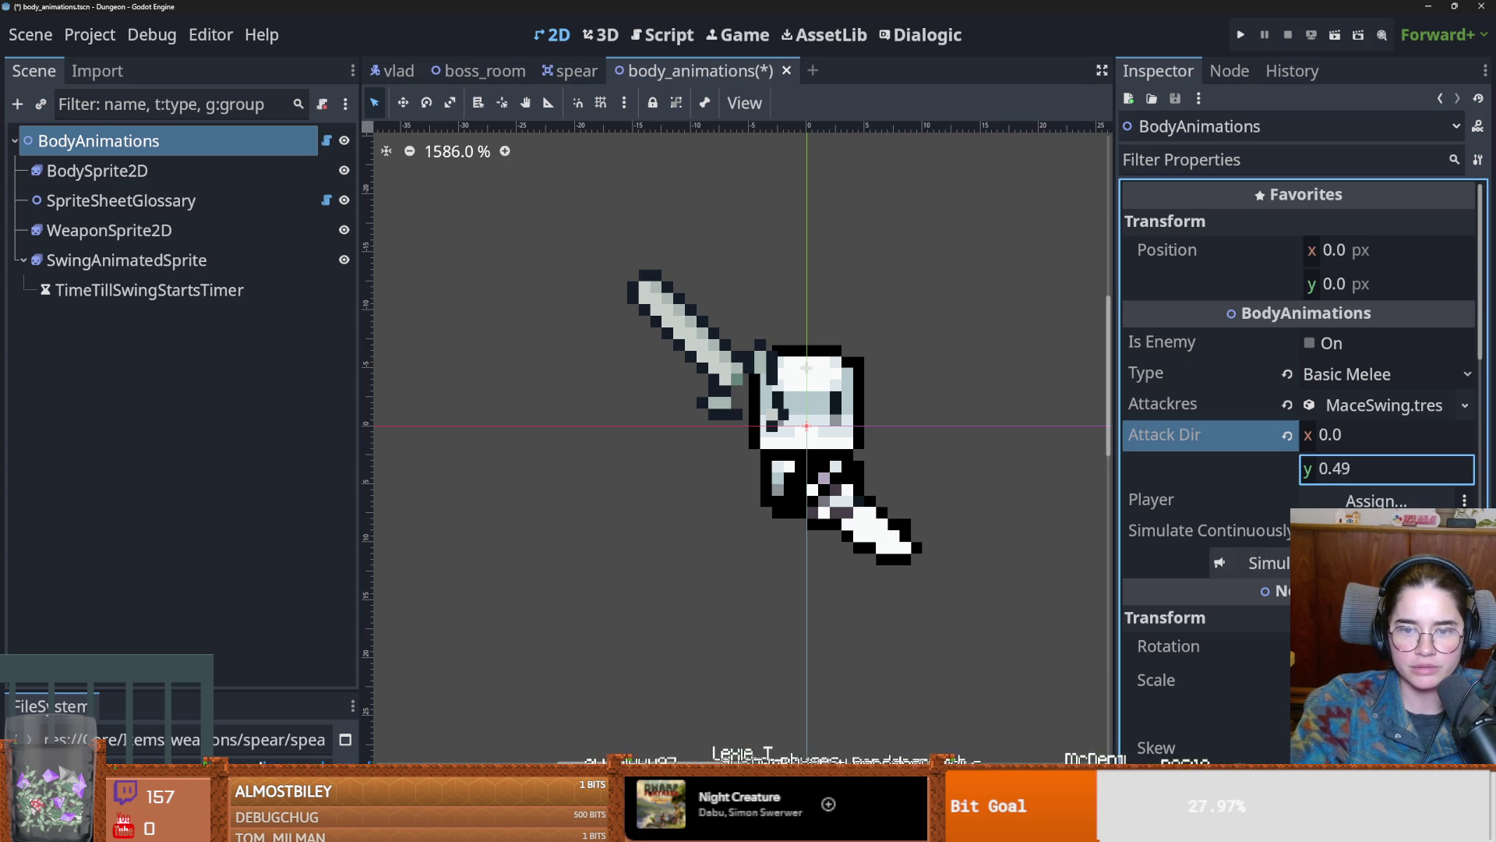
pyautogui.click(97, 171)
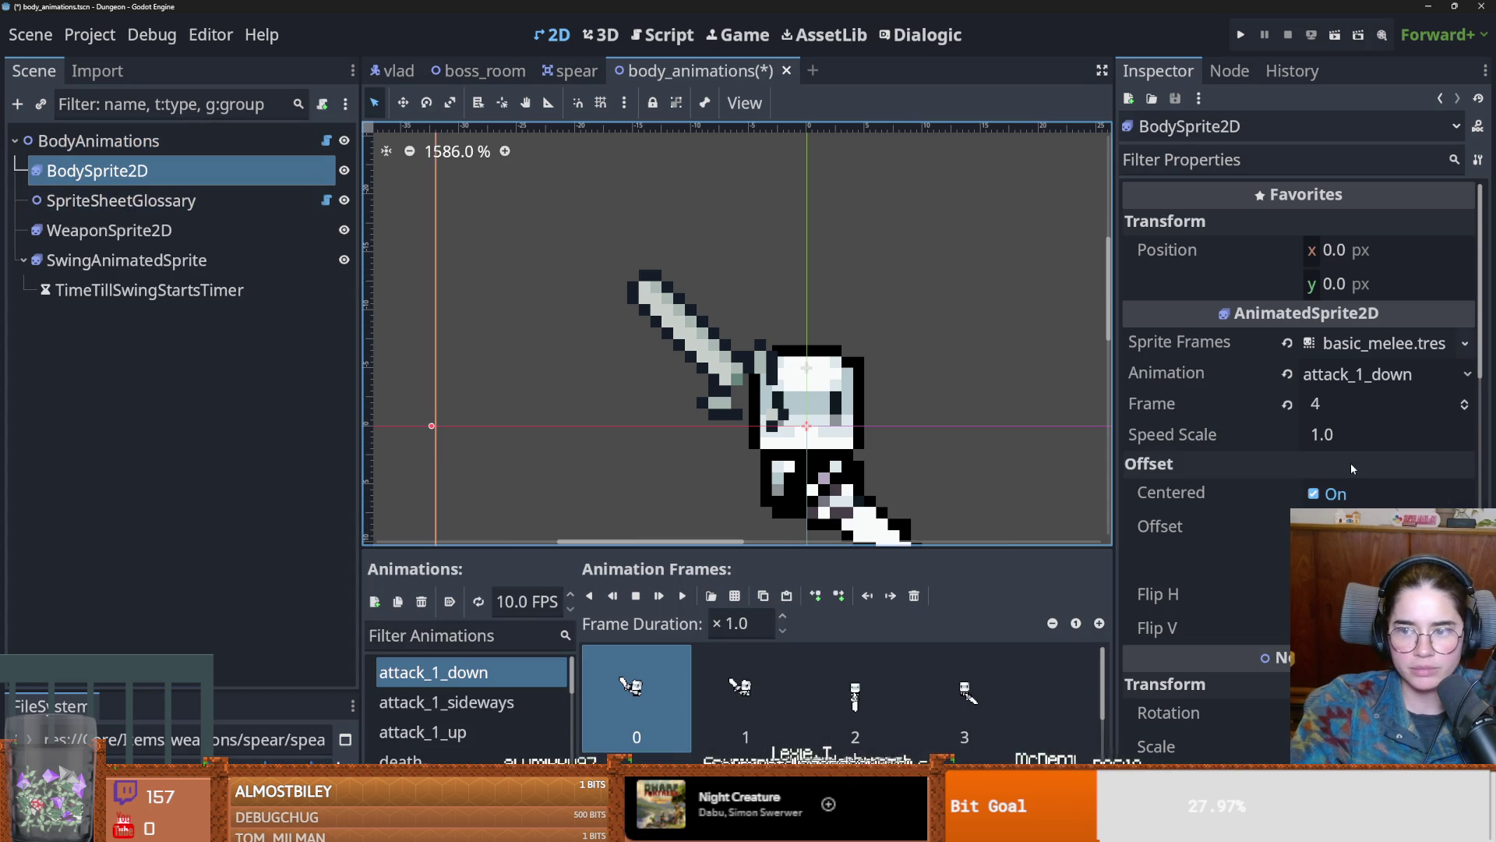
pyautogui.moveTo(1341, 559); pyautogui.dragTo(1314, 560)
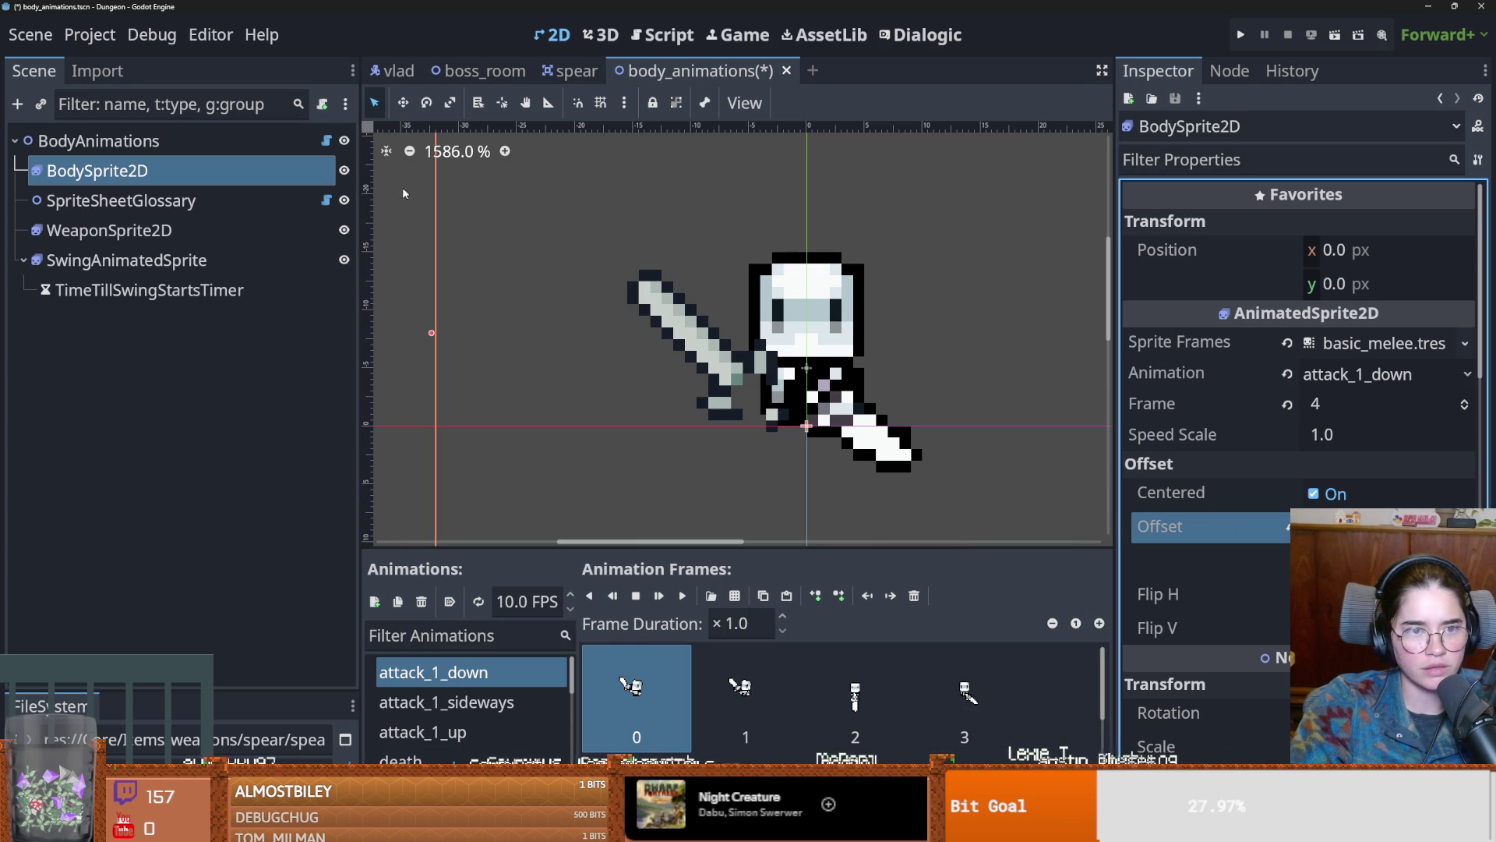
pyautogui.click(327, 200)
# Step: Change line 17's default offset y to -8.0, giving Vector2(0.0, -8.0), save, and return to vlad
pyautogui.scroll(2, 743, 382)
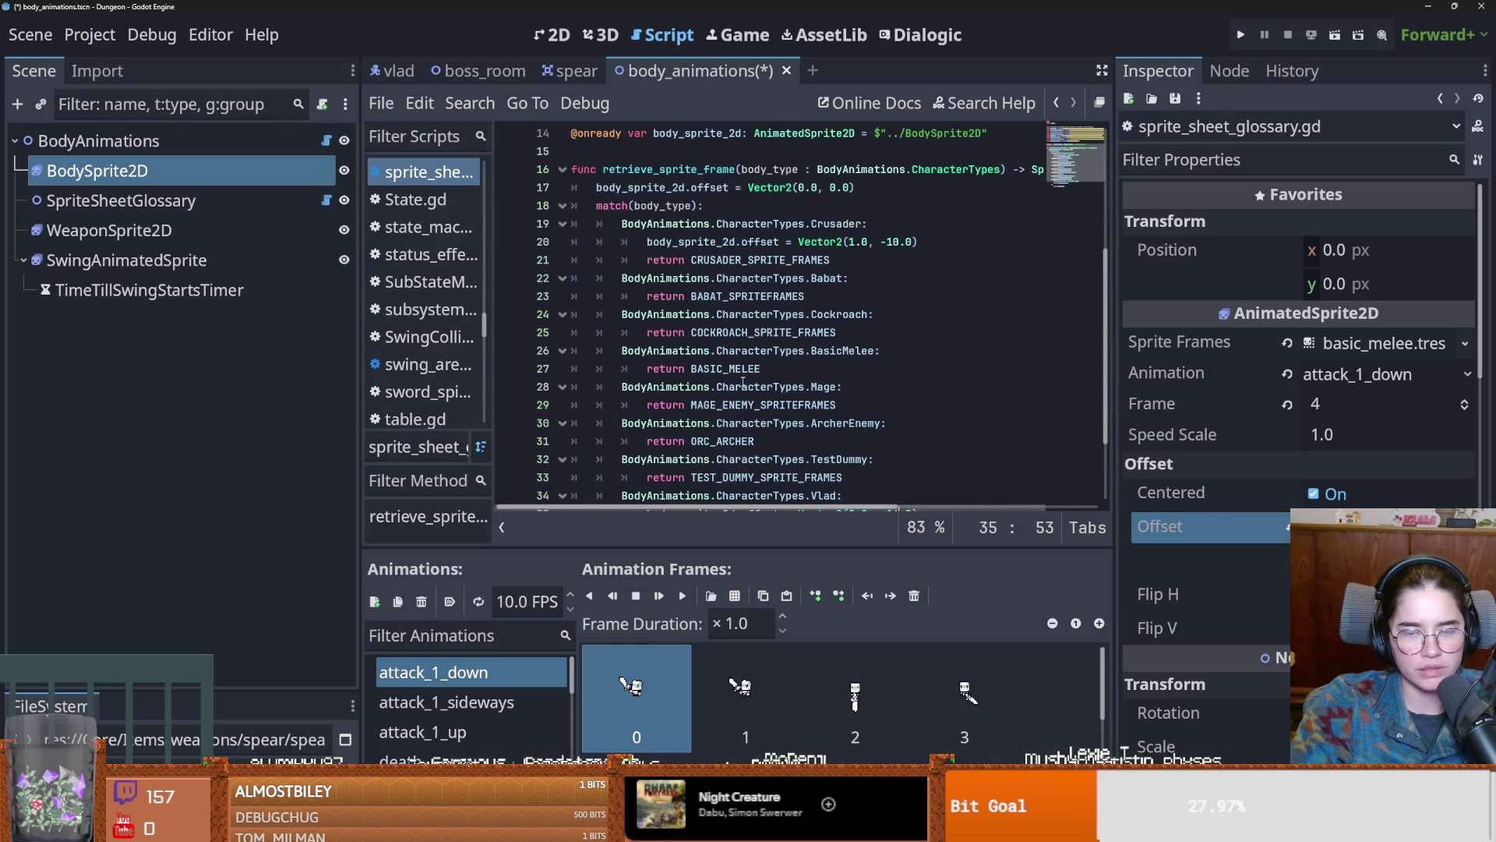
pyautogui.scroll(-3, 749, 390)
pyautogui.scroll(-3, 749, 390)
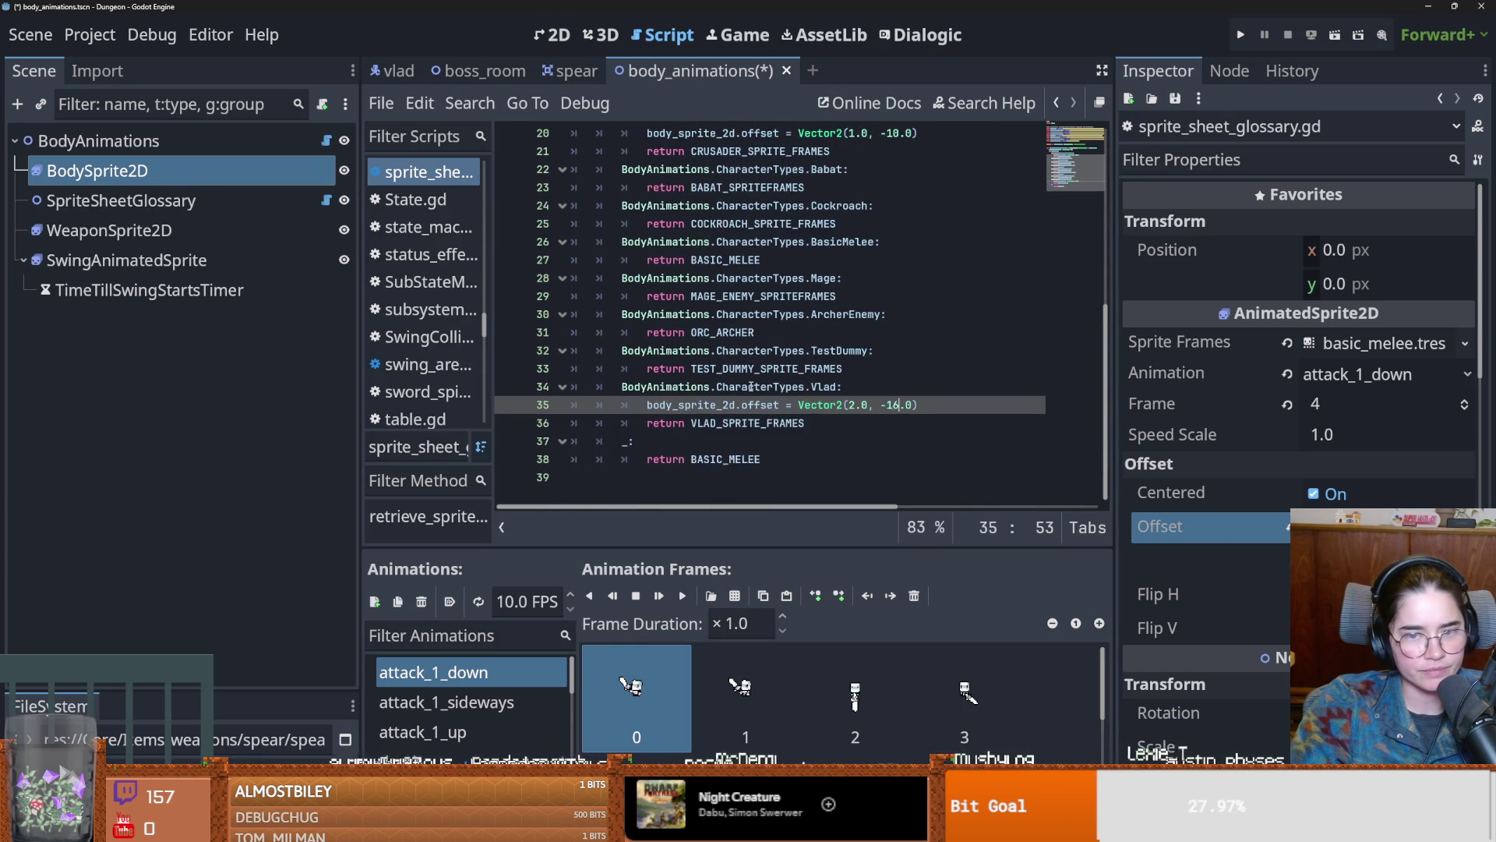
pyautogui.scroll(3, 854, 226)
pyautogui.scroll(1, 855, 226)
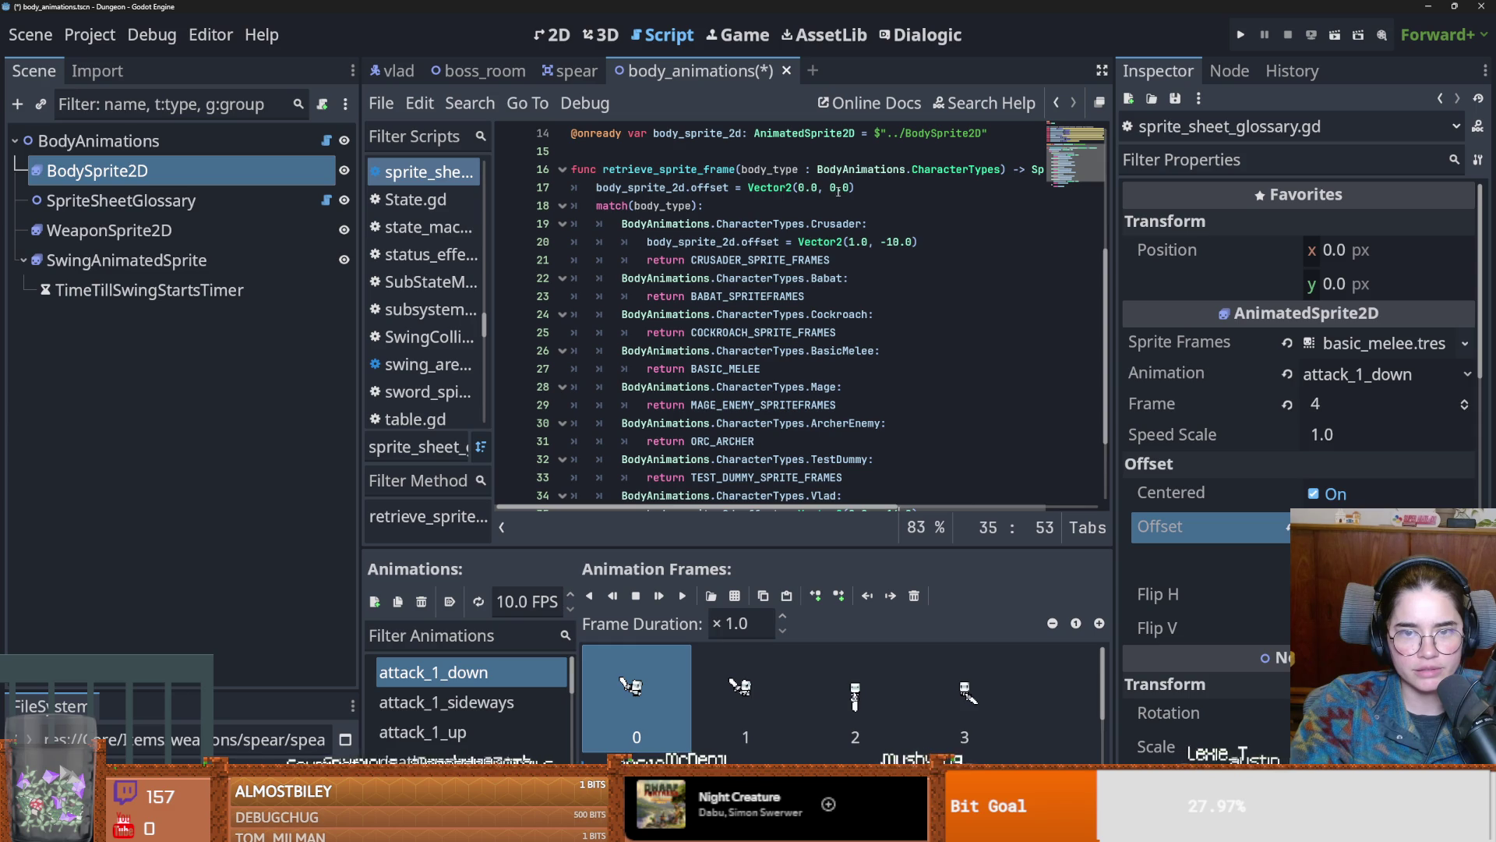
pyautogui.moveTo(850, 188); pyautogui.dragTo(830, 188)
pyautogui.write('-8.0')
pyautogui.hotkey('ctrl', 's')
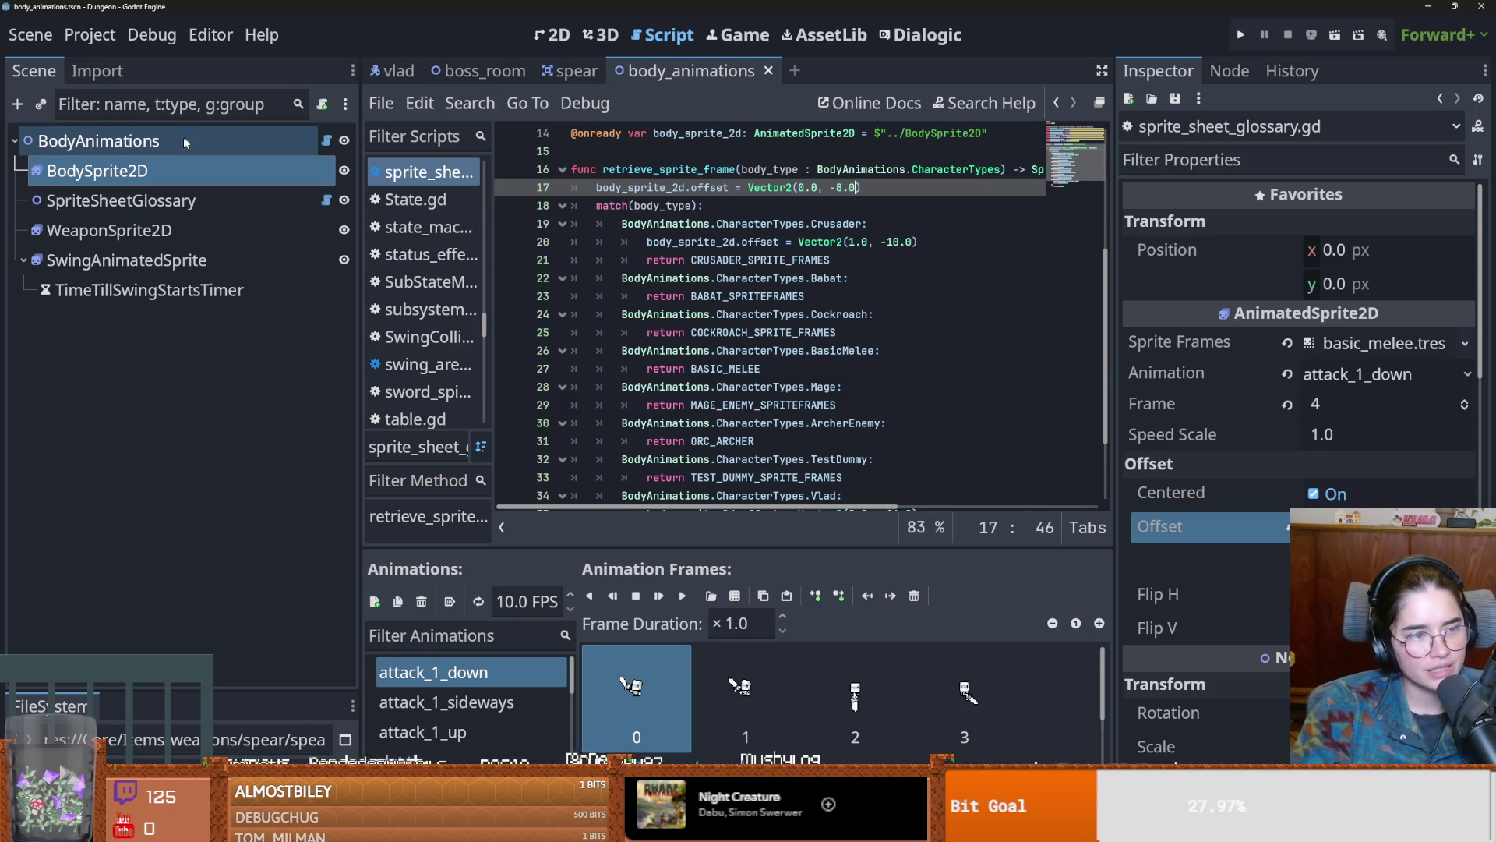
pyautogui.click(392, 70)
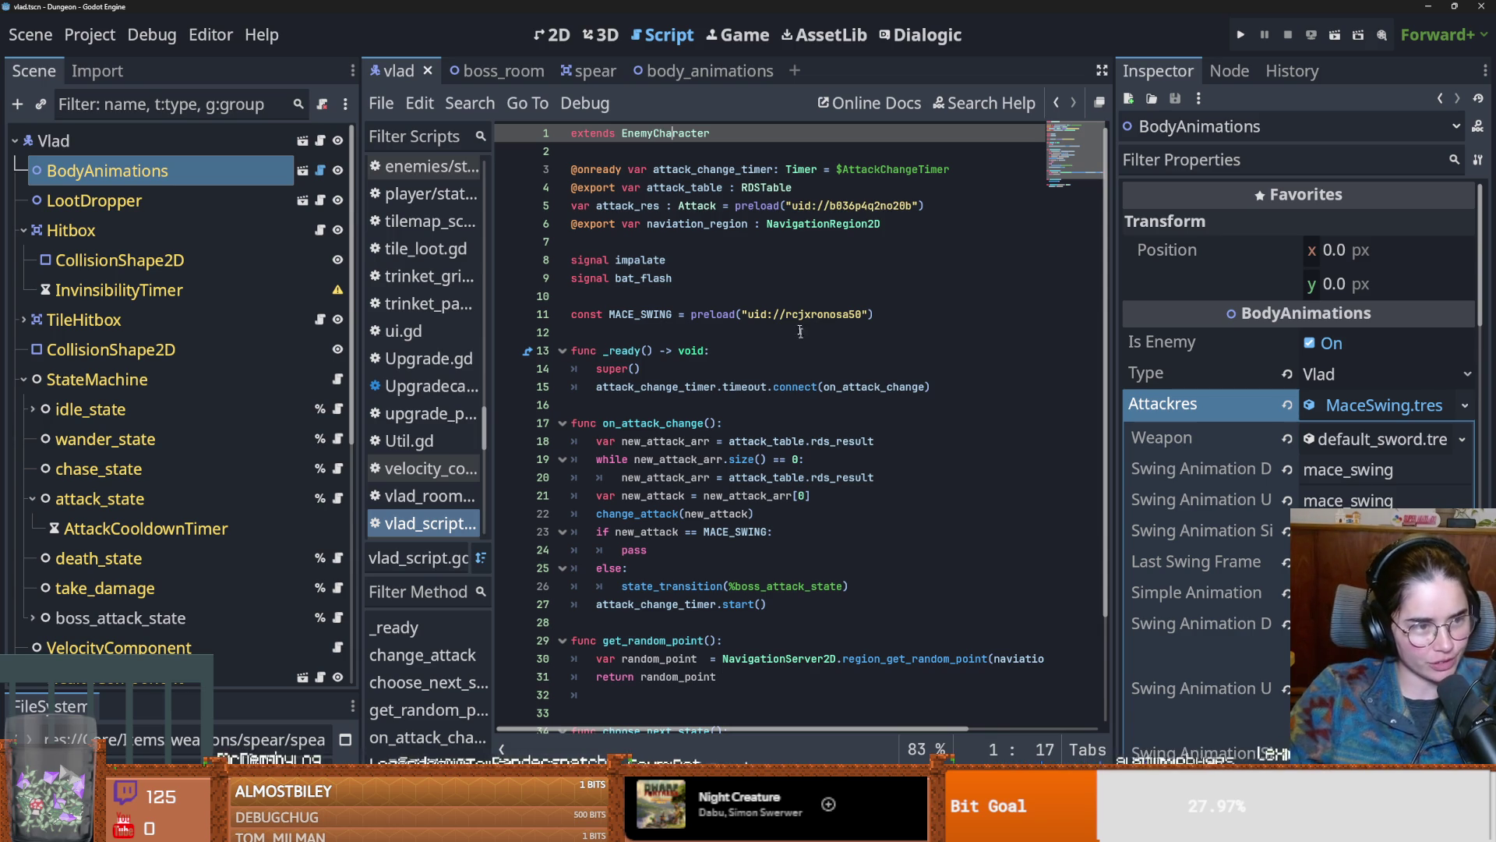
# Step: Stretch Vlad's Hitbox CollisionShape2D from head to feet, placing it at (-0.75, -17.5), and save
pyautogui.click(799, 331)
pyautogui.hotkey('ctrl', 's')
pyautogui.click(554, 34)
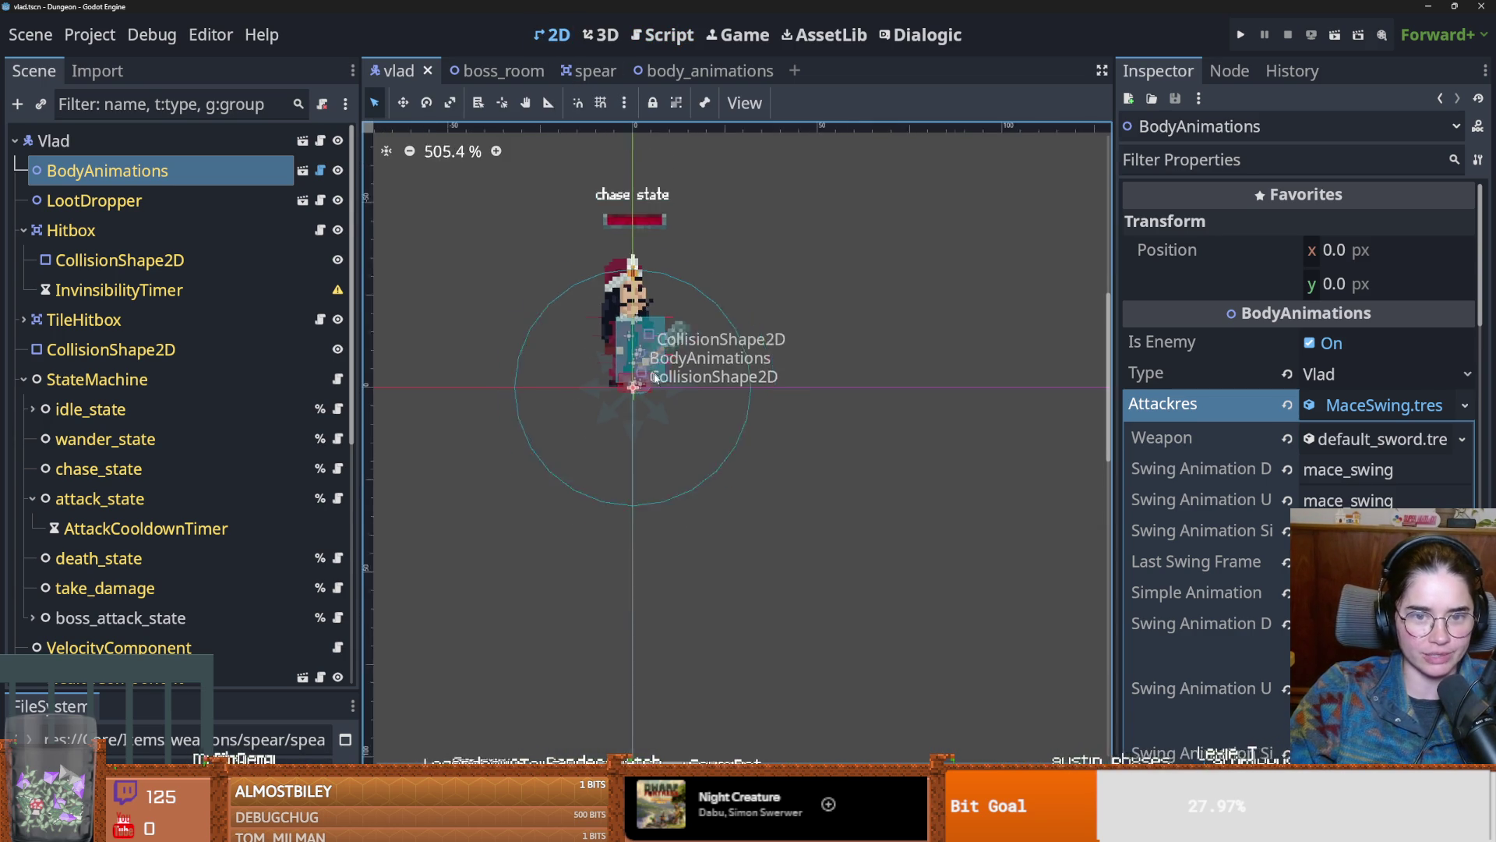
pyautogui.hotkey('ctrl', 's')
pyautogui.click(625, 297)
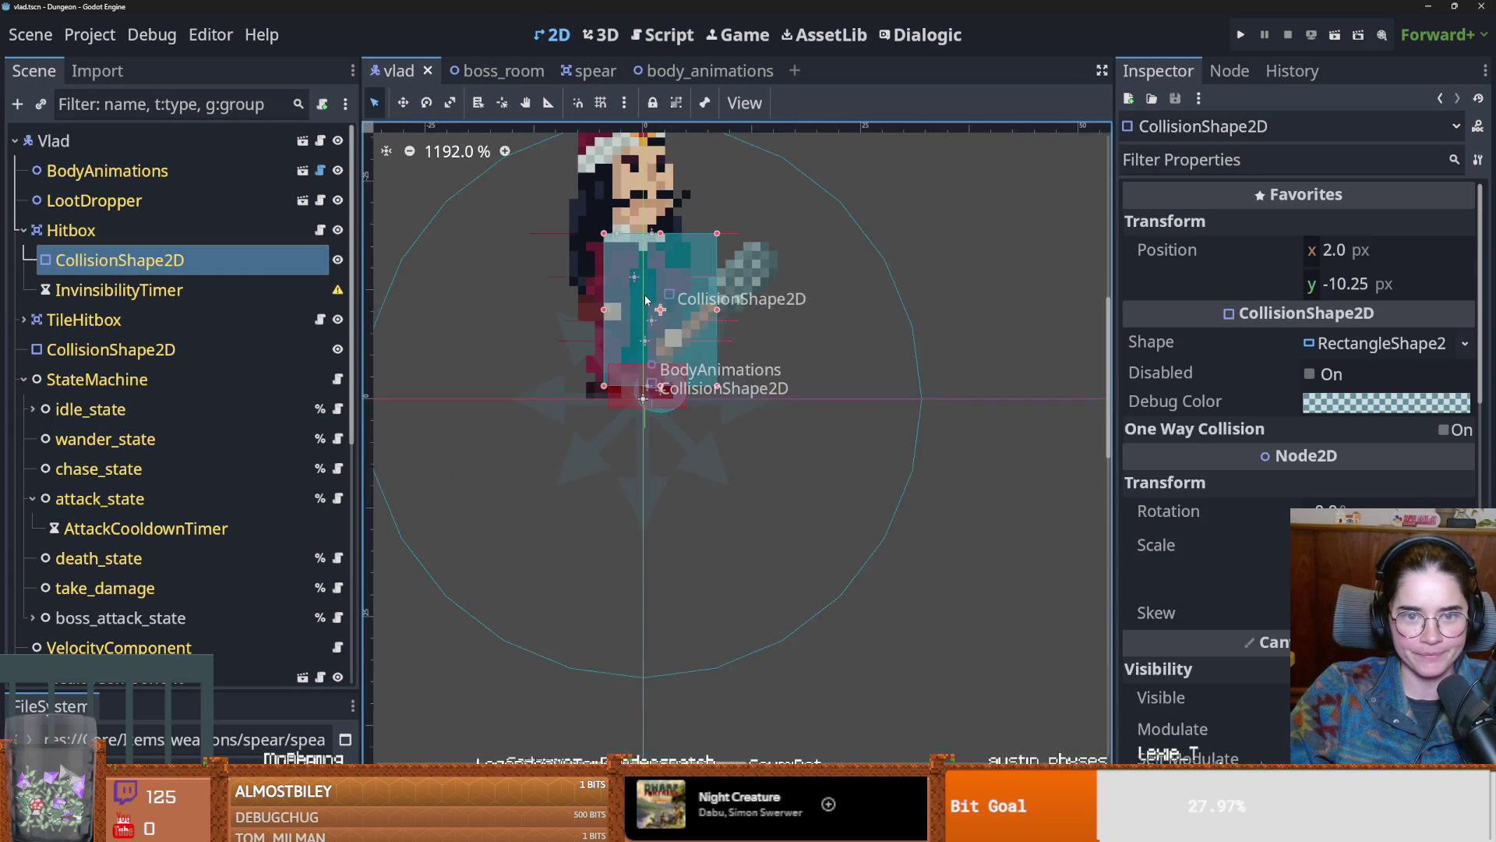
pyautogui.moveTo(616, 280)
pyautogui.mouseDown()
pyautogui.moveTo(551, 134)
pyautogui.moveTo(568, 141)
pyautogui.mouseUp()
pyautogui.moveTo(651, 433); pyautogui.dragTo(651, 446)
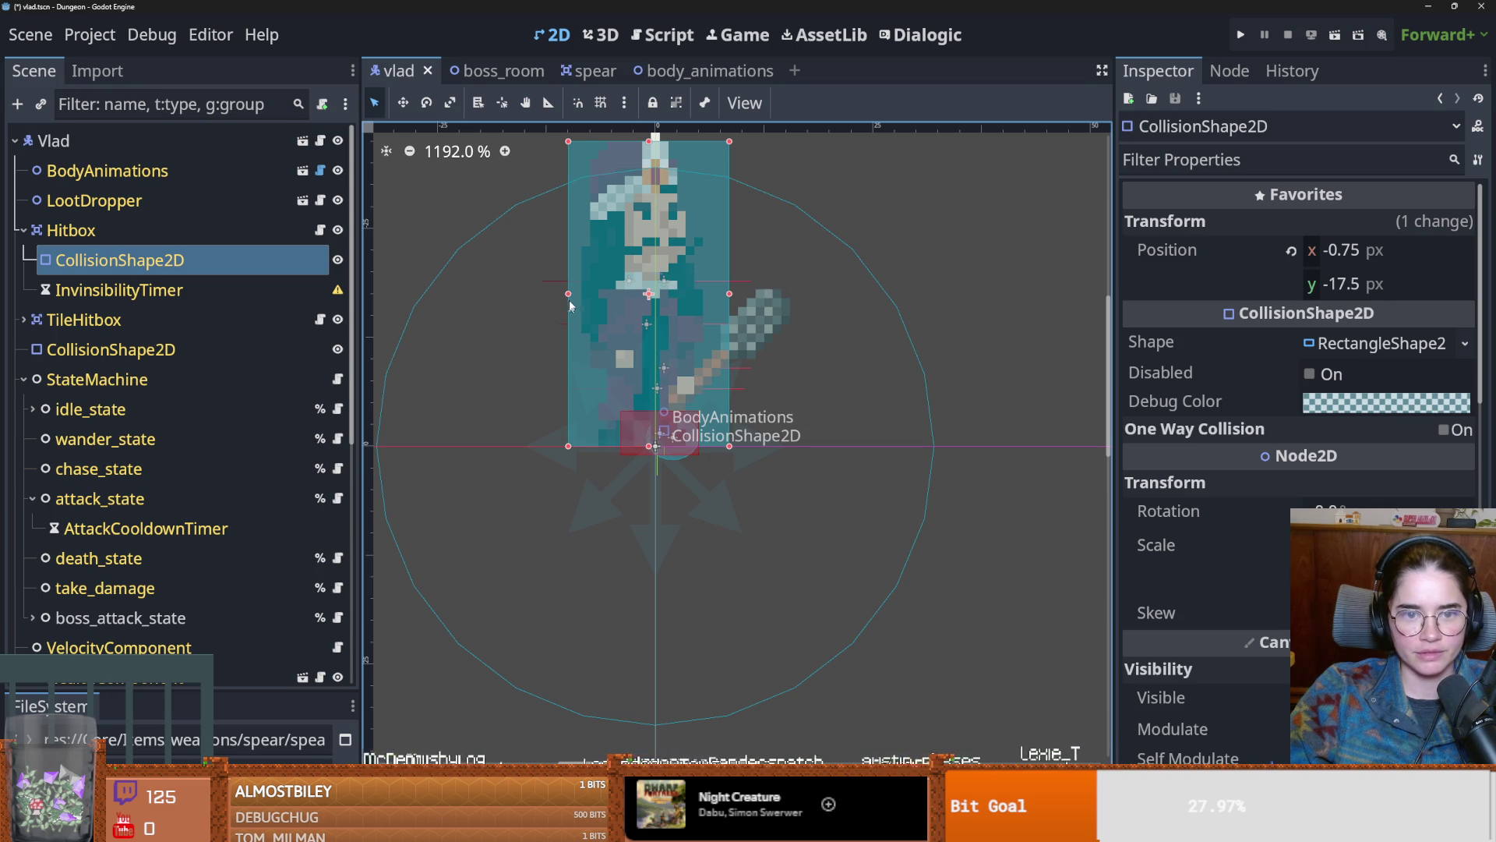
pyautogui.hotkey('ctrl', 's')
pyautogui.click(1240, 36)
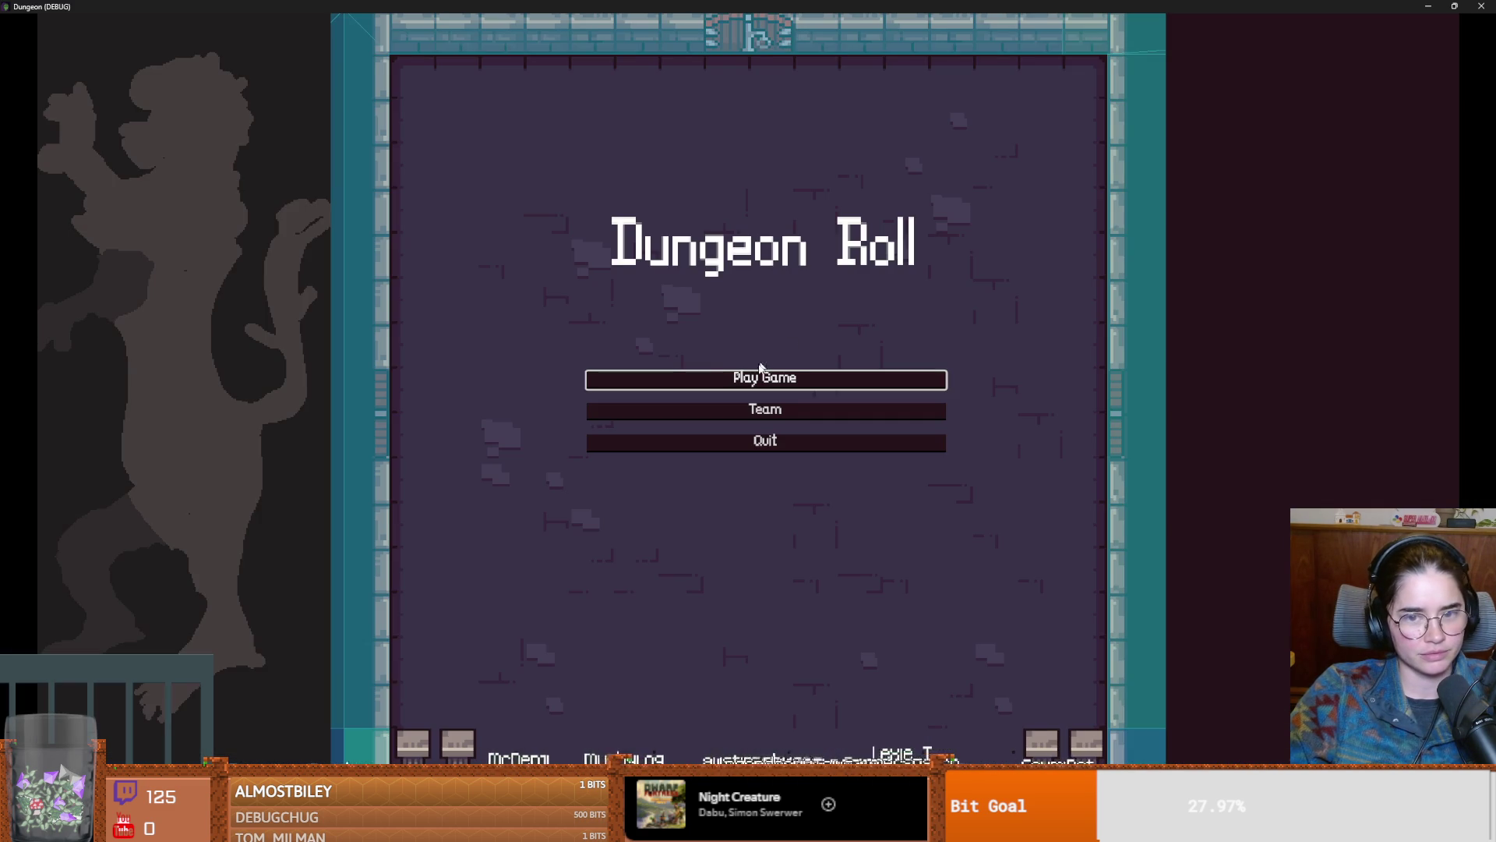
pyautogui.click(762, 374)
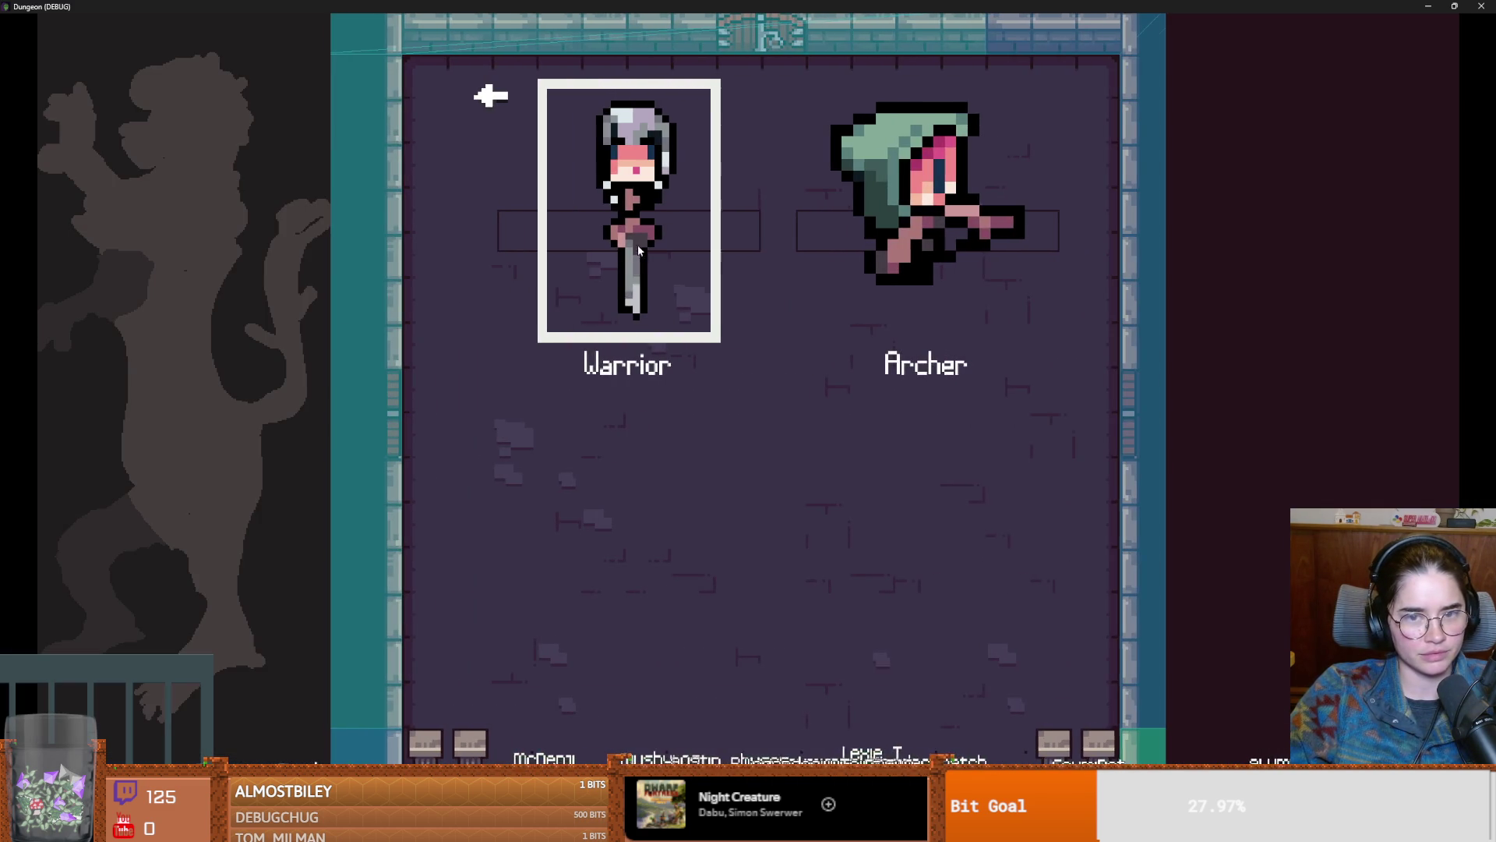
pyautogui.click(729, 325)
pyautogui.press('`')
pyautogui.write('tp')
pyautogui.press('Return')
pyautogui.press('F8')
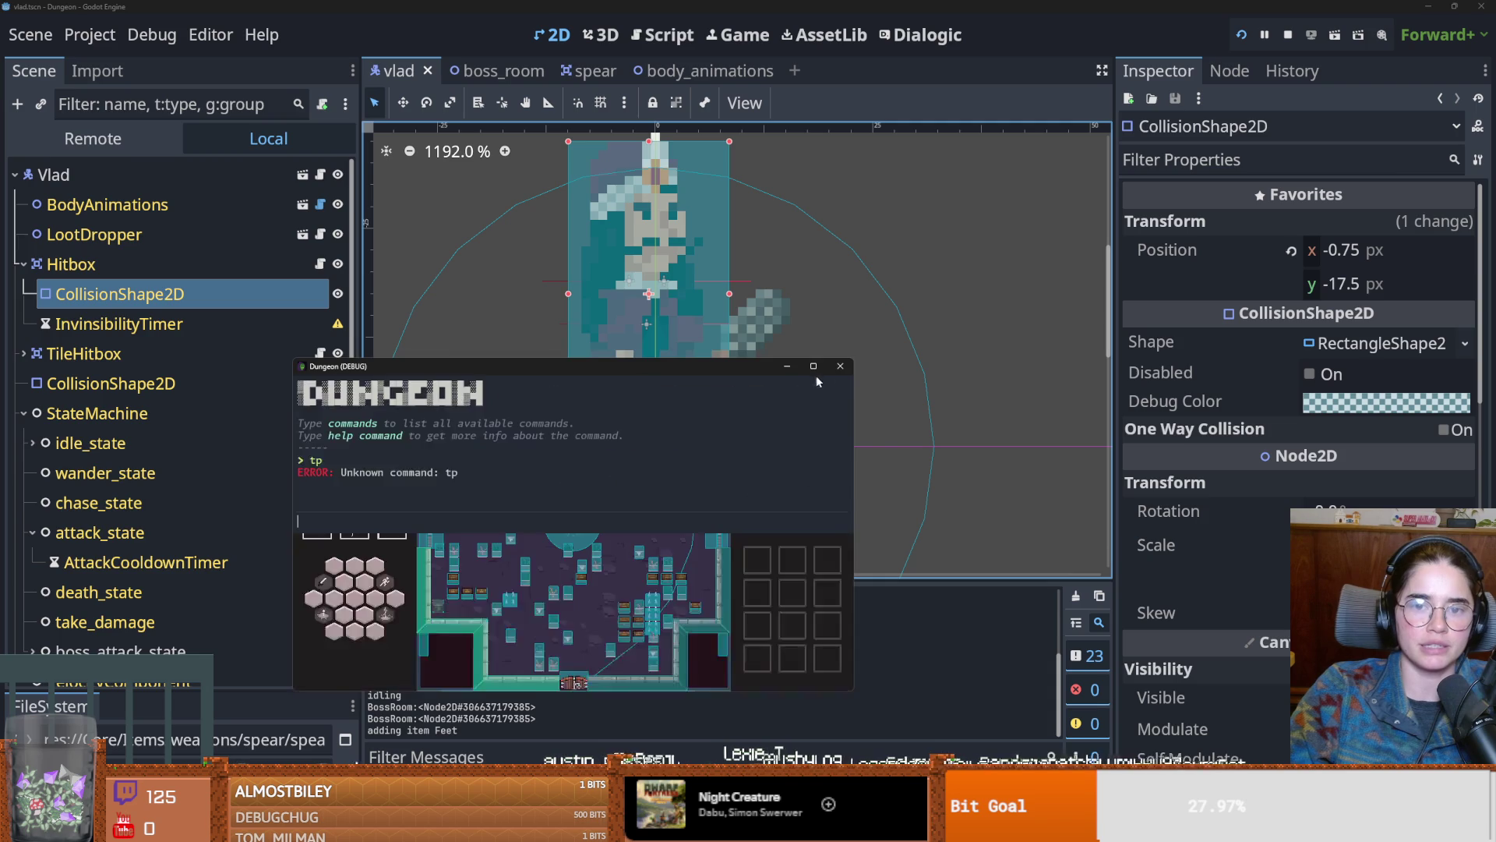
pyautogui.click(184, 171)
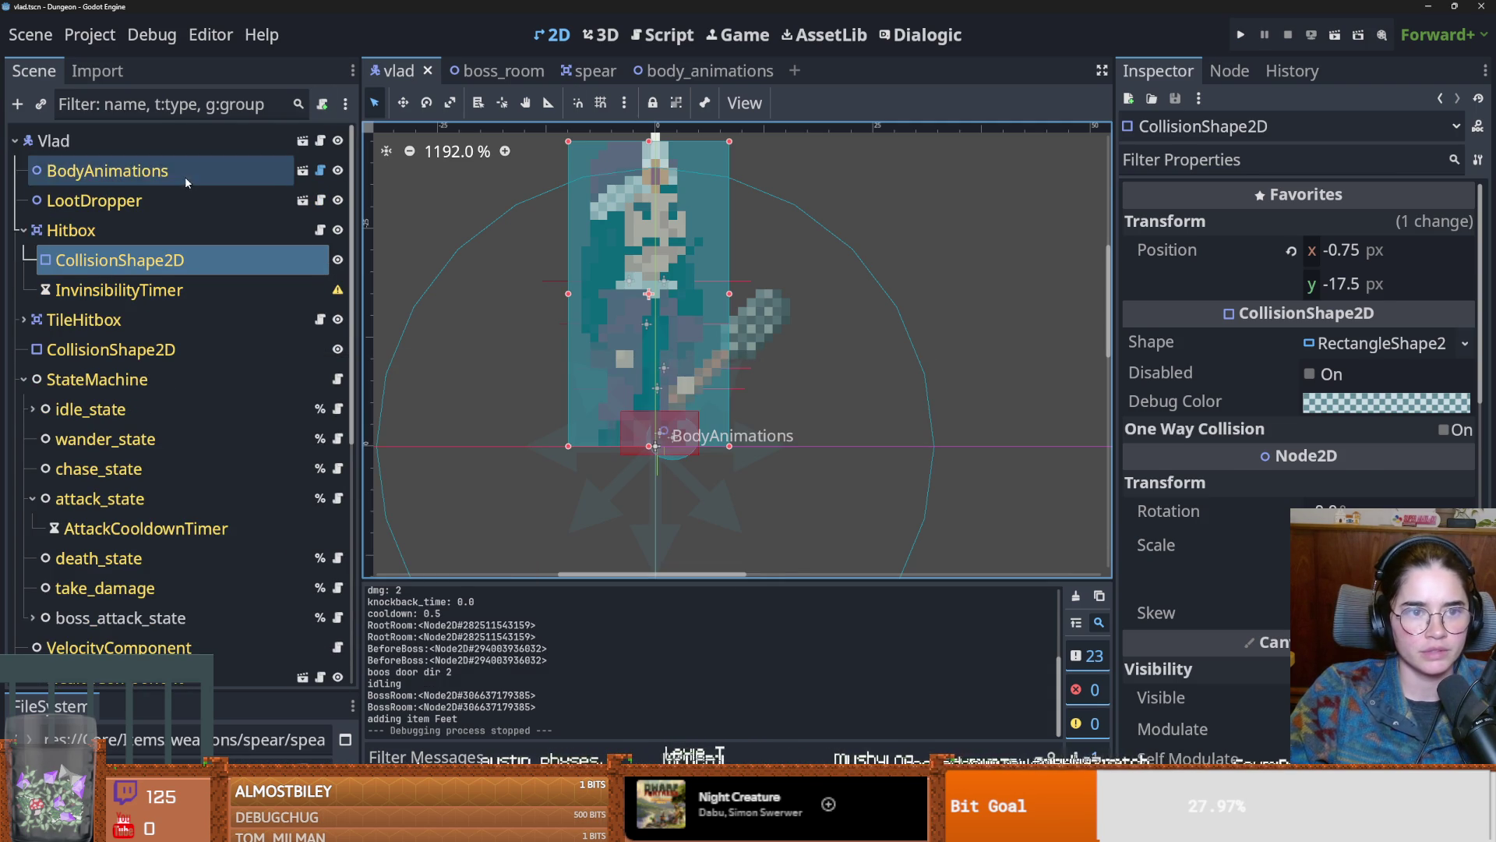
# Step: In the vlad scene, expand MaceSwing, set BodyAnimations type to Crusader, and save
pyautogui.click(1379, 405)
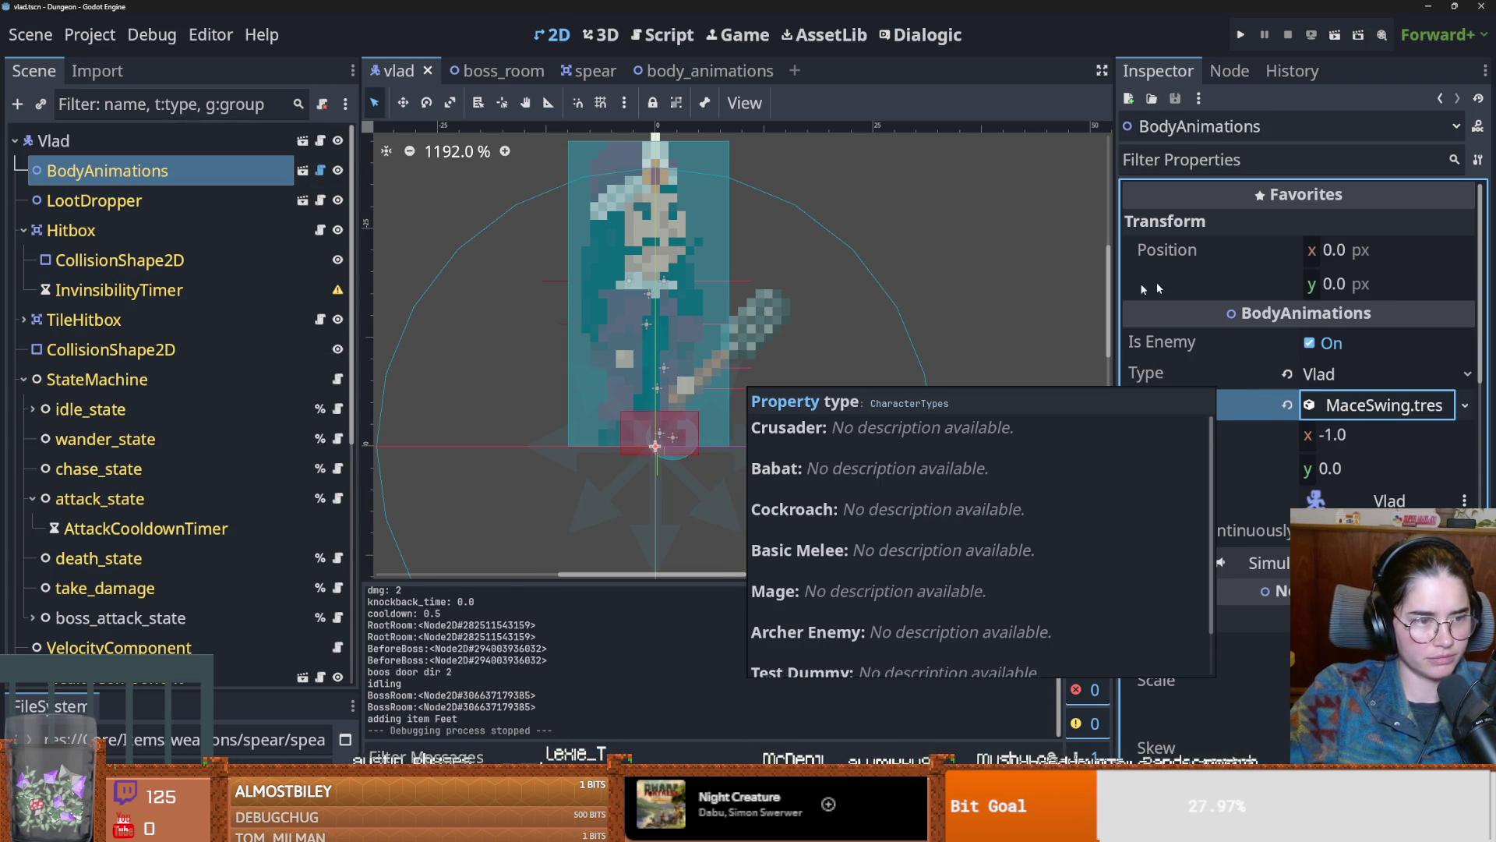
pyautogui.click(1336, 374)
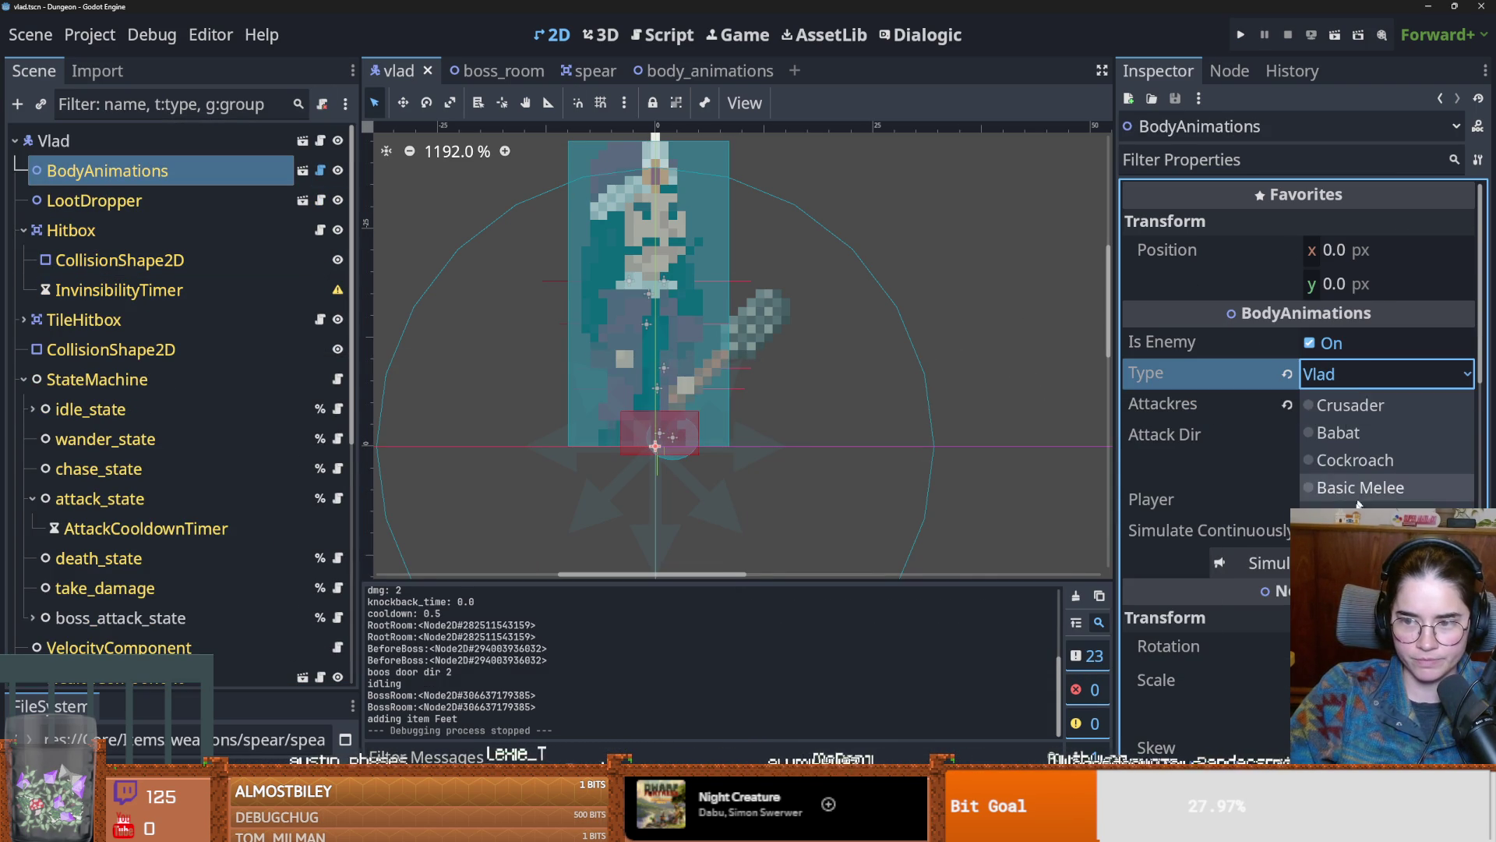
pyautogui.click(1356, 400)
pyautogui.hotkey('ctrl', 's')
# Step: Set the body_animations preview type to Crusader, save, and run the game with F5
pyautogui.click(303, 170)
pyautogui.click(195, 141)
pyautogui.click(156, 171)
pyautogui.click(251, 139)
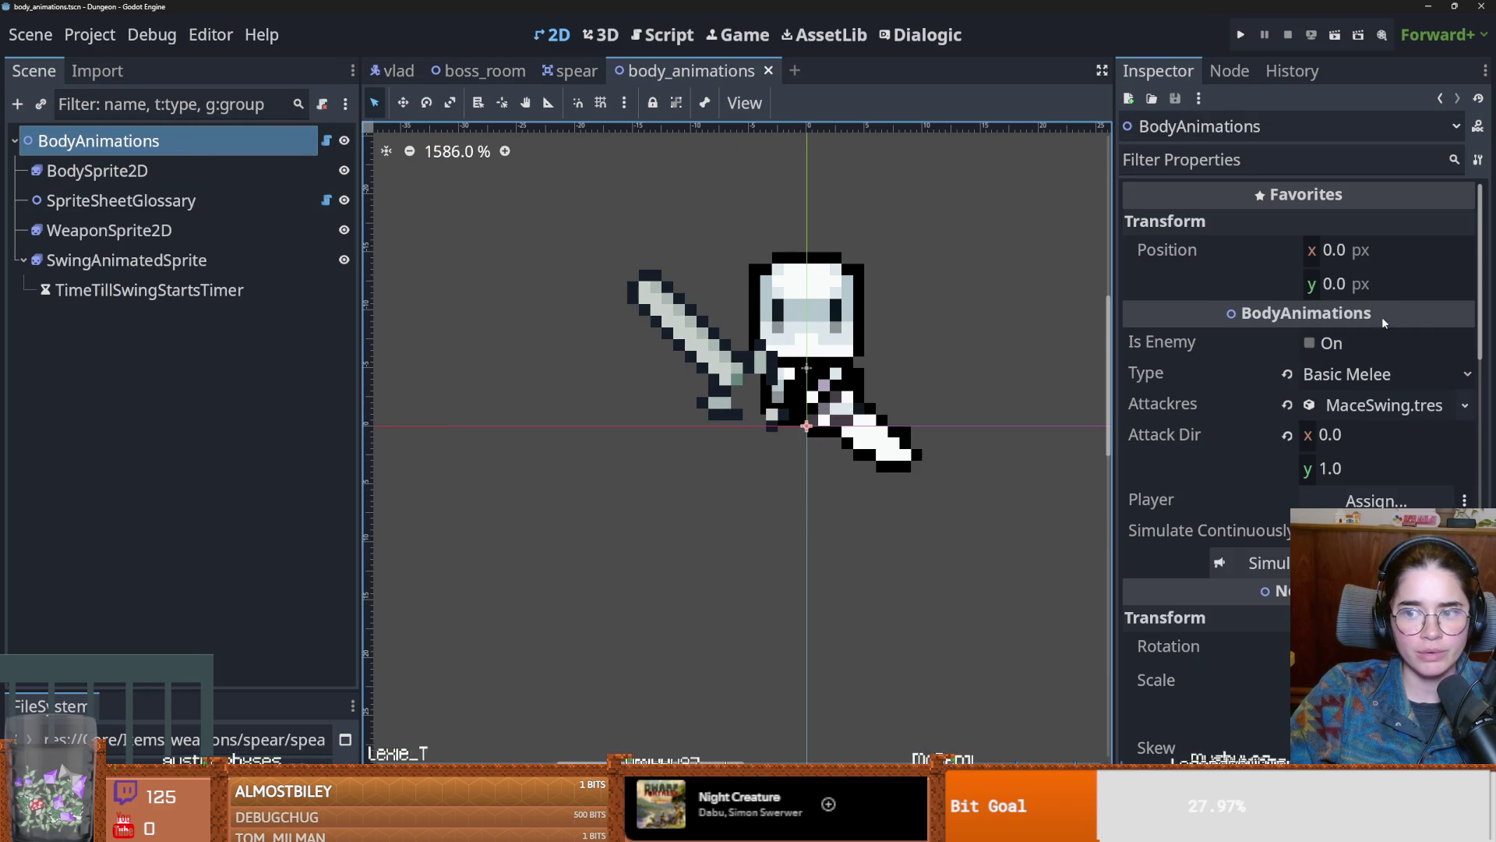
pyautogui.click(1347, 378)
pyautogui.click(1352, 401)
pyautogui.hotkey('ctrl', 's')
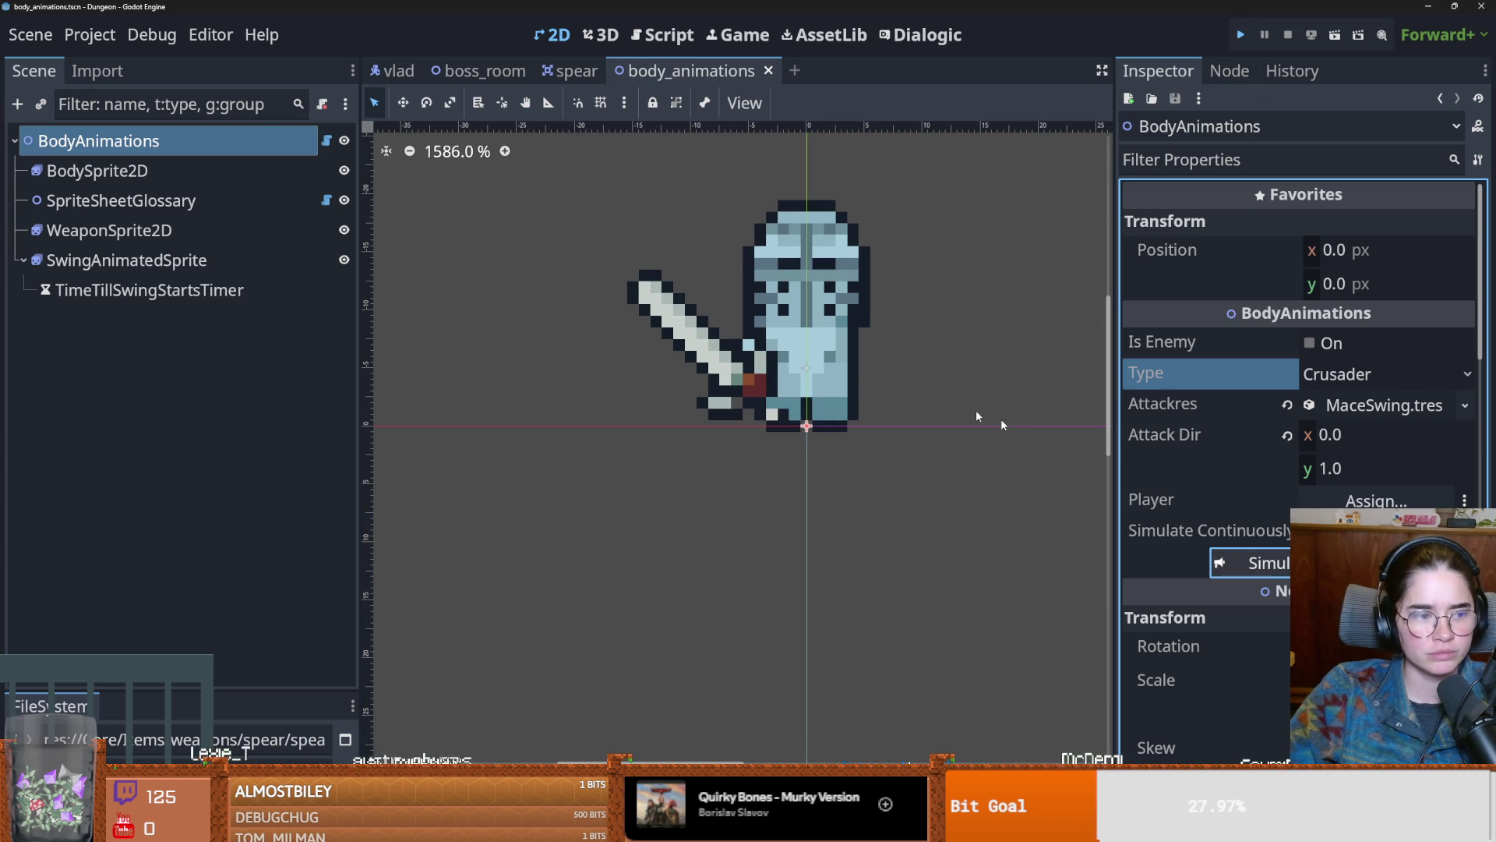
pyautogui.press('F5')
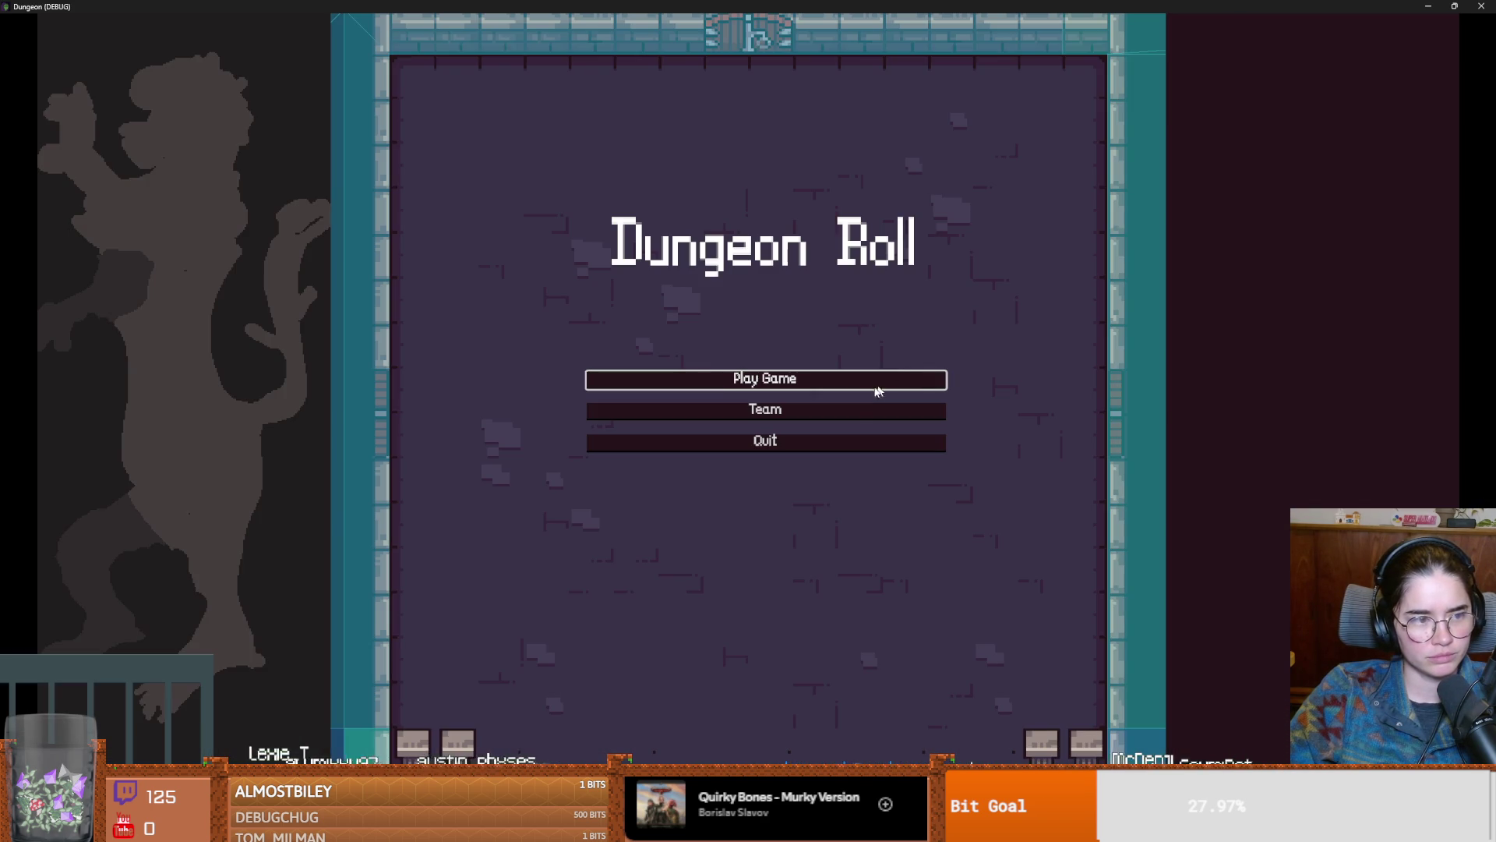
# Step: Start a Warrior game, teleport via tp_to_before_boss, walk into Vlad's room, then stop the run
pyautogui.click(832, 383)
pyautogui.click(702, 401)
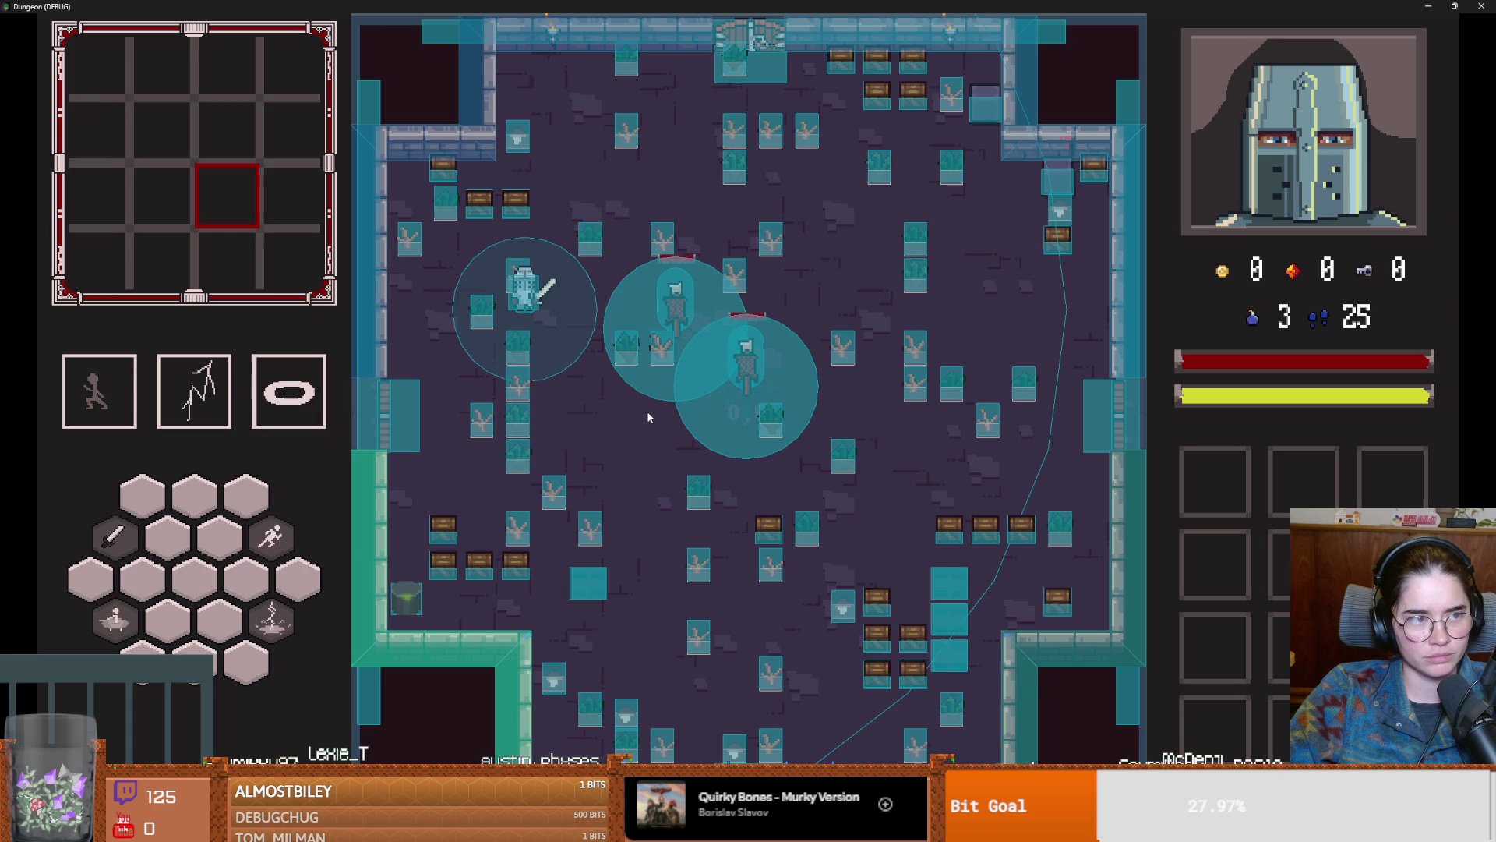
pyautogui.press('`')
pyautogui.write('tp_to_before_boss')
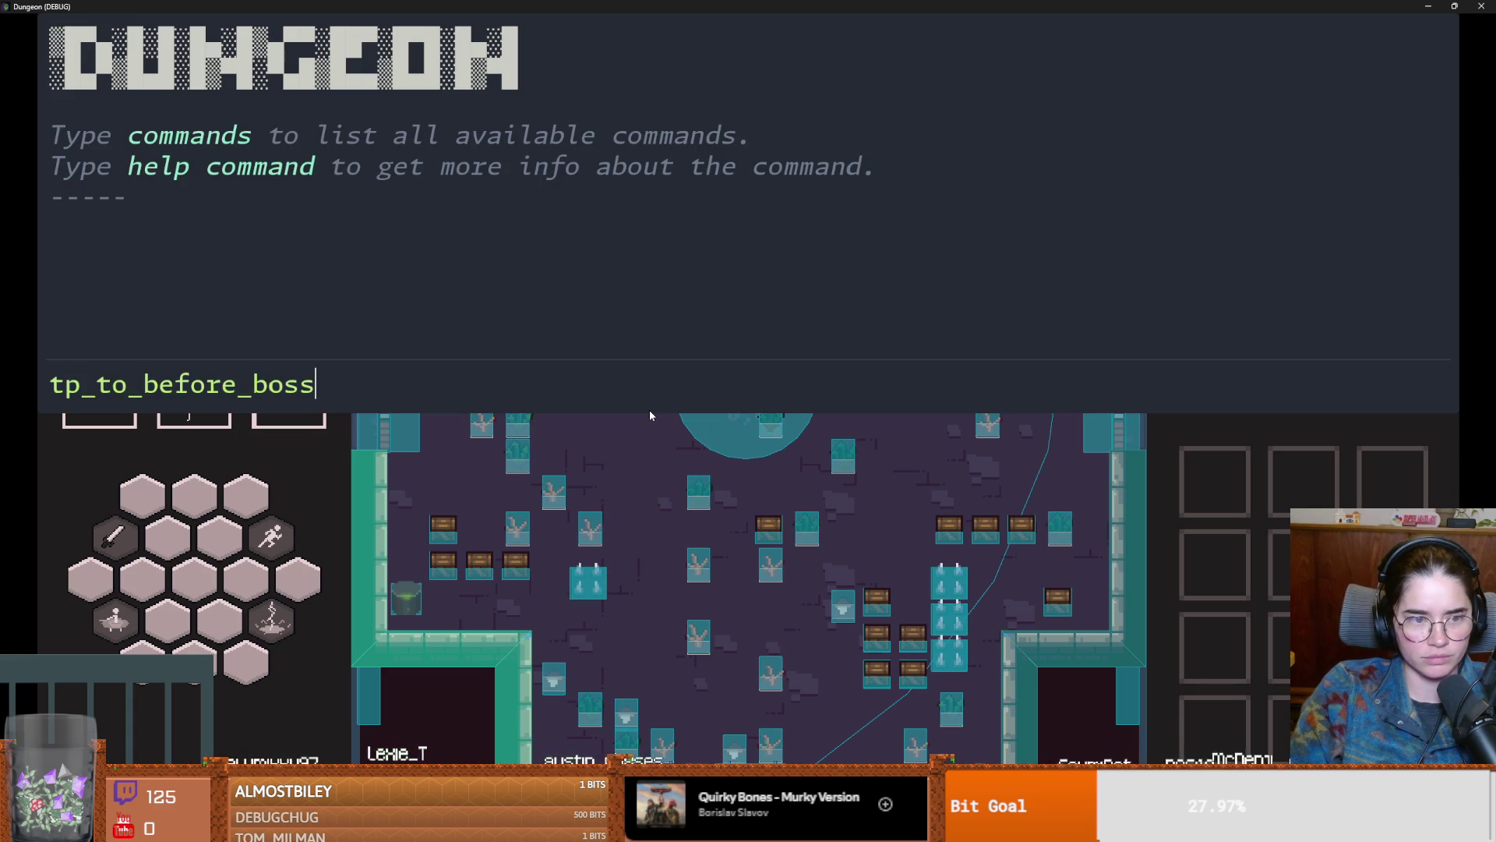
pyautogui.press('Return')
pyautogui.press('`')
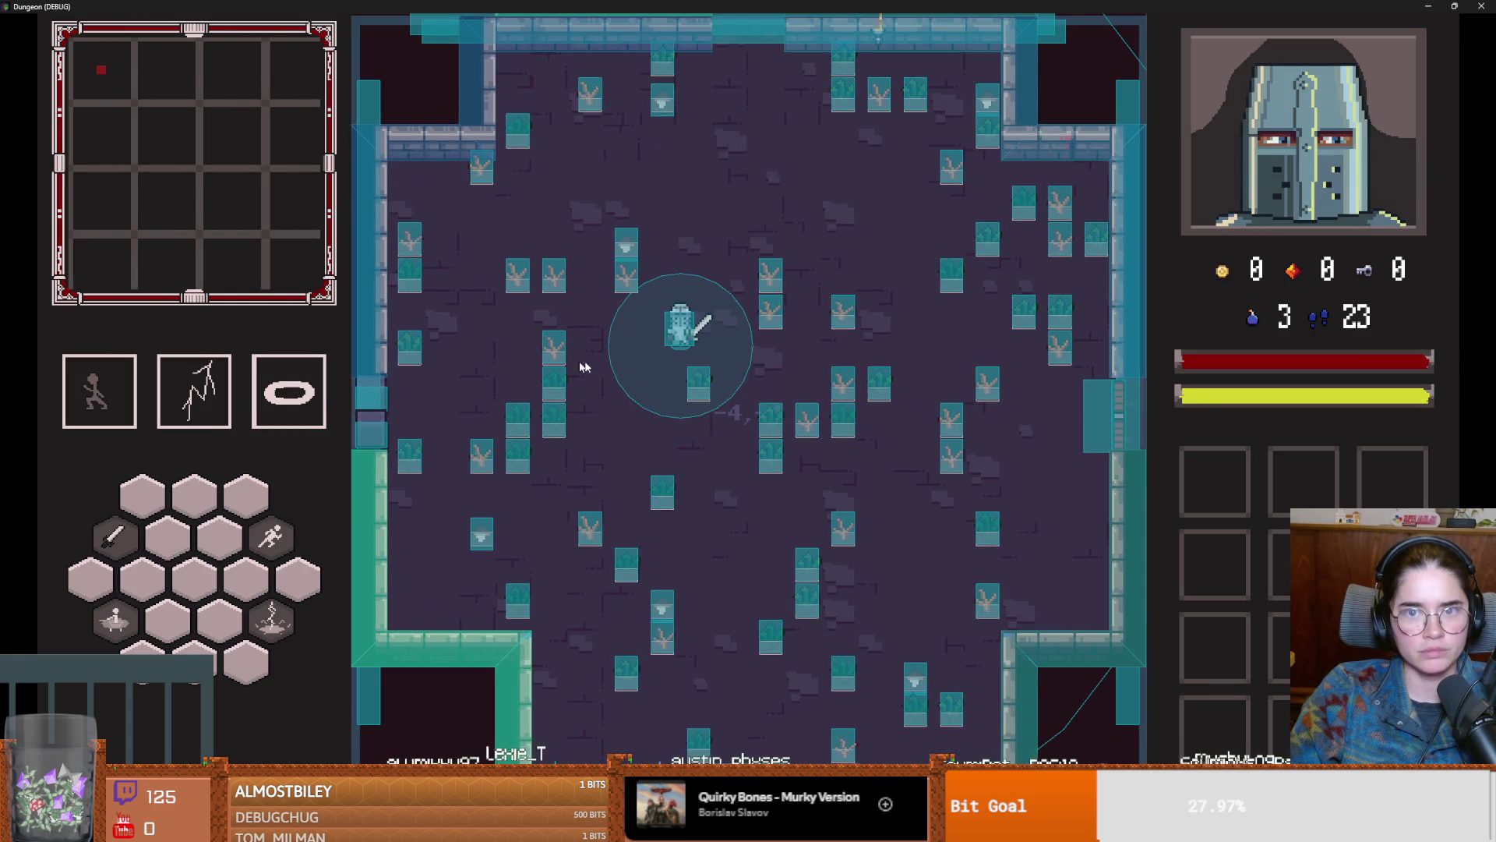
pyautogui.press('w')
pyautogui.press('space')
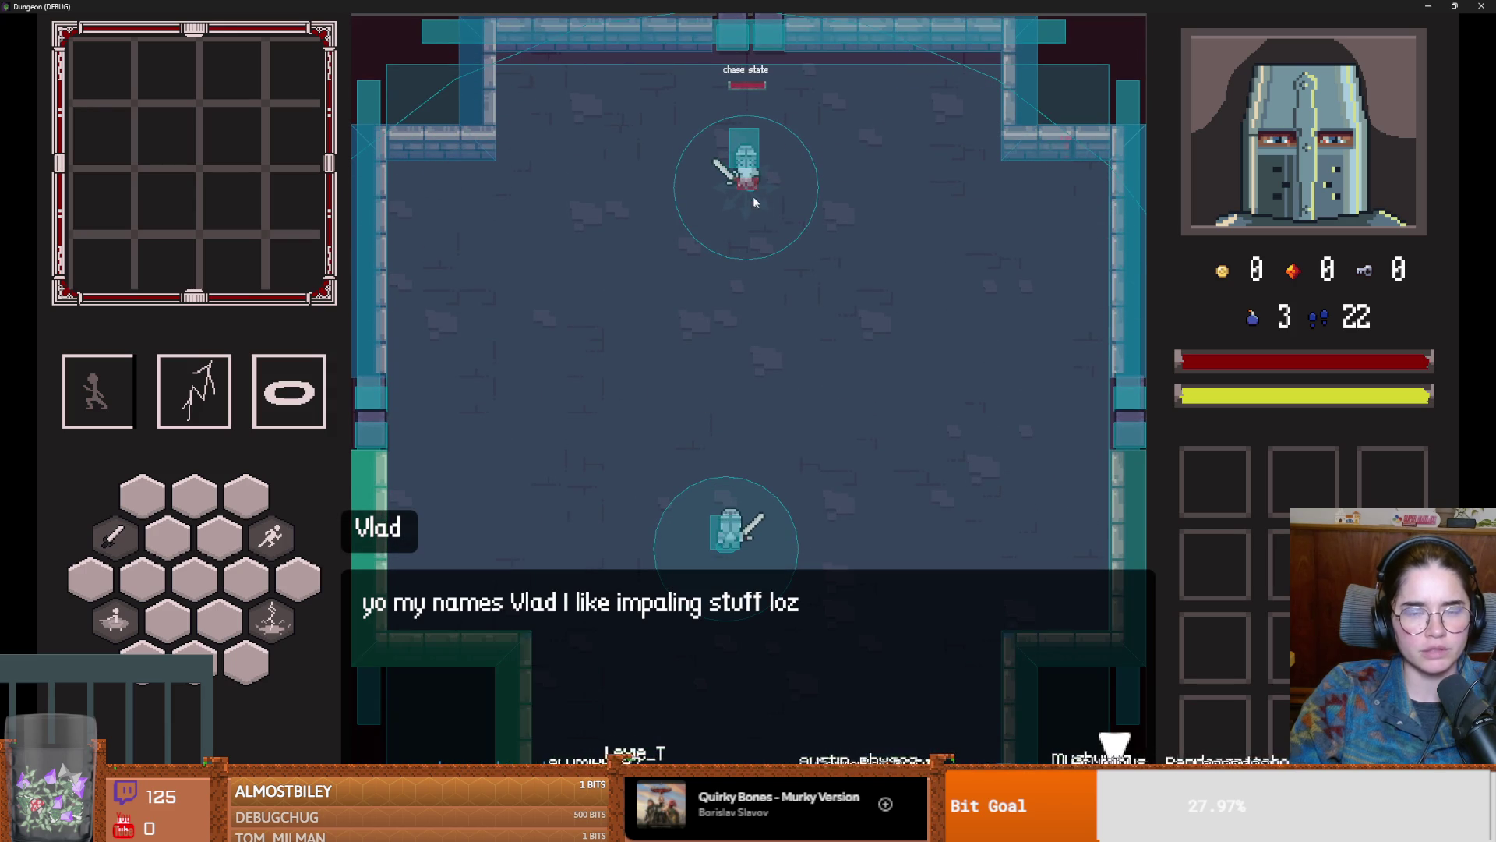
pyautogui.press('super+Down')
pyautogui.click(879, 284)
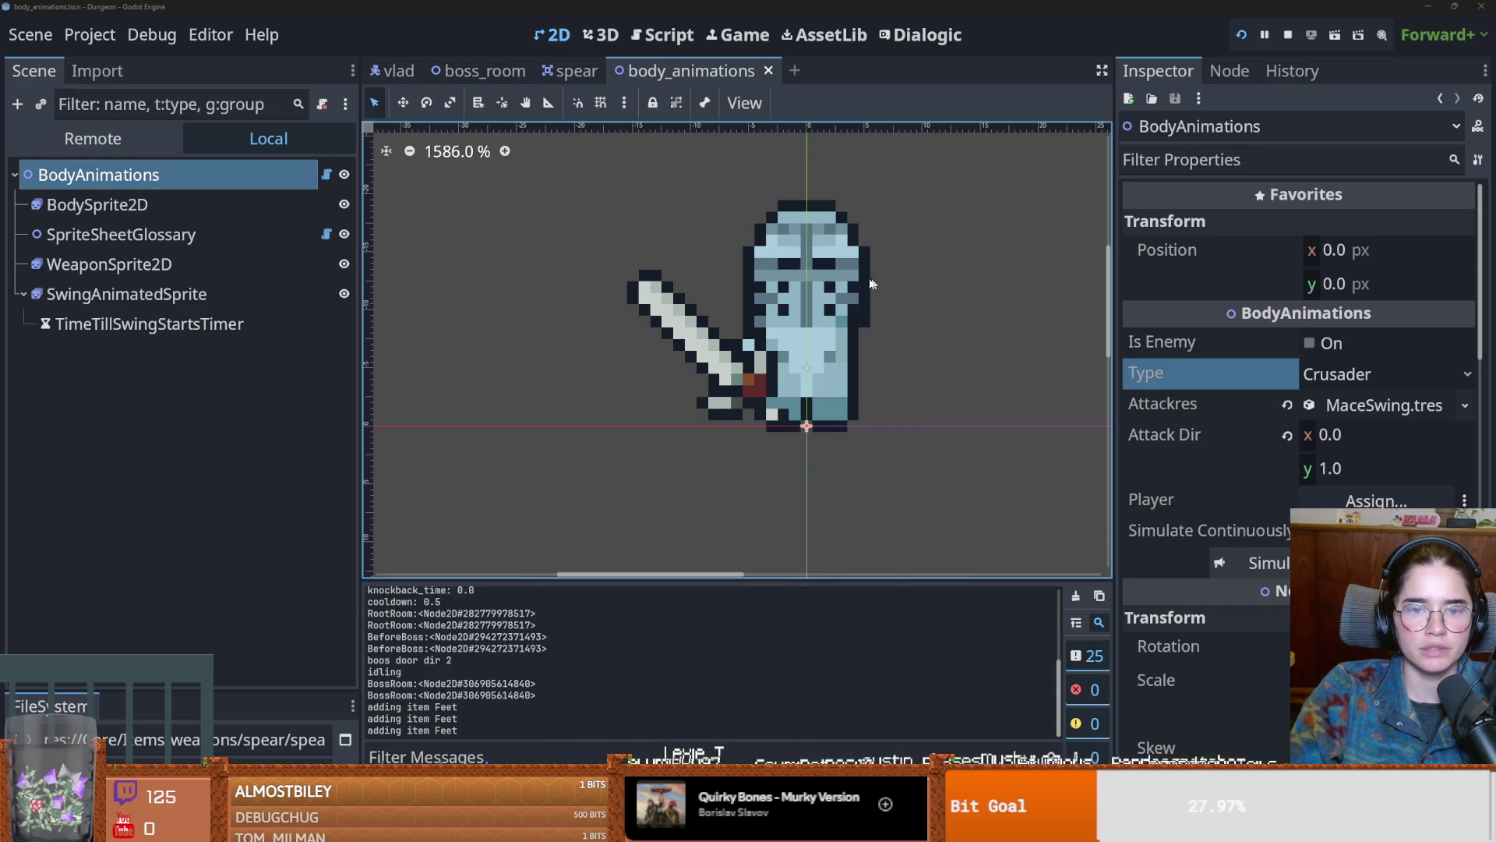
# Step: Switch the vlad scene's BodyAnimations type back to Vlad, save, and launch the game
pyautogui.click(393, 71)
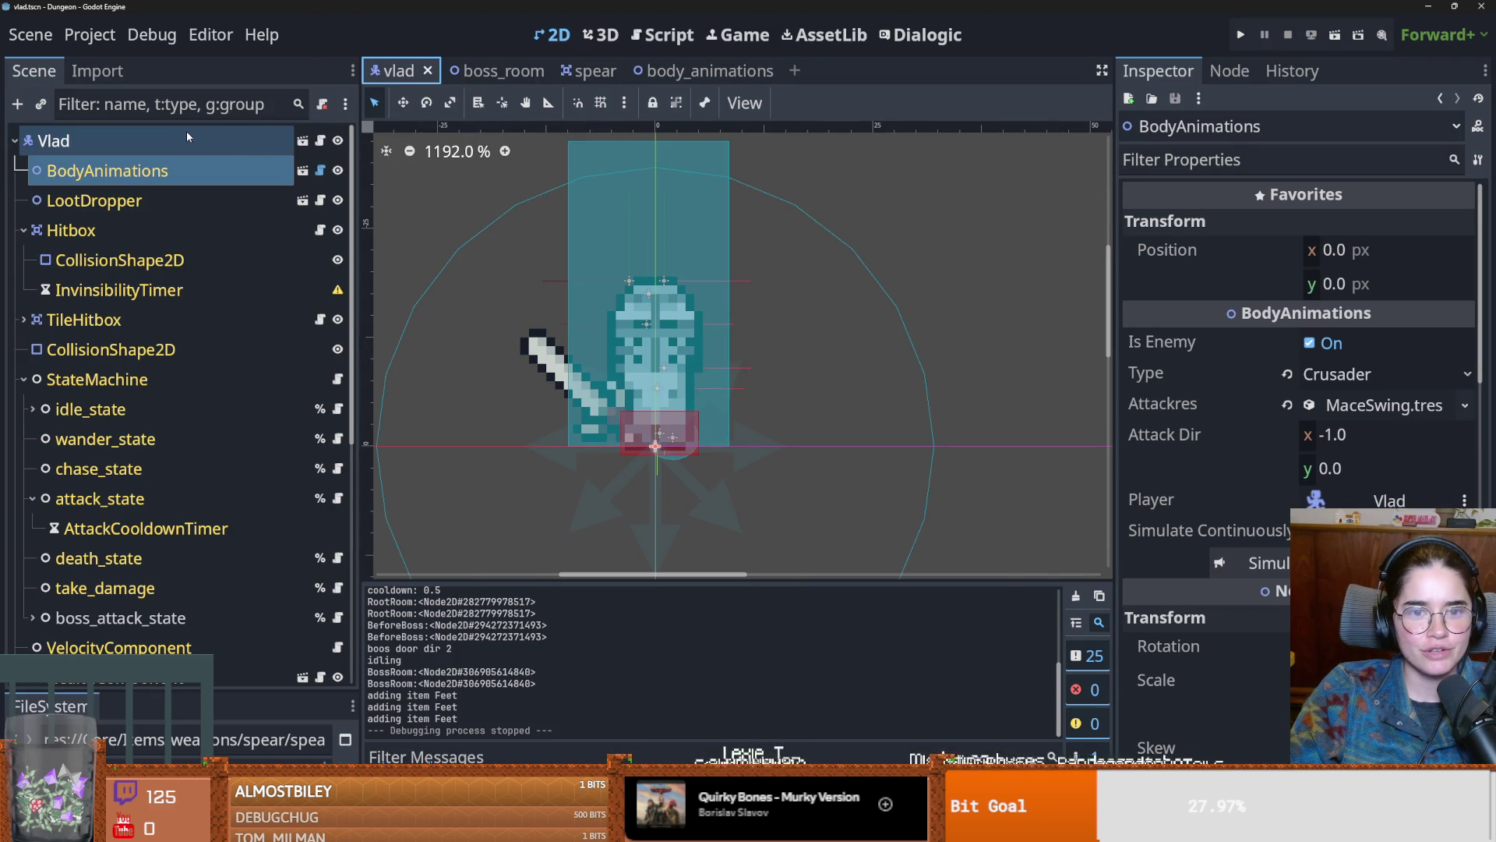
pyautogui.click(1380, 393)
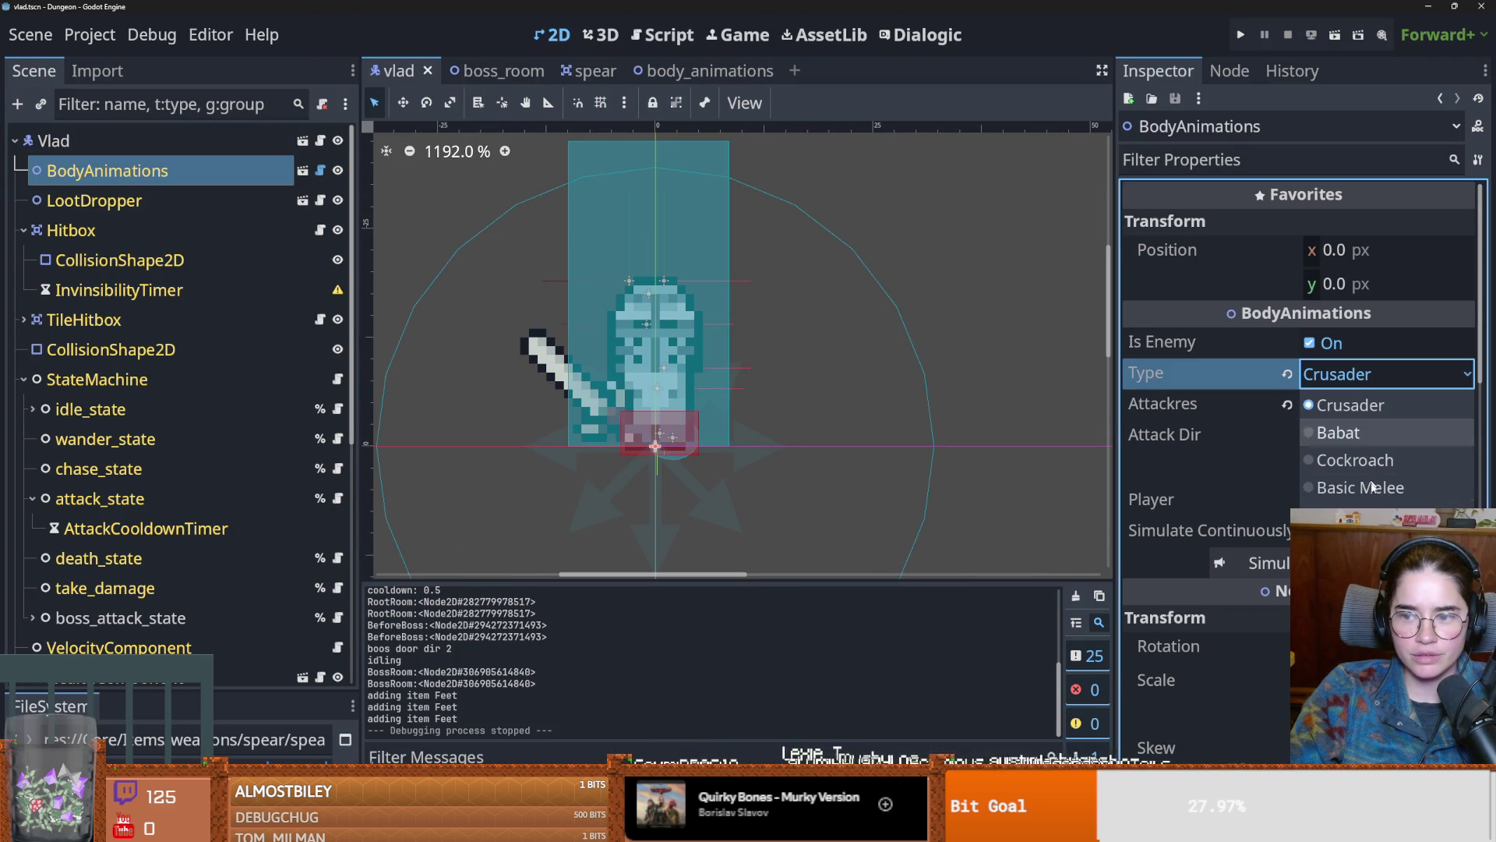
pyautogui.click(1356, 514)
pyautogui.hotkey('ctrl', 's')
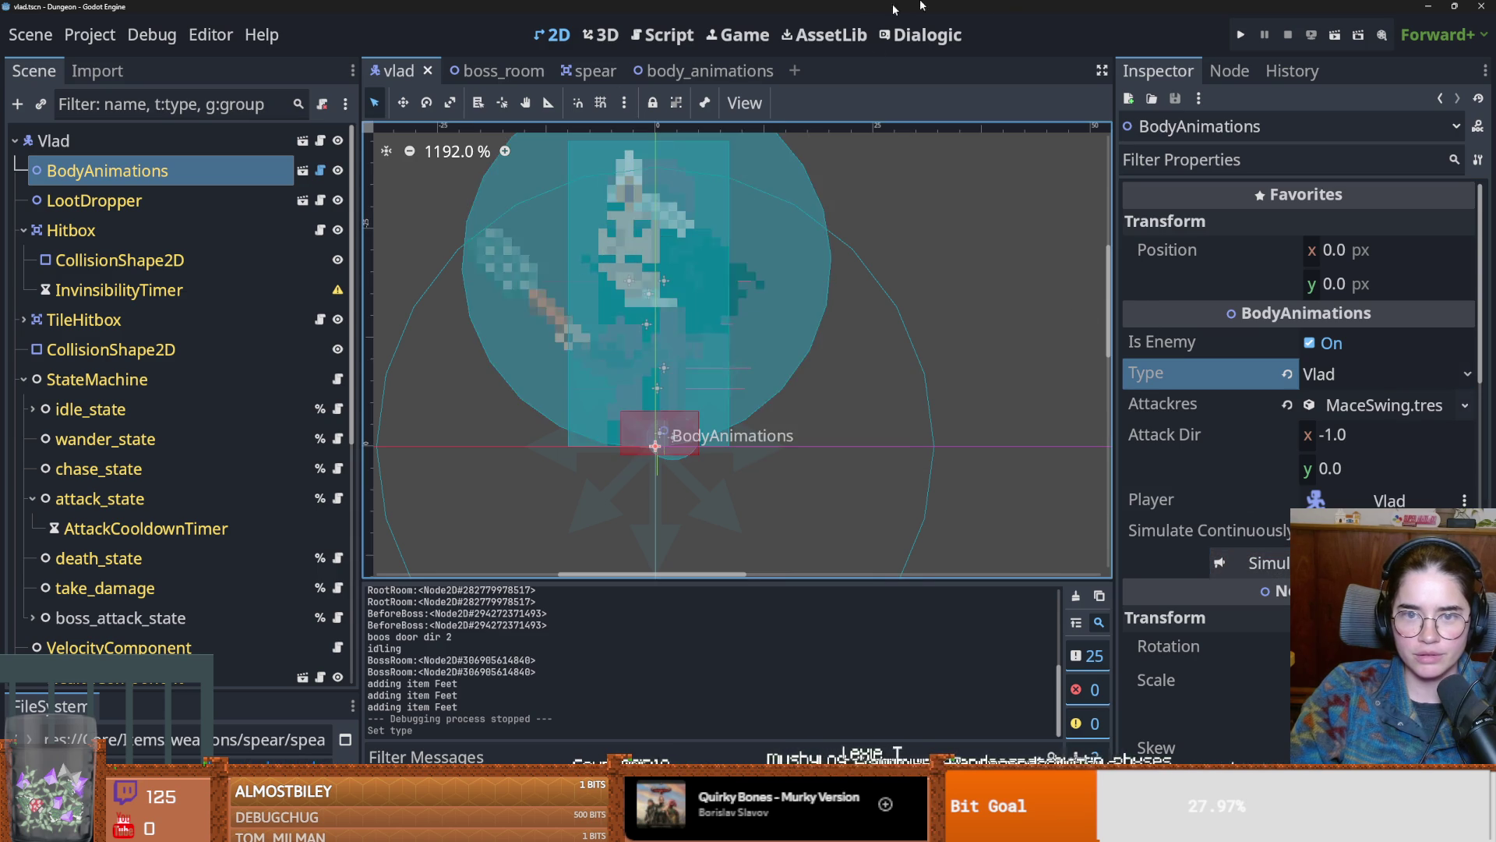
pyautogui.click(1241, 35)
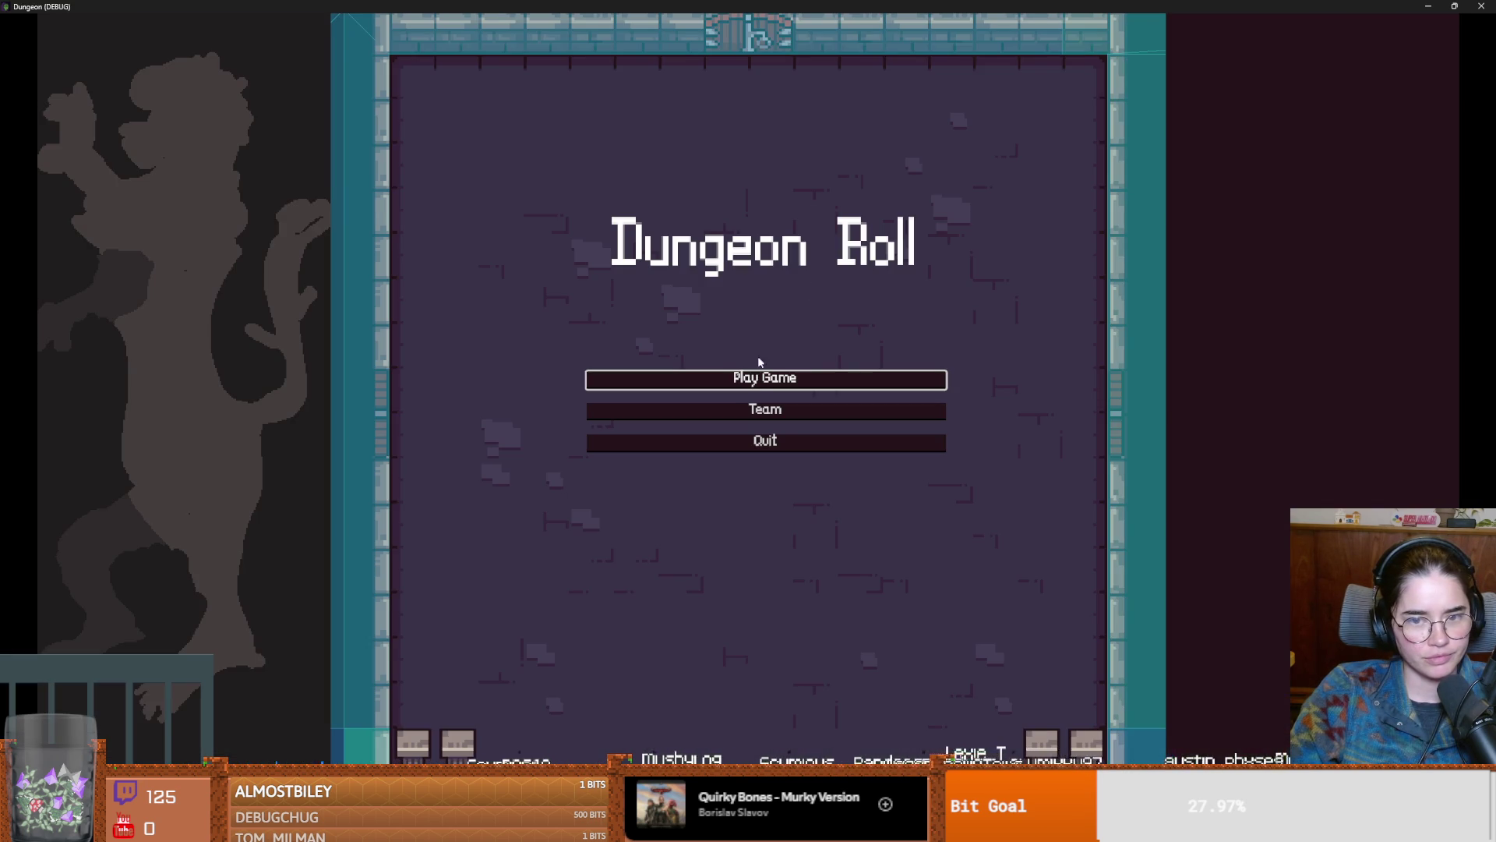
# Step: Start a new Warrior game and teleport before the boss with tp_to_before_boss
pyautogui.click(760, 379)
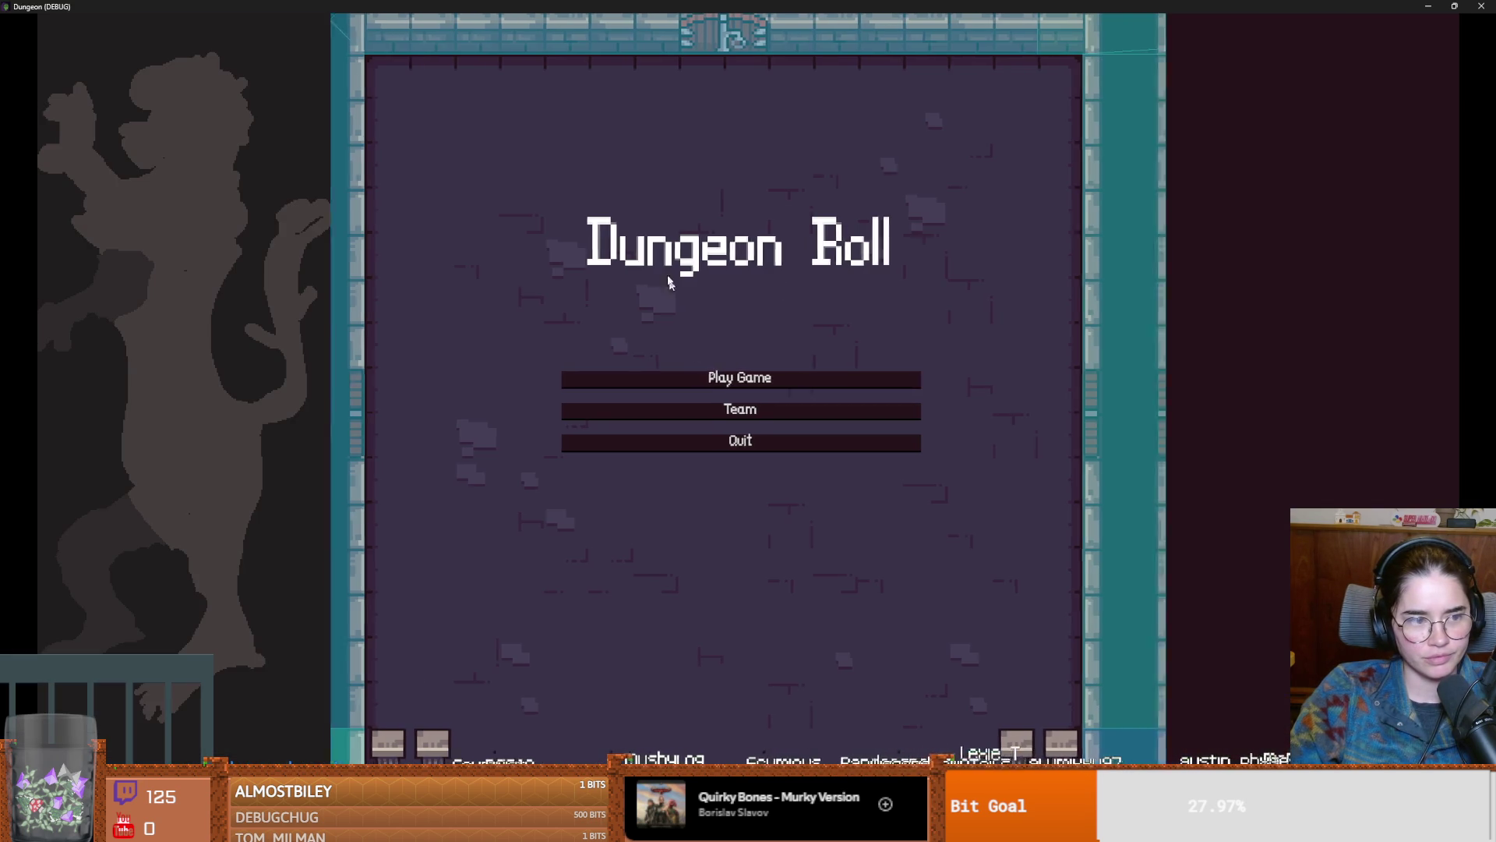
pyautogui.click(598, 308)
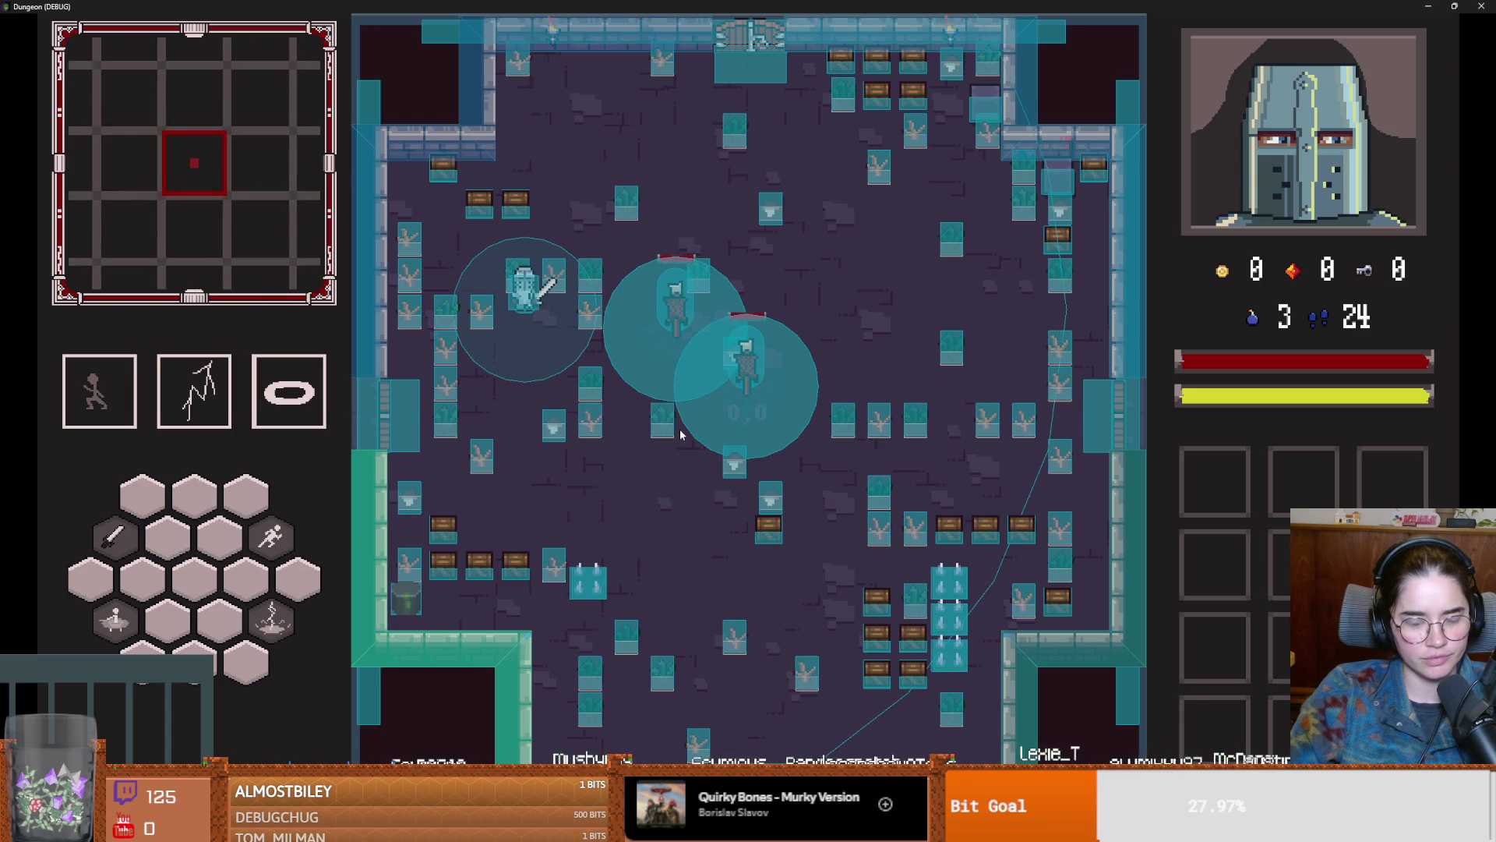
pyautogui.press('`')
pyautogui.press('Up')
pyautogui.press('Return')
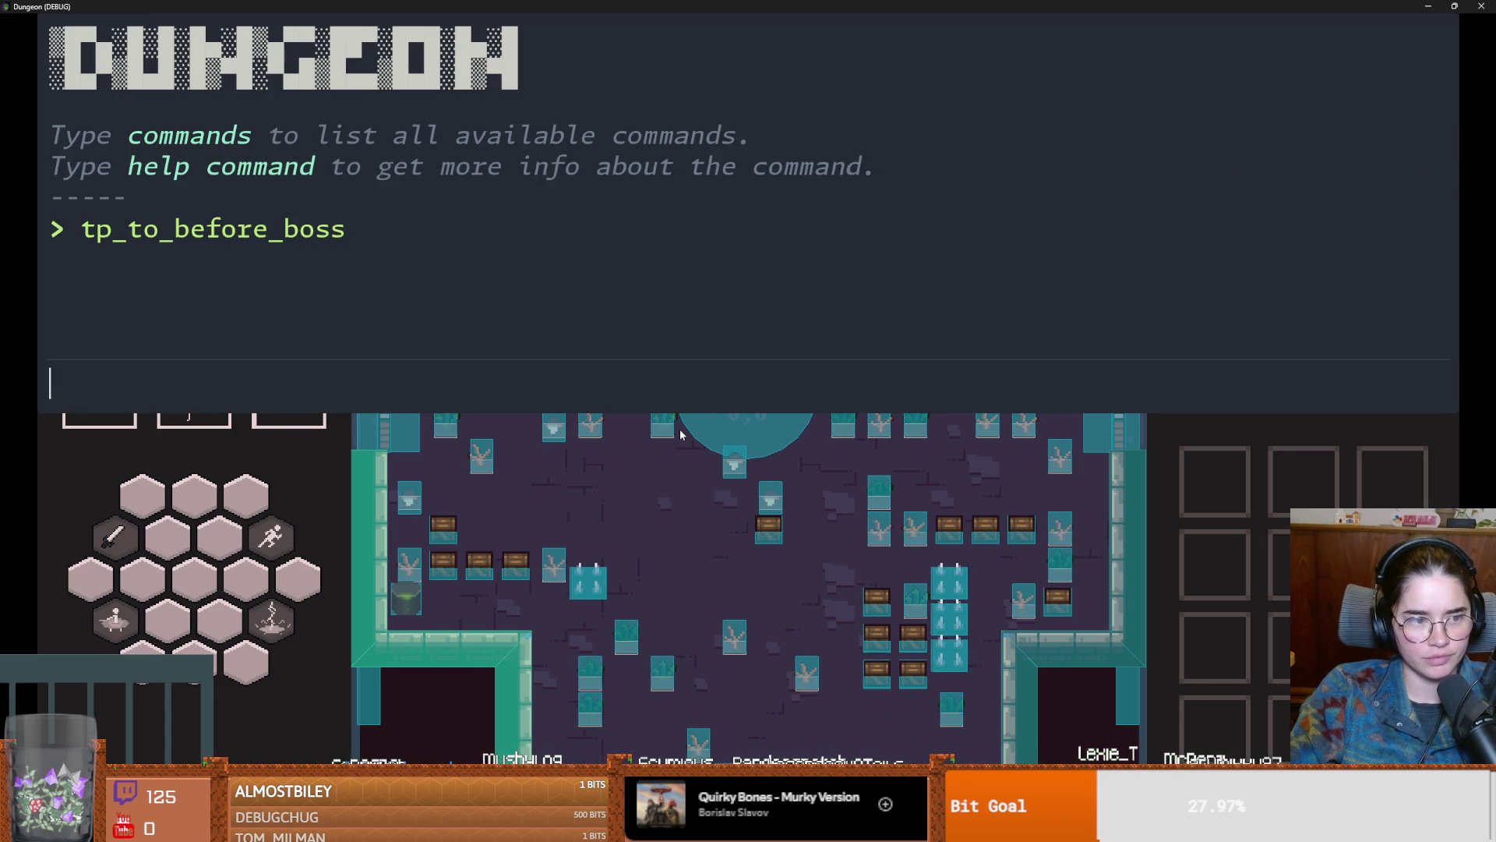
pyautogui.press('`')
pyautogui.press('Escape')
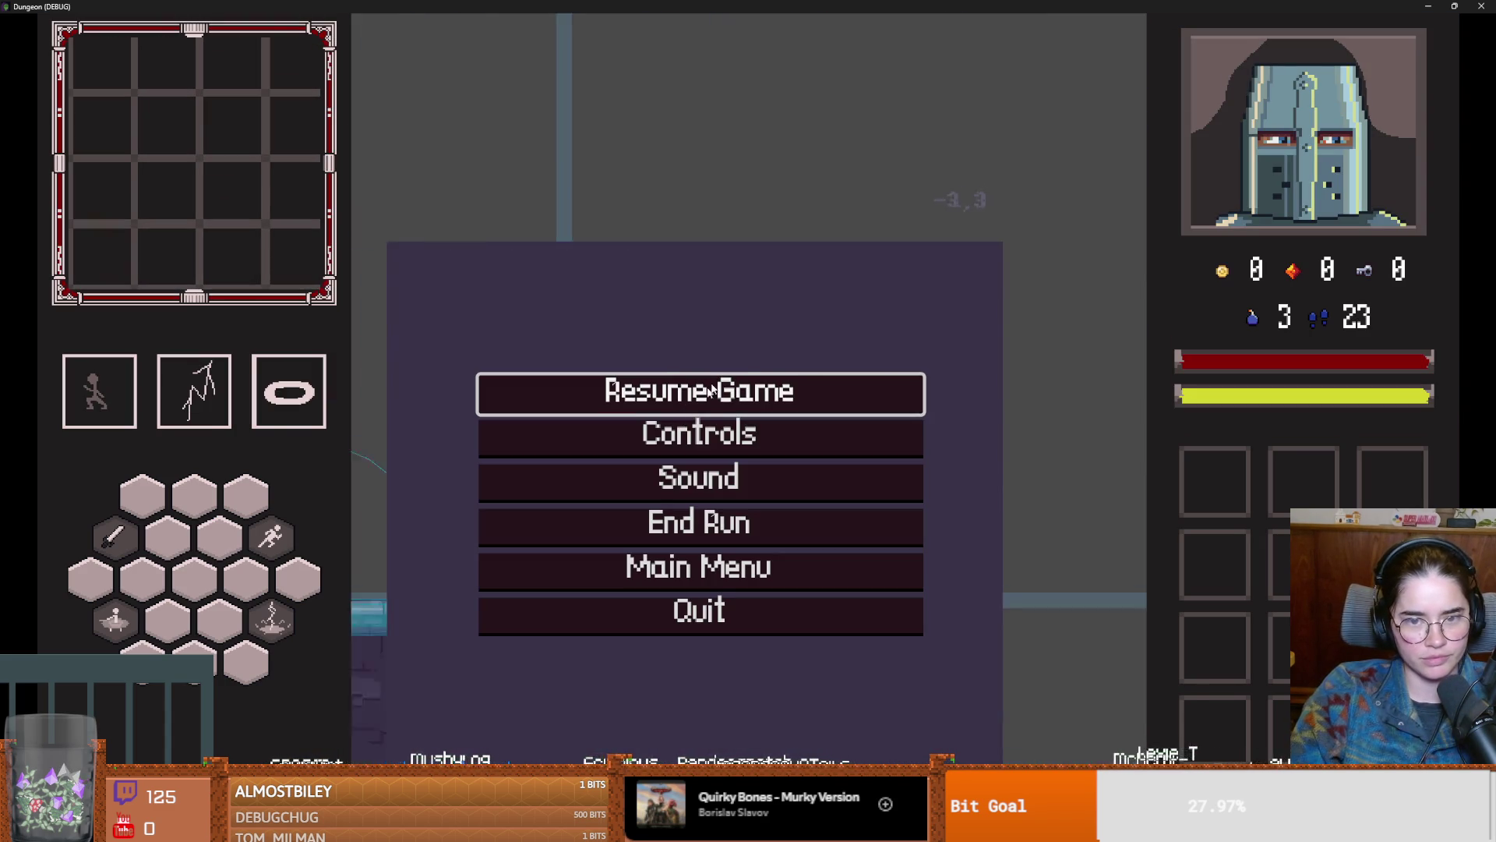
pyautogui.press('Escape')
# Step: Fight Vlad while watching his mace swings, then quit with F8, save, and select Vlad
pyautogui.press('a')
pyautogui.press('space')
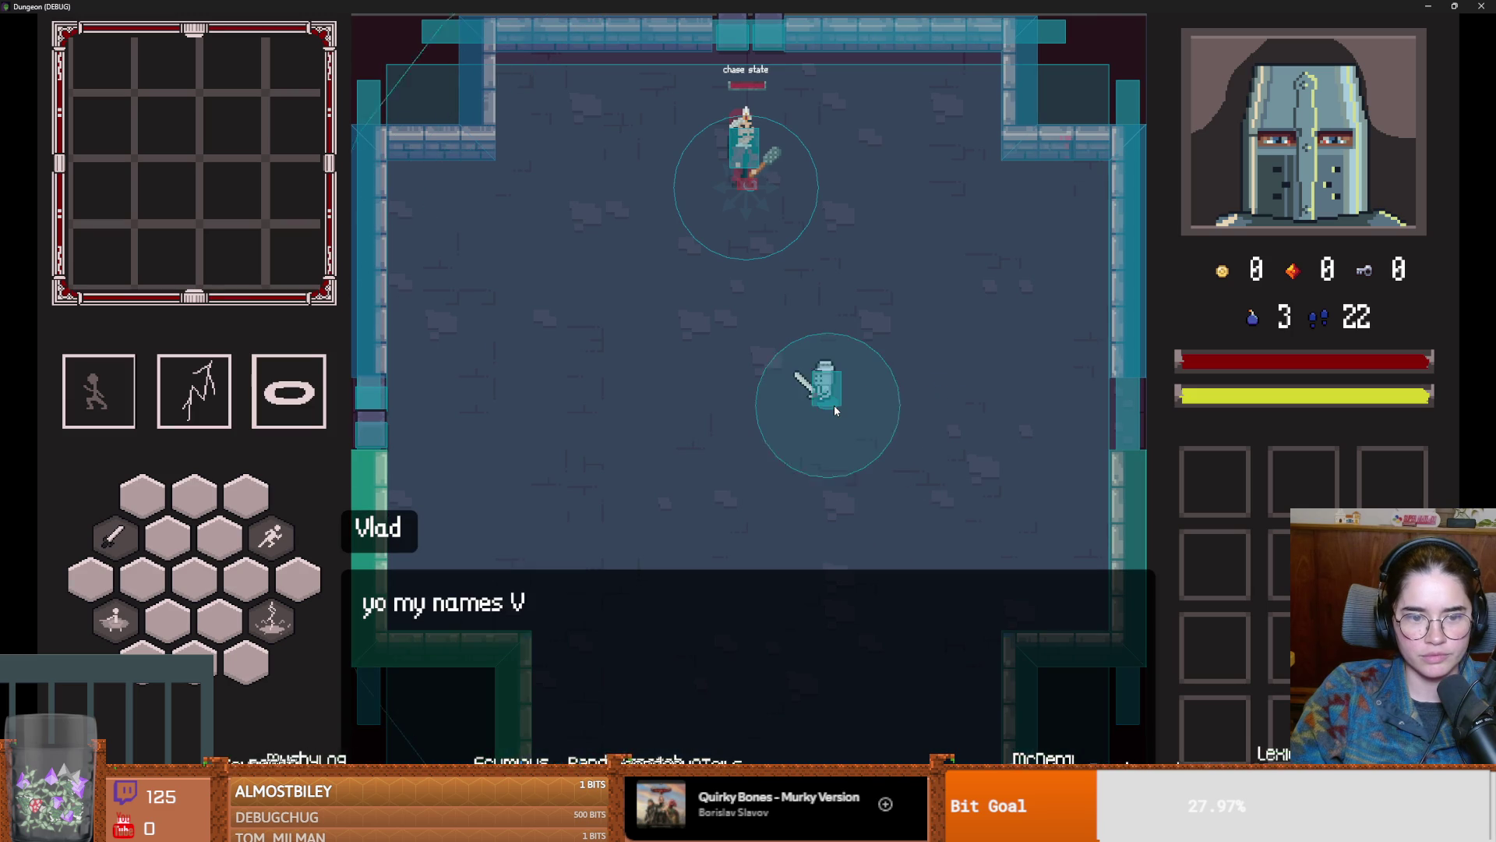
pyautogui.press('space')
pyautogui.press('a')
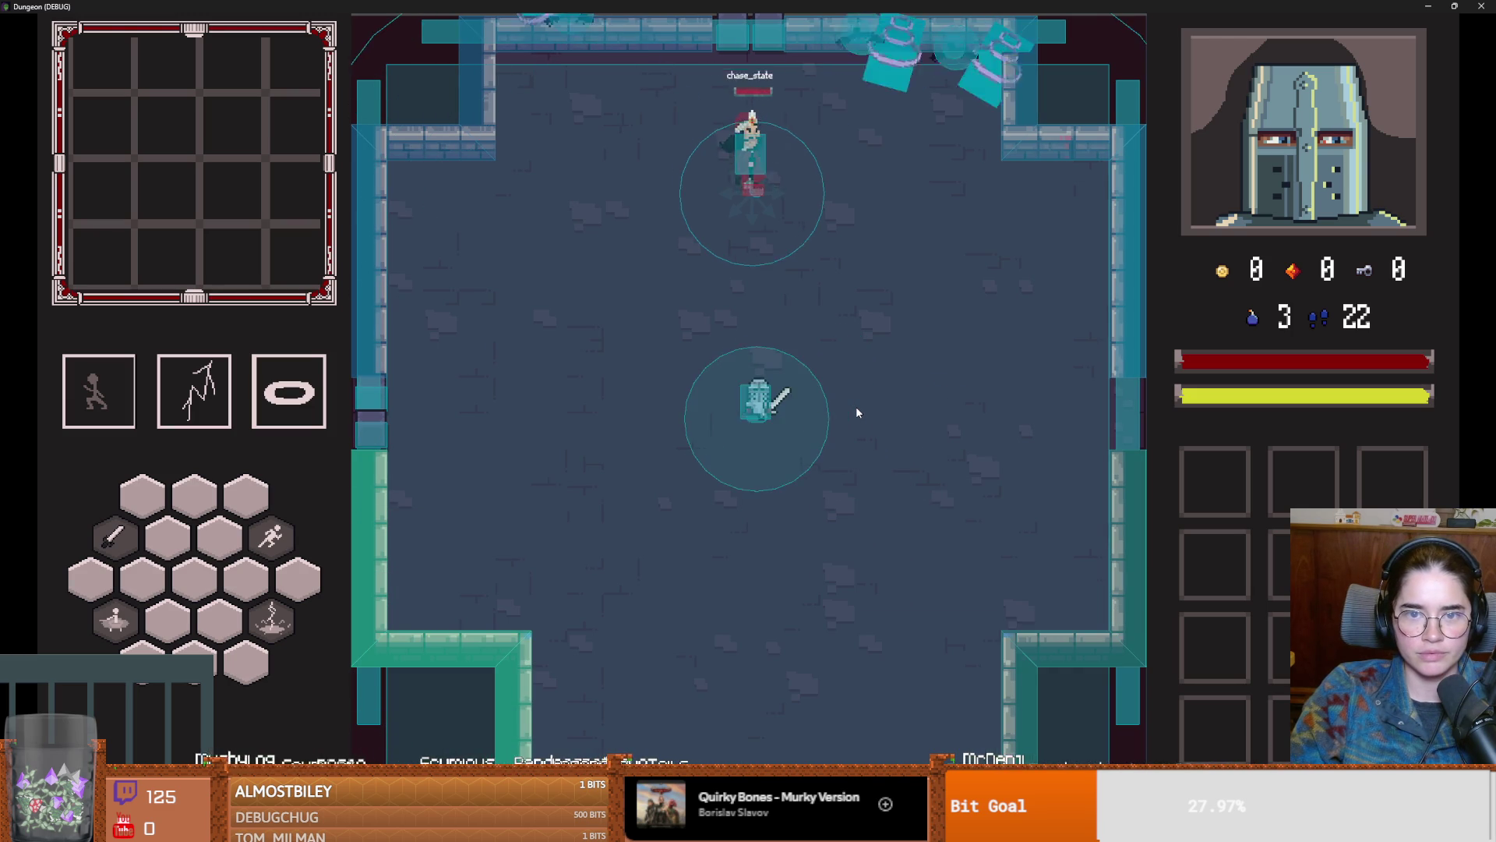
pyautogui.press('s')
pyautogui.press('a')
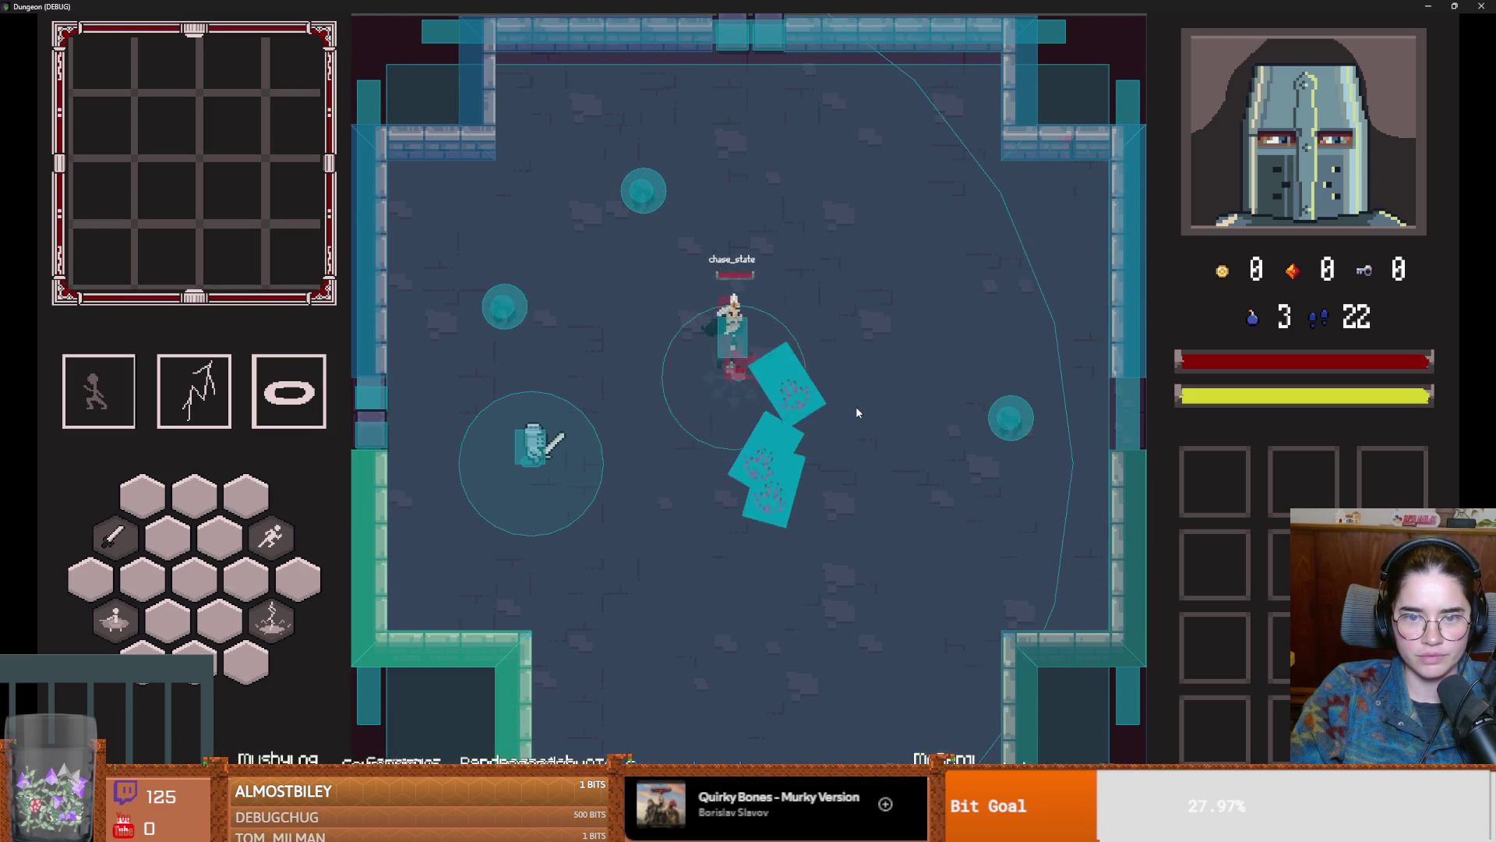
pyautogui.press('s')
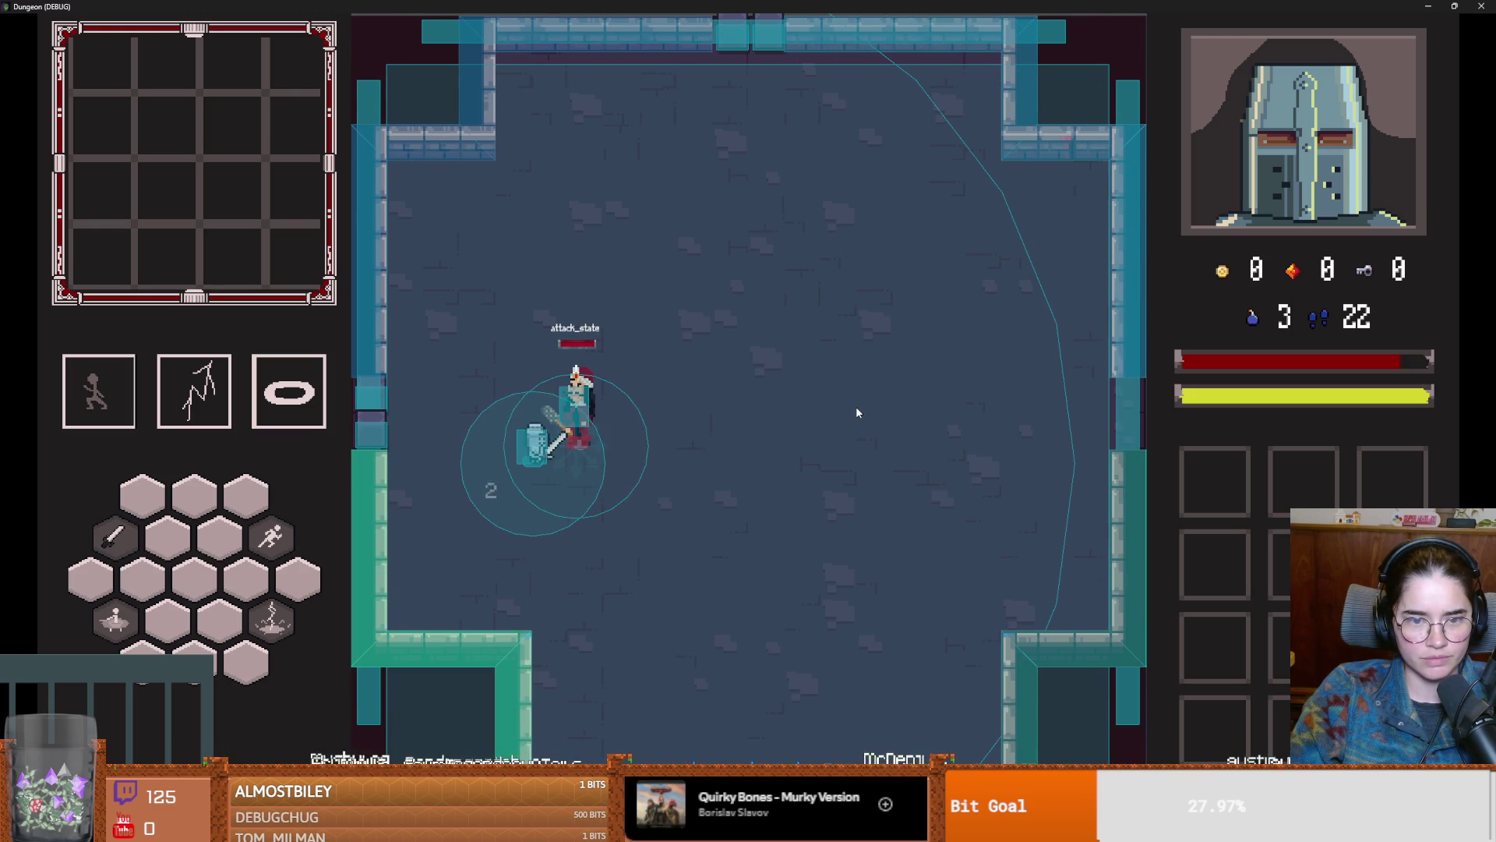
pyautogui.press('d')
pyautogui.press('d')
pyautogui.press('w')
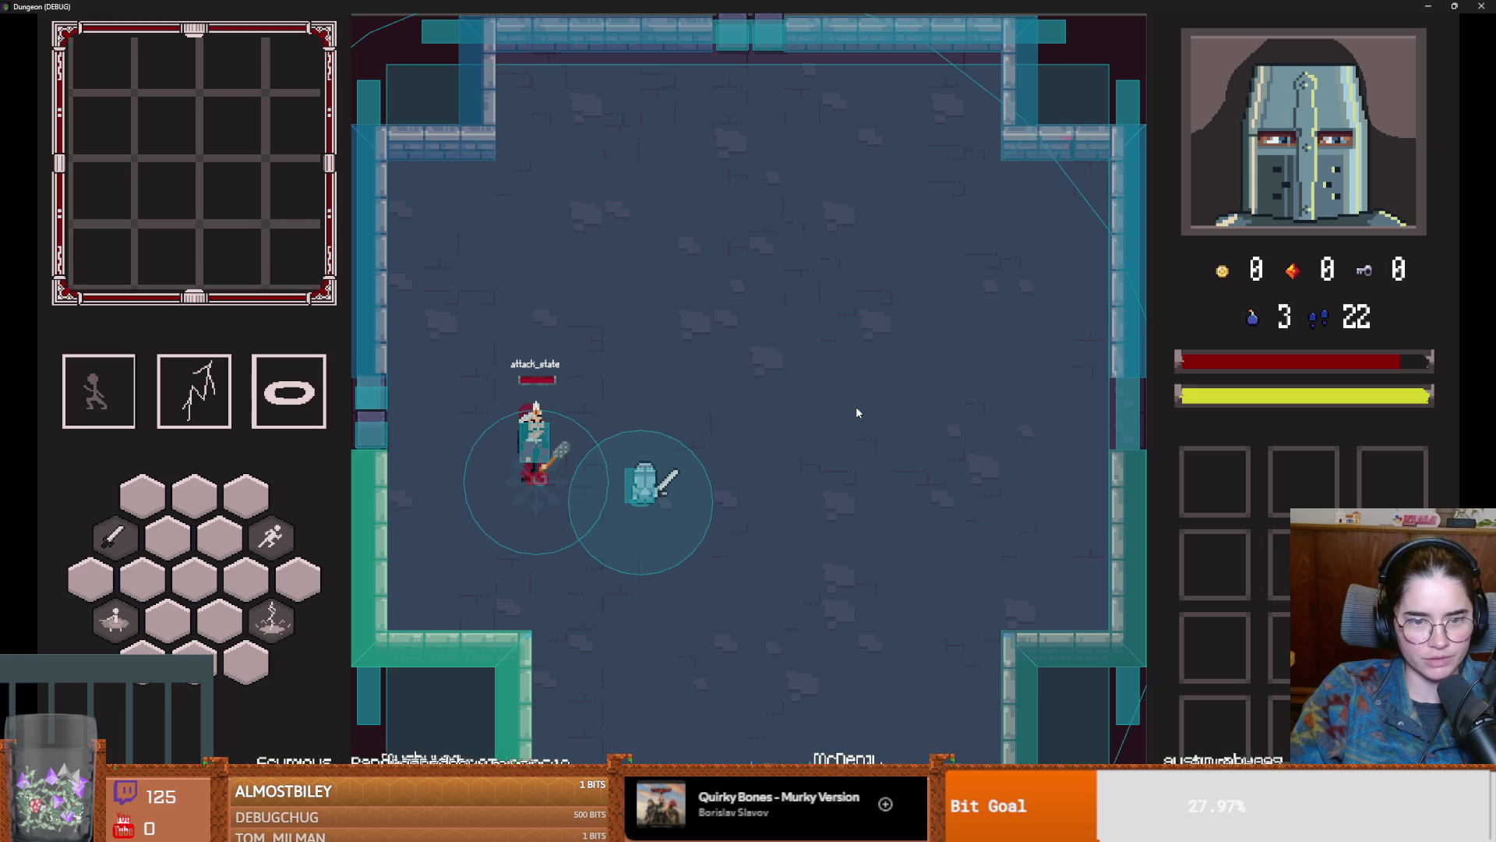
pyautogui.press('F8')
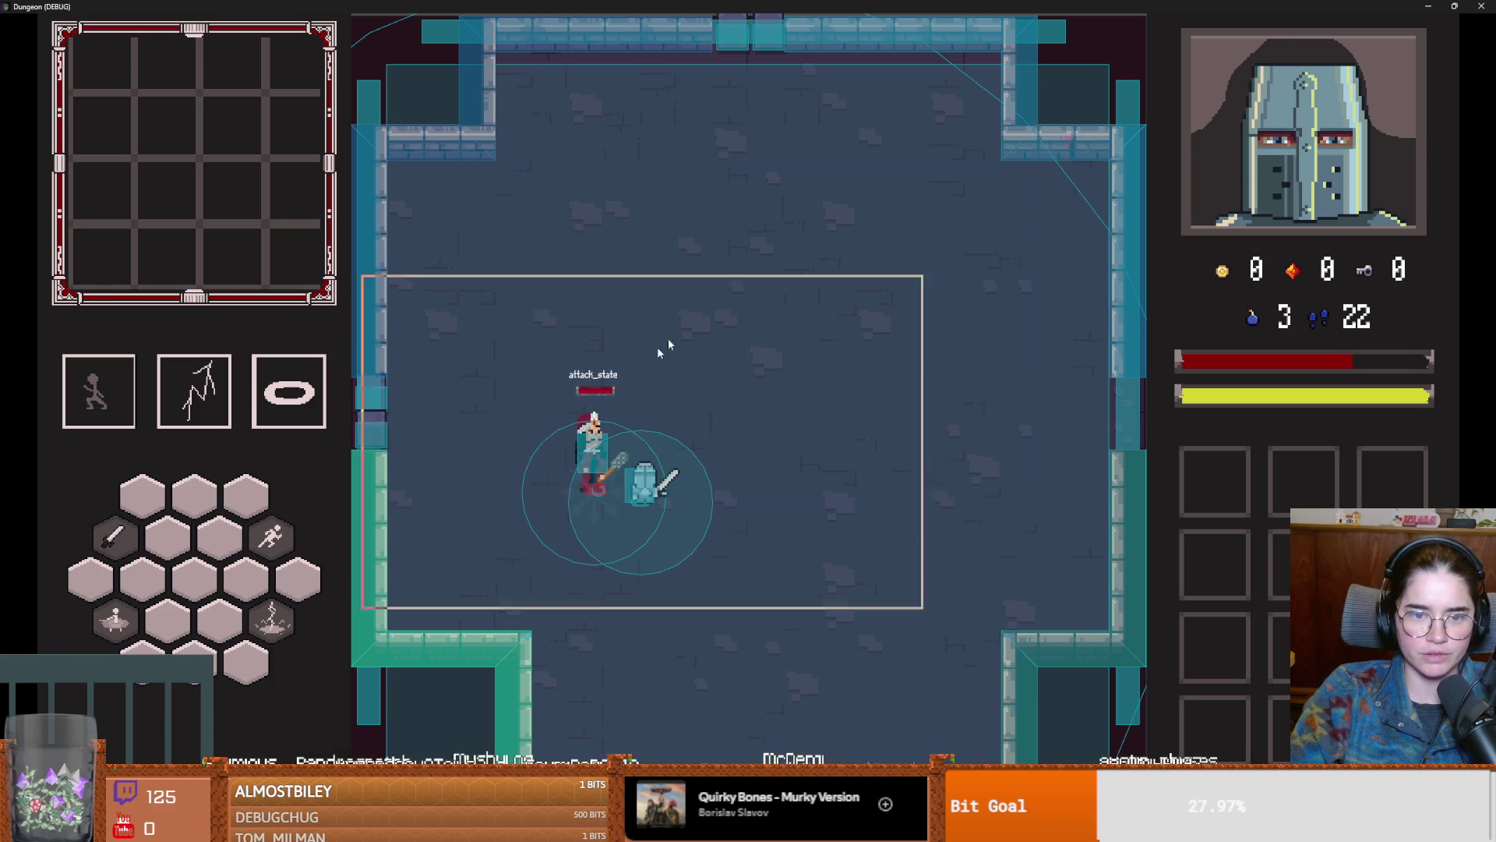
pyautogui.hotkey('ctrl', 's')
pyautogui.click(658, 413)
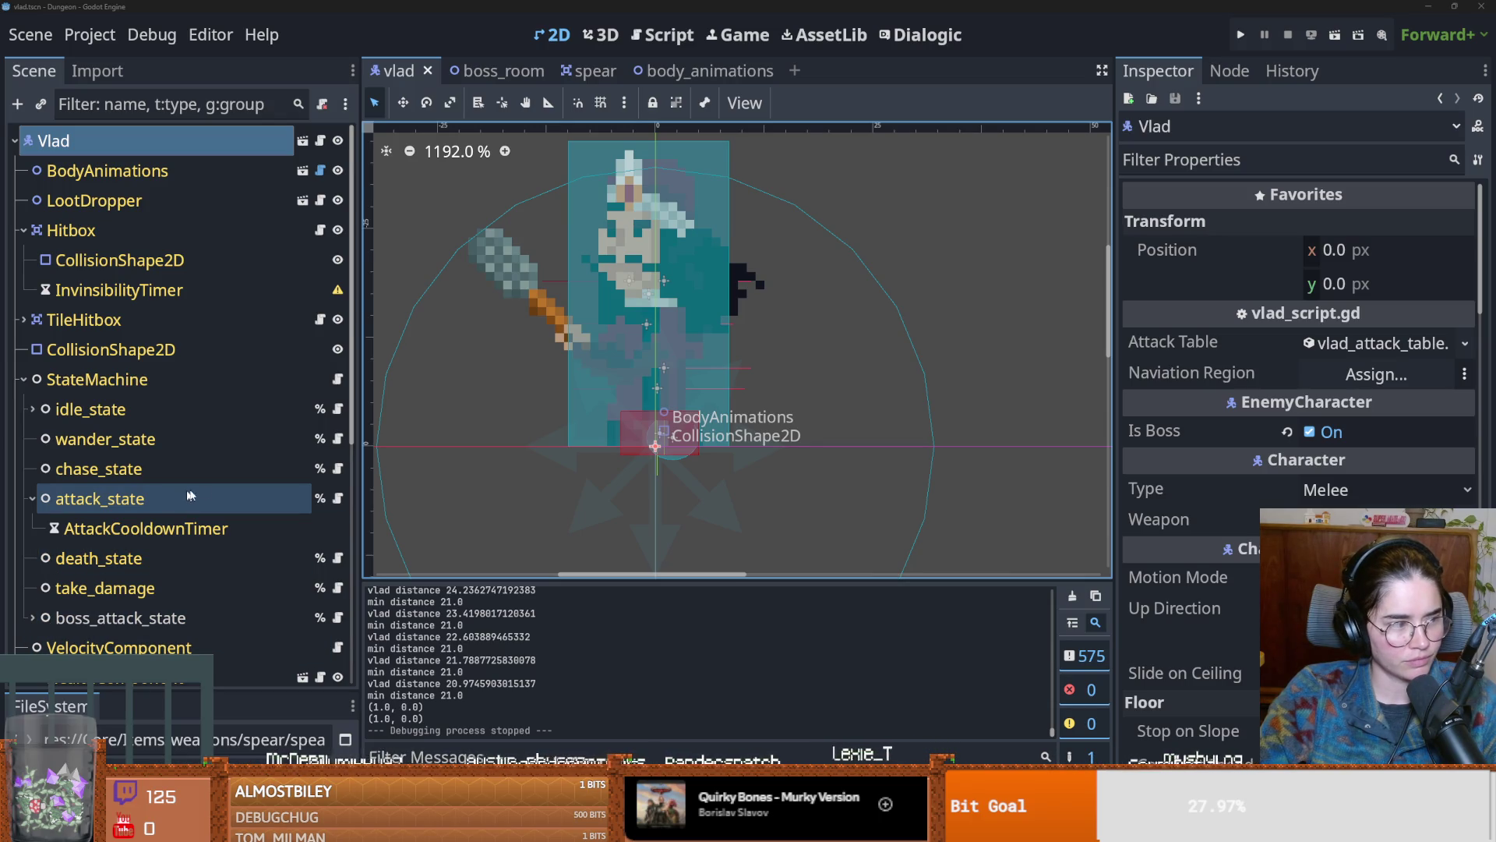
# Step: Select attack_state, widen the Inspector and expand Swing Col Shape Sideways to show its CapsuleShape2D and 0.5 collision time
pyautogui.click(280, 492)
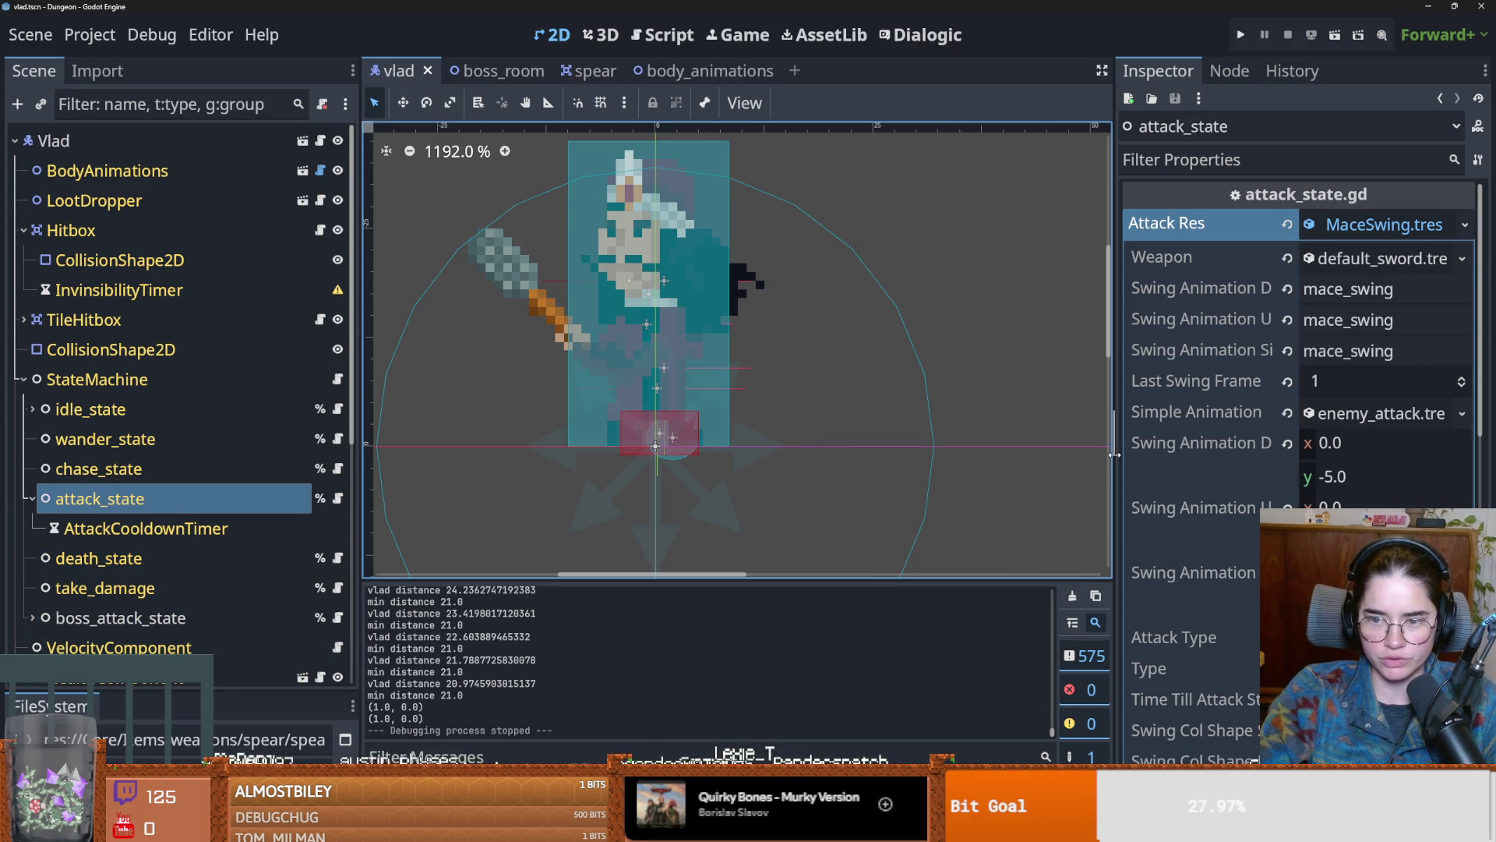
pyautogui.scroll(-3, 973, 440)
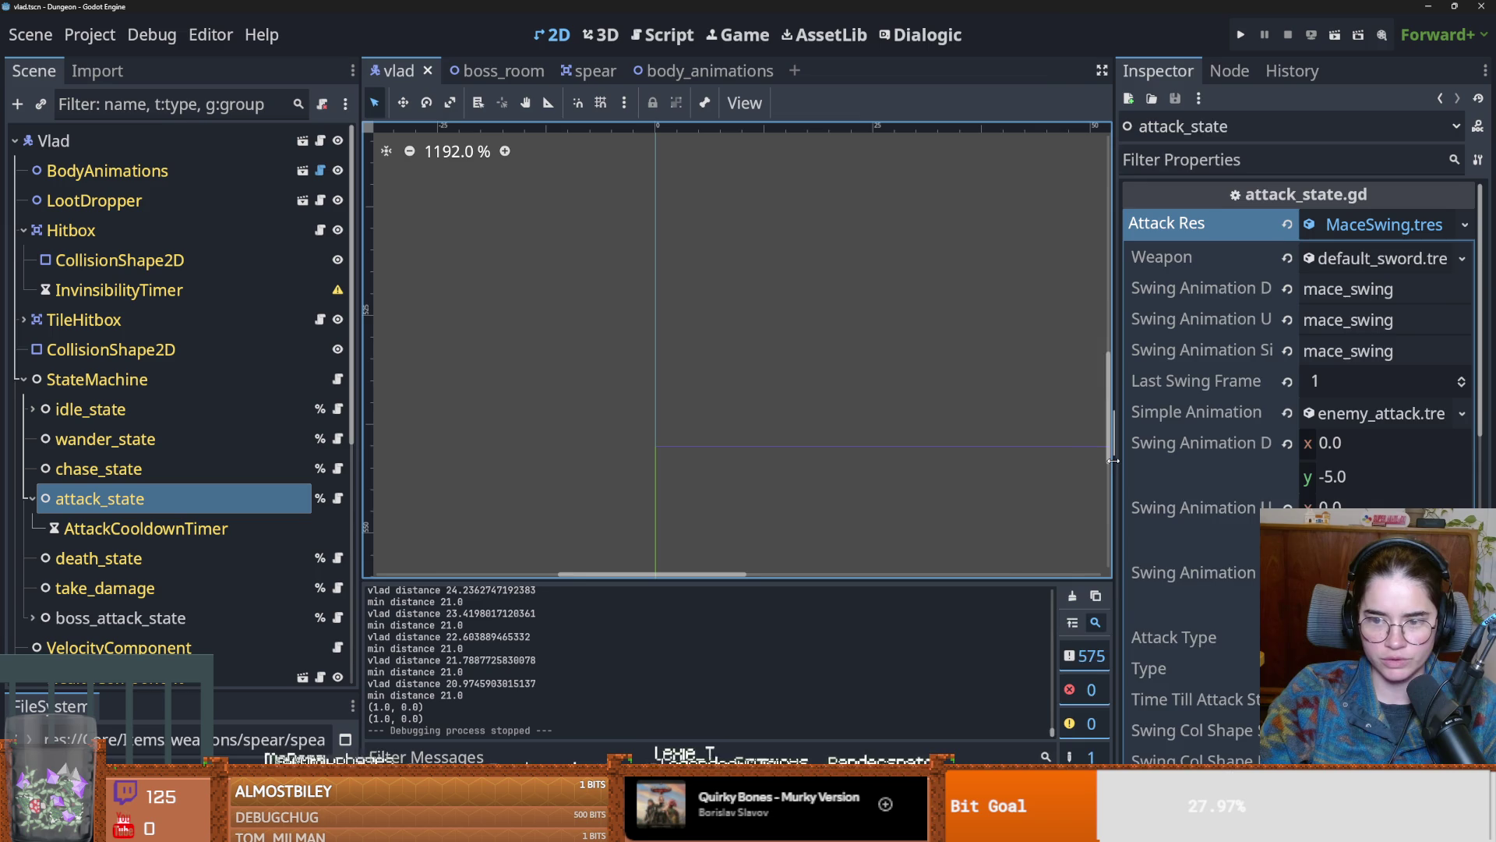
pyautogui.moveTo(1113, 461); pyautogui.dragTo(967, 461)
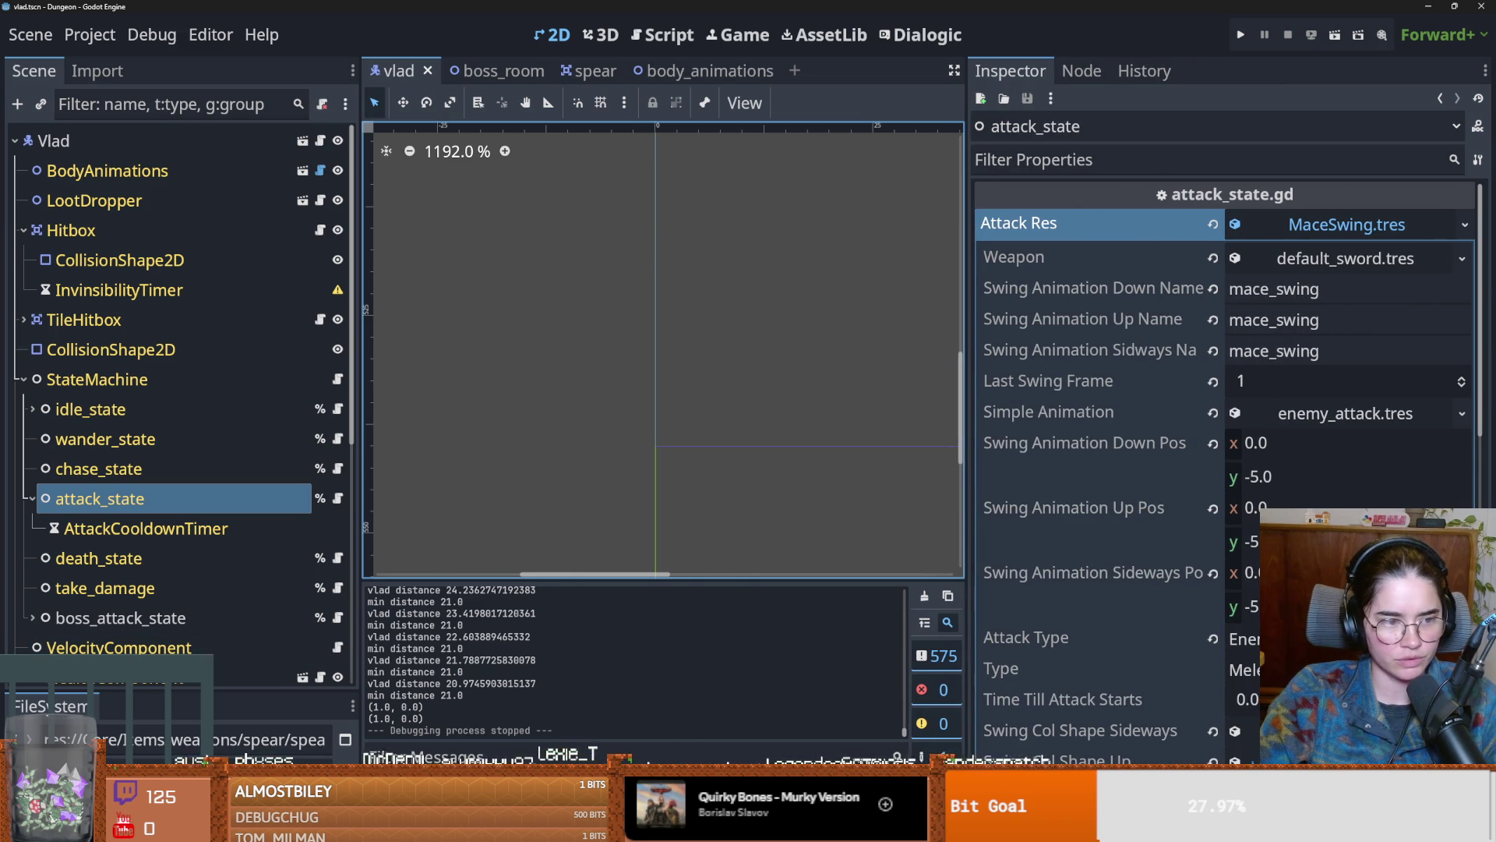
pyautogui.scroll(-2, 1153, 528)
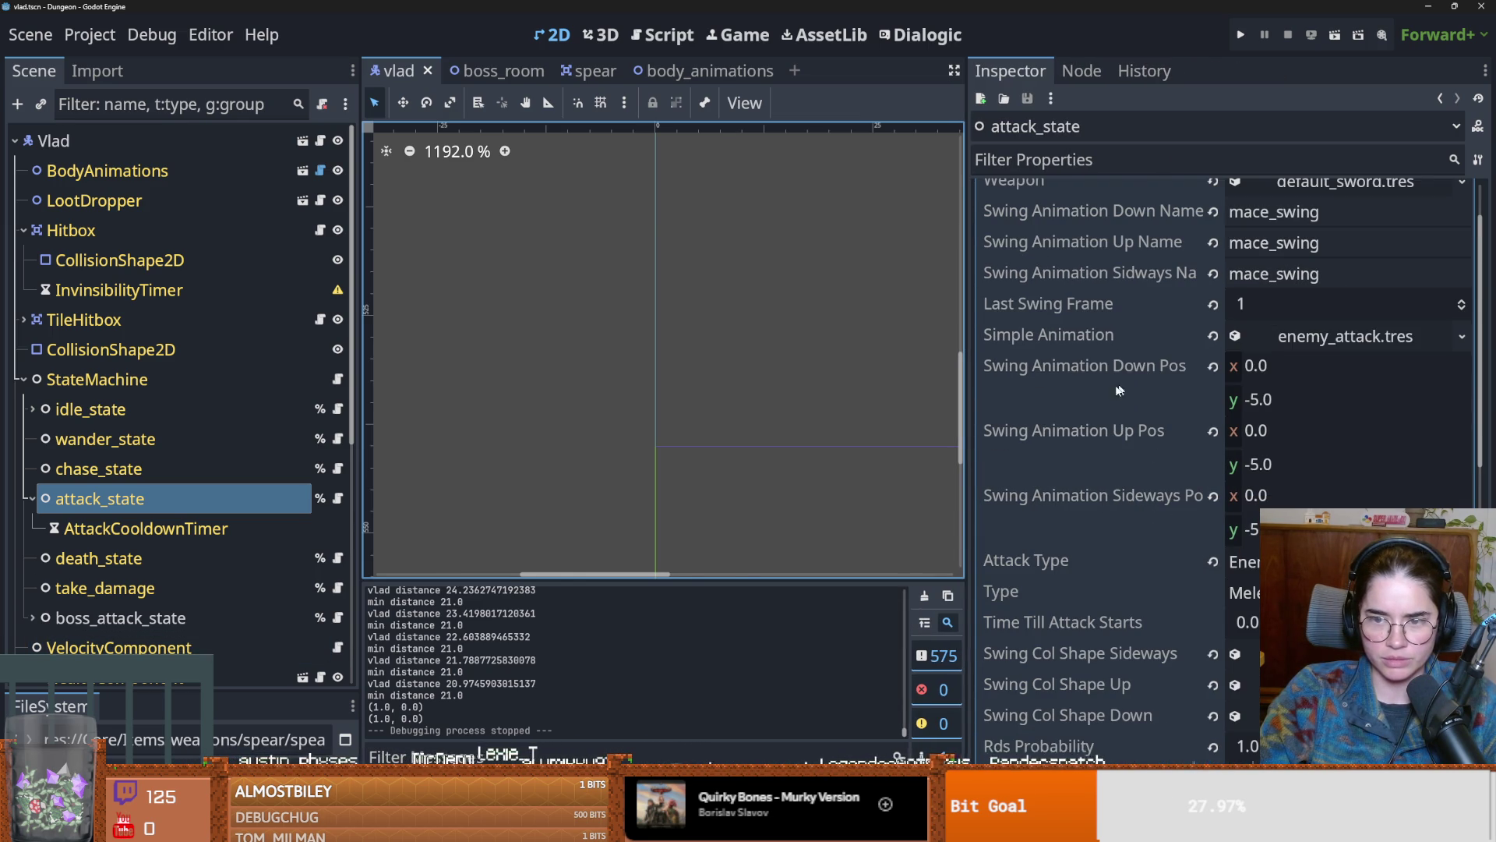
pyautogui.scroll(-2, 1130, 522)
pyautogui.click(1239, 576)
pyautogui.scroll(-4, 1185, 595)
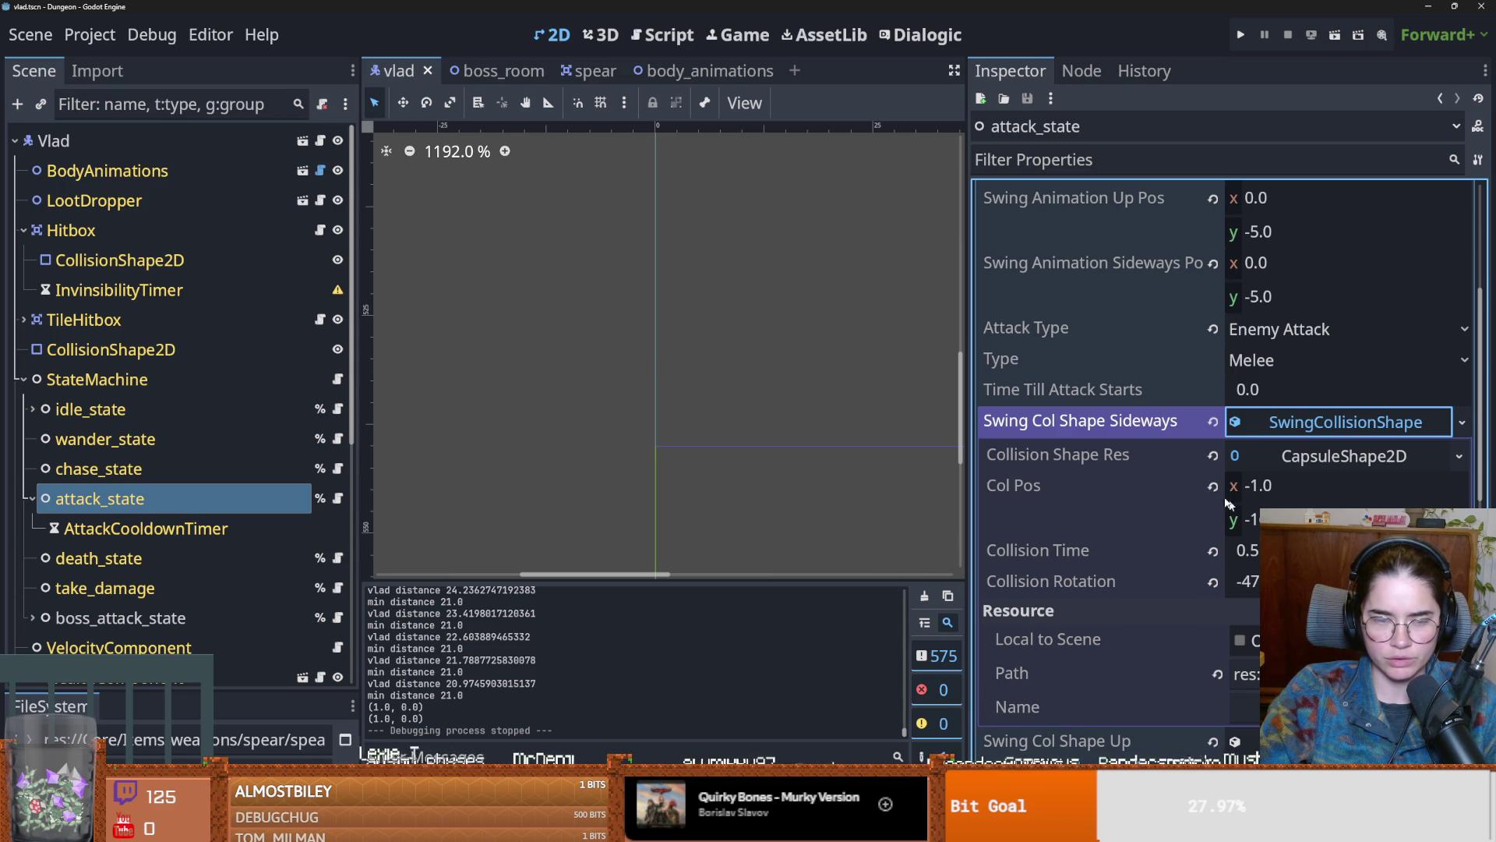
pyautogui.scroll(-10, 560, 405)
pyautogui.scroll(-6, 688, 469)
pyautogui.scroll(6, 647, 281)
pyautogui.scroll(4, 647, 280)
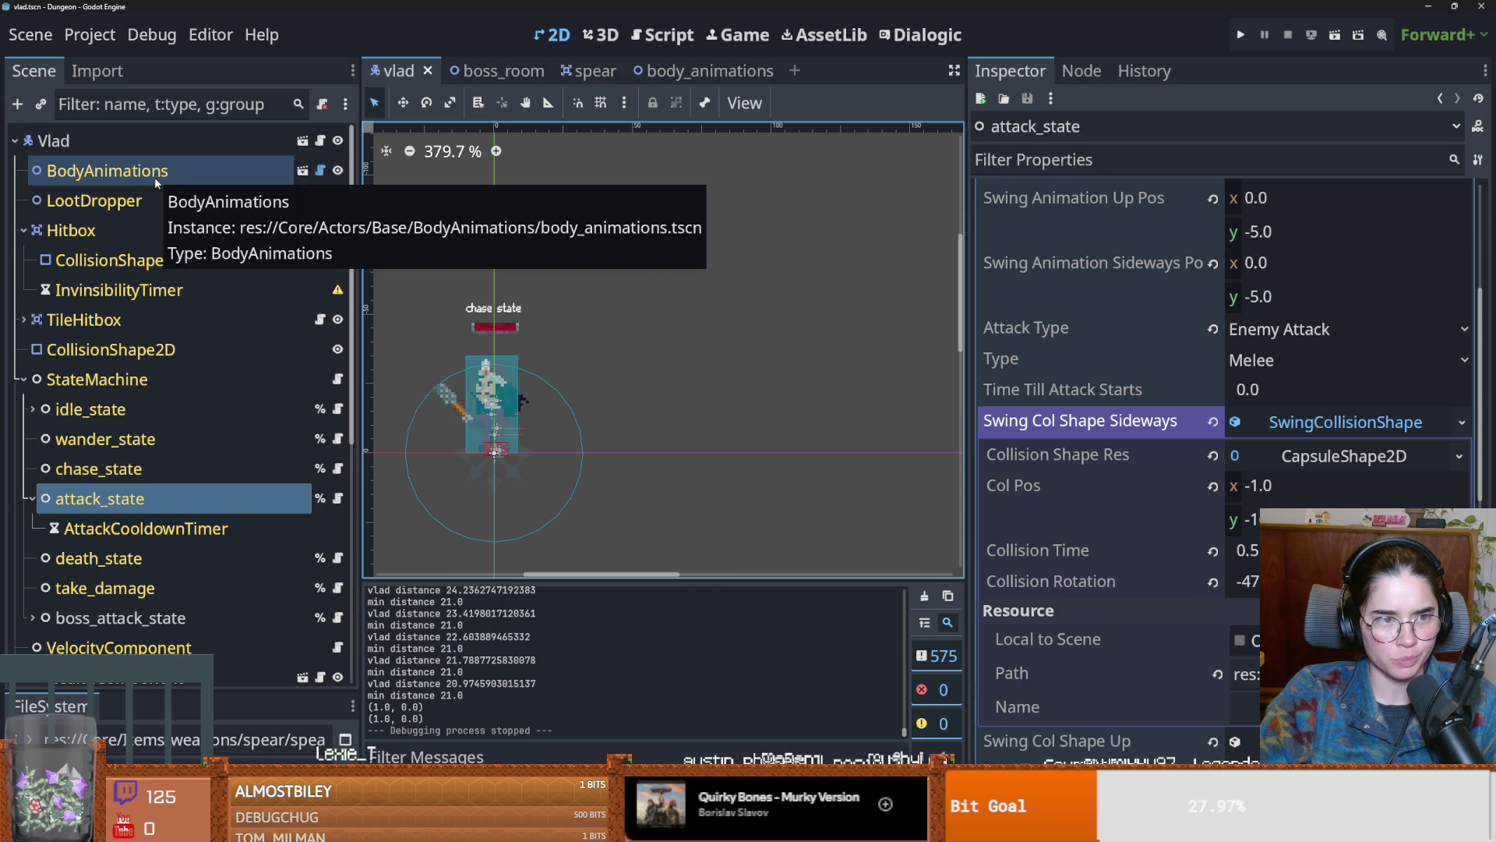
# Step: Open the body_animations scene and set its Type to Vlad
pyautogui.click(155, 176)
pyautogui.click(303, 170)
pyautogui.scroll(1, 468, 343)
pyautogui.scroll(-4, 468, 343)
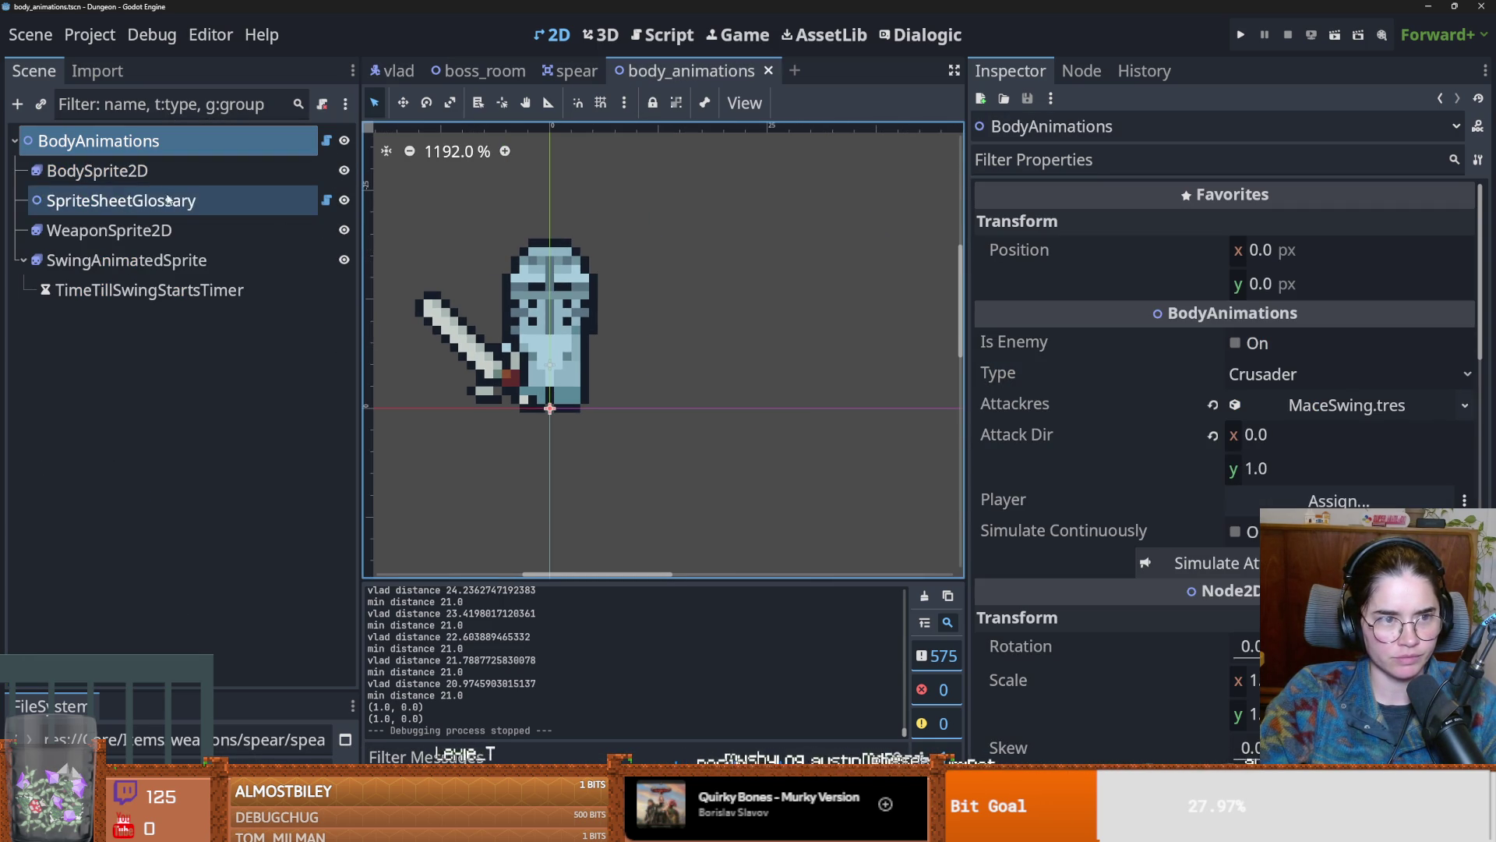
pyautogui.click(1283, 375)
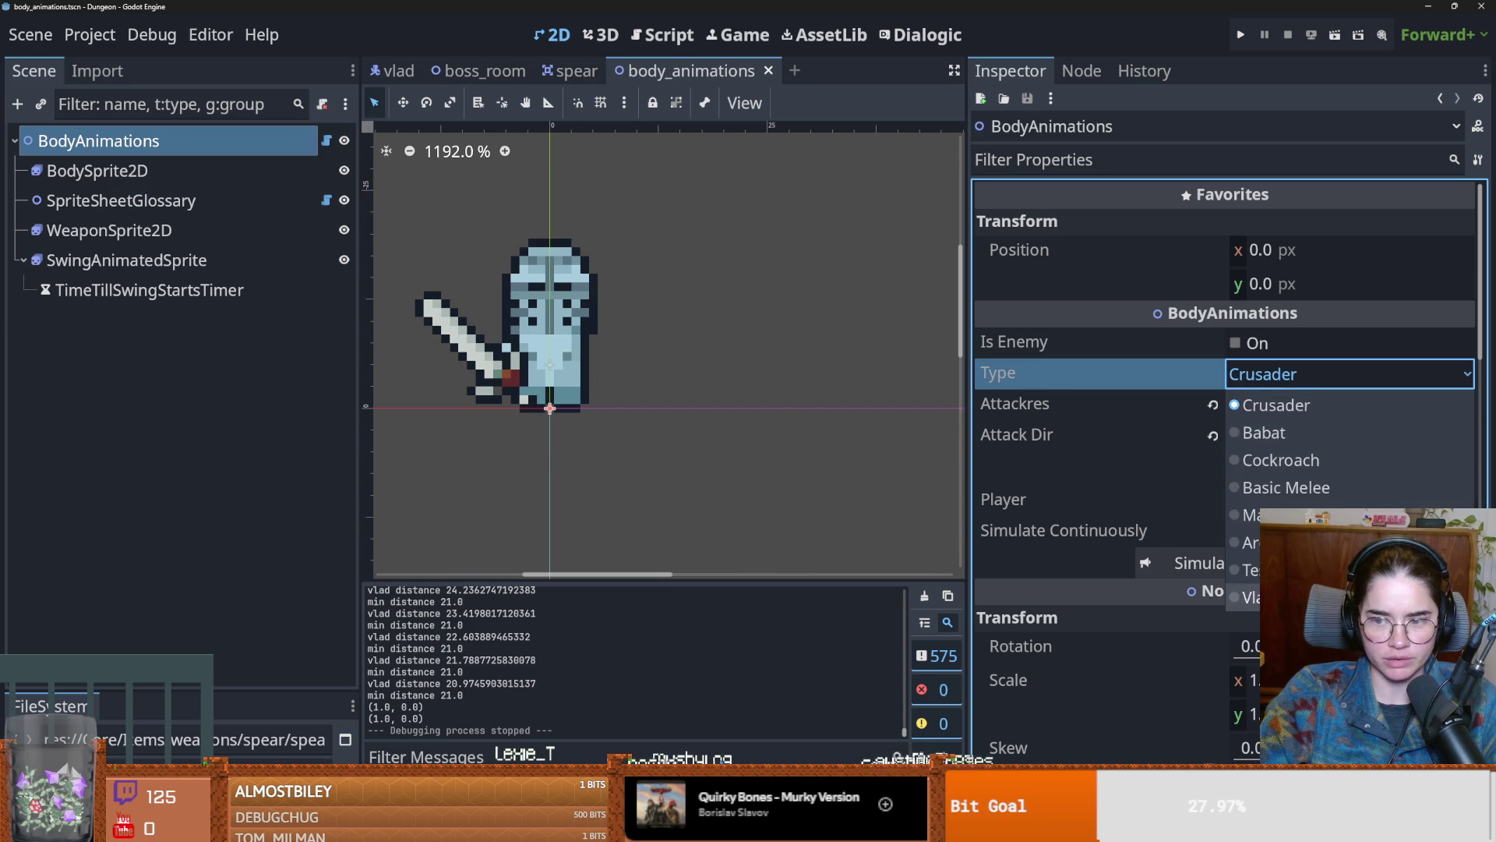
pyautogui.click(1247, 597)
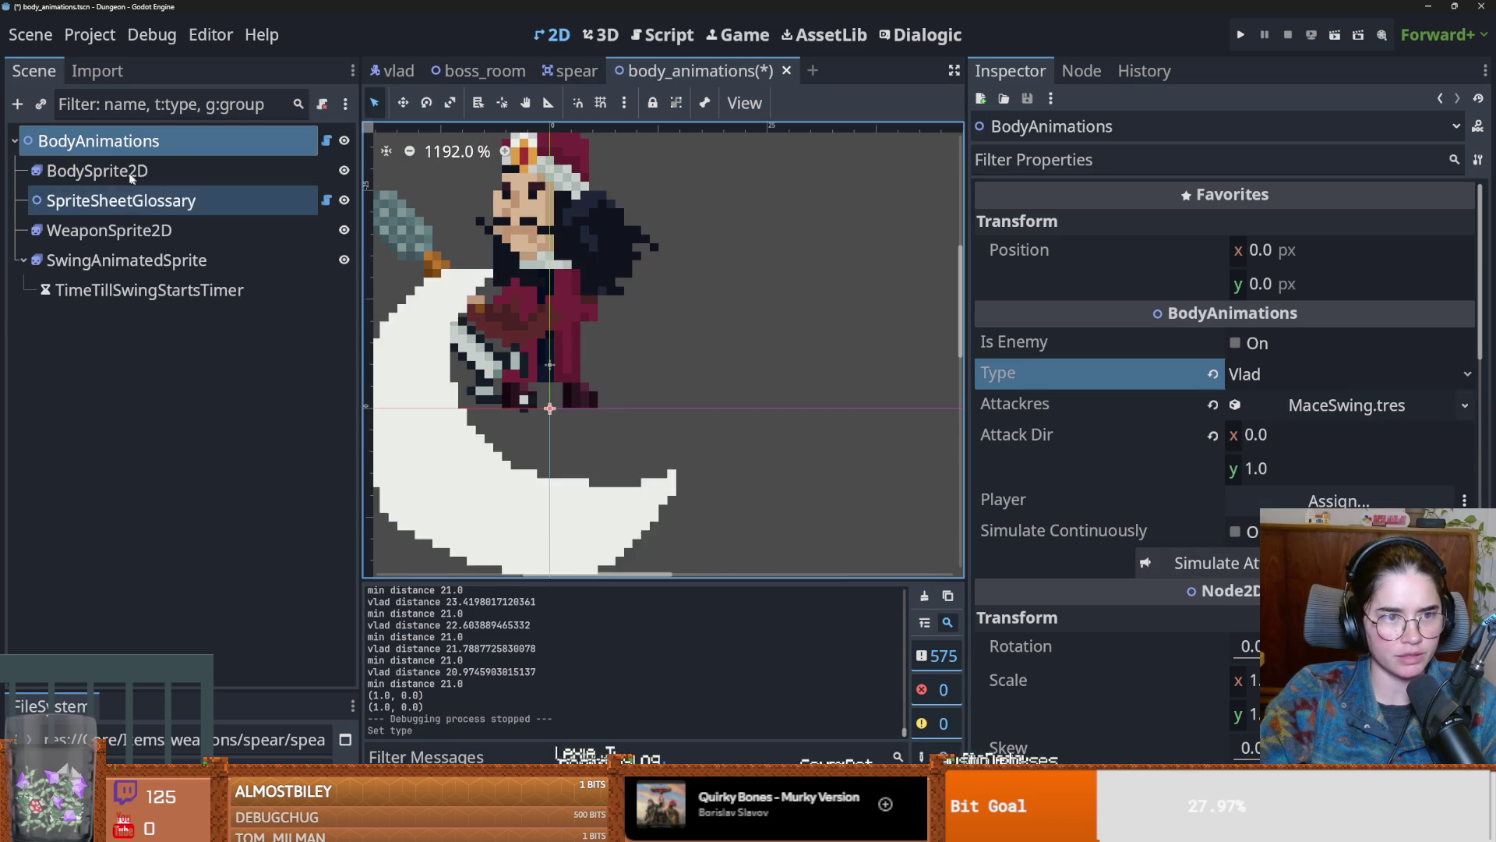
# Step: Show SwingAnimatedSprite's moon-shaped mace_swing frame at Frame 1
pyautogui.click(131, 173)
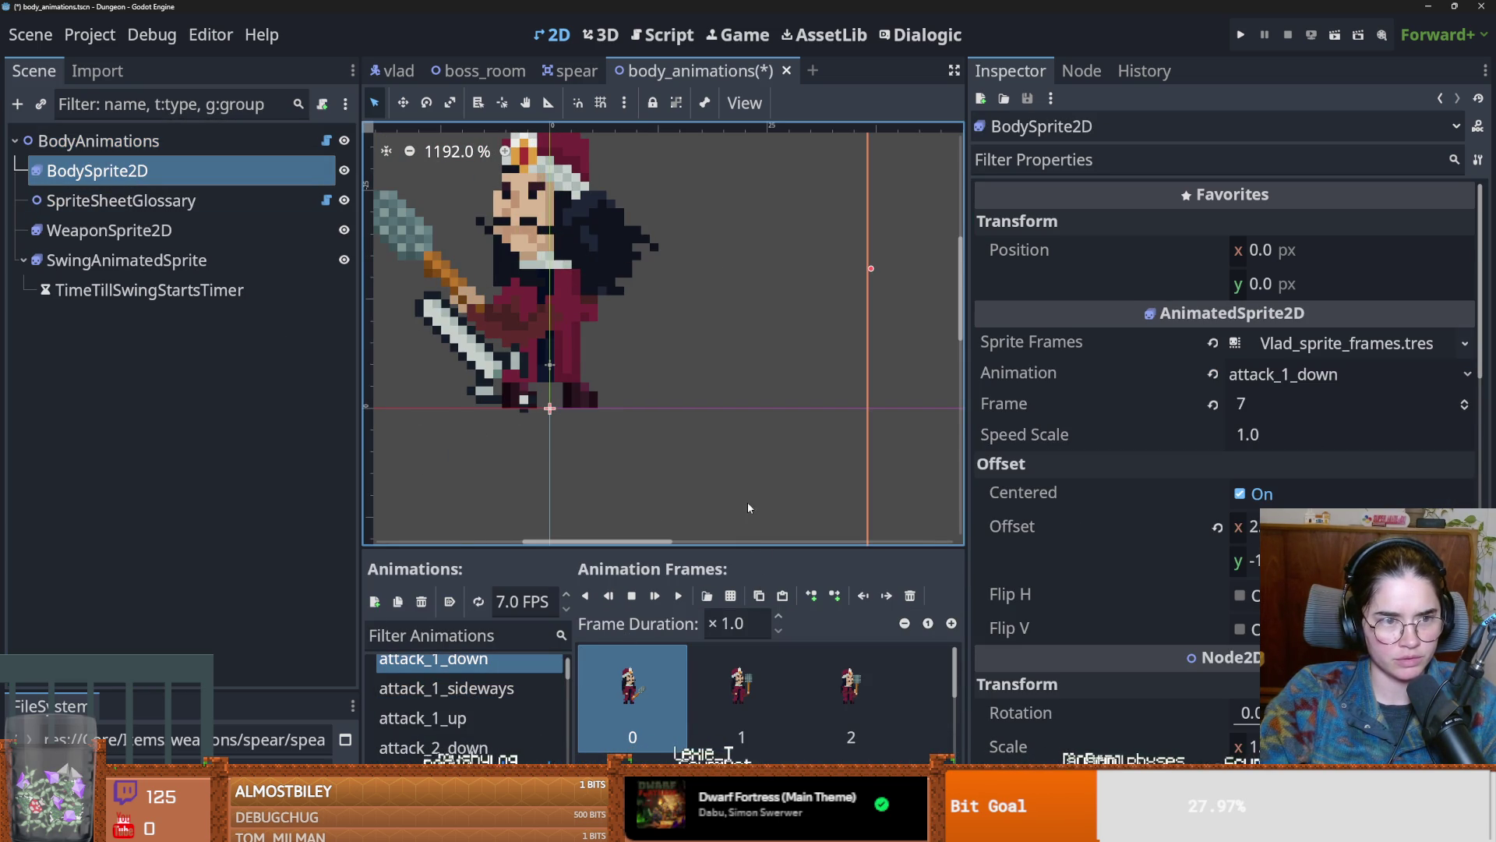
pyautogui.click(127, 260)
pyautogui.click(741, 678)
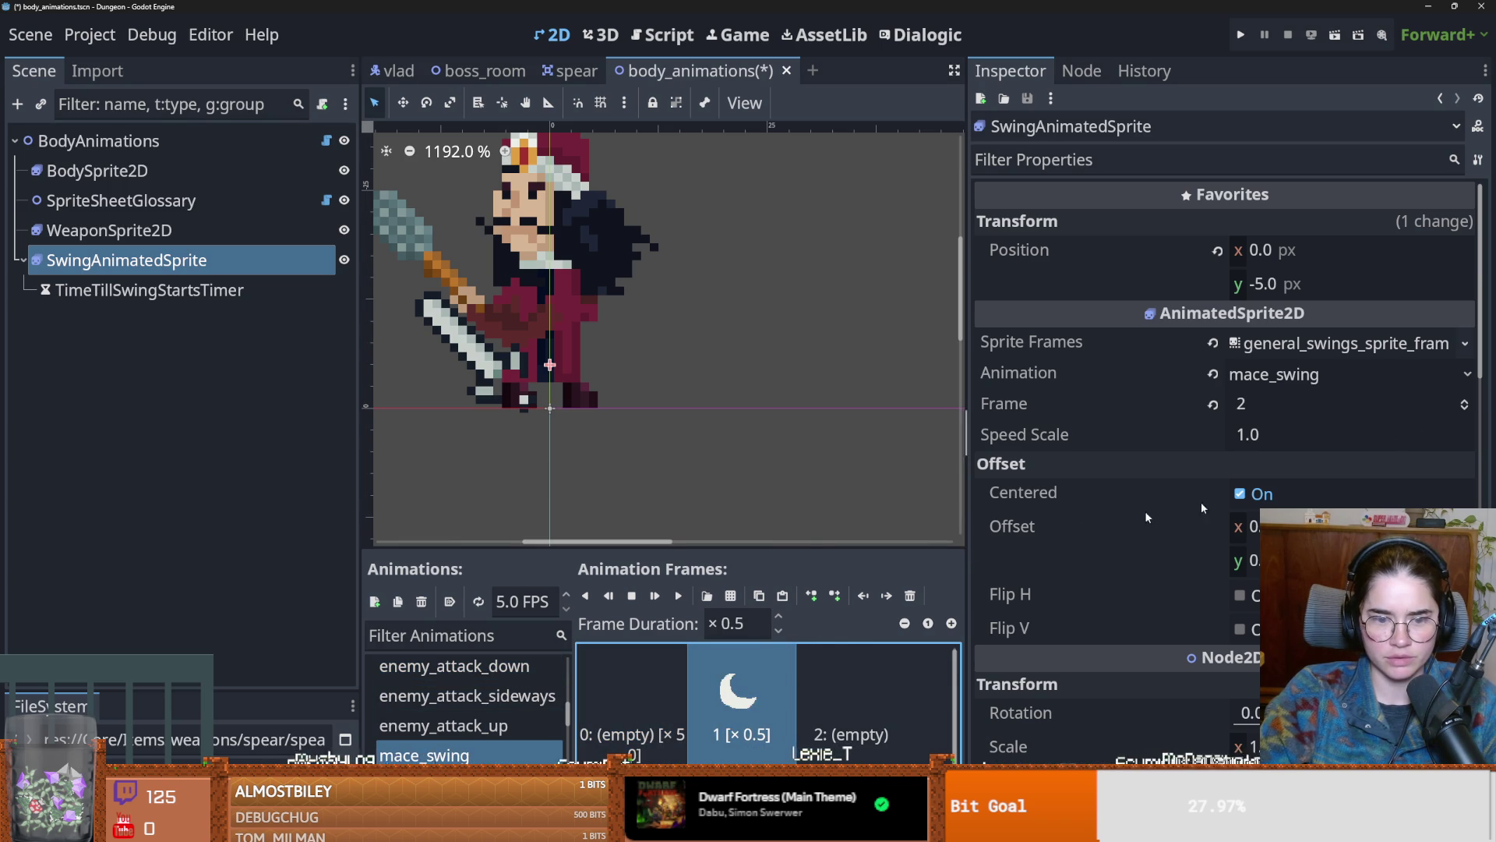
pyautogui.click(1466, 407)
pyautogui.scroll(-6, 537, 410)
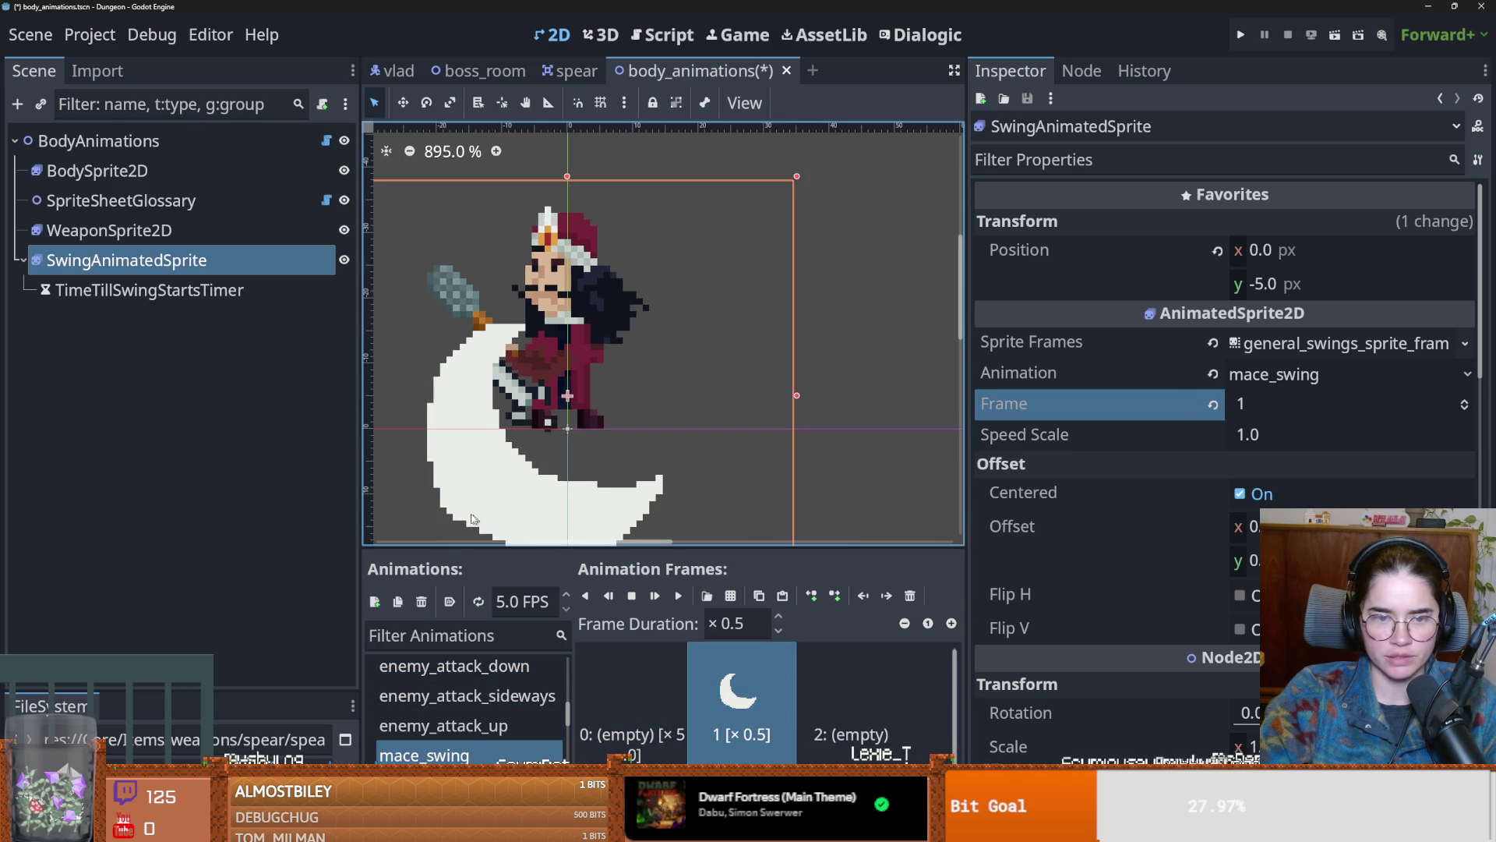
pyautogui.scroll(-1, 537, 411)
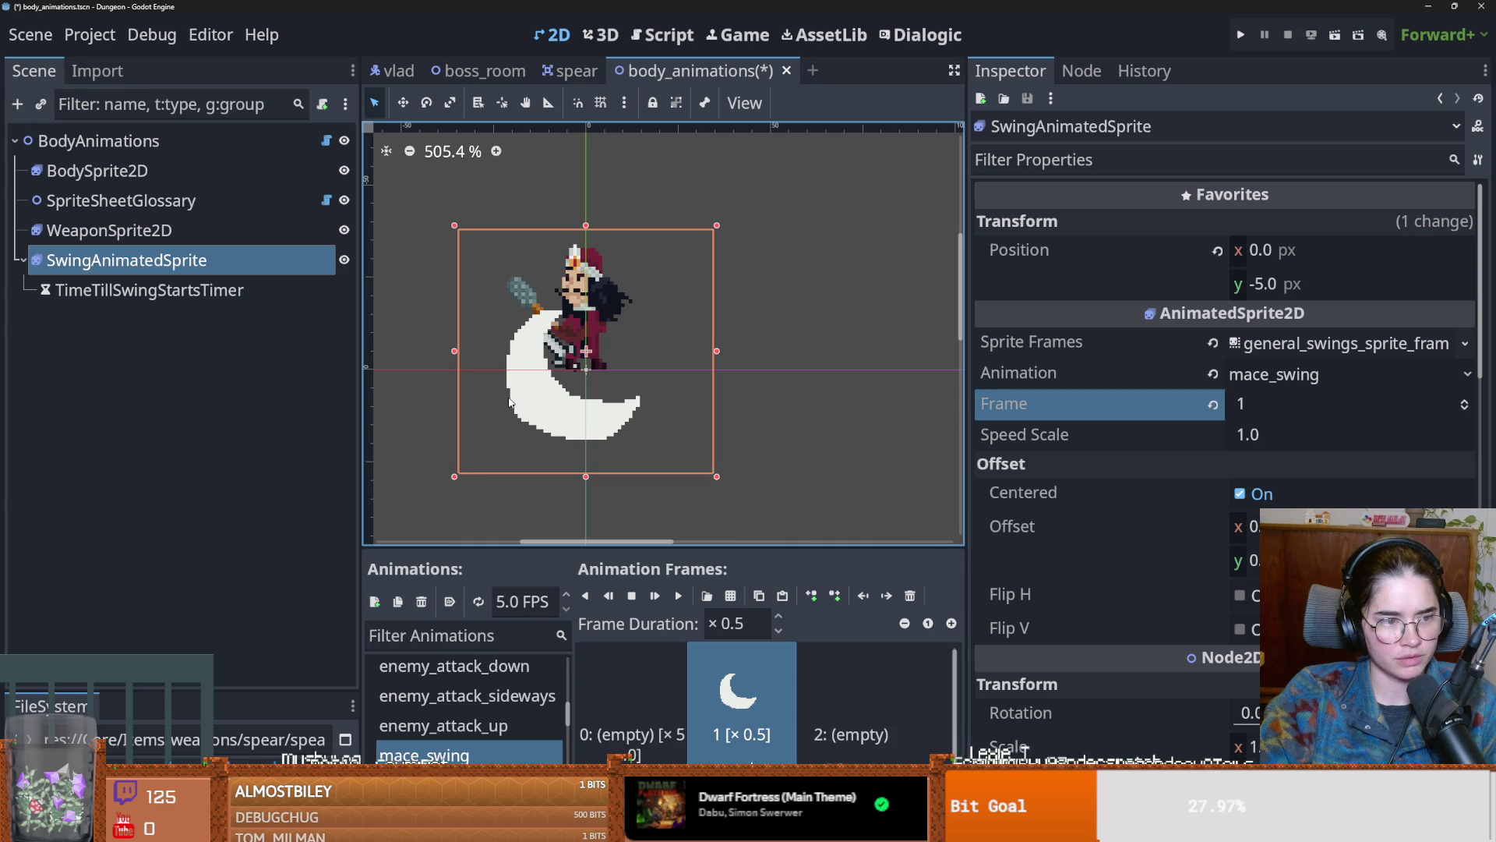
pyautogui.rightClick(145, 141)
pyautogui.click(203, 190)
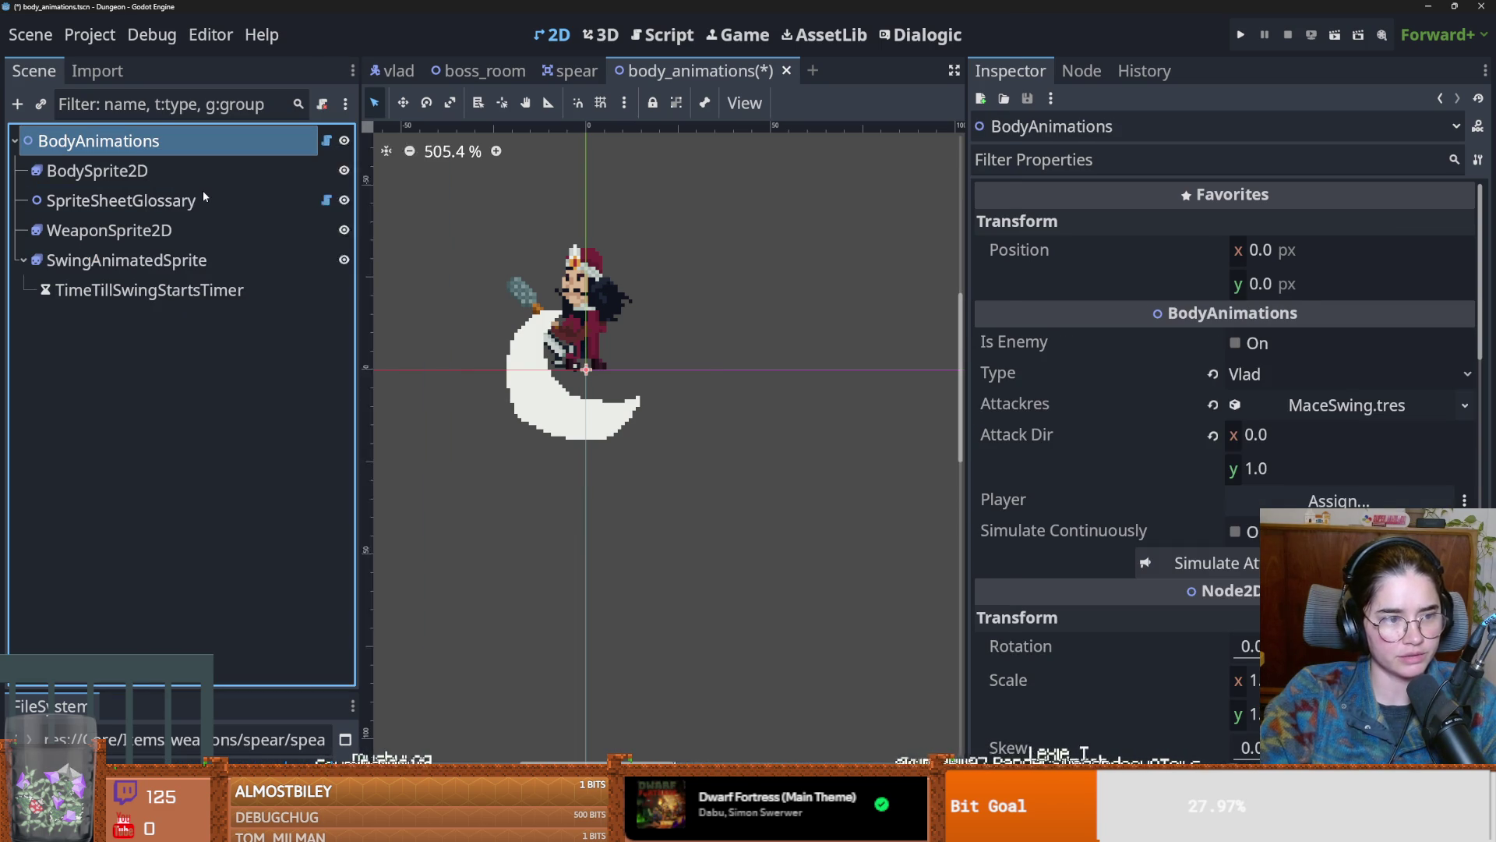
# Step: Add a CollisionShape2D under BodyAnimations, then recheck vlad's sideways swing shape and save the vlad scene
pyautogui.write('coll')
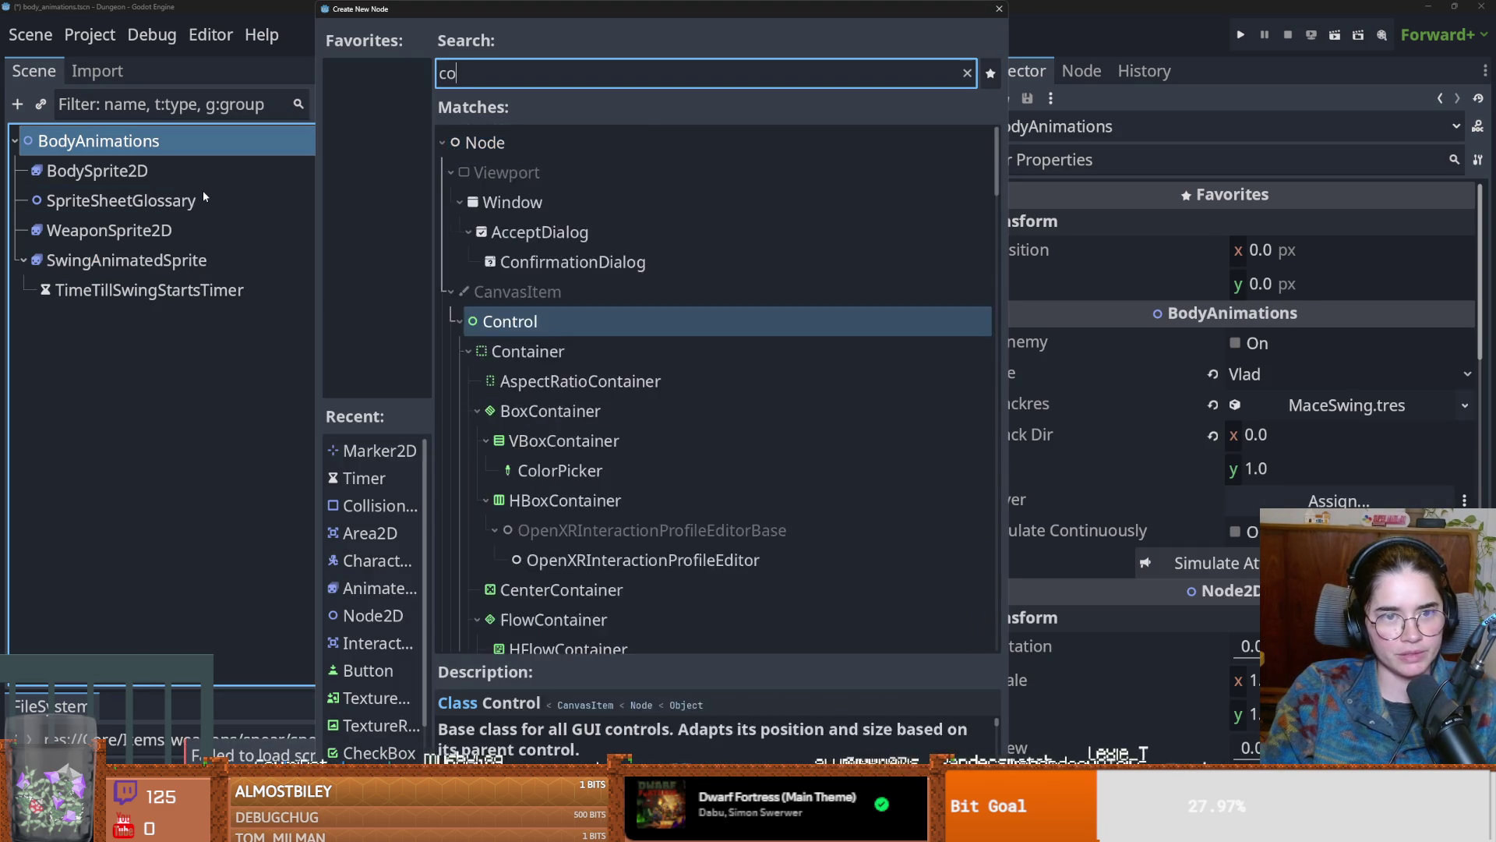
pyautogui.press('Return')
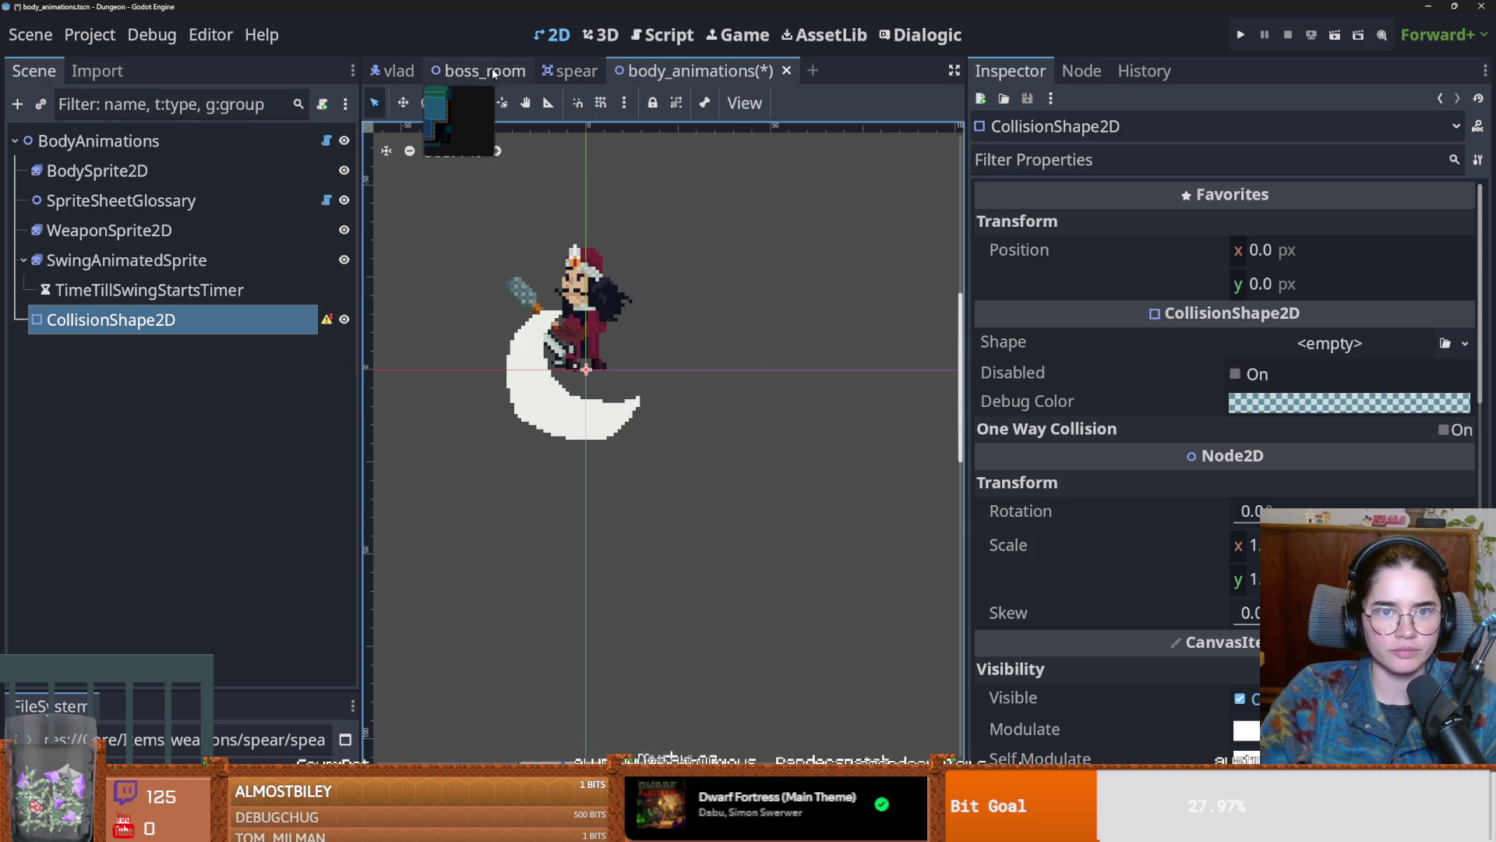
pyautogui.click(403, 71)
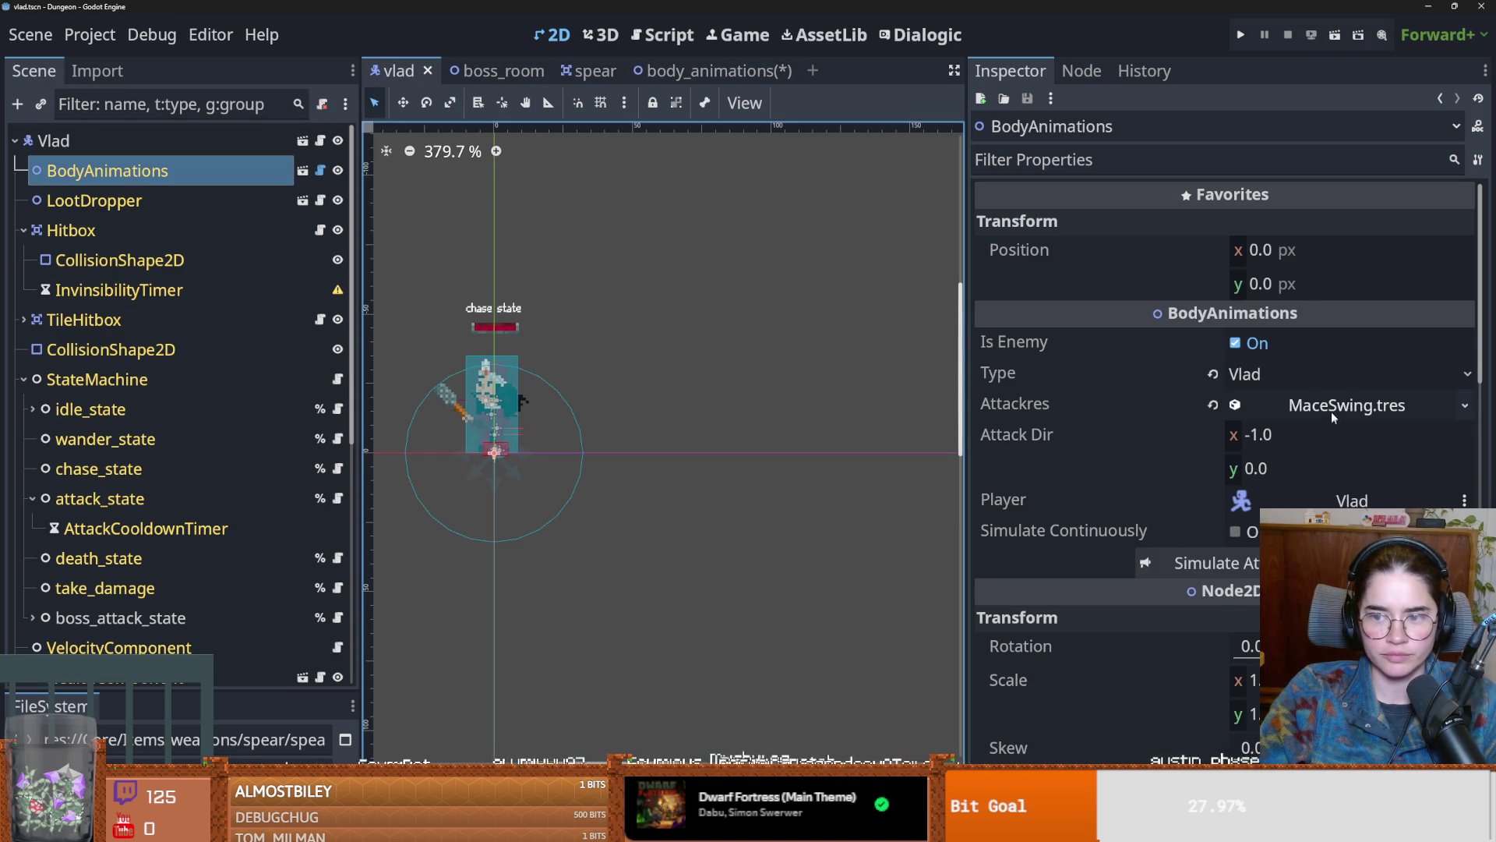
pyautogui.click(1333, 413)
pyautogui.scroll(-5, 1333, 419)
pyautogui.click(1239, 524)
pyautogui.click(1239, 524)
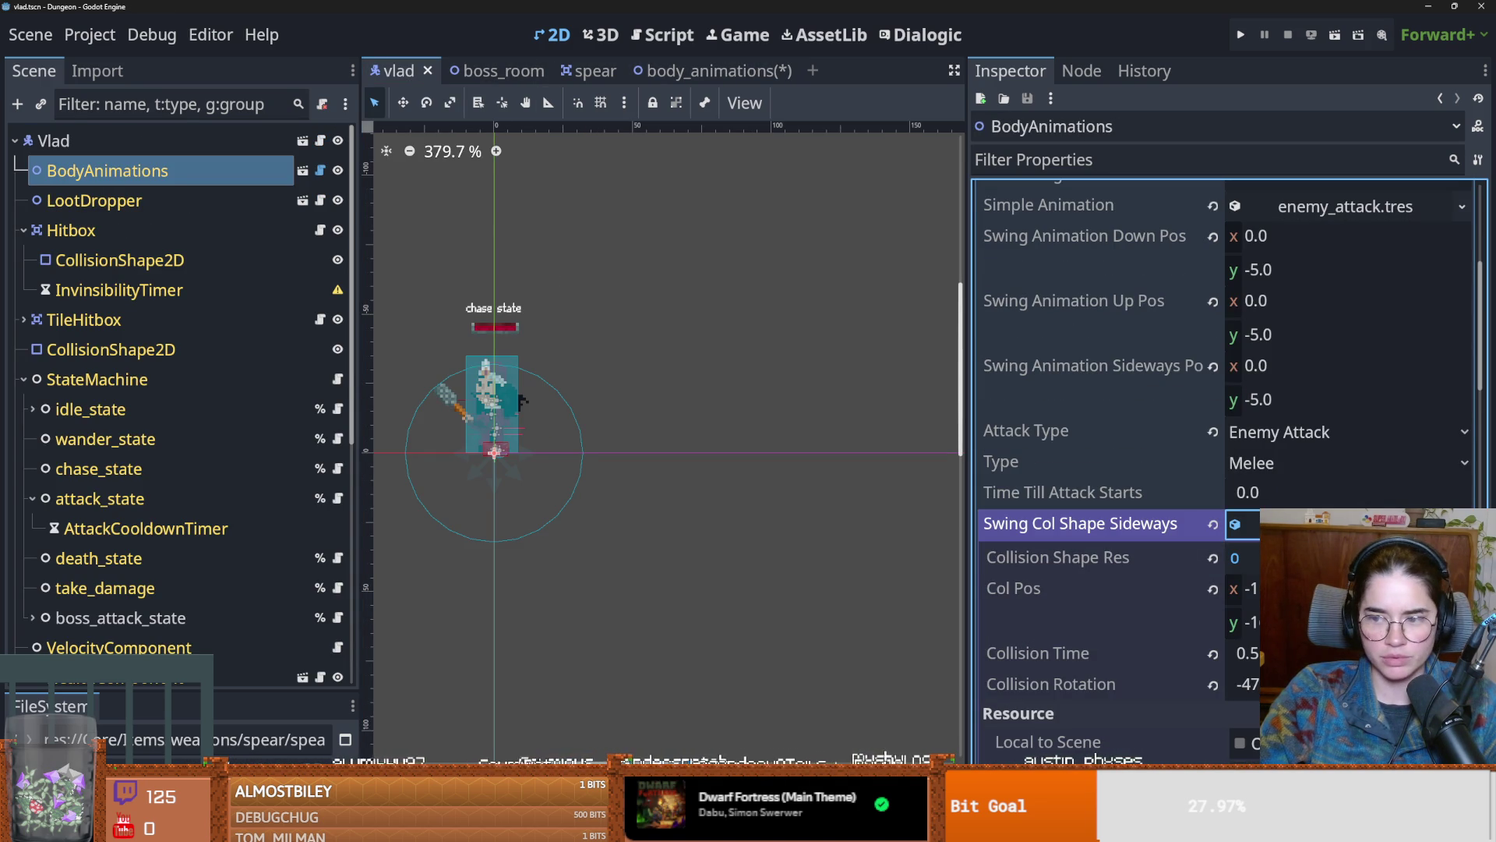
pyautogui.hotkey('ctrl', 's')
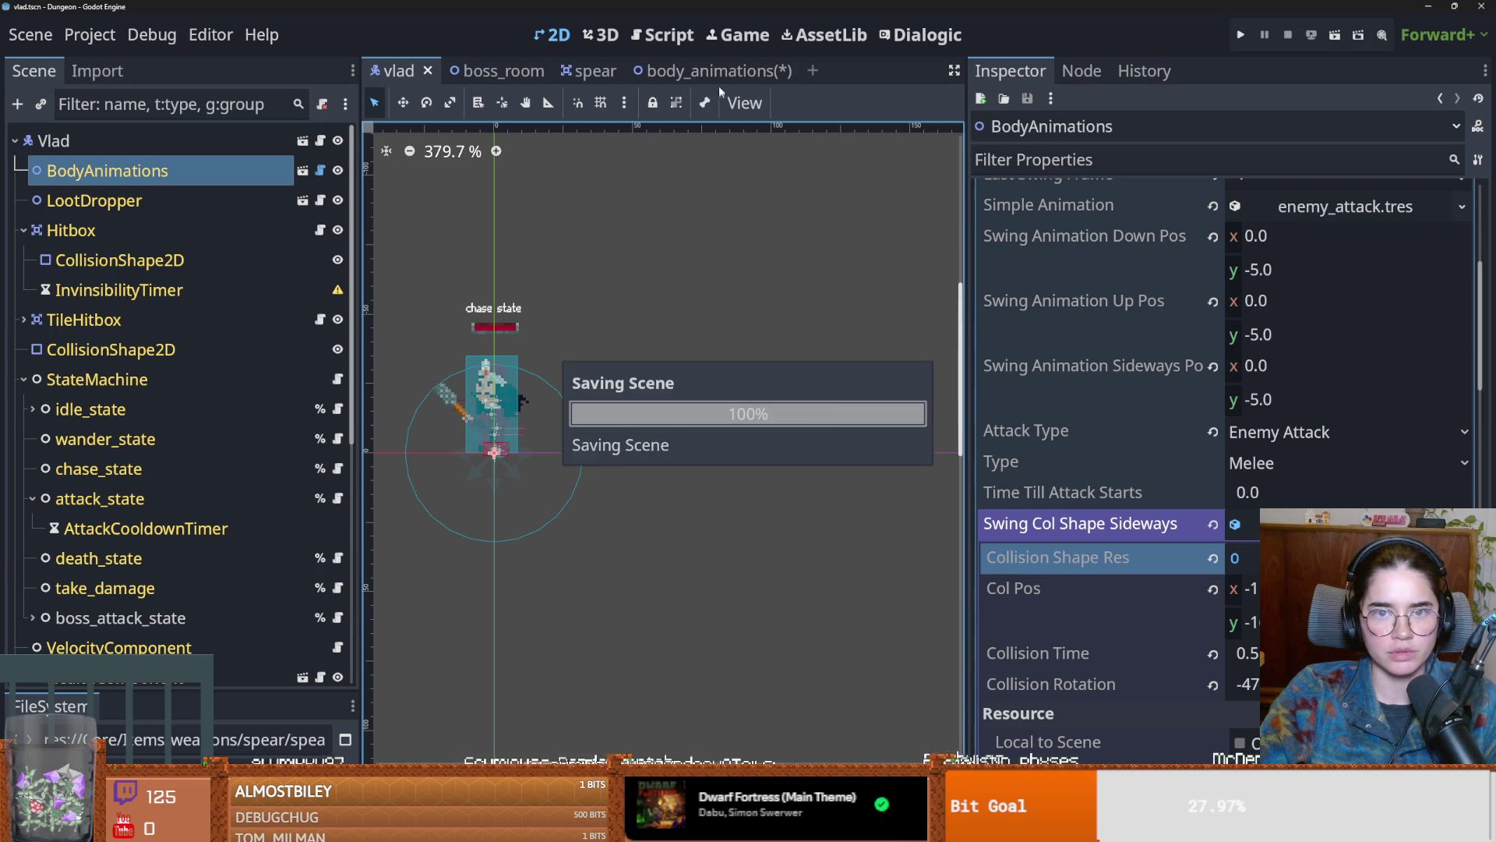
# Step: Give the new CollisionShape2D in body_animations a CapsuleShape2D
pyautogui.click(718, 72)
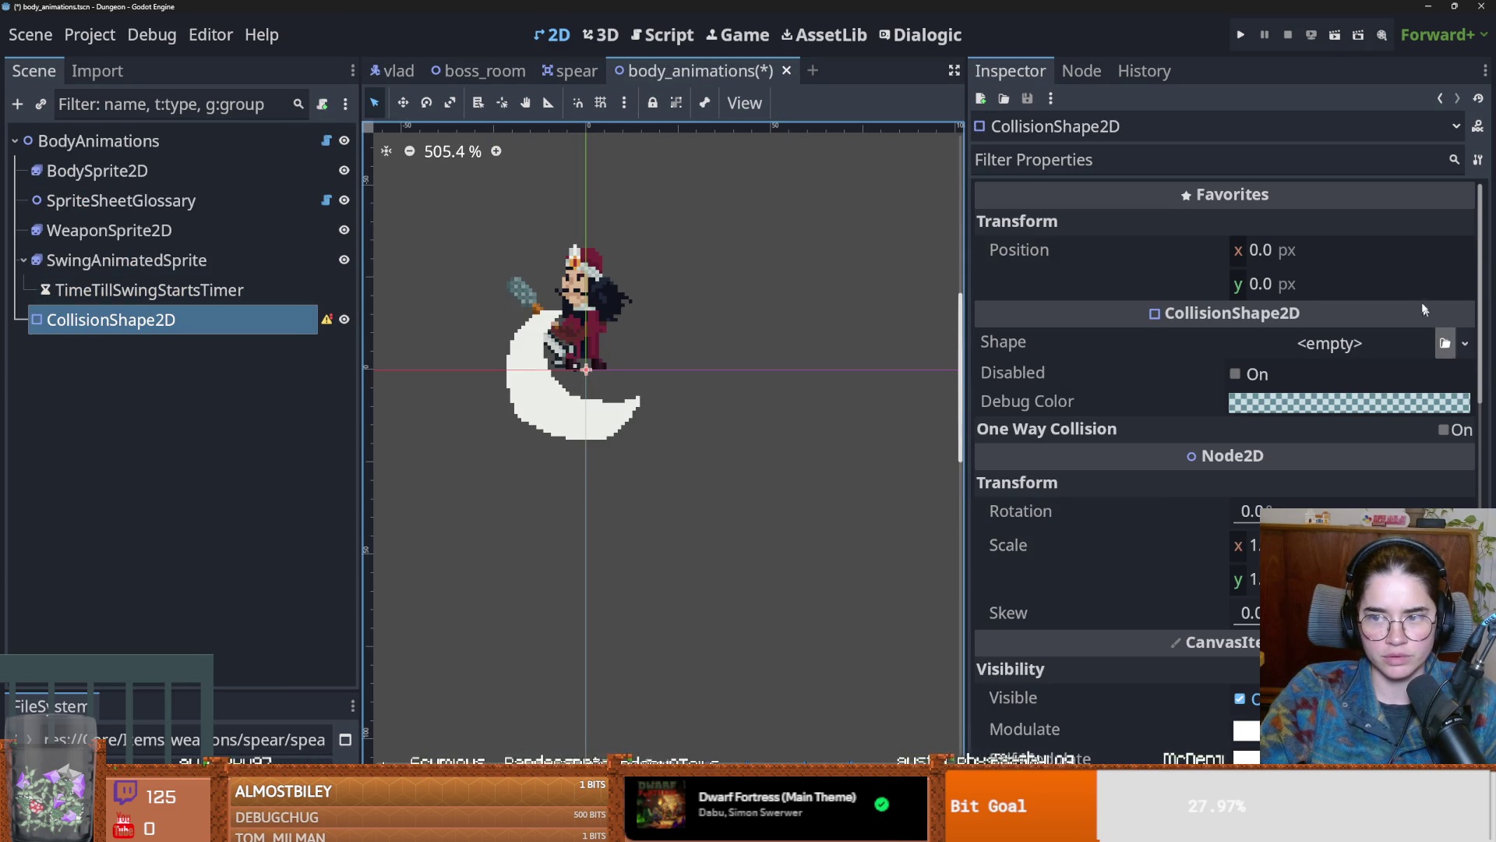
pyautogui.click(1466, 344)
pyautogui.click(1329, 538)
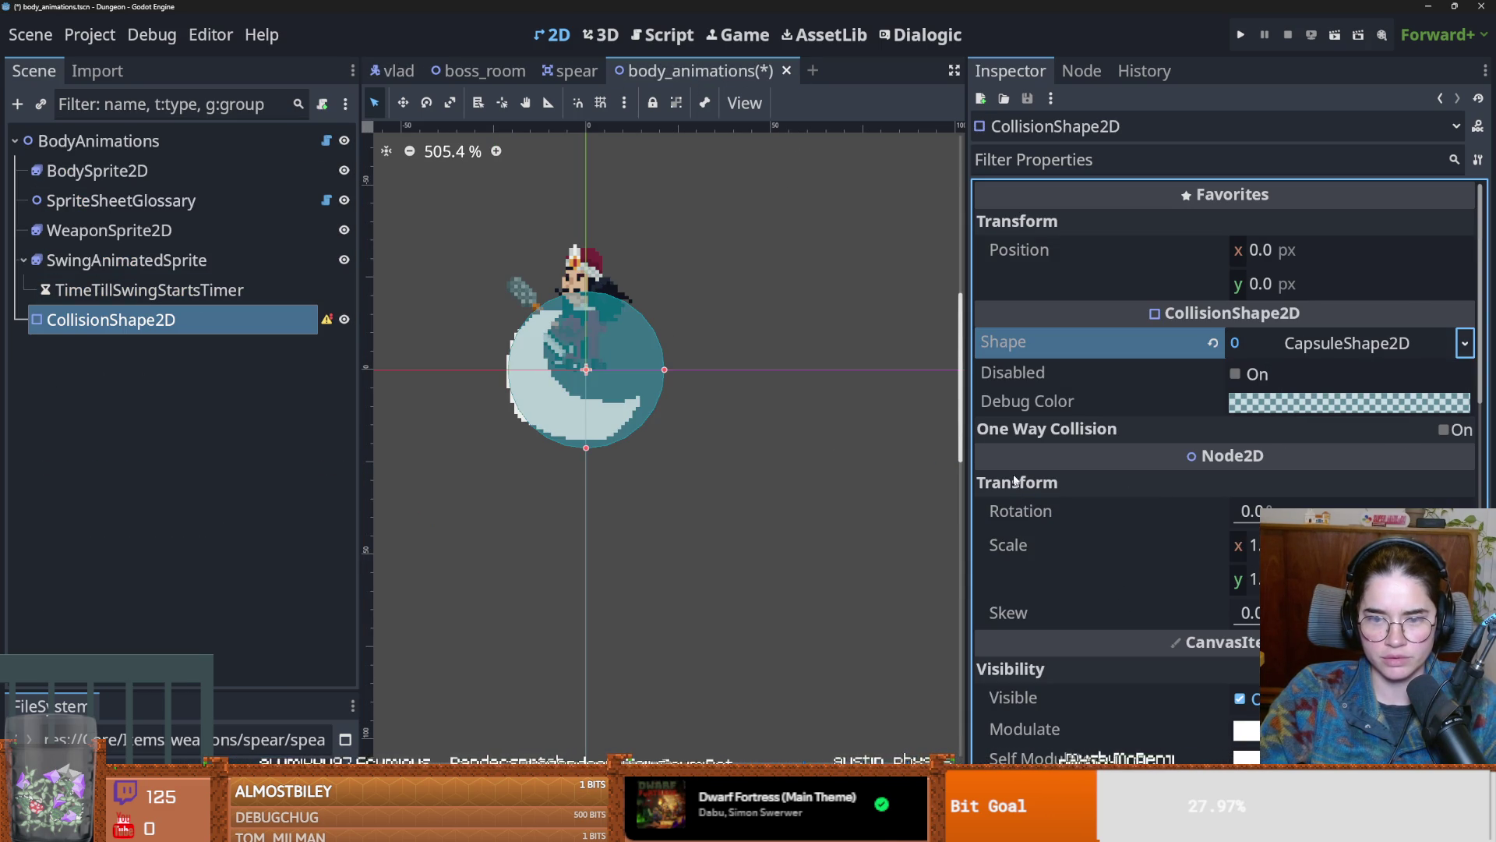
pyautogui.scroll(3, 545, 366)
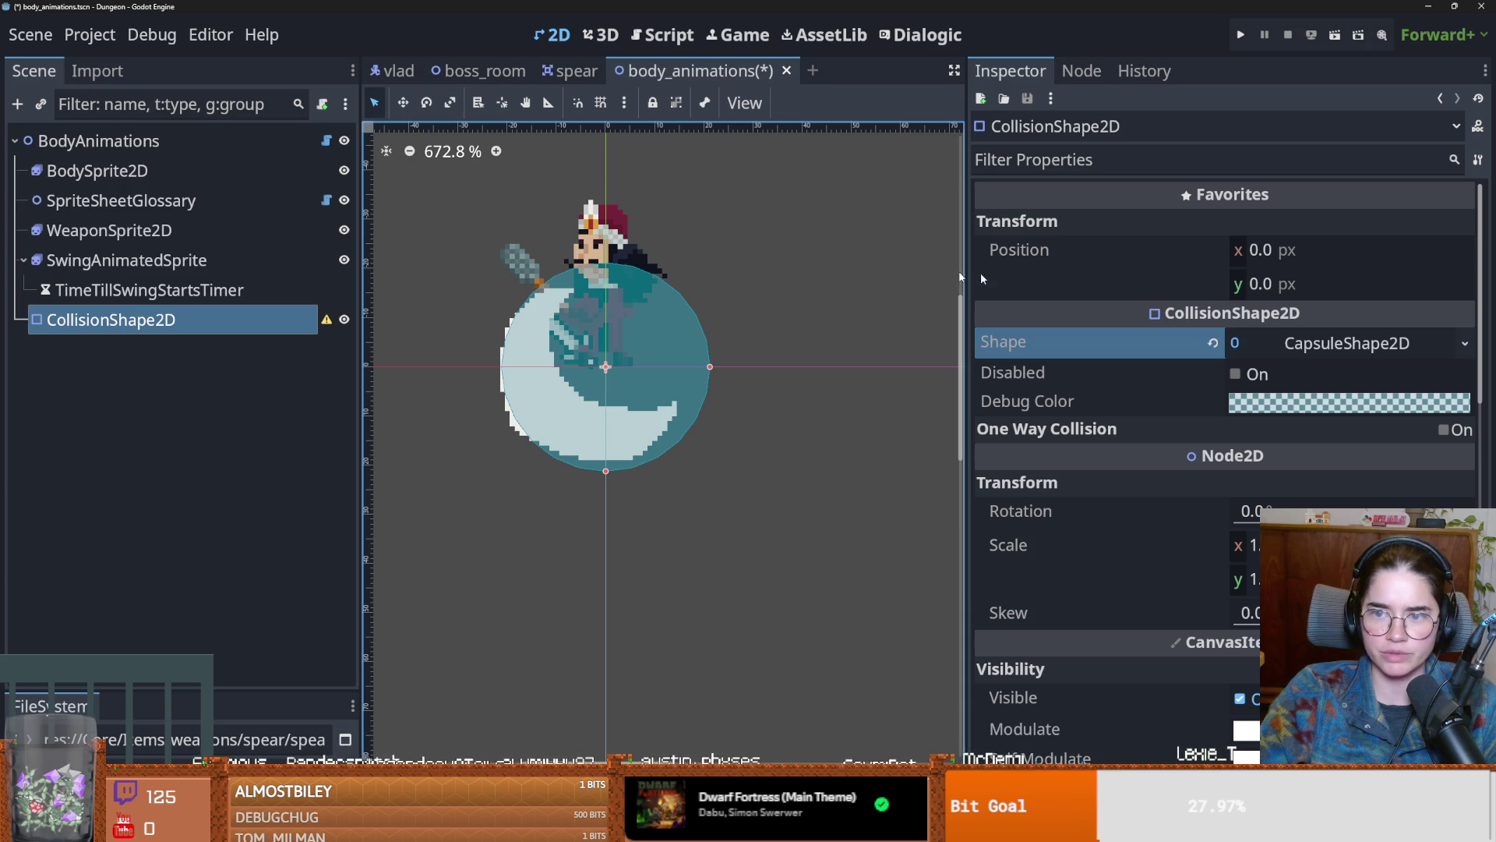
# Step: Delete the CollisionShape2D node and save the body_animations scene
pyautogui.rightClick(244, 319)
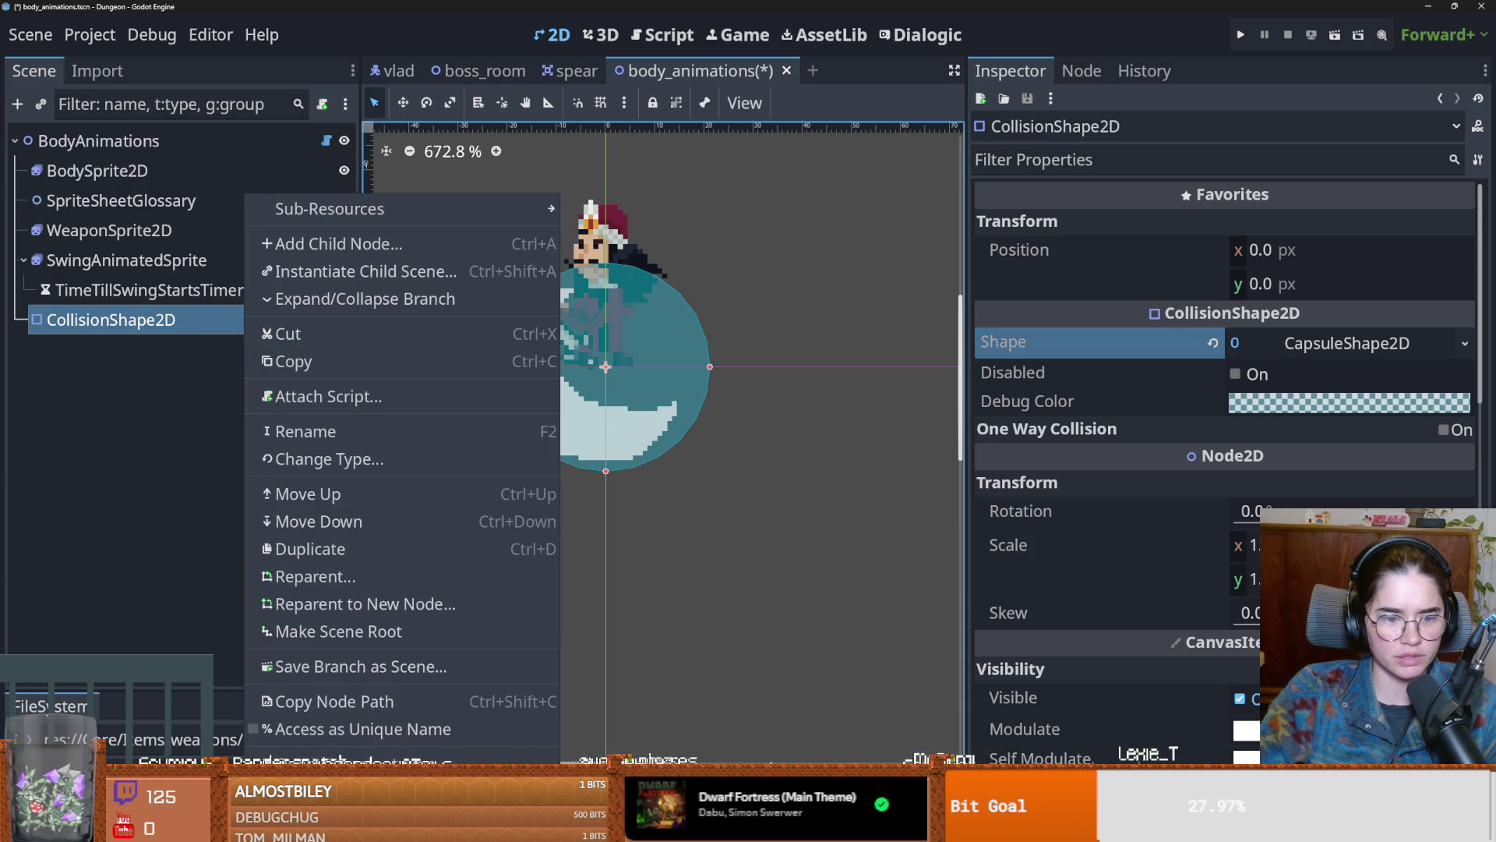
pyautogui.click(281, 690)
pyautogui.click(685, 435)
pyautogui.hotkey('ctrl', 's')
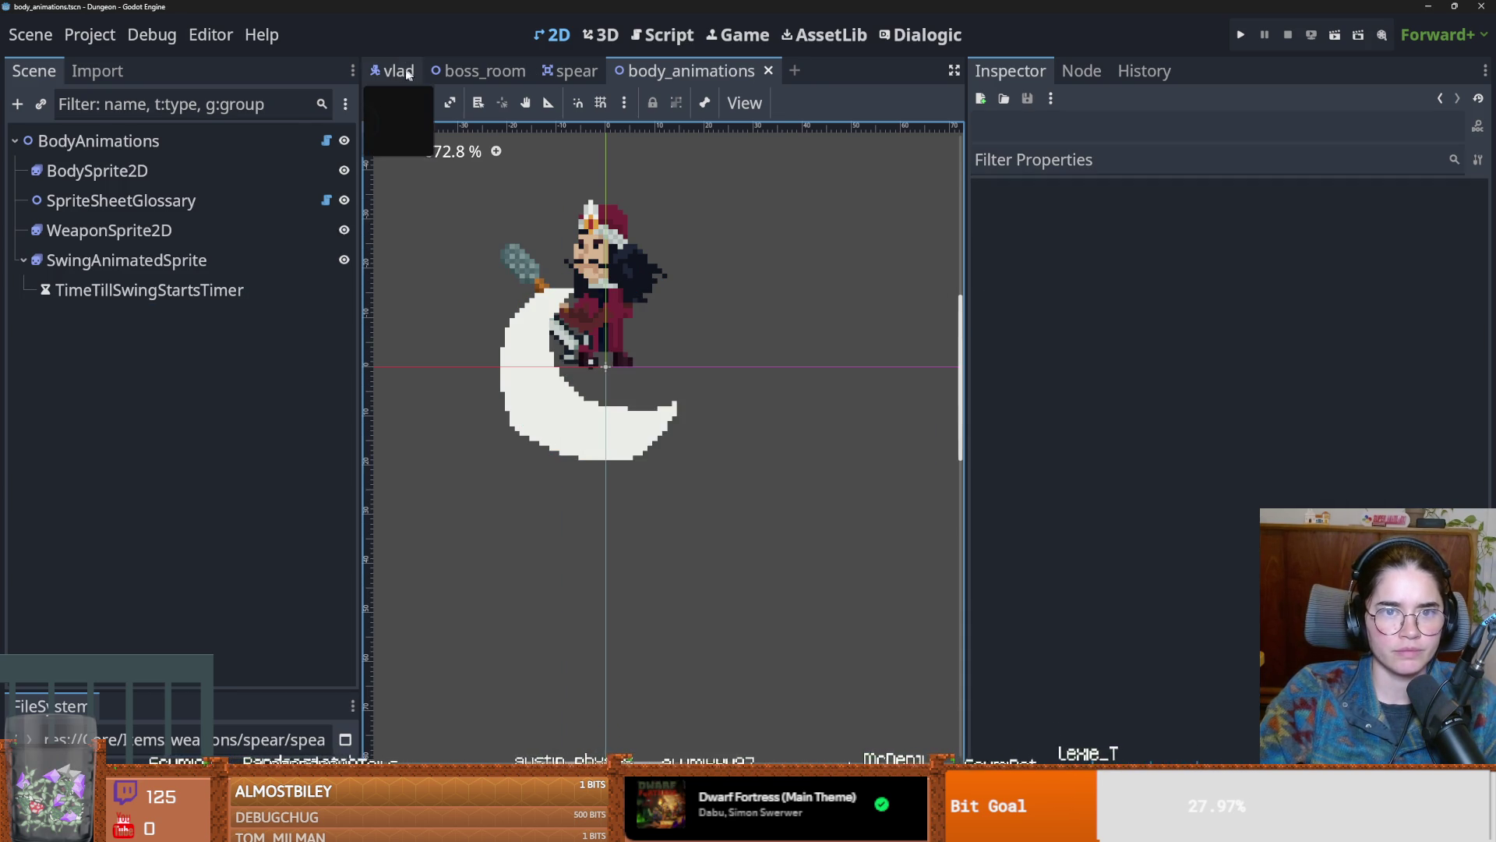
pyautogui.click(394, 71)
# Step: Return to the vlad scene, keeping the enemy type set to Vlad
pyautogui.click(677, 72)
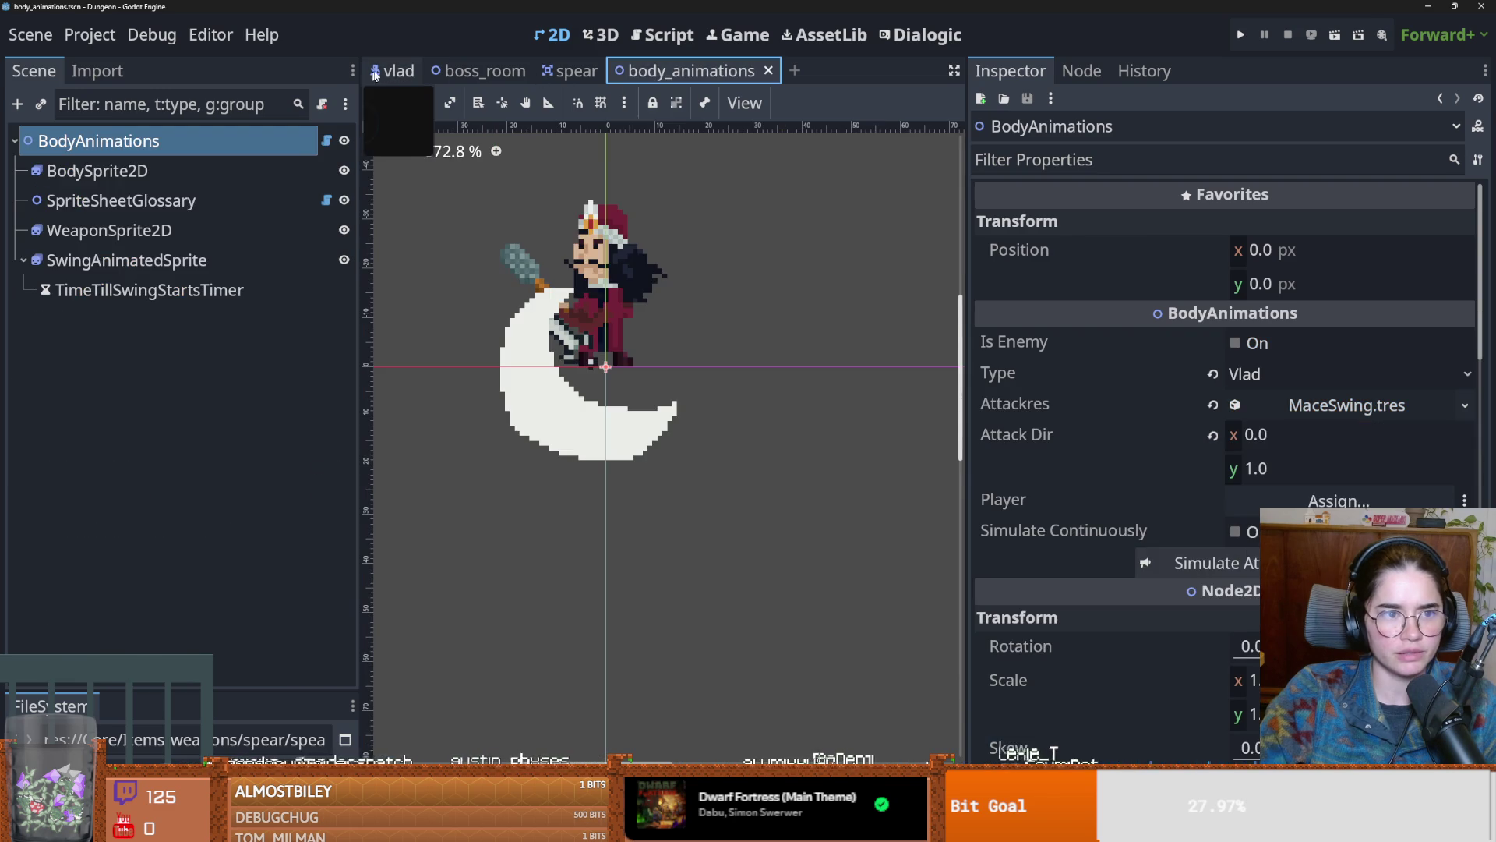
pyautogui.click(398, 70)
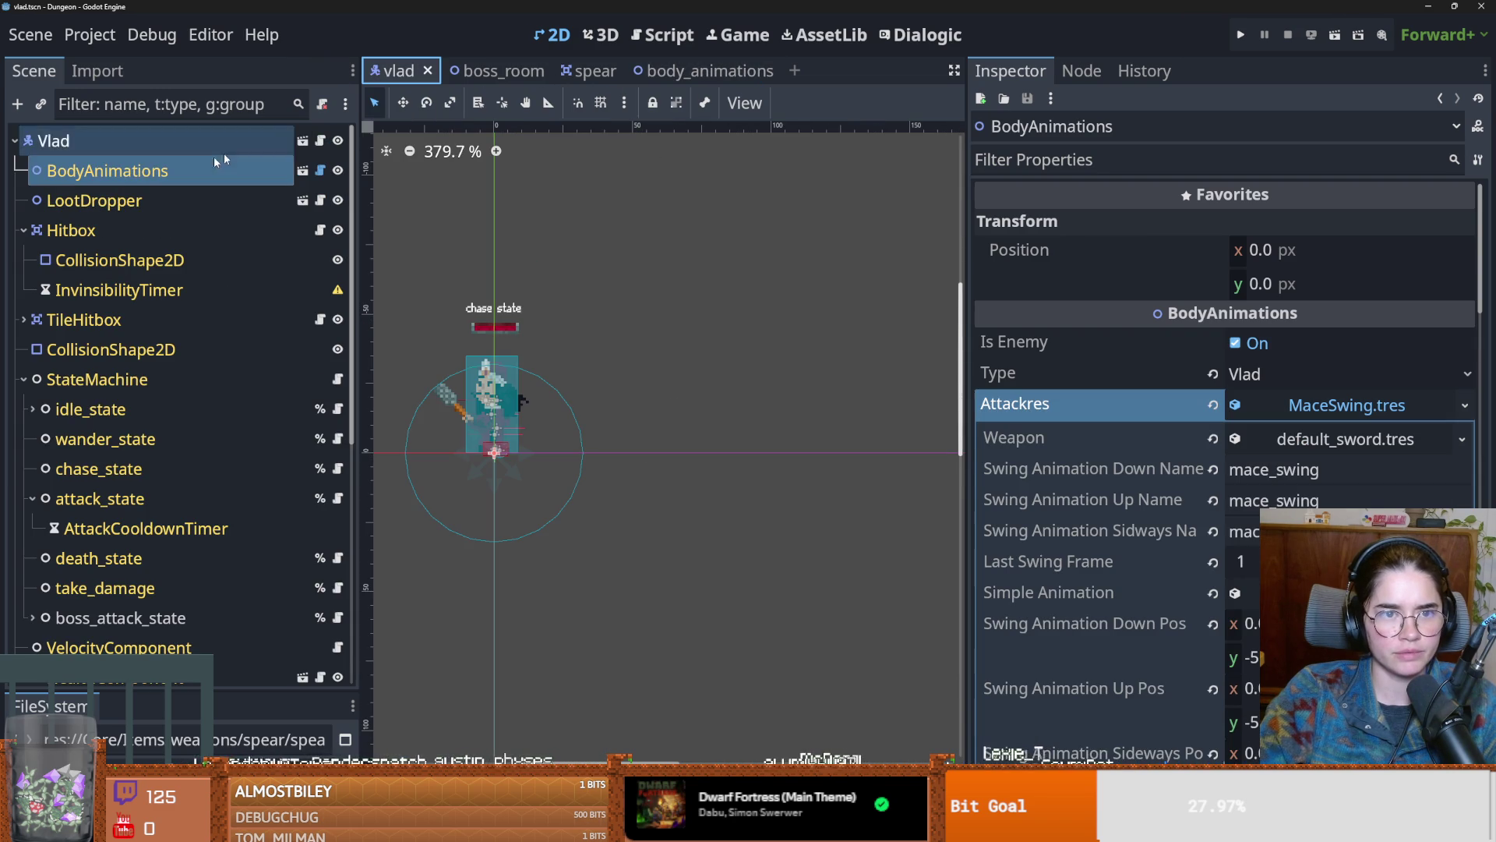
pyautogui.click(1262, 375)
pyautogui.click(1259, 371)
pyautogui.scroll(-5, 155, 387)
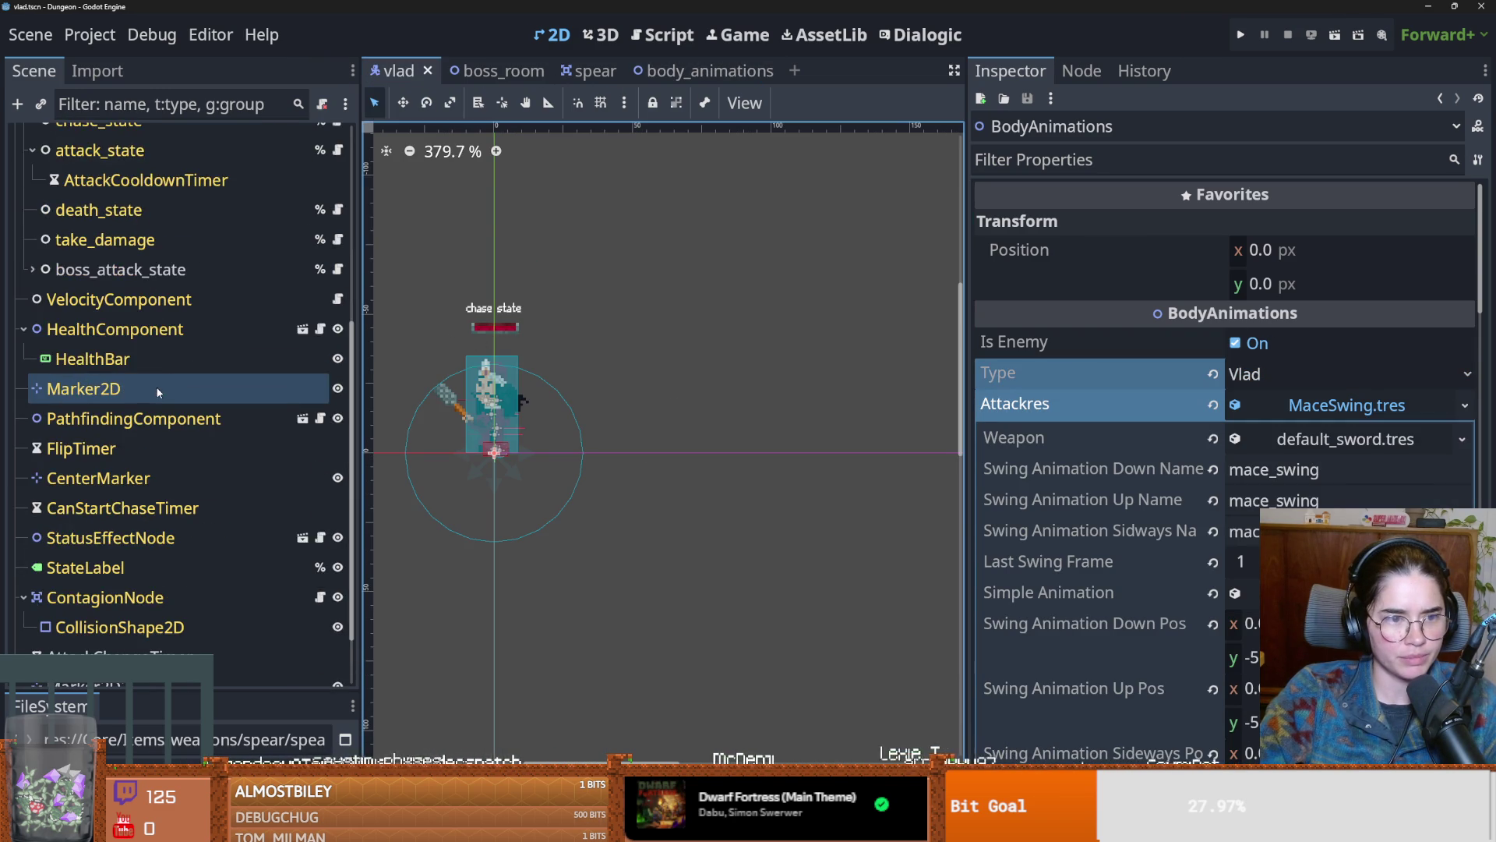
pyautogui.scroll(3, 157, 391)
# Step: Set attack_state's sideways swing Col Pos x to 0 and save the vlad scene
pyautogui.click(151, 296)
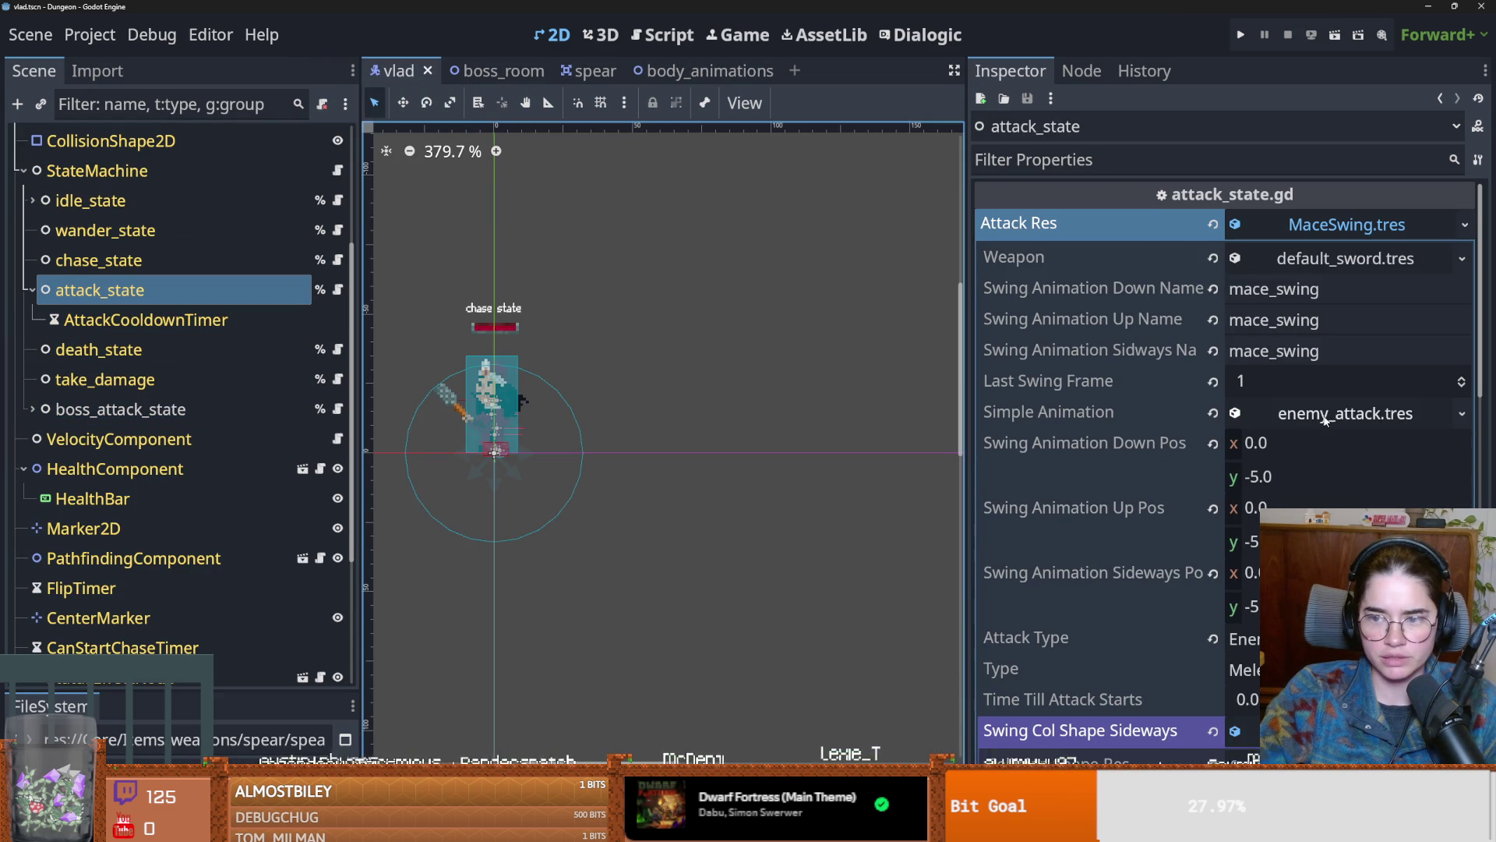
pyautogui.scroll(-2, 1325, 421)
pyautogui.click(1346, 574)
pyautogui.scroll(-1, 1346, 575)
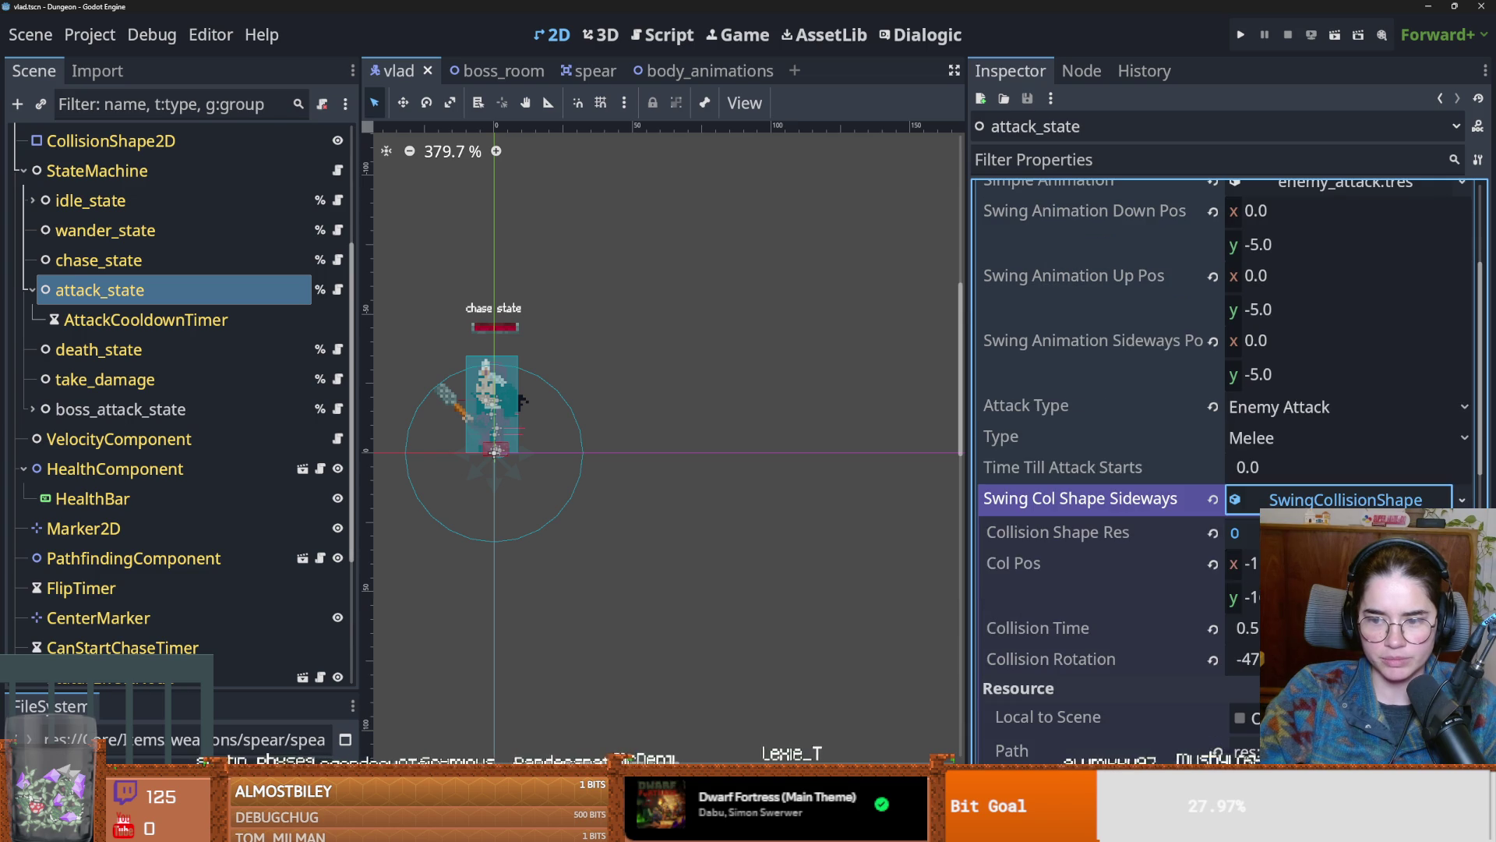
pyautogui.click(1247, 563)
pyautogui.write('0')
pyautogui.press('Return')
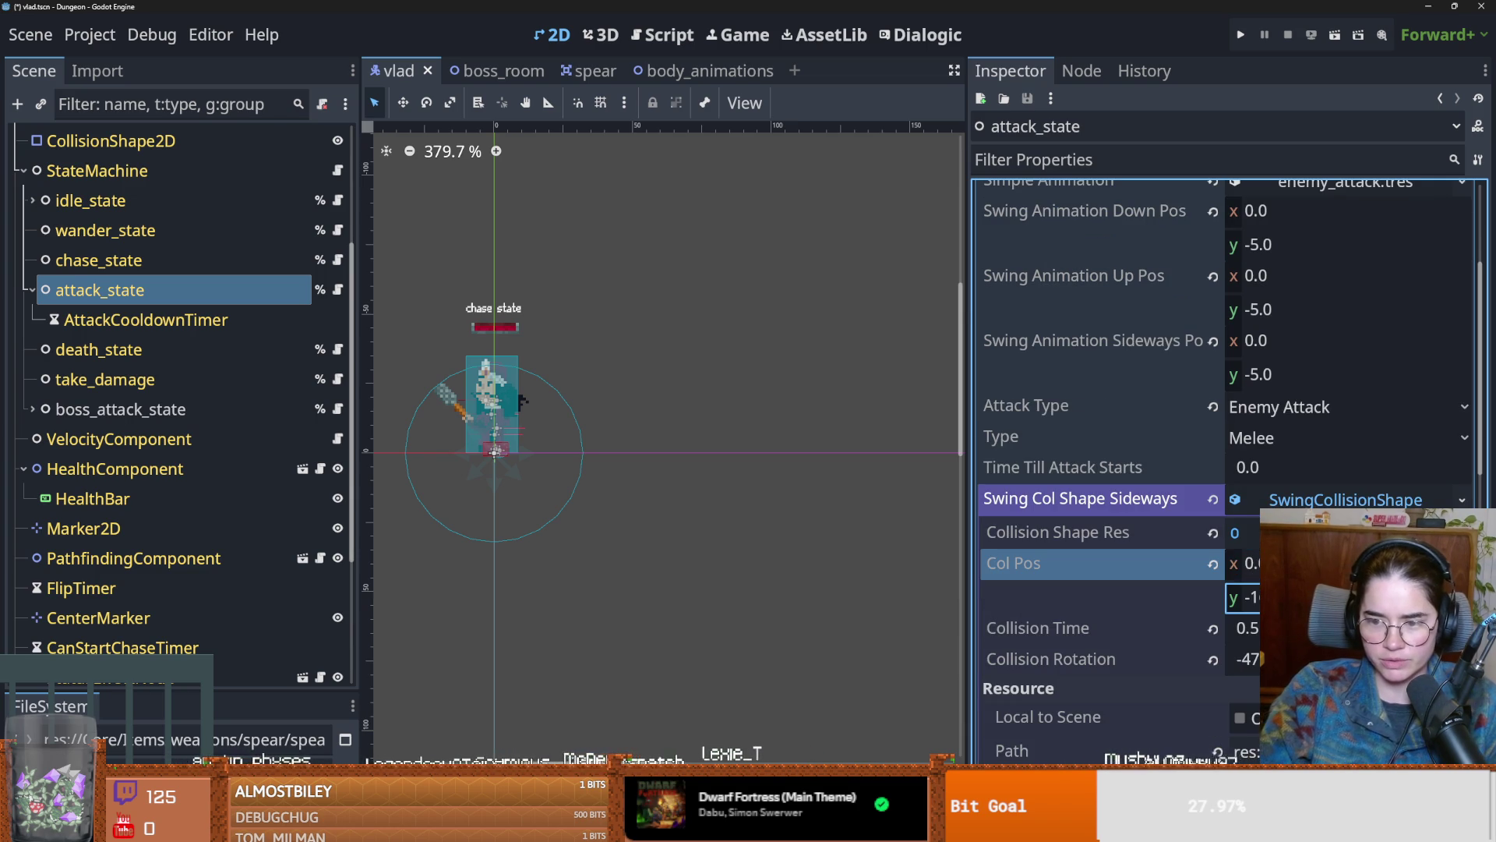
pyautogui.write('0')
pyautogui.hotkey('ctrl', 's')
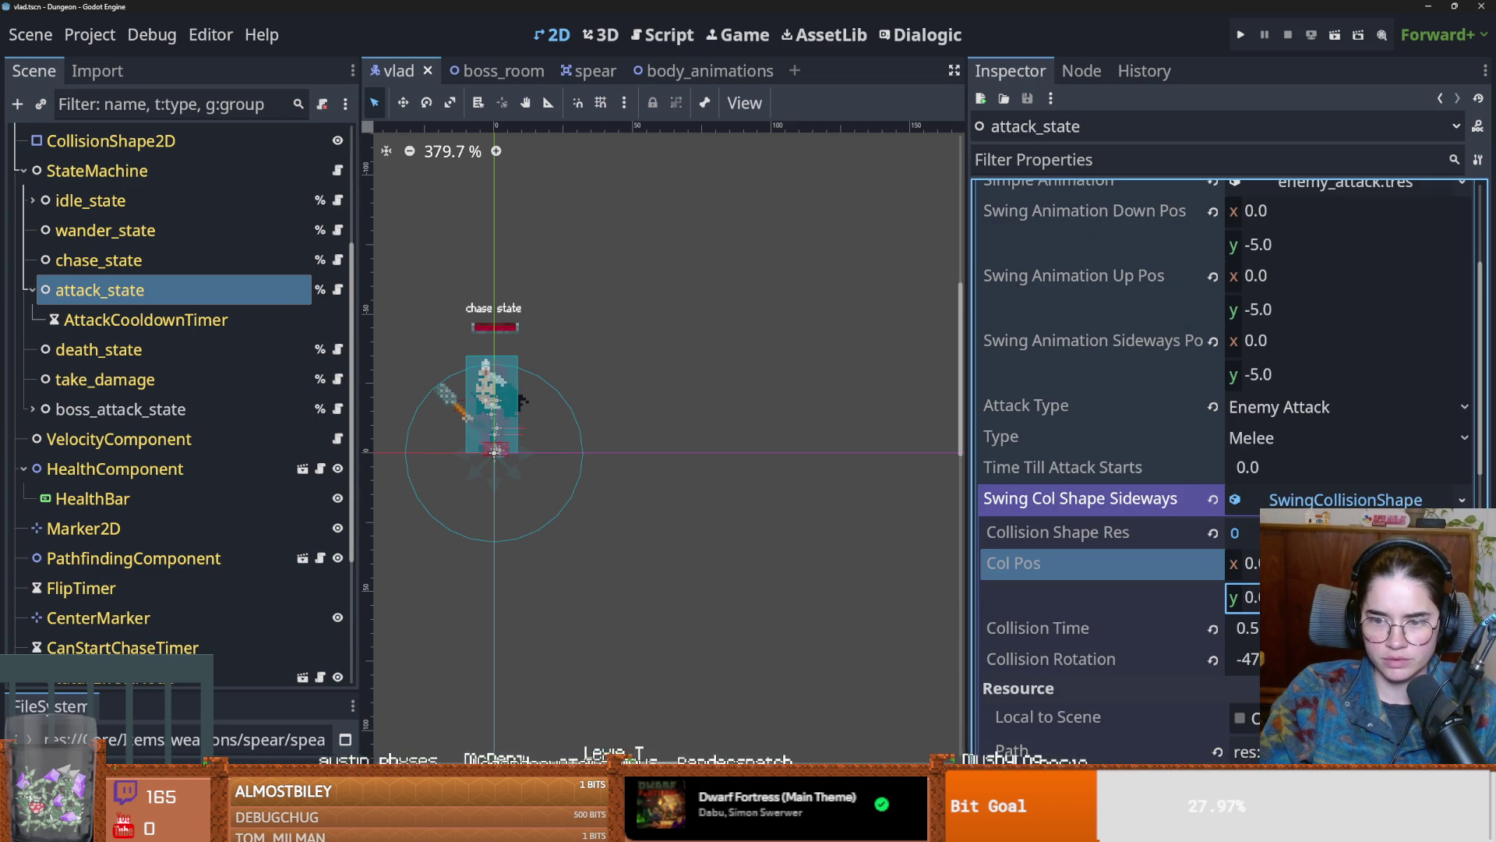
# Step: Inspect the Up and Down swing collision shapes, then run the game
pyautogui.scroll(-2, 1321, 467)
pyautogui.click(1322, 430)
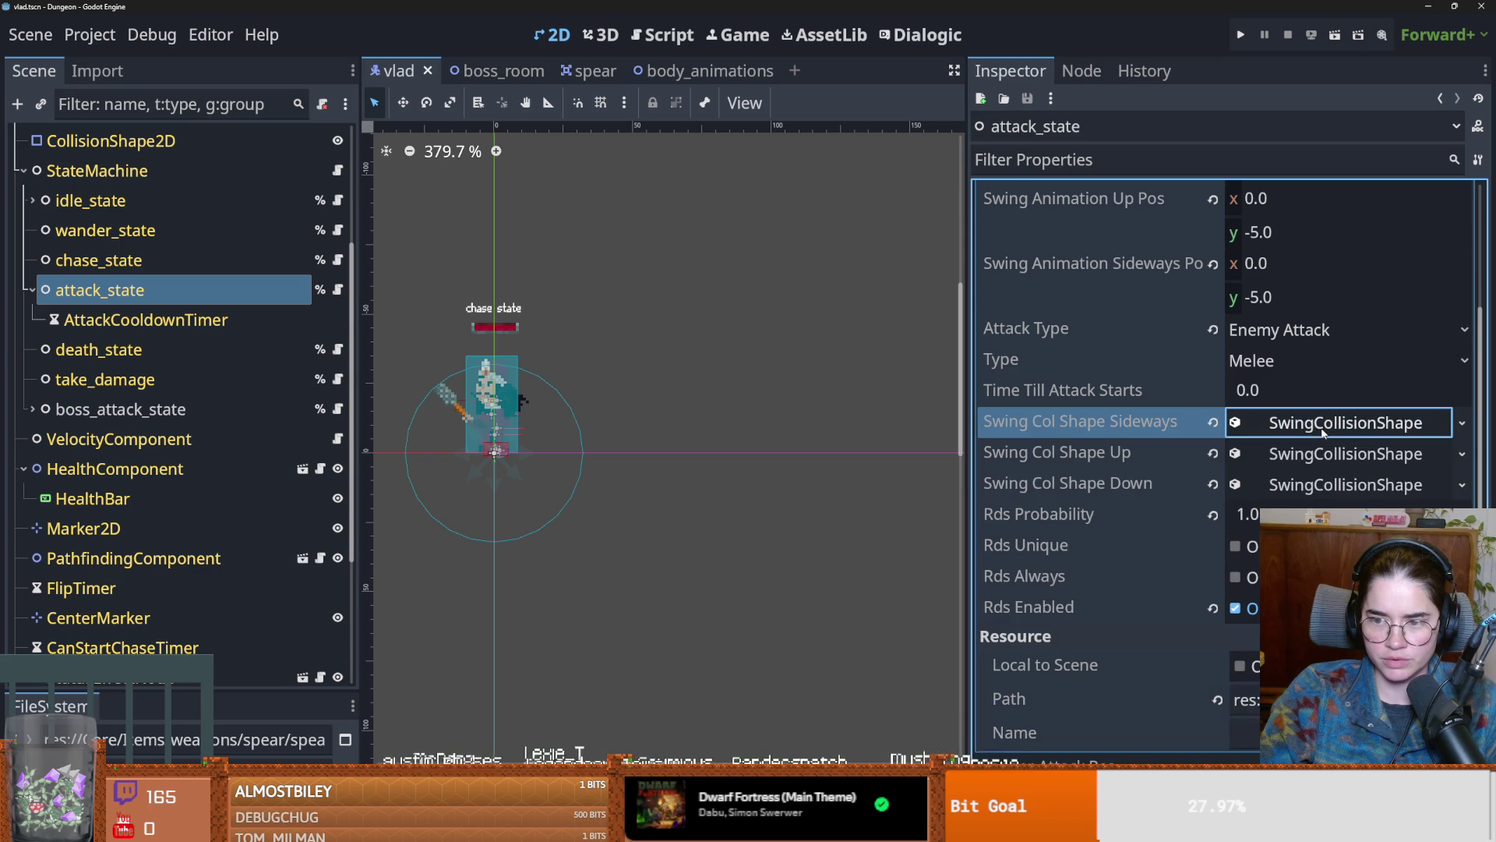
pyautogui.click(1314, 457)
pyautogui.click(1336, 460)
pyautogui.click(1336, 485)
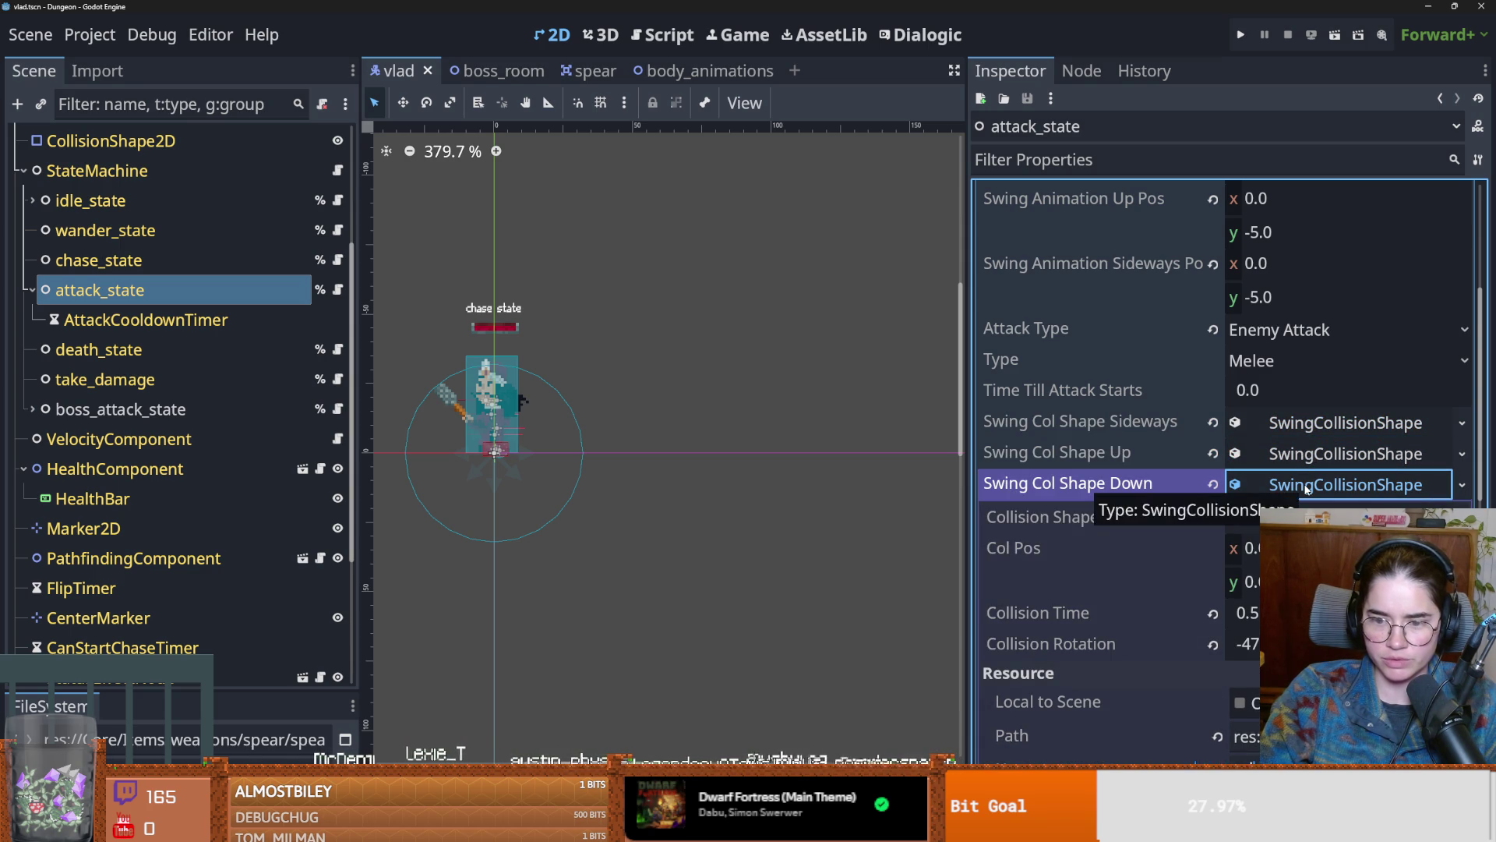
pyautogui.click(1240, 36)
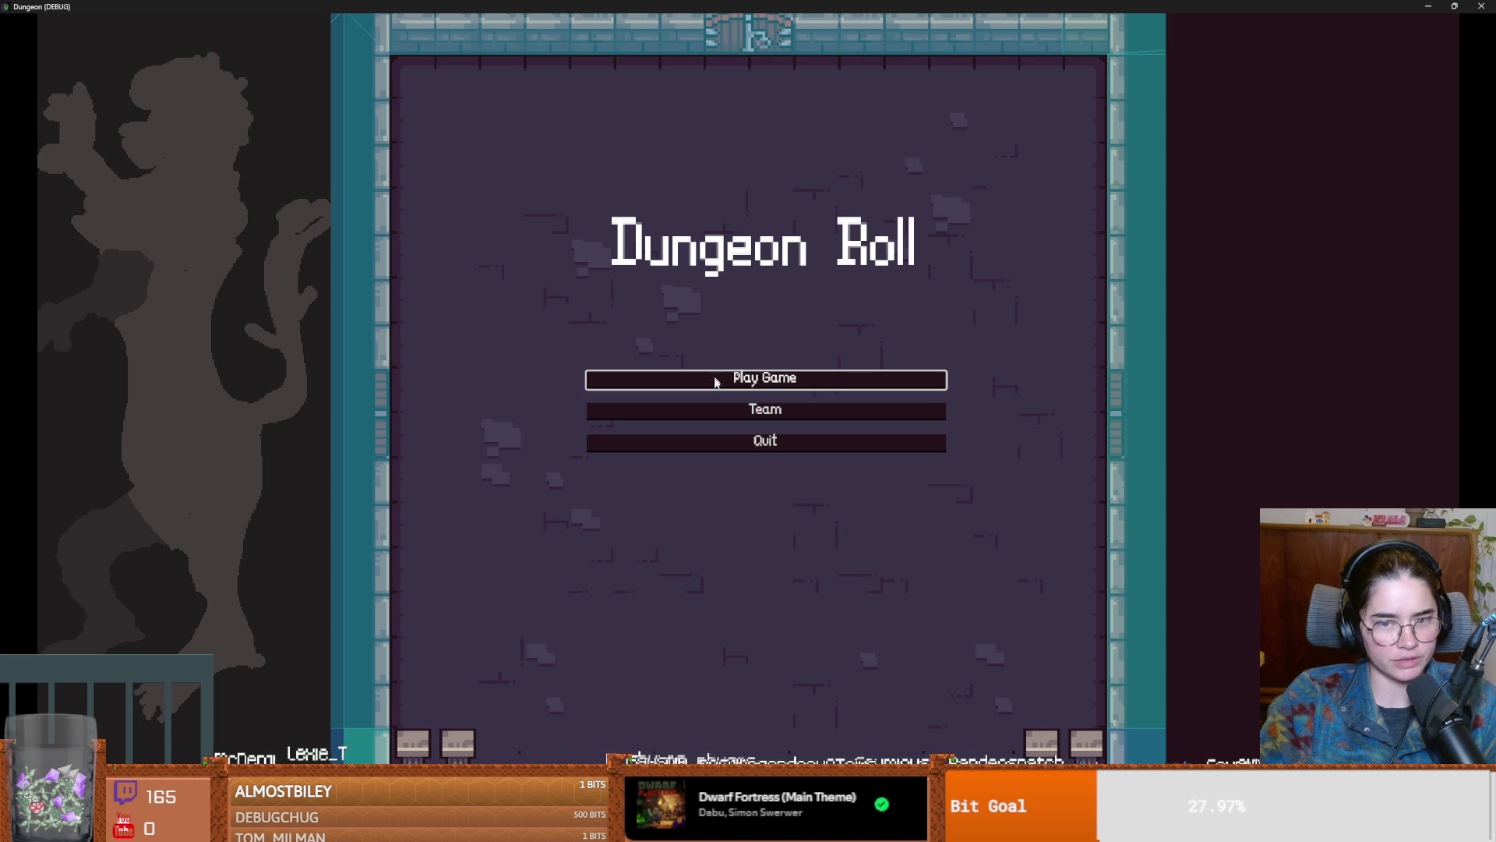
# Step: Start a new game as the Warrior and teleport to the boss via the tp console command
pyautogui.click(713, 381)
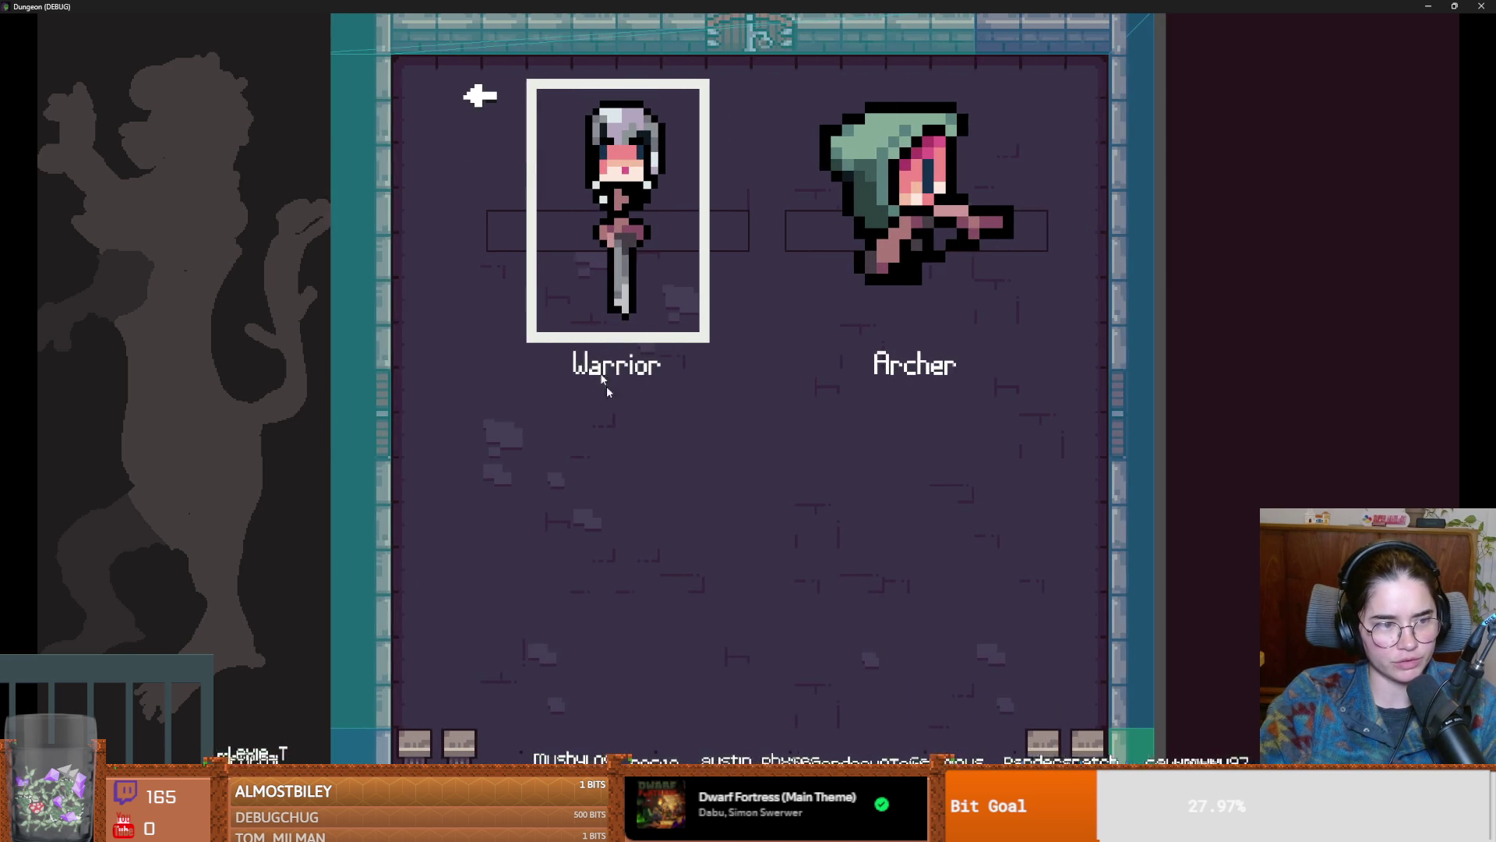
pyautogui.click(607, 386)
pyautogui.press('`')
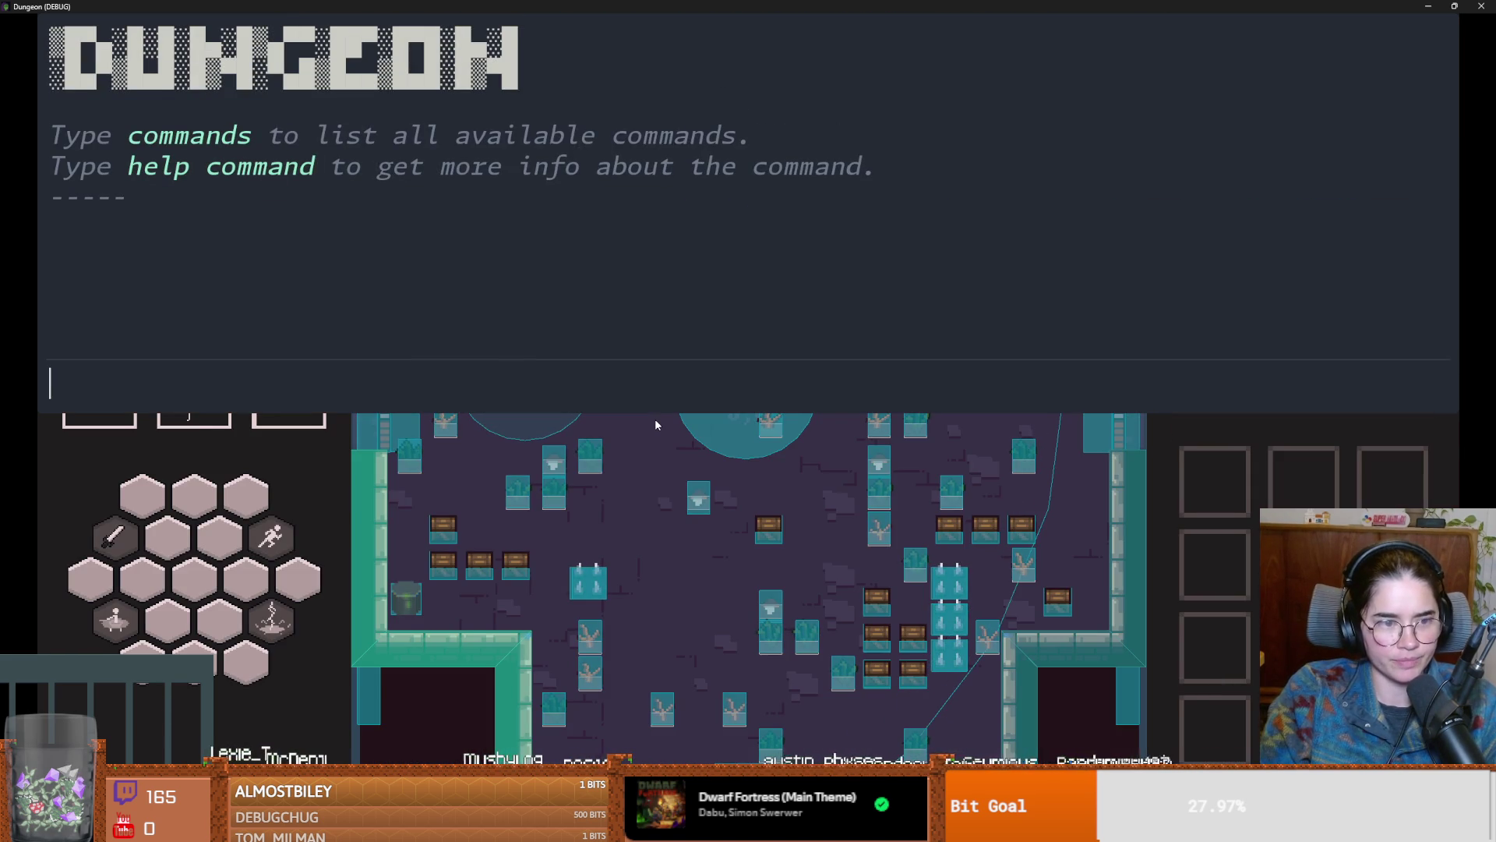
pyautogui.write('tp')
pyautogui.press('Tab')
pyautogui.press('Return')
pyautogui.press('`')
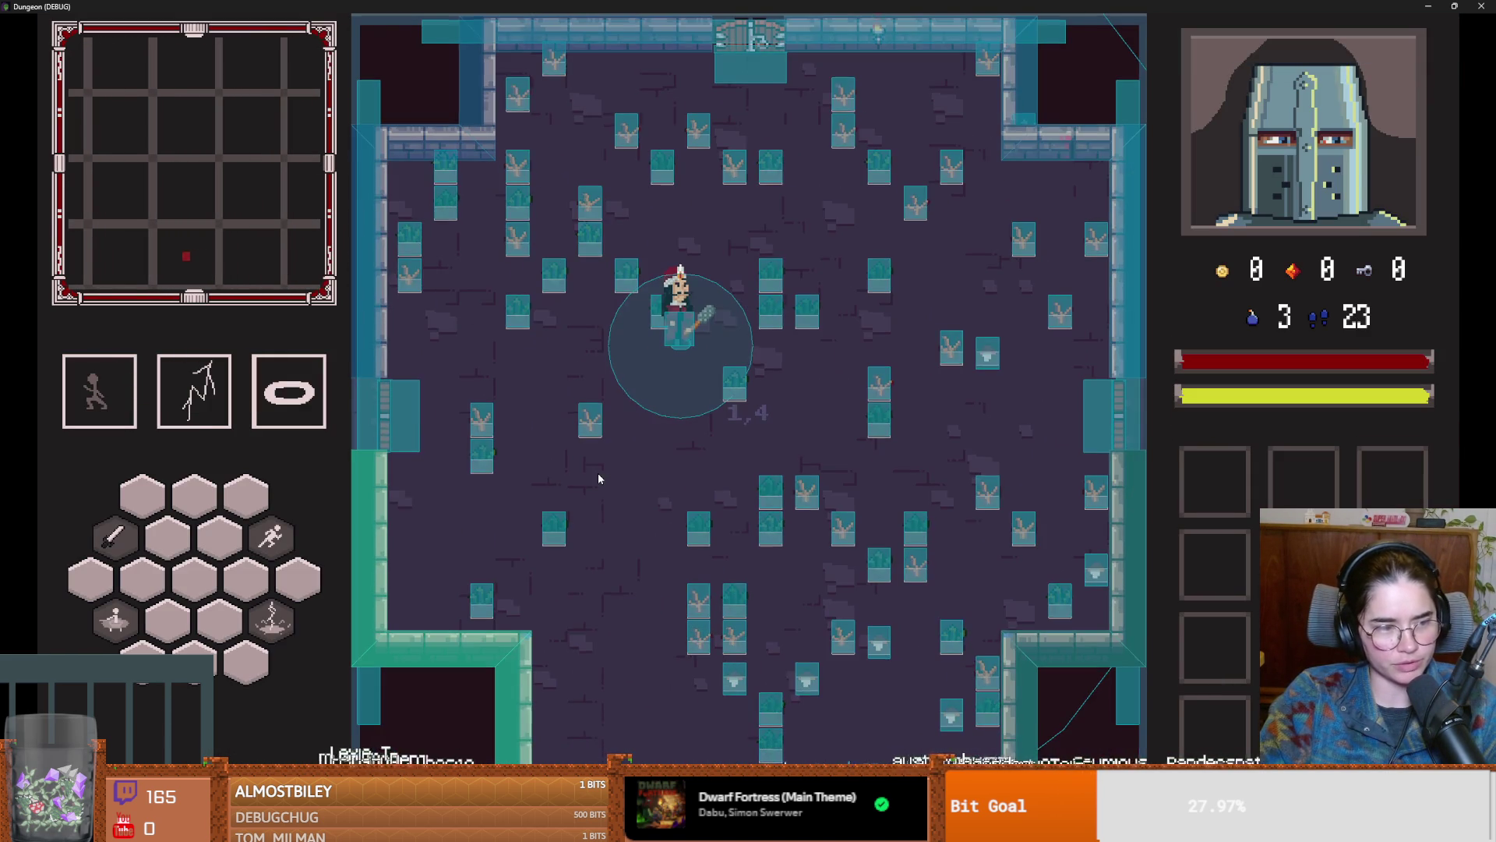
# Step: Walk through the bottom door into Vlad's room and dismiss his dialogue
pyautogui.press('a')
pyautogui.press('s')
pyautogui.press('s')
pyautogui.press('d')
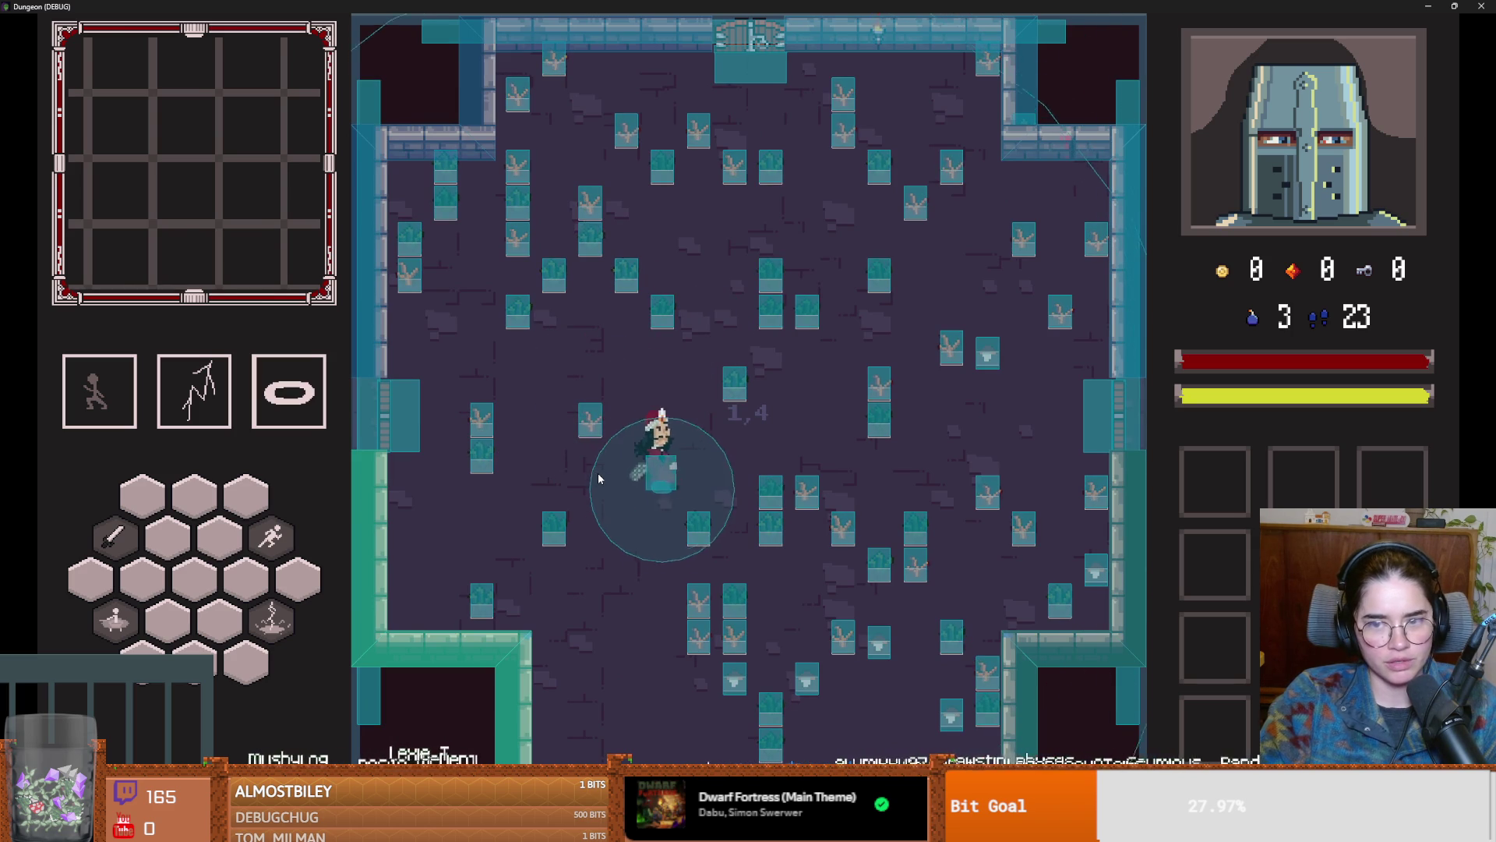
pyautogui.press('s')
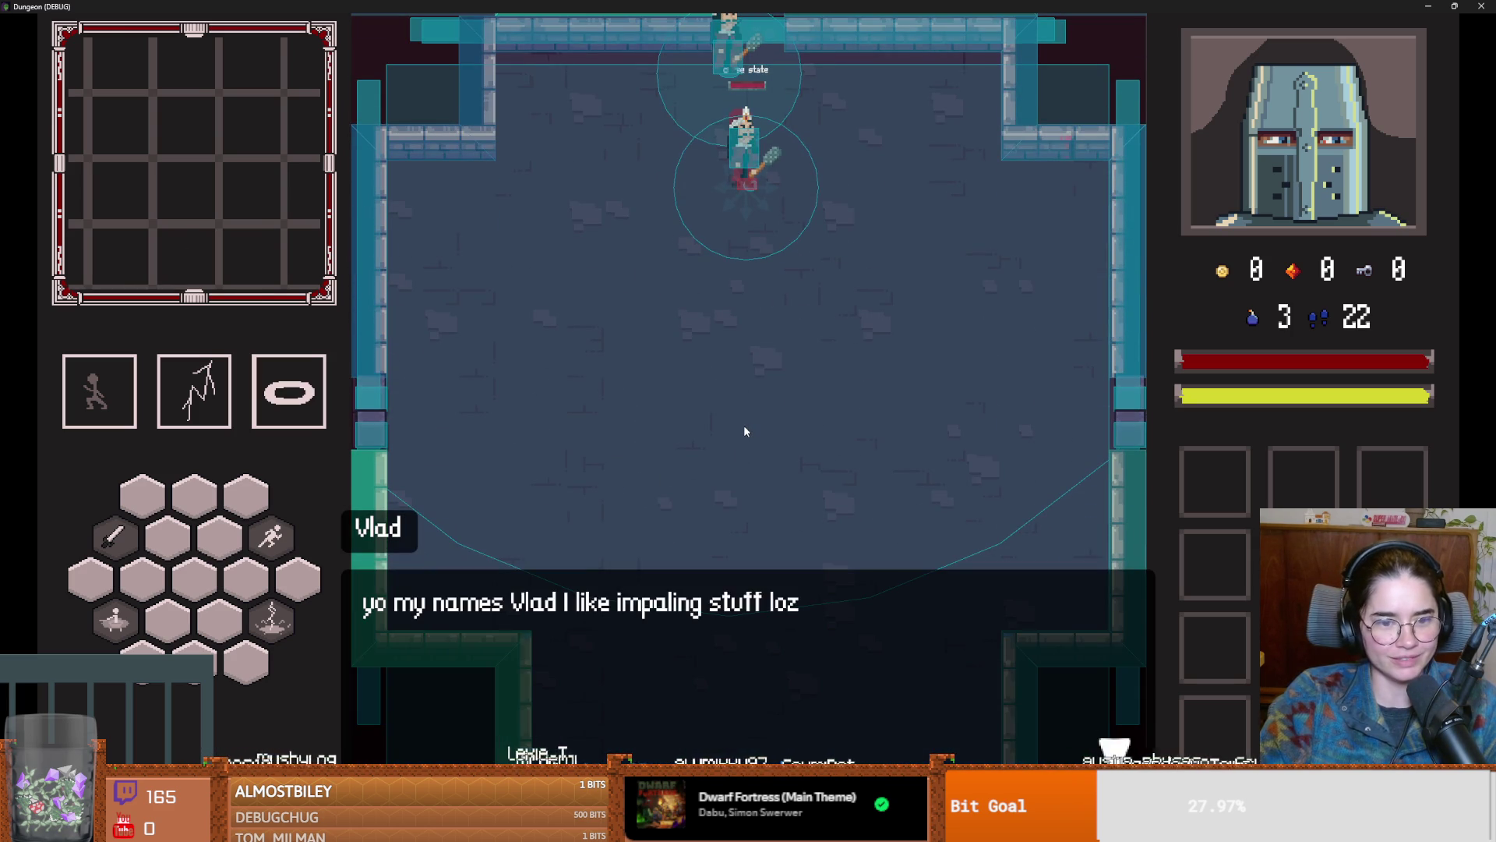
pyautogui.press('space')
# Step: Dodge and dash around Vlad's mace swings until the knight dies and Game Over appears
pyautogui.press('a')
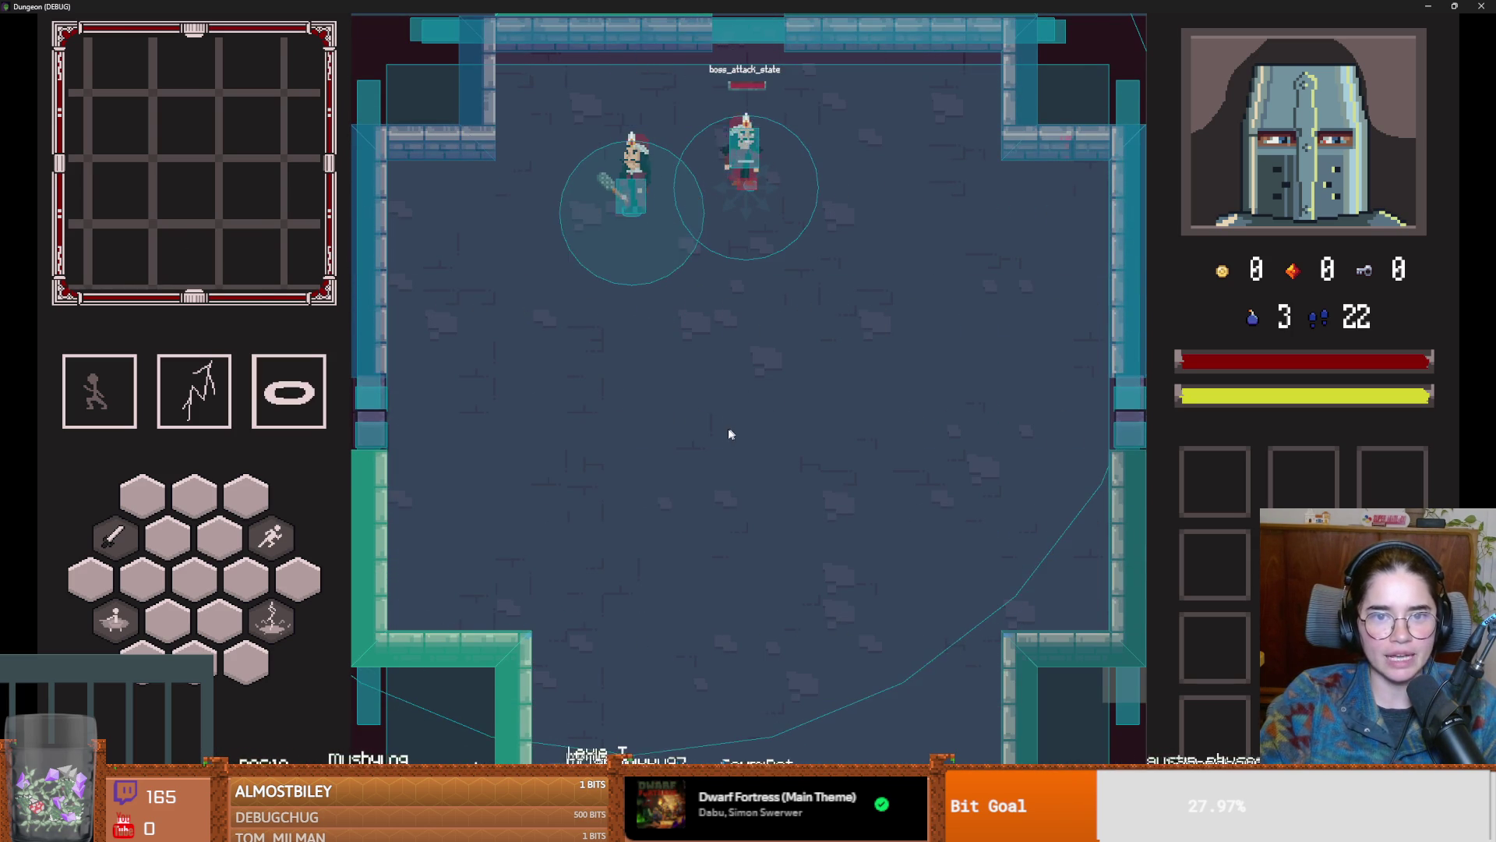
pyautogui.press('s')
pyautogui.press('d')
pyautogui.press('d')
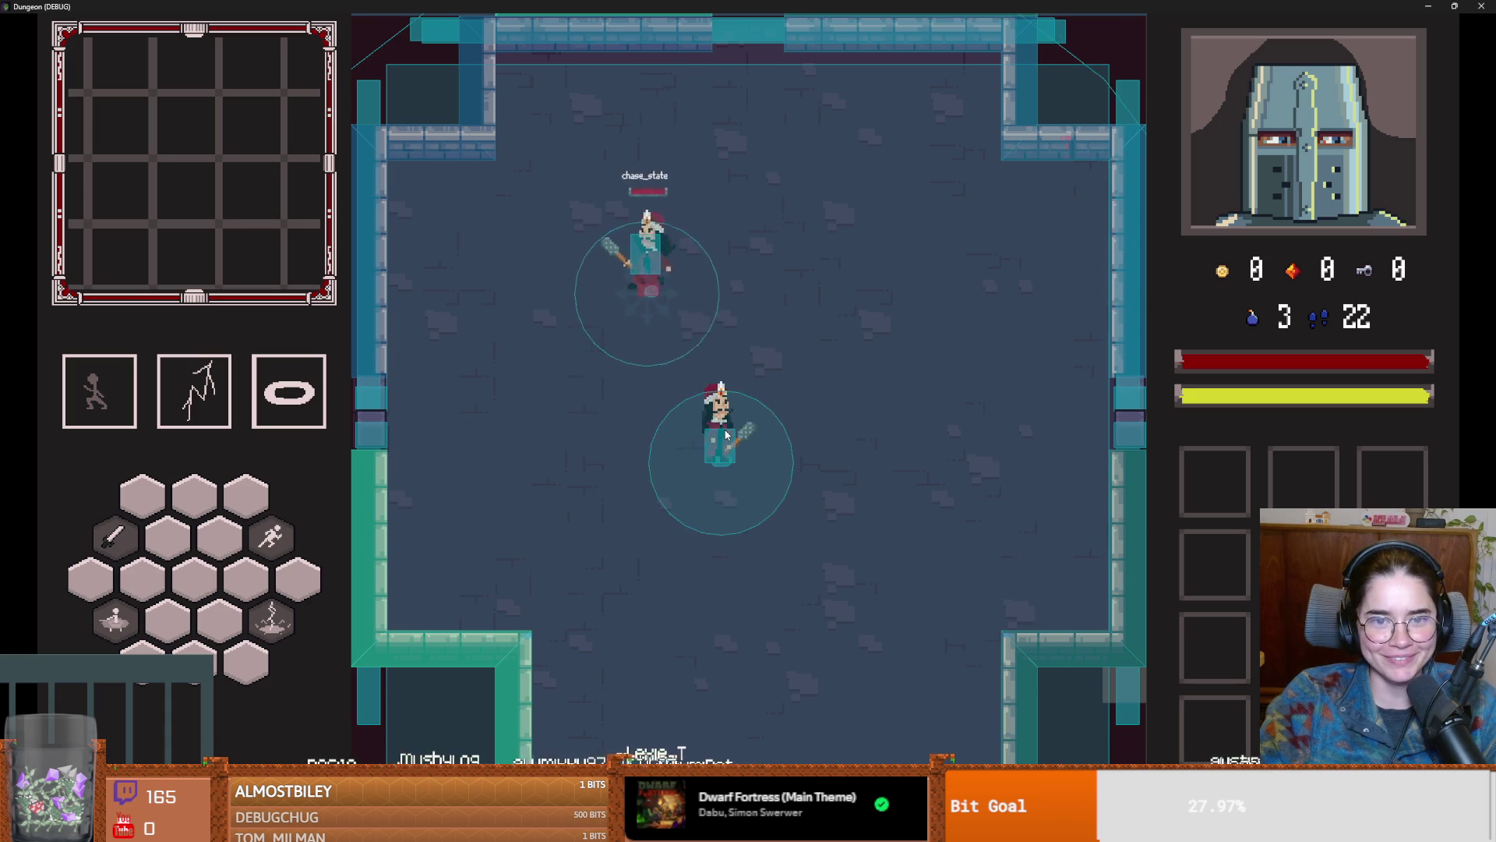
pyautogui.press('s')
pyautogui.press('d')
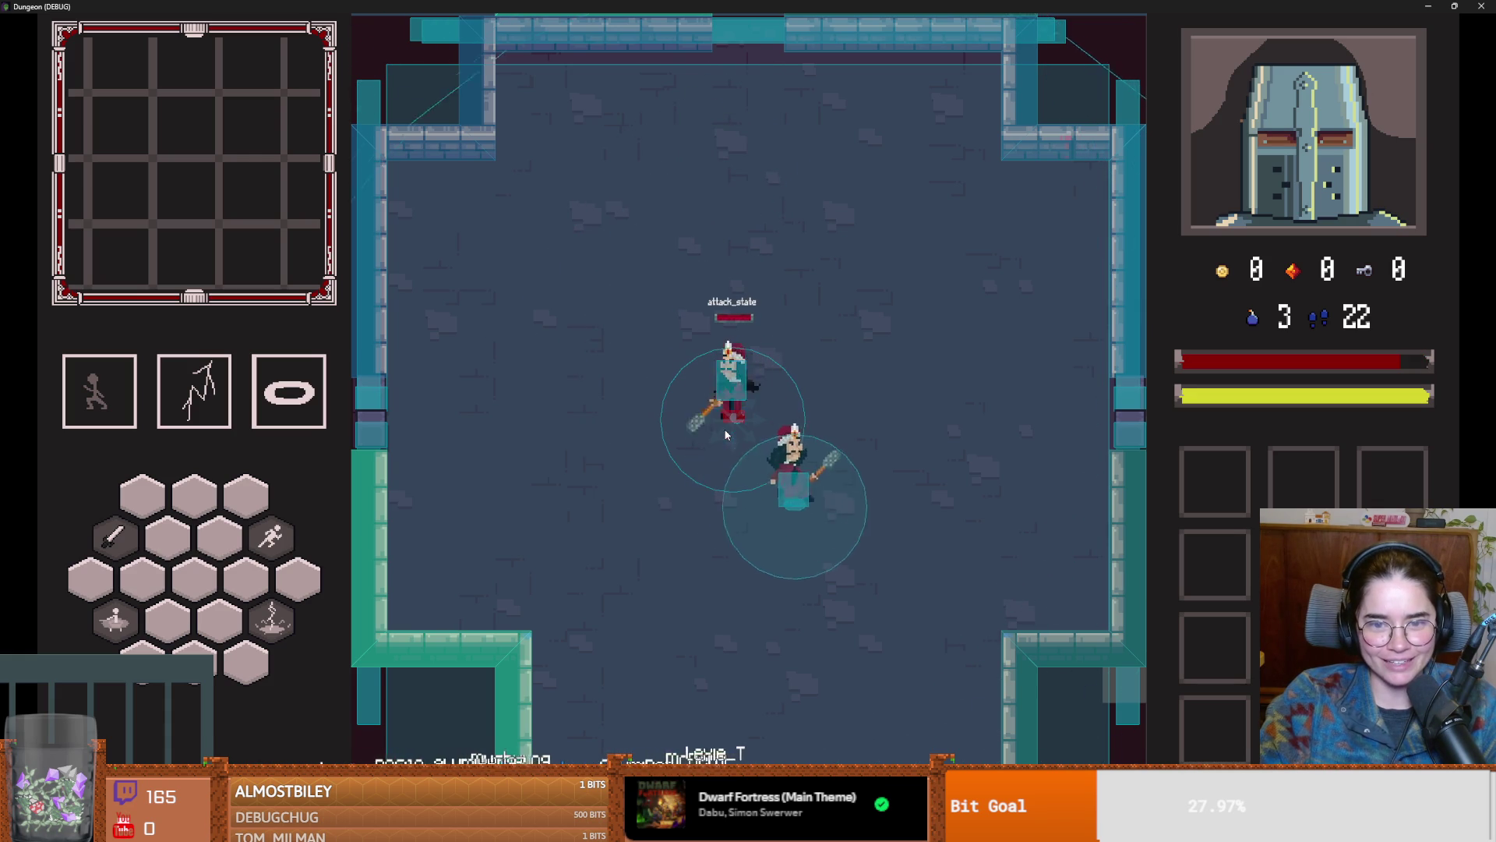
pyautogui.press('a')
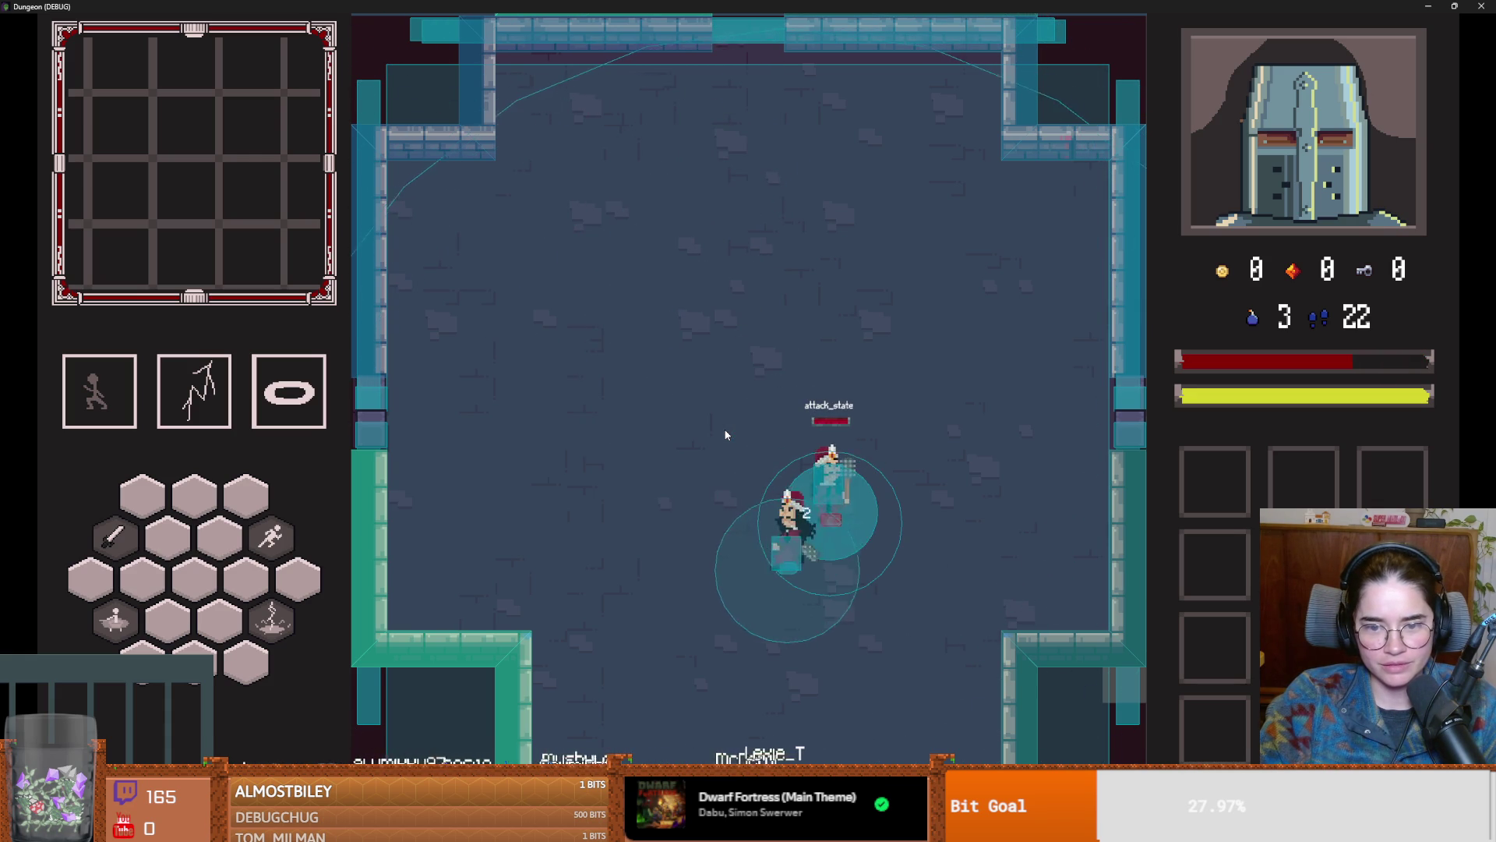
pyautogui.press('a')
pyautogui.press('s')
pyautogui.press('d')
pyautogui.press('d')
pyautogui.press('space')
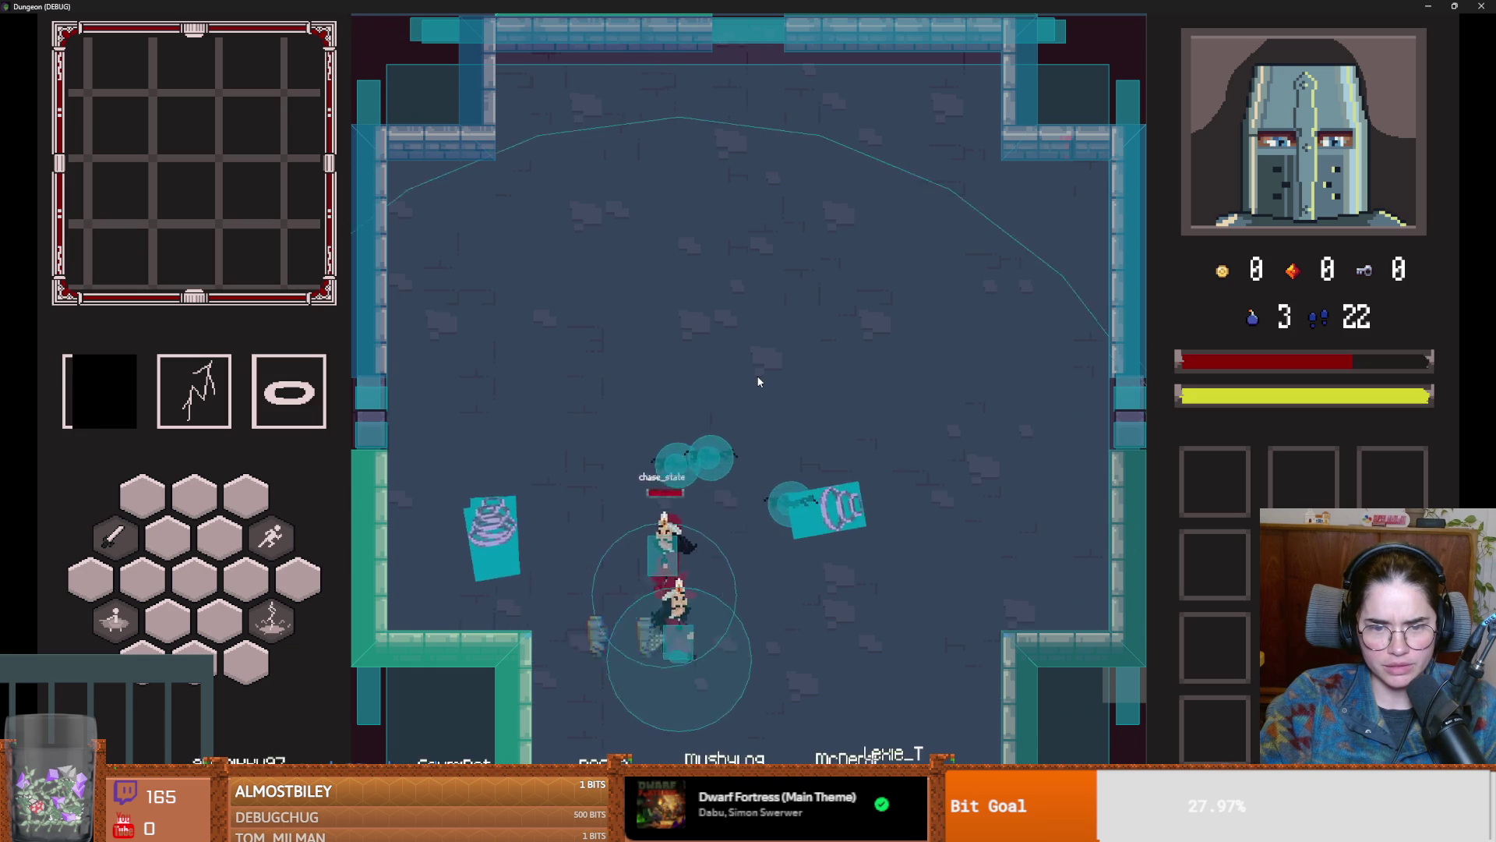
pyautogui.press('w')
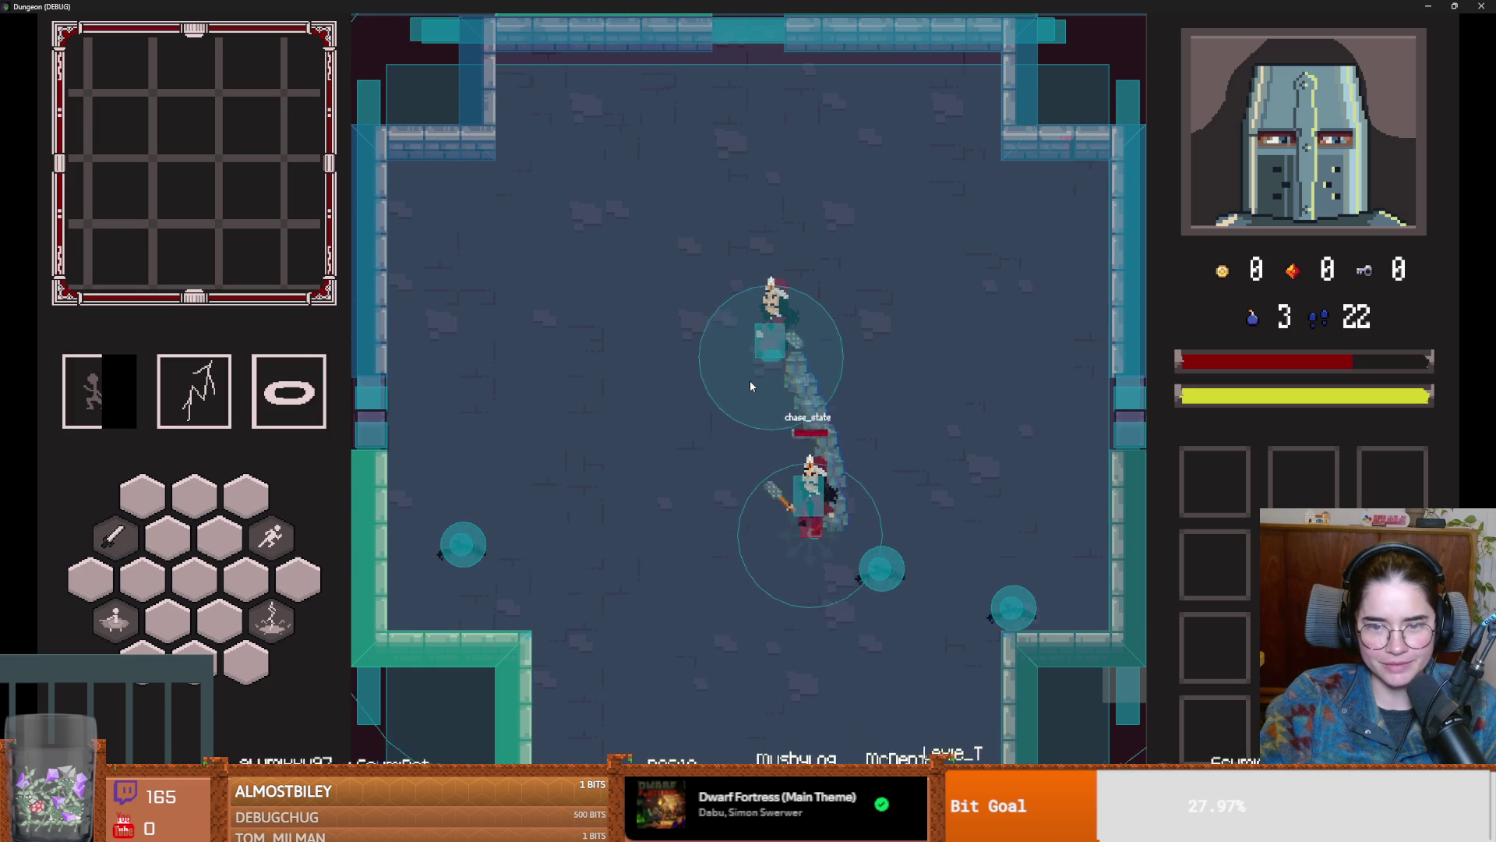
pyautogui.press('a')
pyautogui.press('s')
pyautogui.press('a')
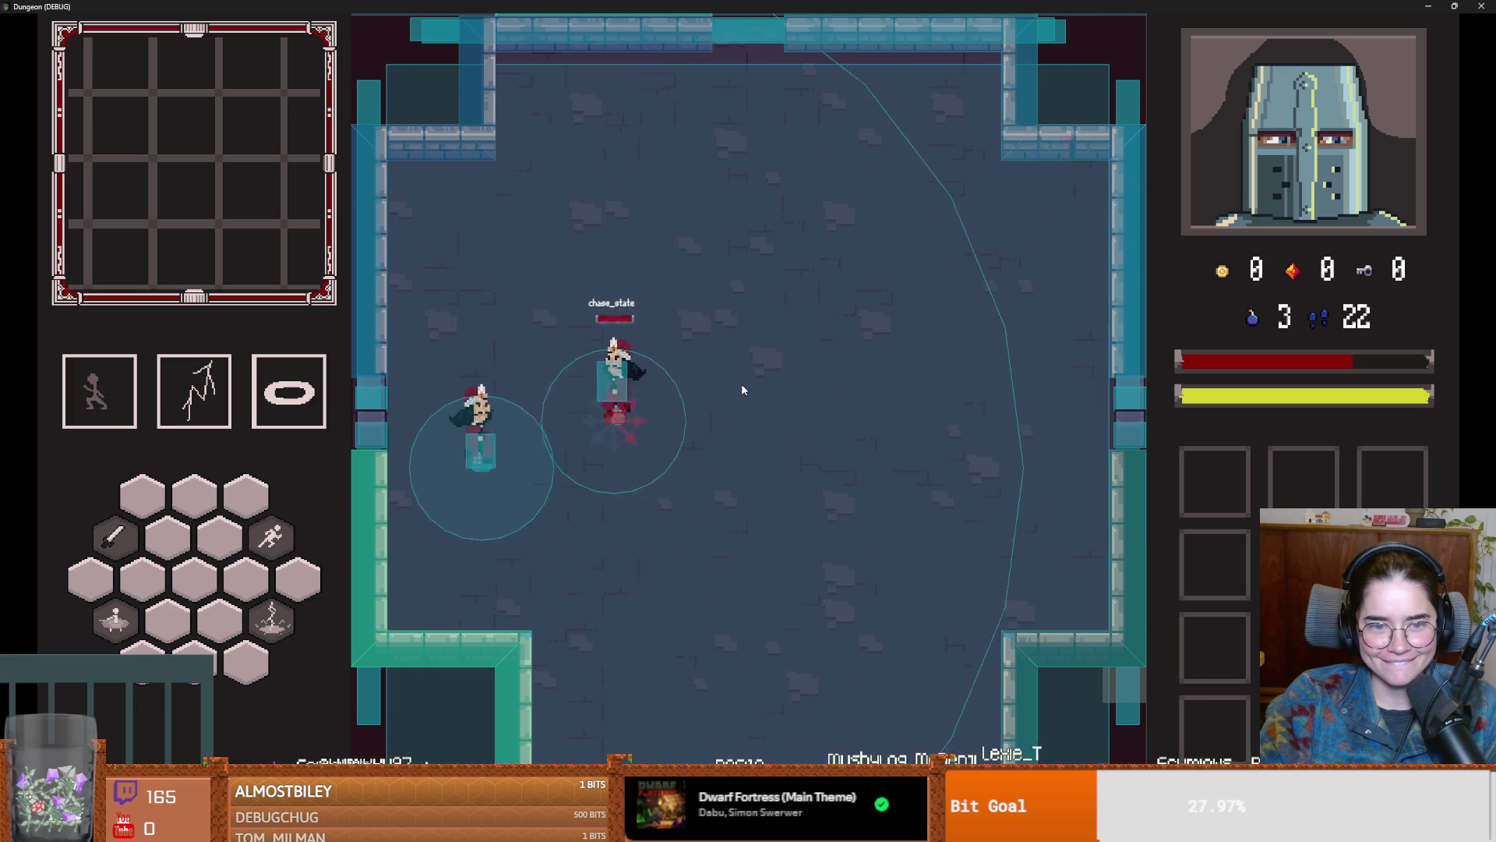
pyautogui.press('d')
pyautogui.press('w')
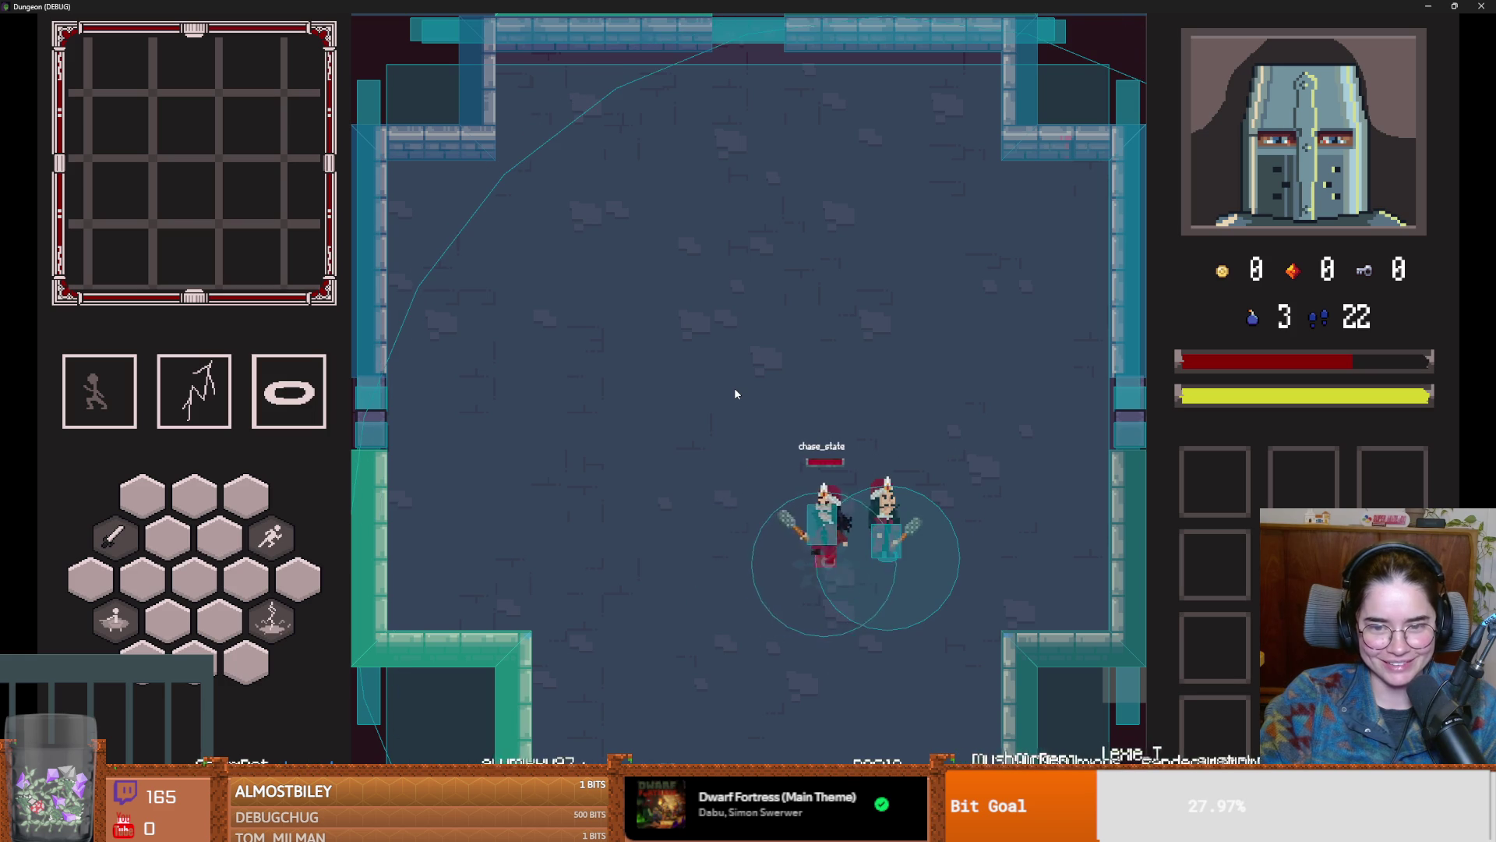
pyautogui.press('w')
pyautogui.press('a')
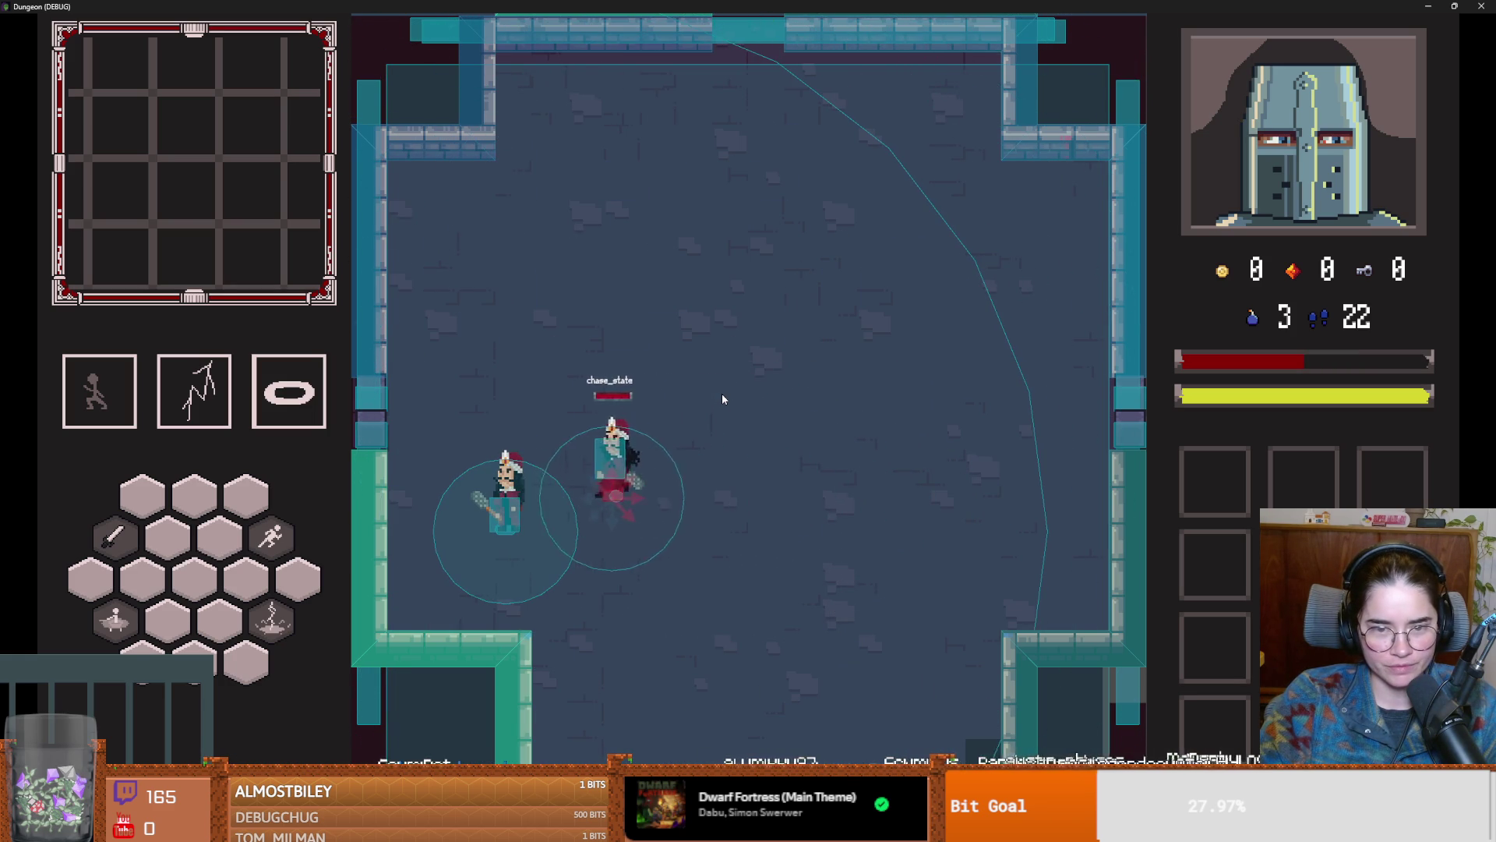
pyautogui.press('d')
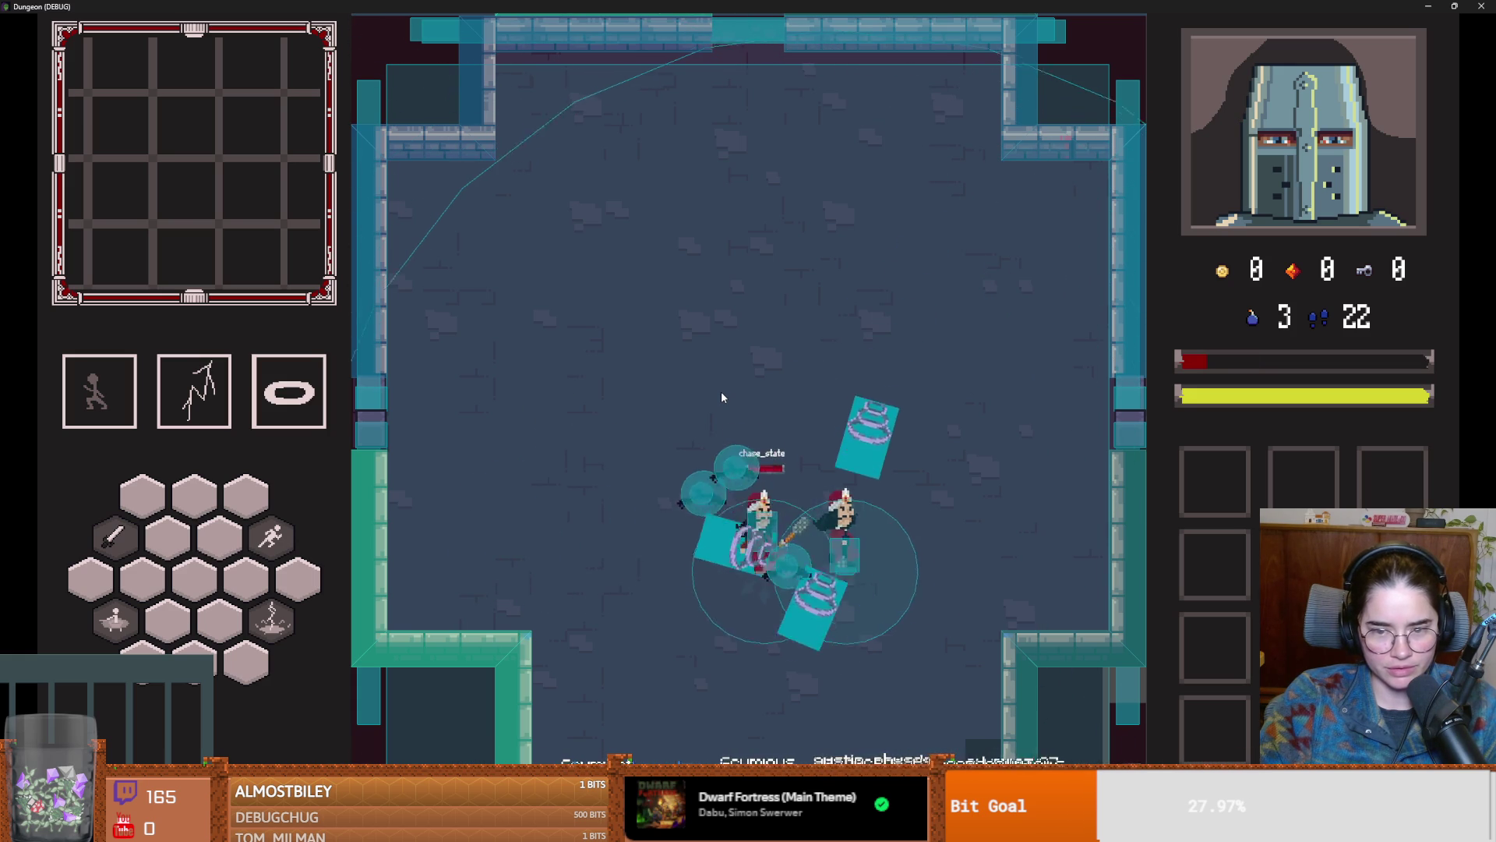
pyautogui.press('w')
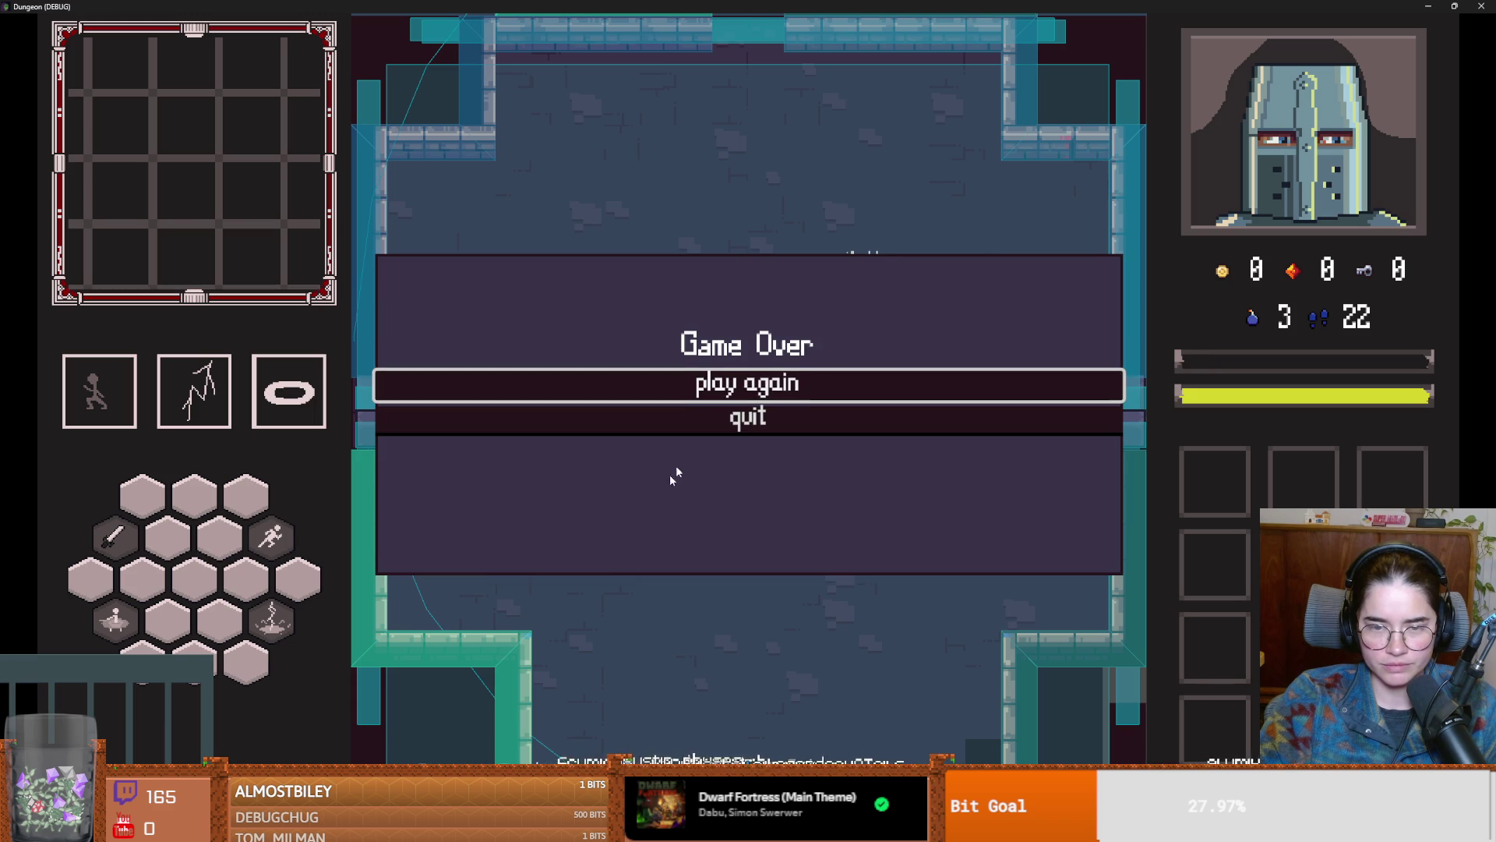
# Step: Close the game, filter the FileSystem dock for 'player' and open player.tscn
pyautogui.click(740, 420)
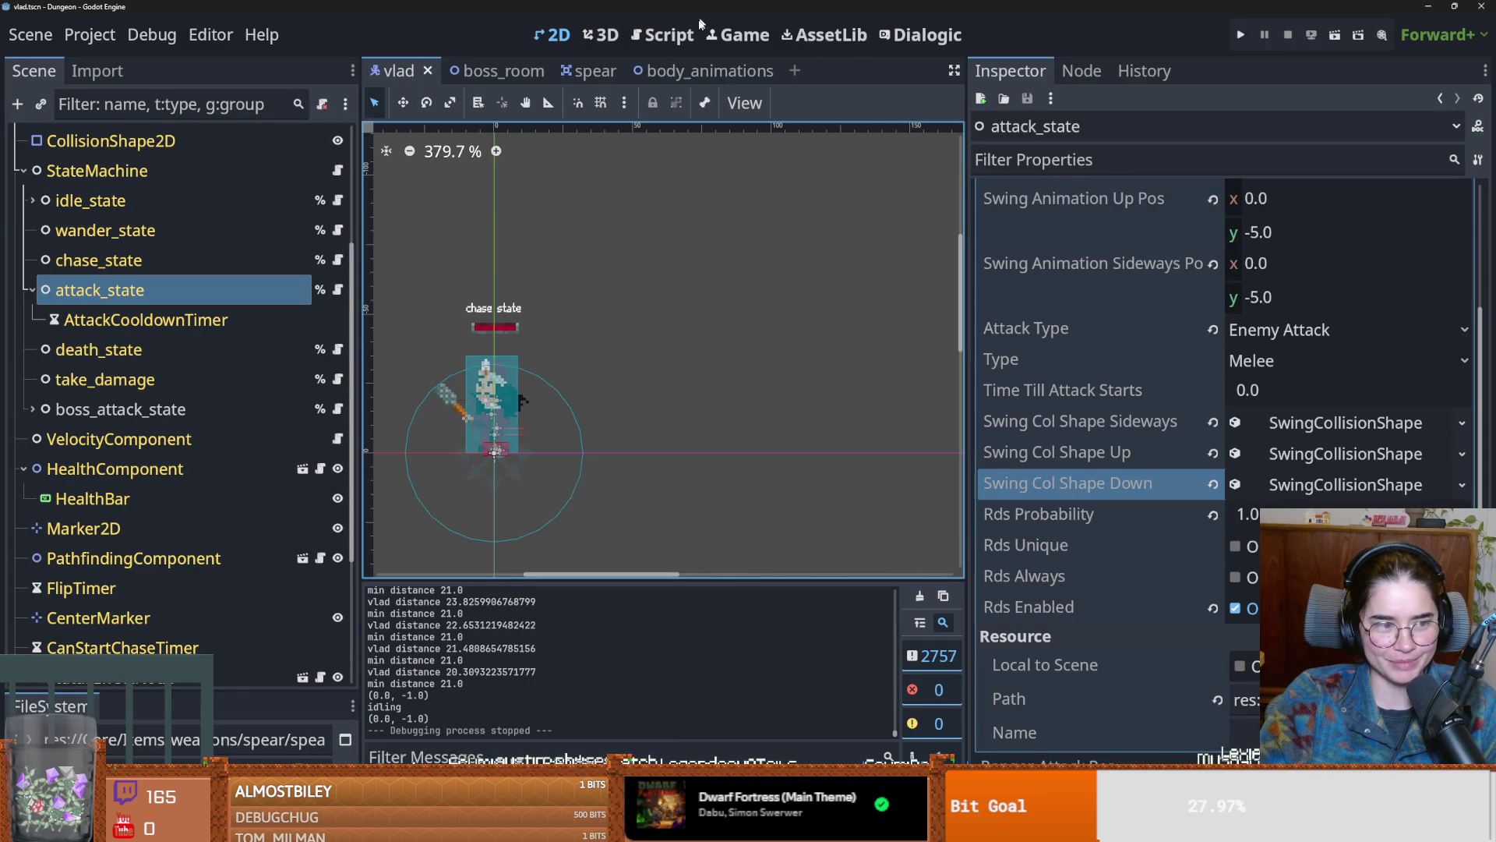
pyautogui.scroll(5, 156, 259)
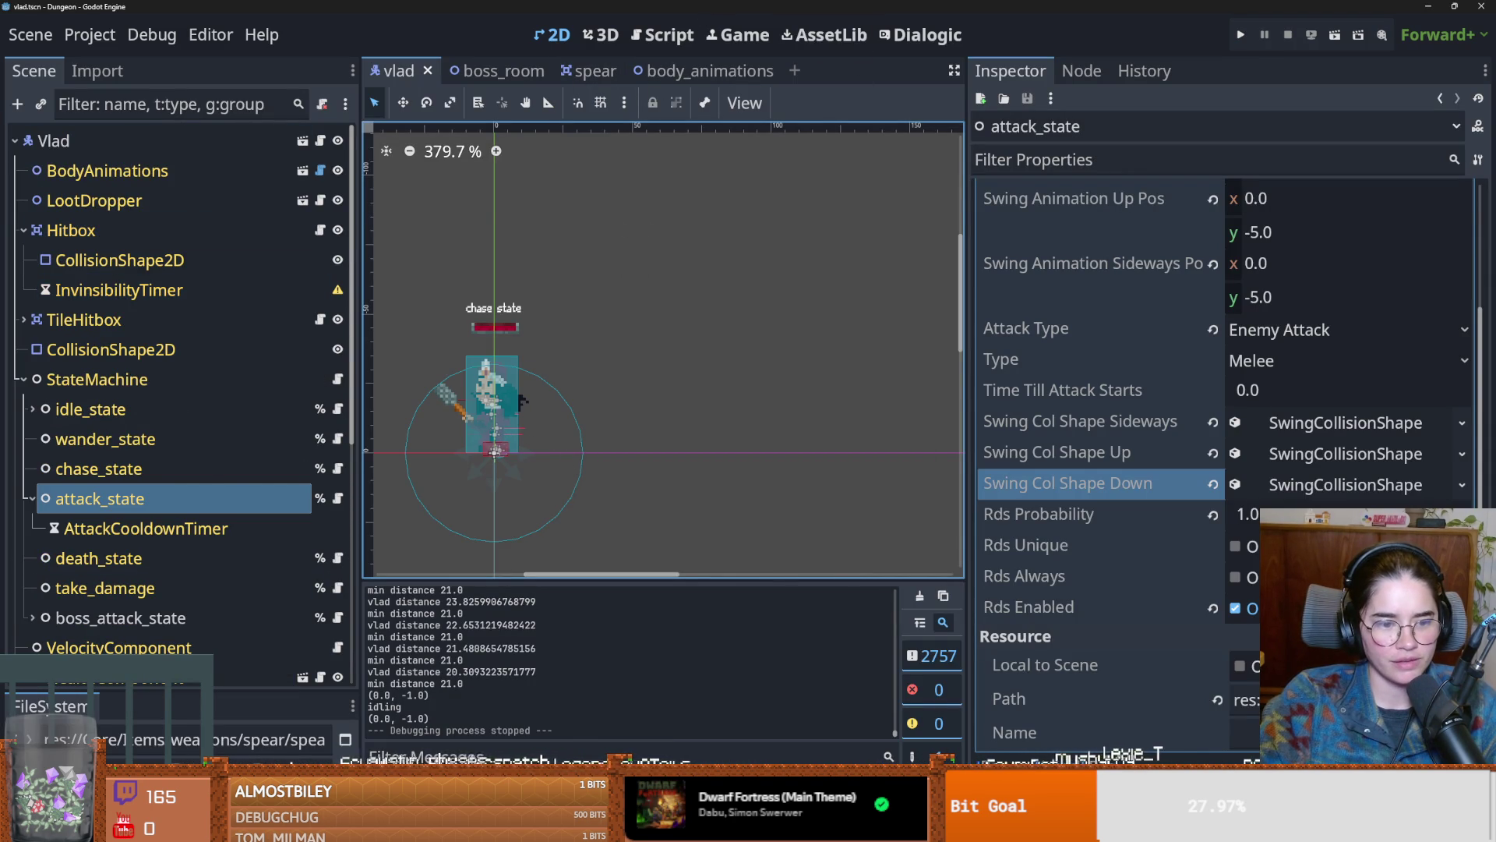
pyautogui.moveTo(170, 690); pyautogui.dragTo(171, 382)
pyautogui.click(170, 474)
pyautogui.write('player')
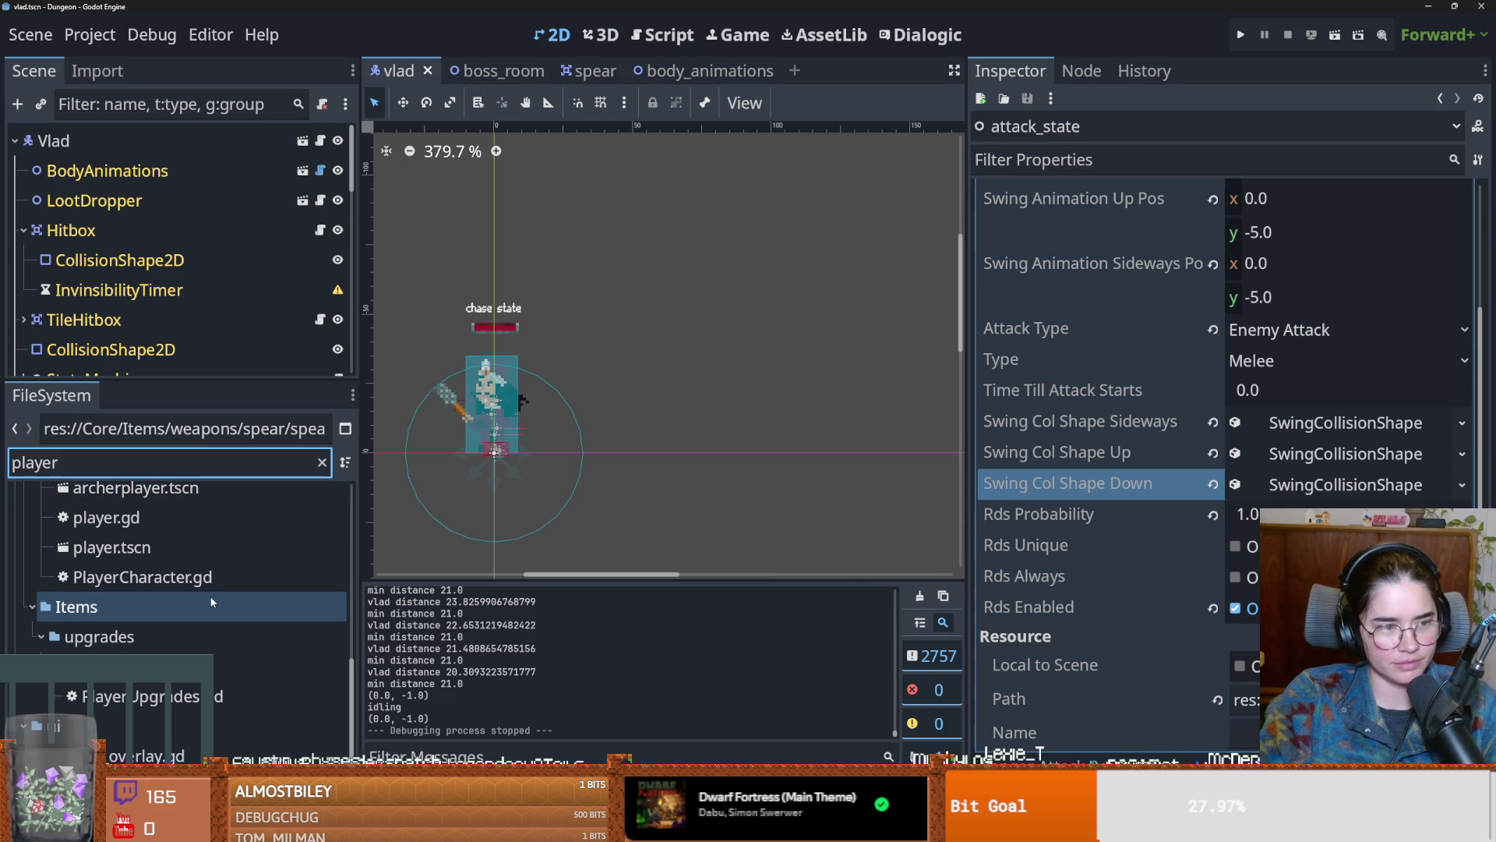
pyautogui.doubleClick(148, 539)
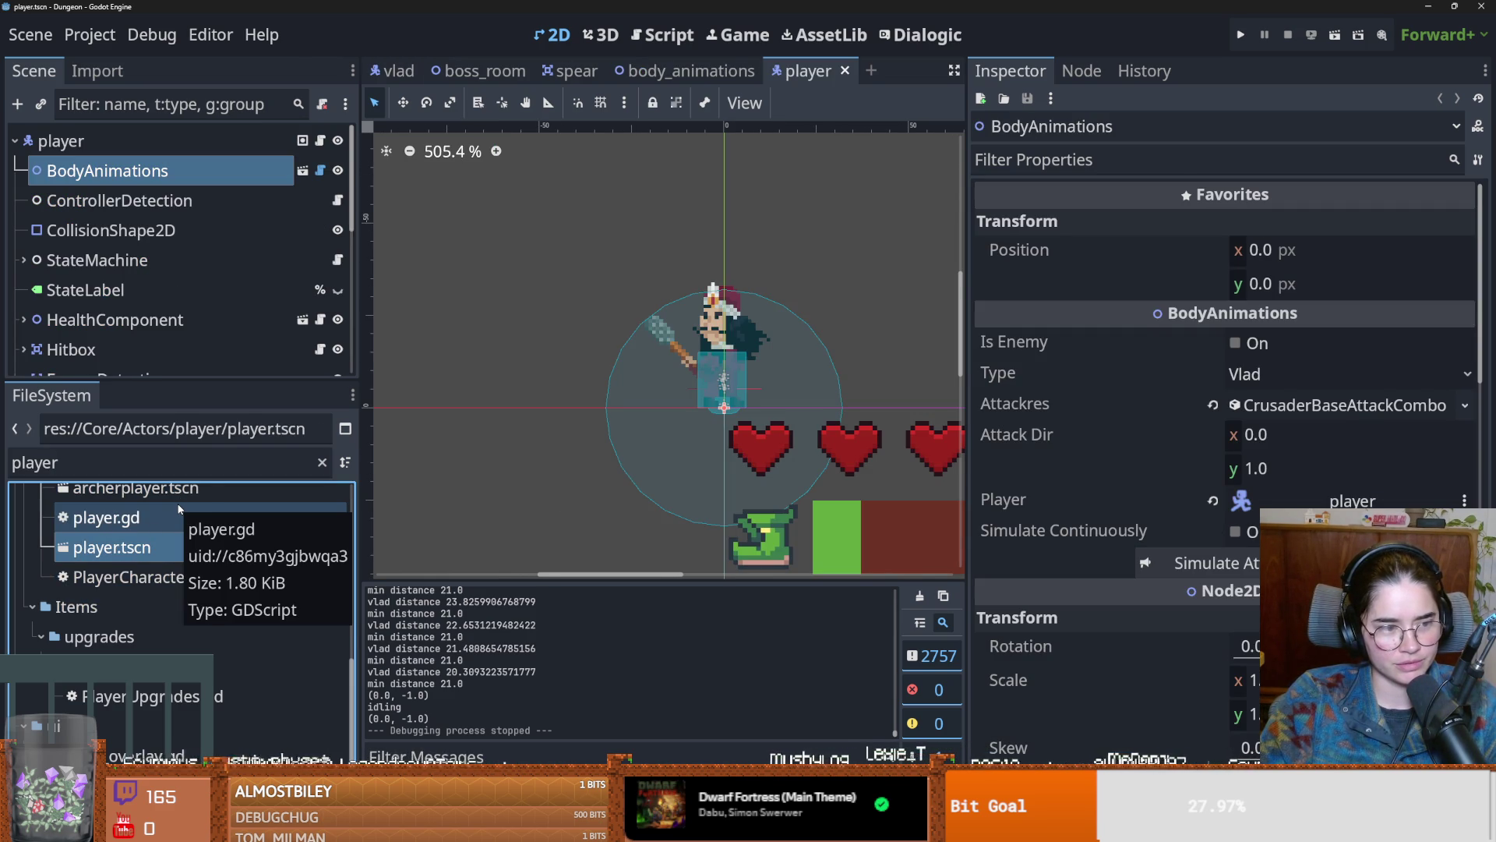
# Step: Change the player's BodyAnimations Type from Vlad to Crusader and save player.tscn
pyautogui.click(166, 380)
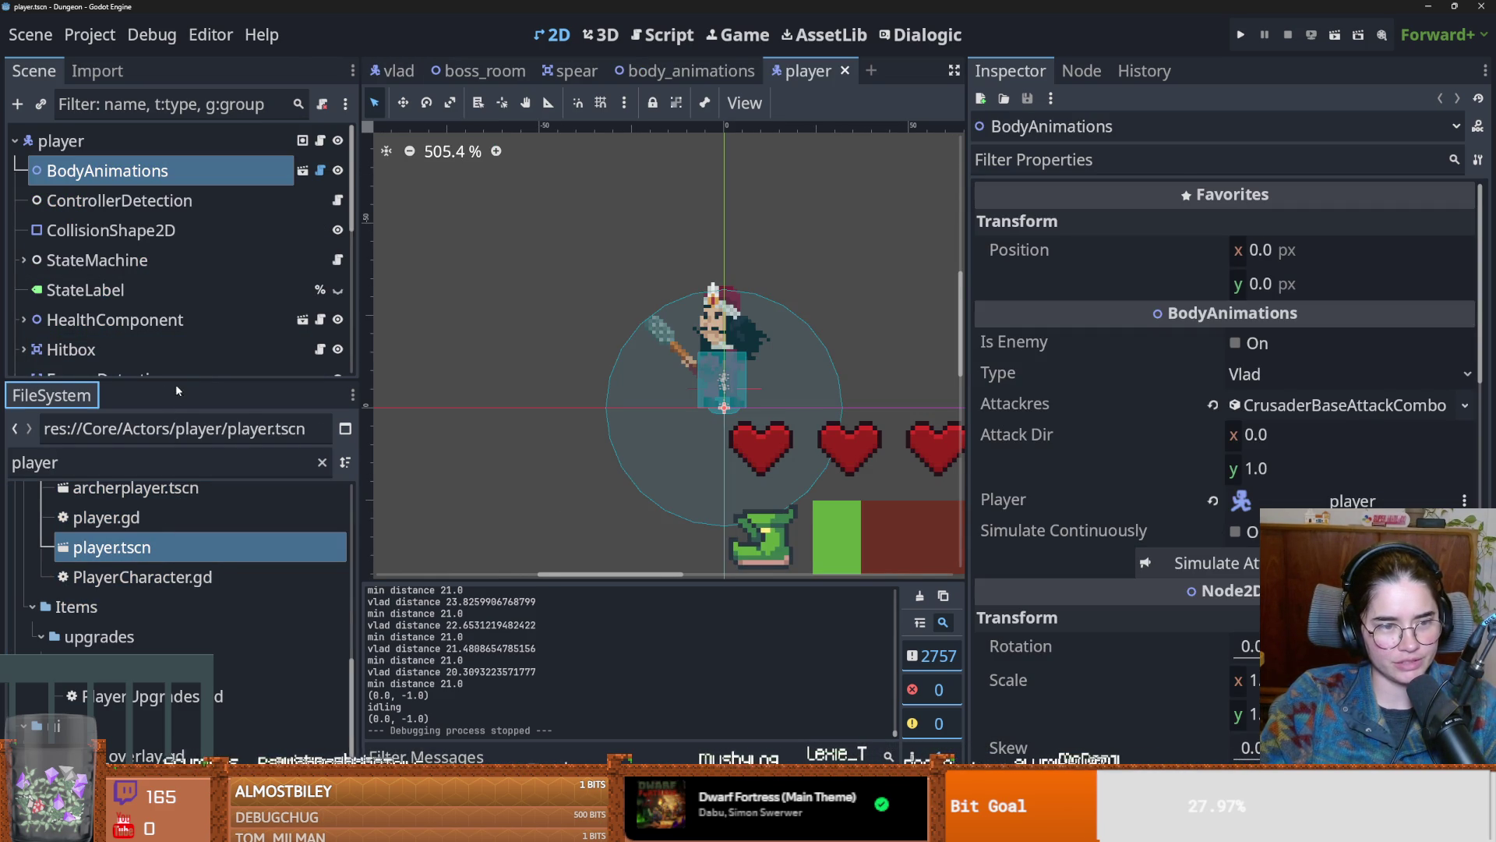
pyautogui.moveTo(179, 382); pyautogui.dragTo(179, 691)
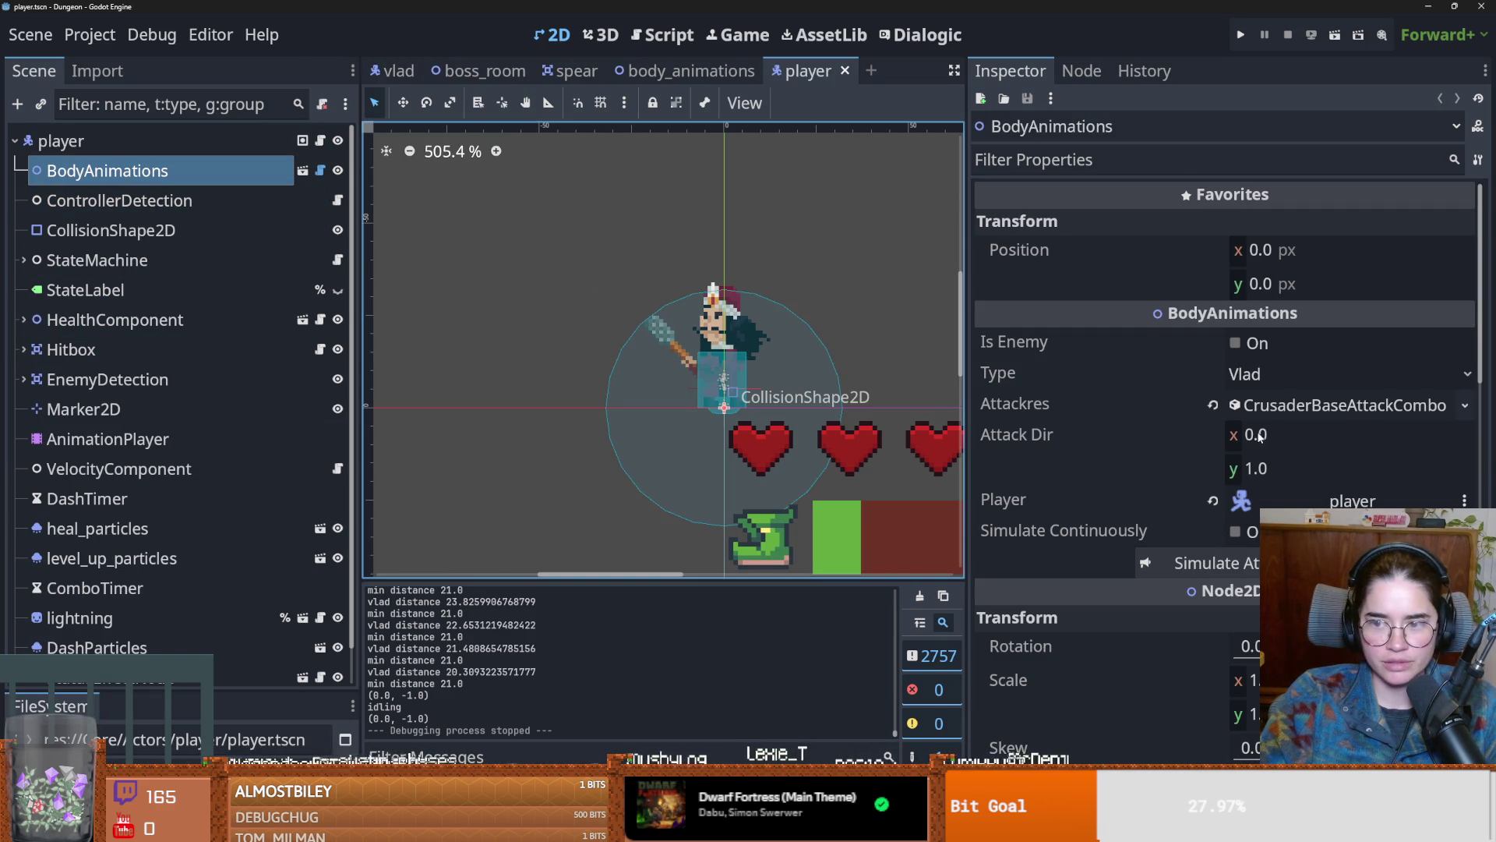
pyautogui.click(1270, 378)
pyautogui.click(1272, 404)
pyautogui.hotkey('ctrl', 's')
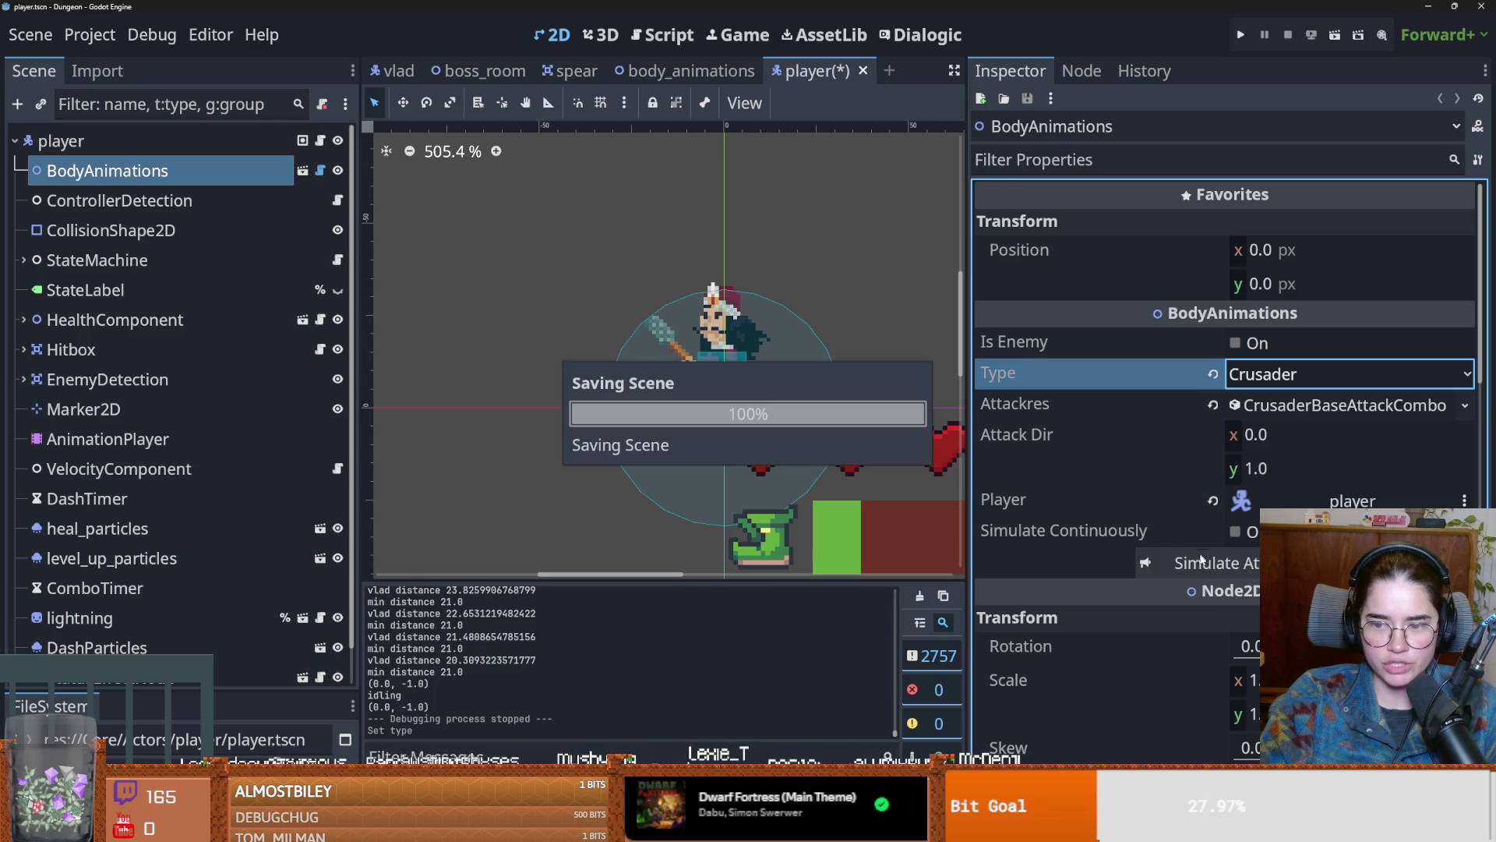
pyautogui.scroll(2, 780, 335)
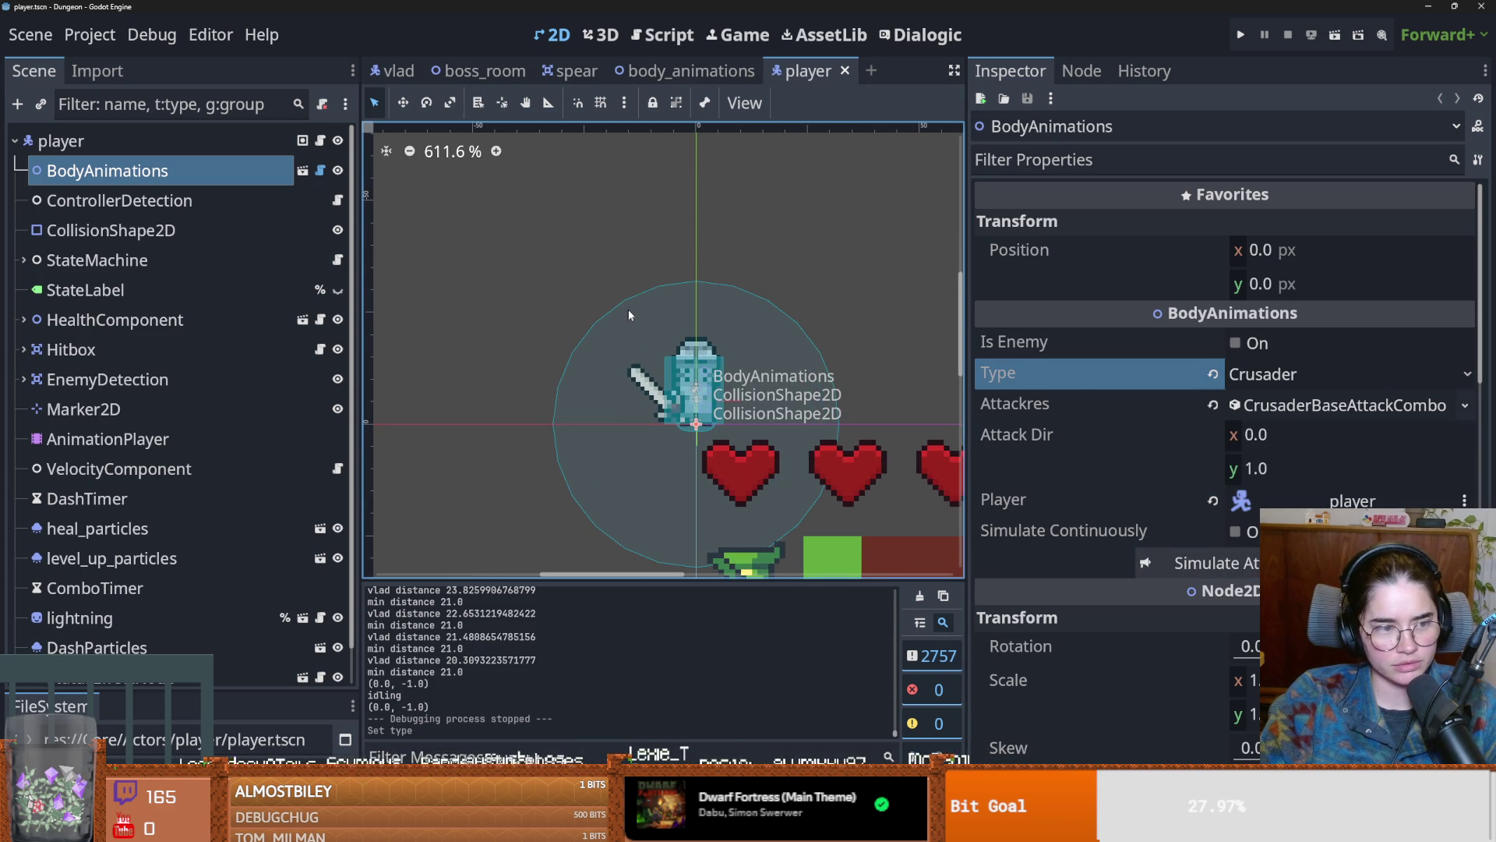
pyautogui.scroll(-1, 546, 298)
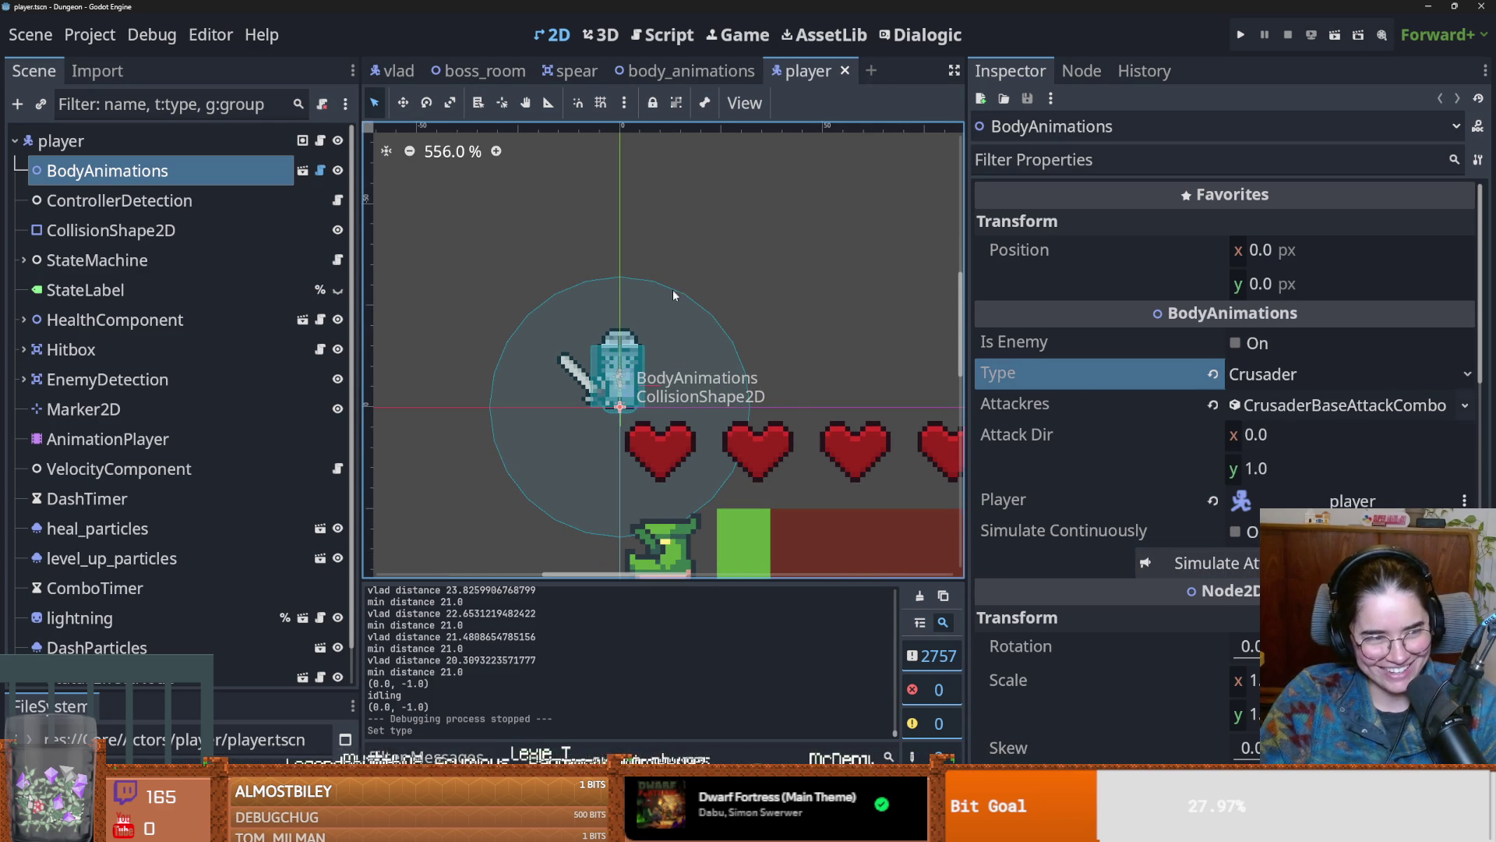
pyautogui.hotkey('ctrl', 's')
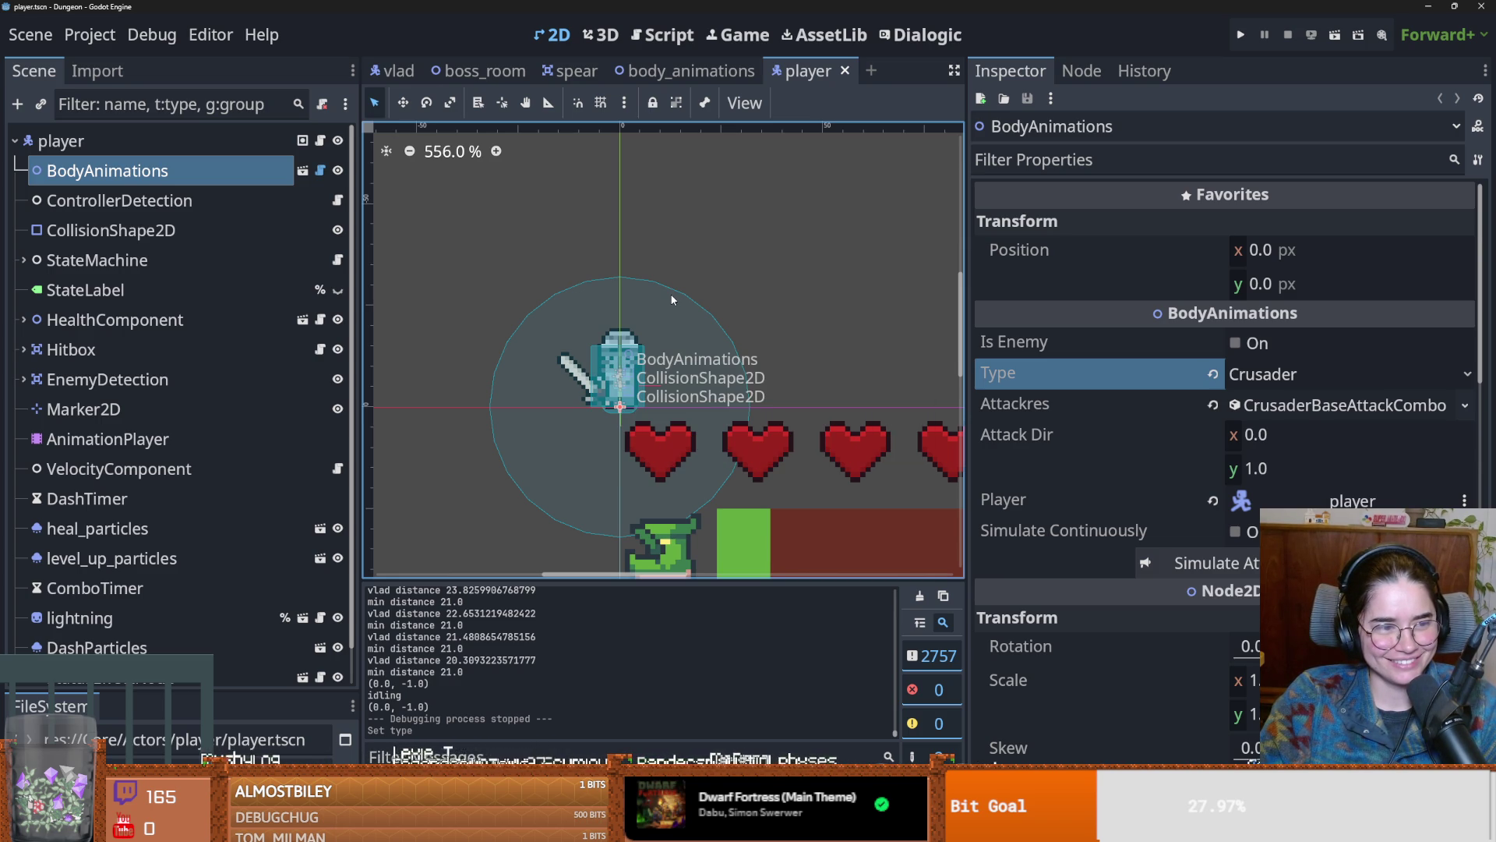
pyautogui.hotkey('ctrl', 's')
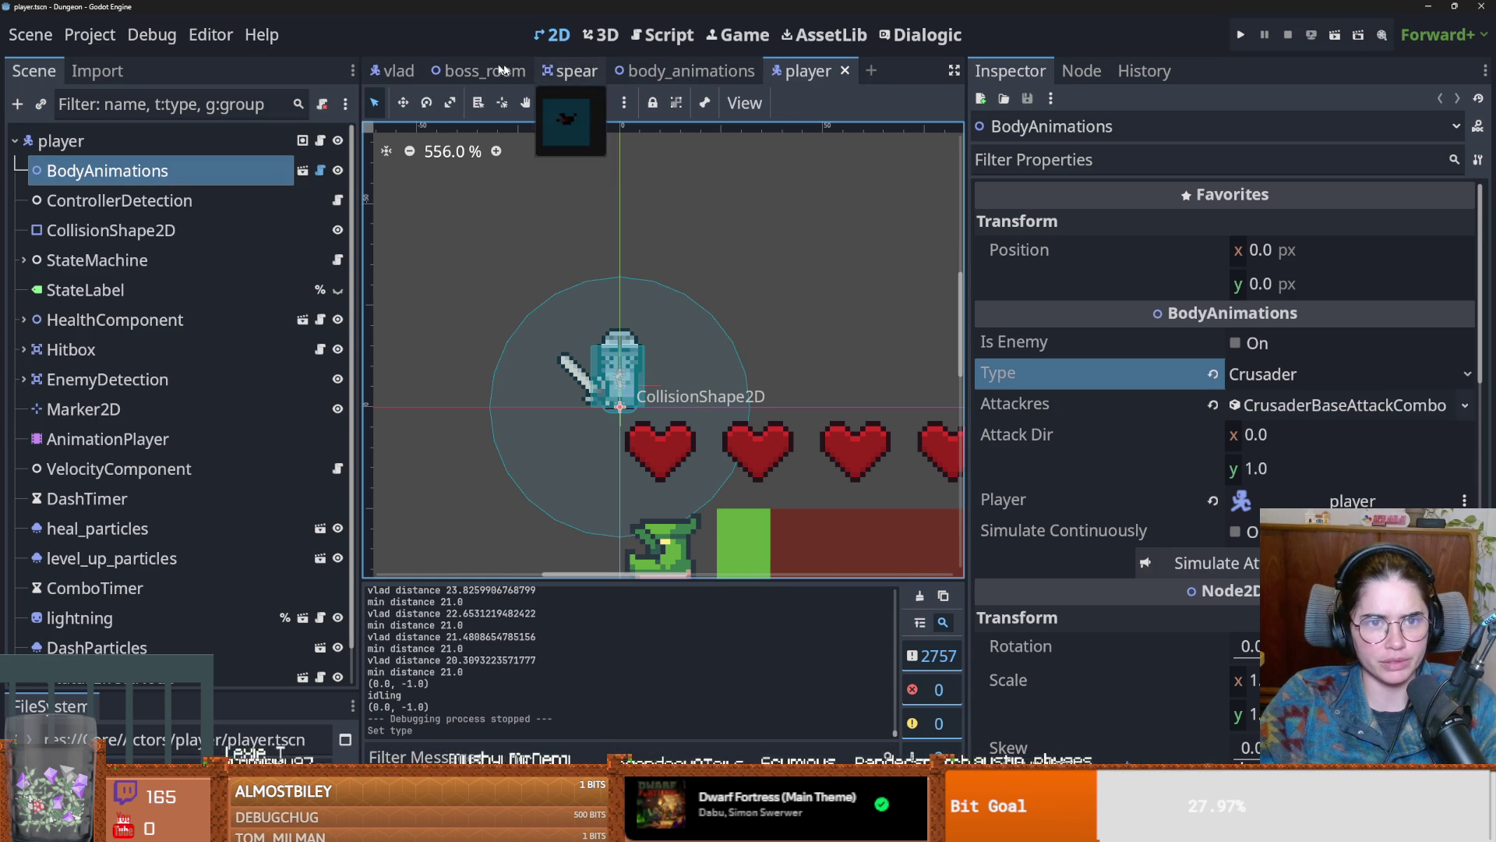
# Step: Check the Last Swing Frame value on attack_state in the vlad scene
pyautogui.click(397, 71)
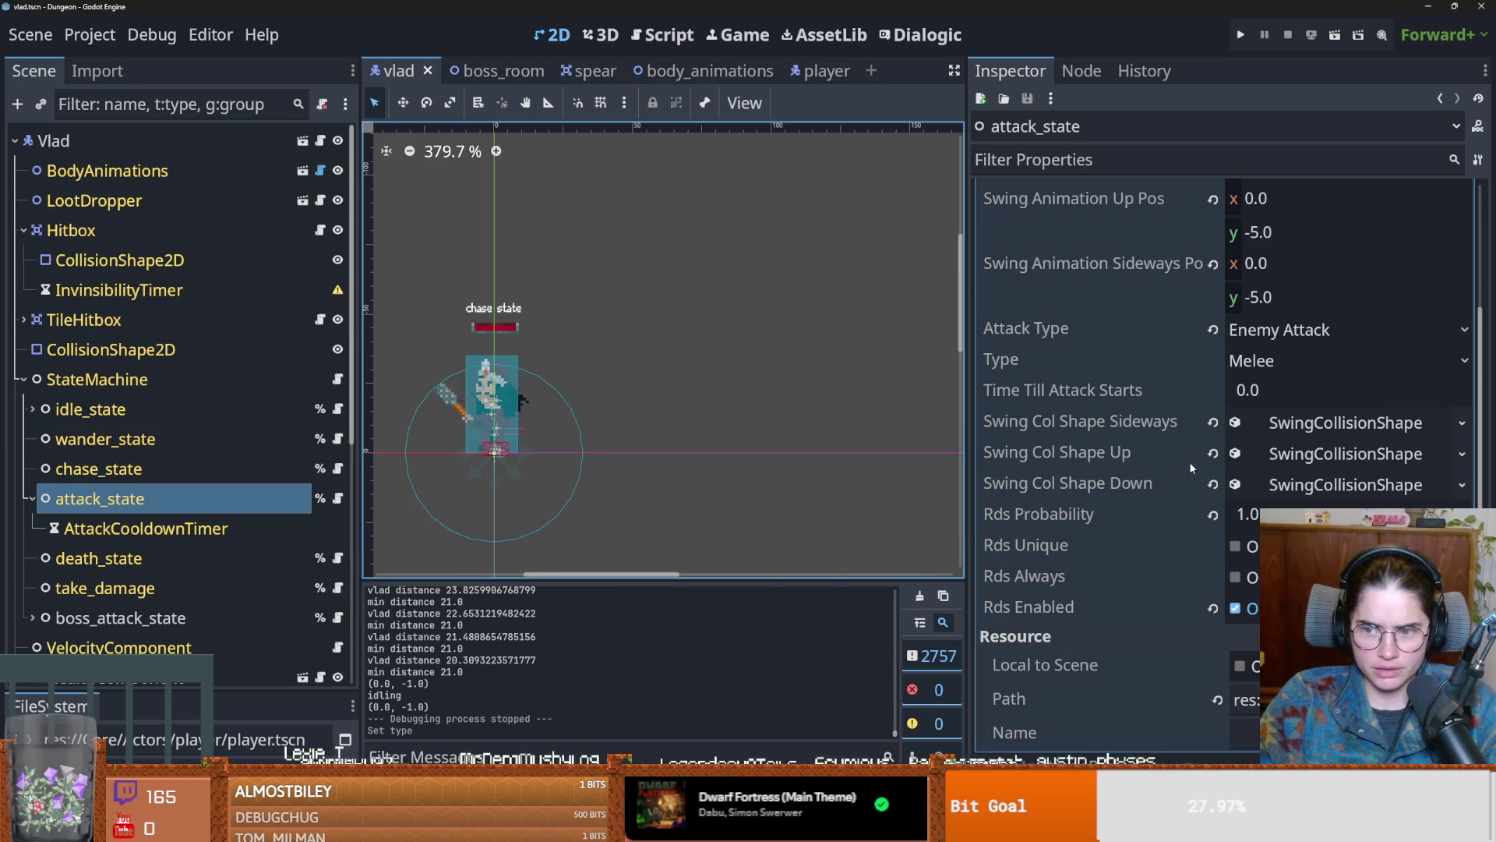
pyautogui.scroll(4, 1224, 471)
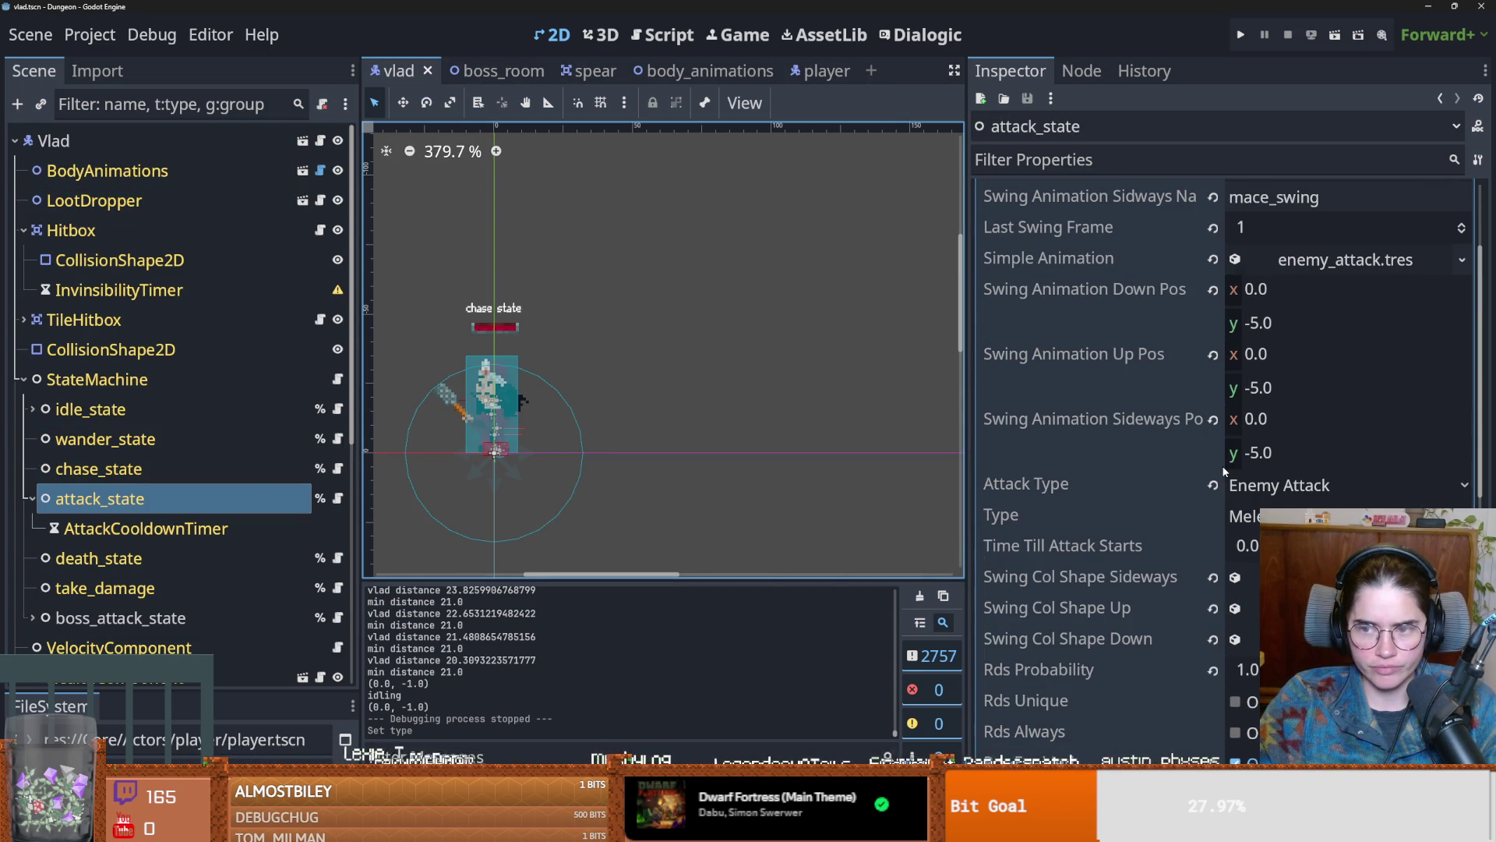
pyautogui.scroll(2, 1190, 340)
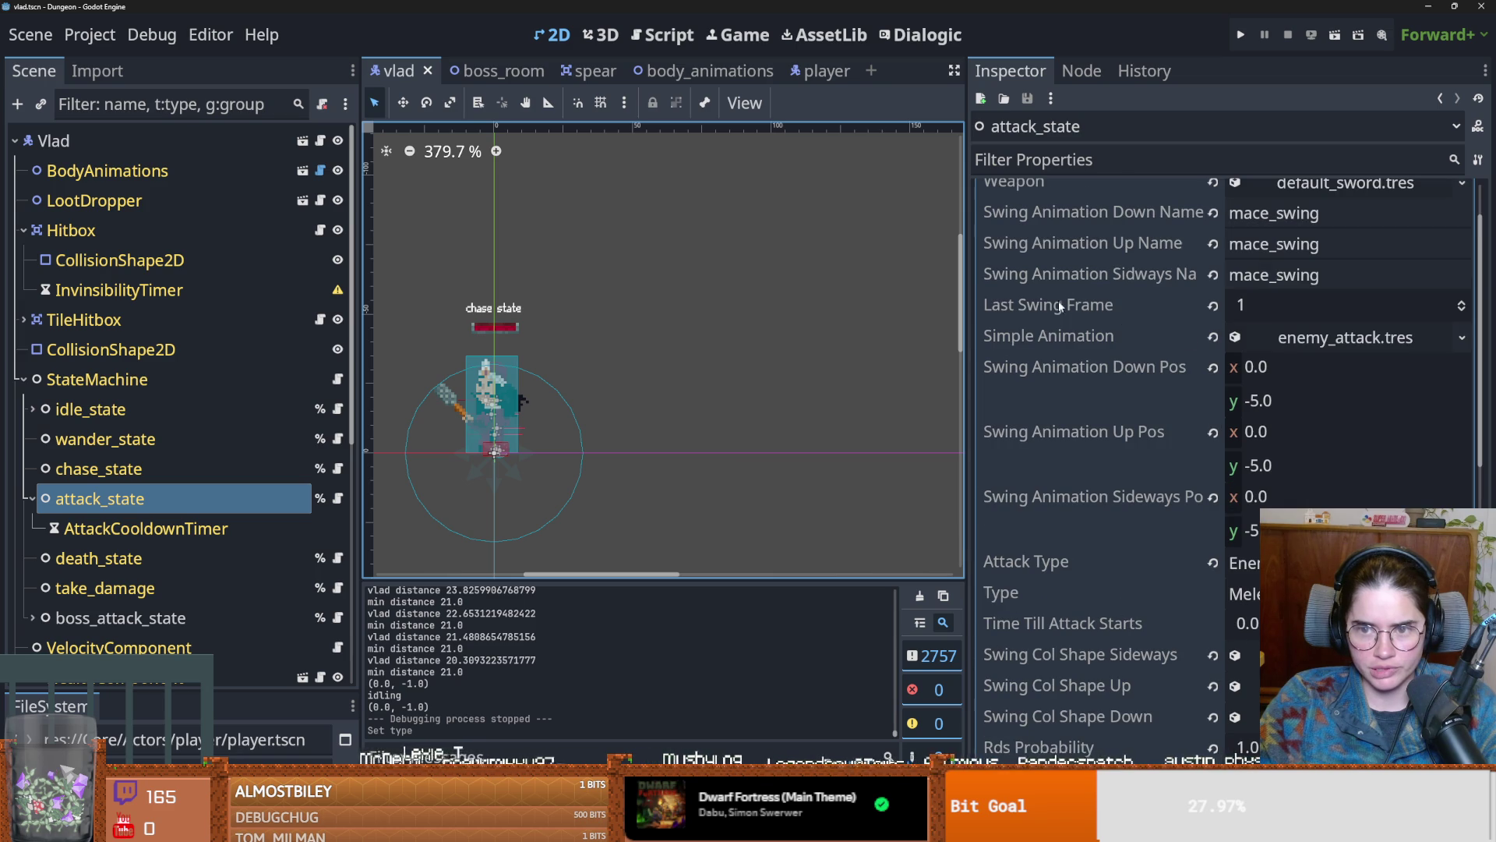
pyautogui.scroll(2, 1059, 304)
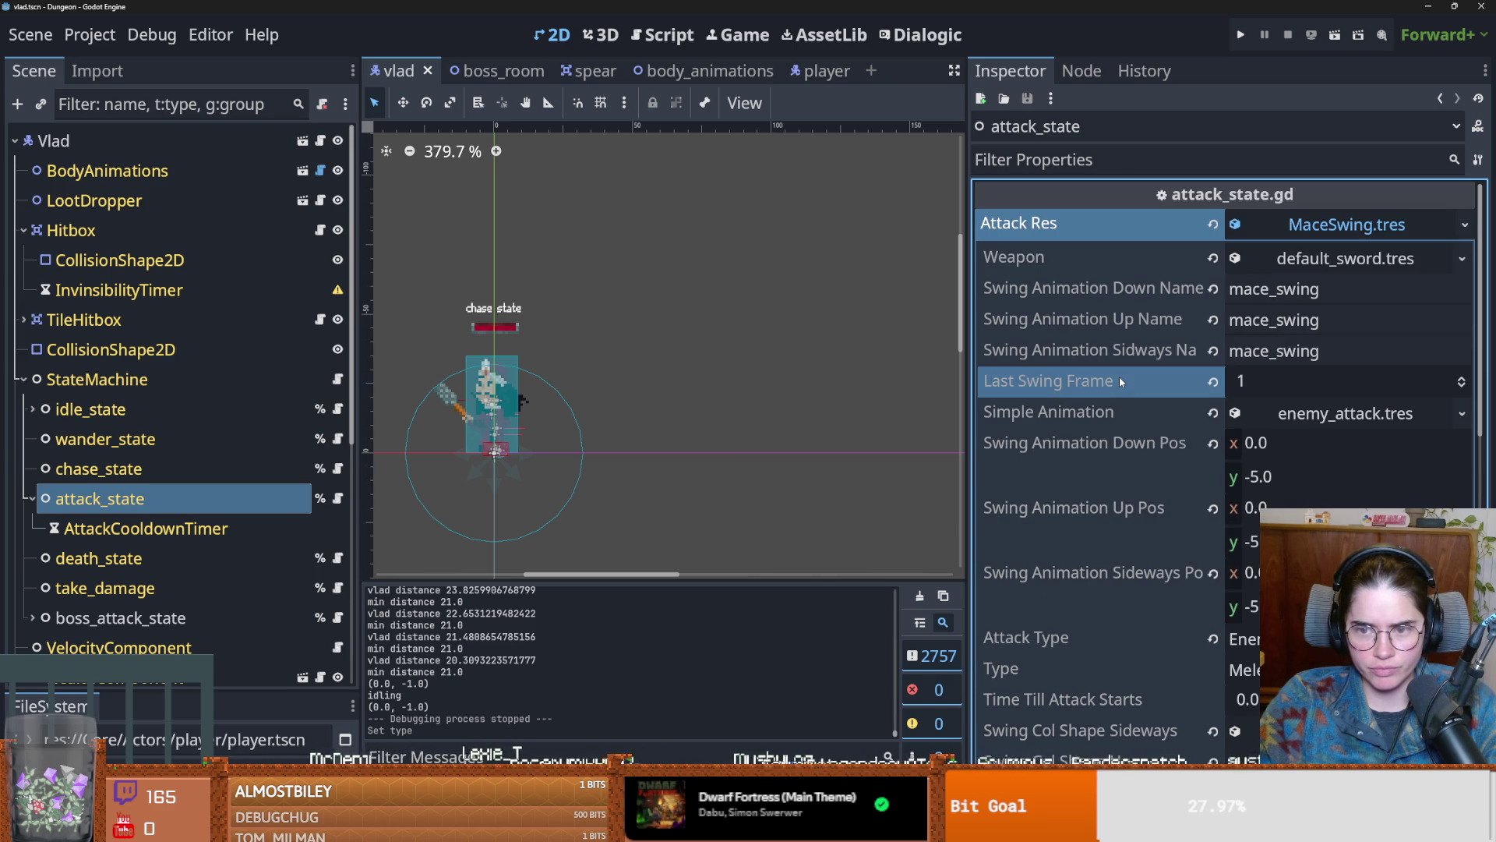
pyautogui.moveTo(1120, 381)
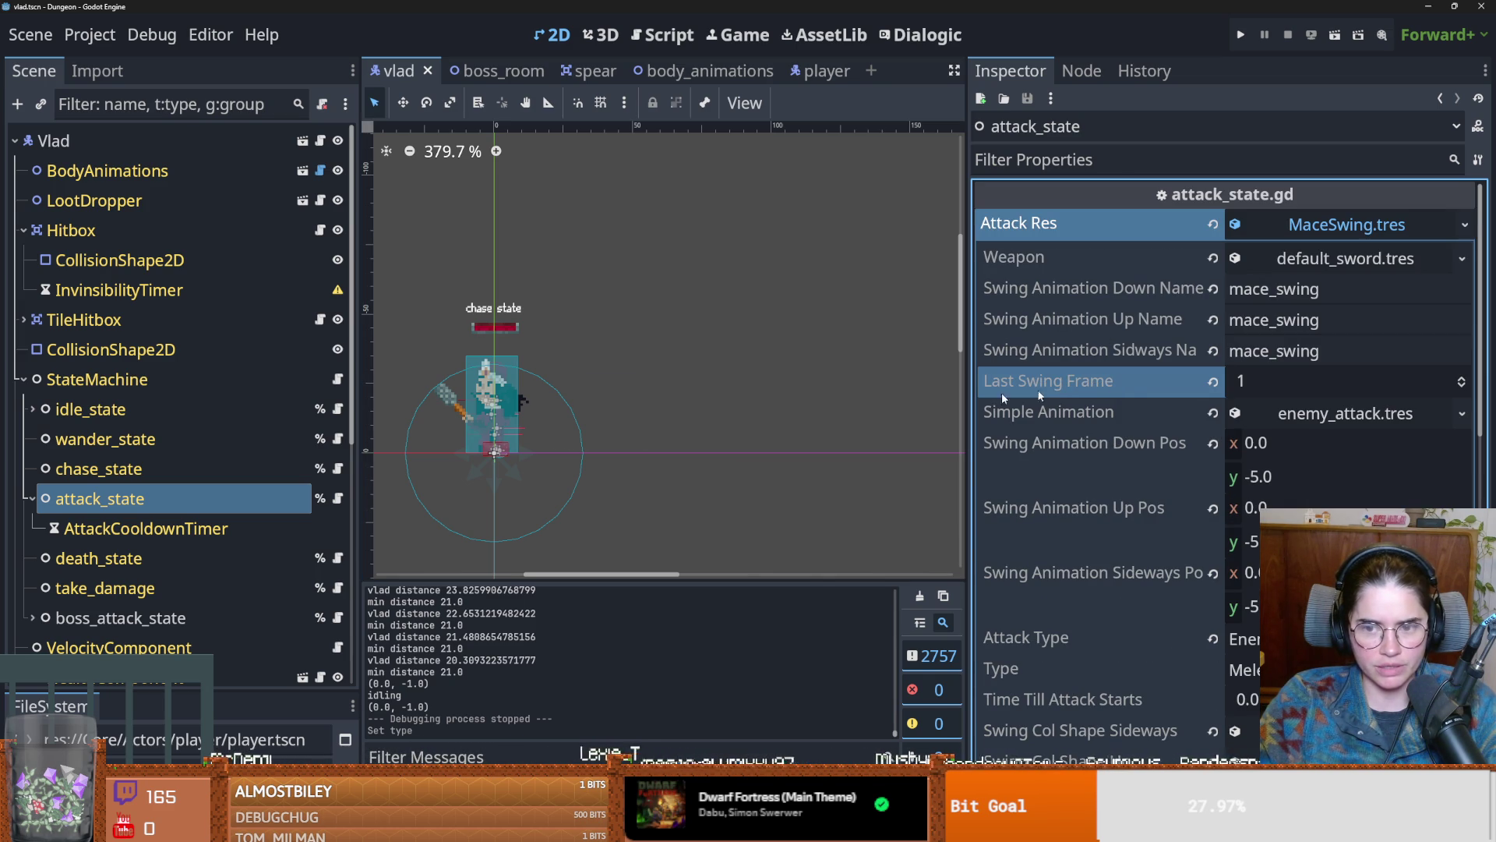
# Step: Open body_animations and show SwingAnimatedSprite's mace_swing frames, selecting frame 0
pyautogui.click(303, 171)
pyautogui.click(219, 260)
pyautogui.click(748, 701)
pyautogui.click(653, 708)
pyautogui.scroll(3, 497, 700)
# Step: Preview combo_1_down at frame 1 on the swing sprite, then run the project
pyautogui.click(494, 692)
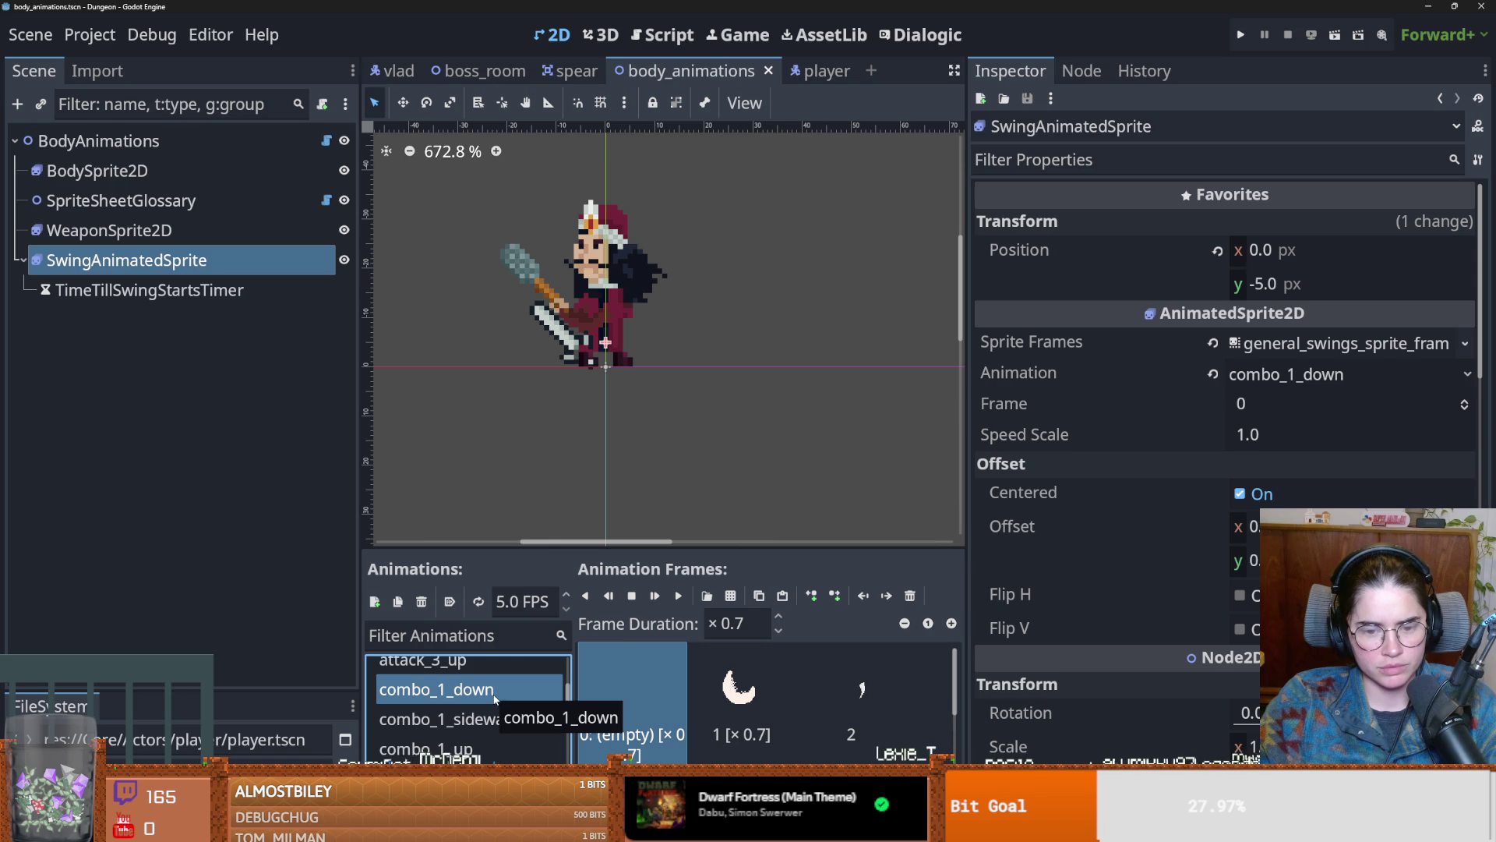
pyautogui.click(700, 697)
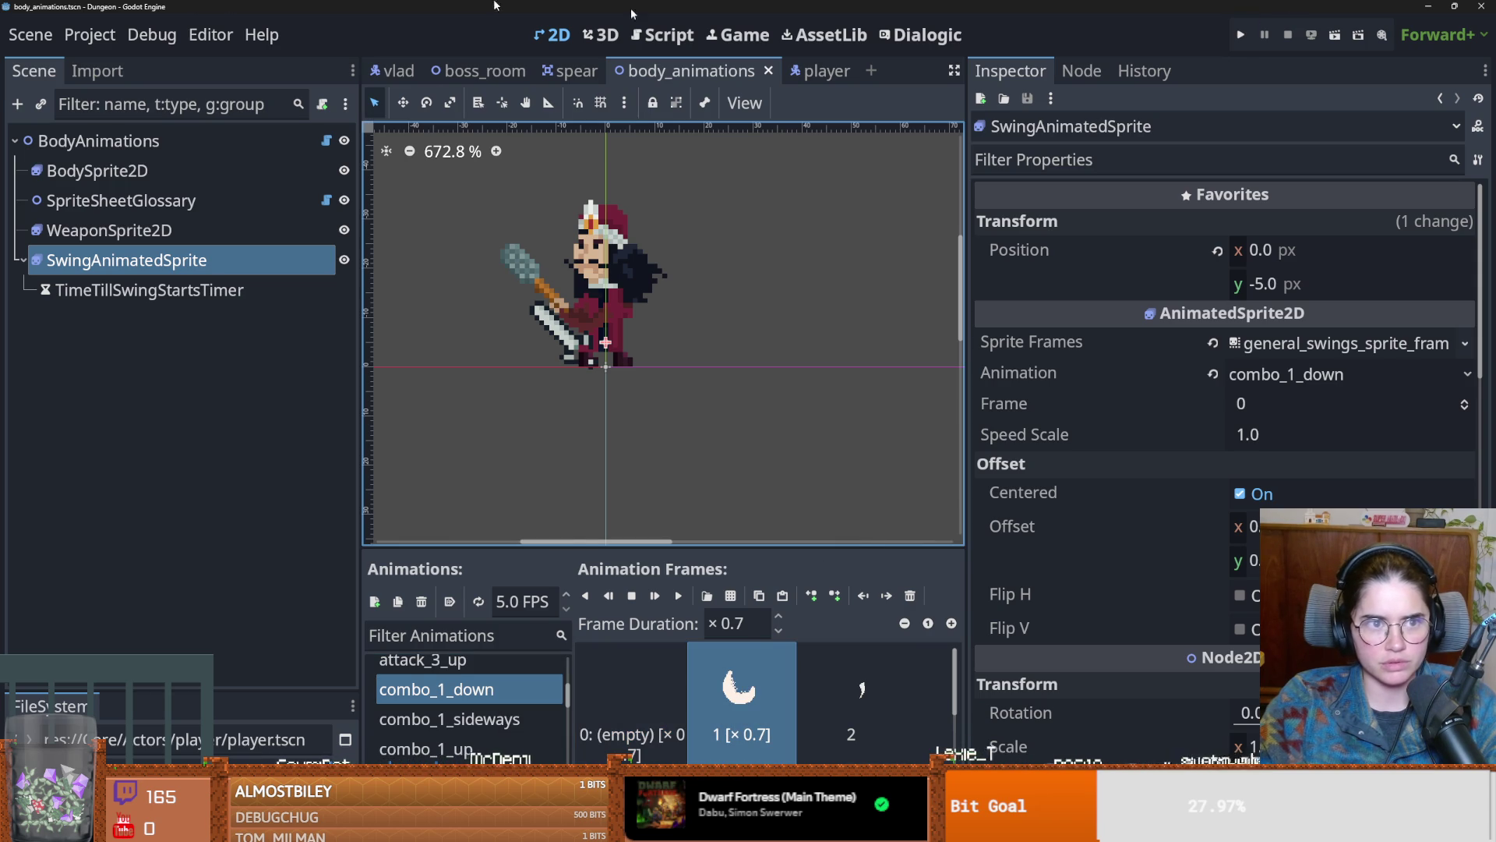
pyautogui.click(161, 37)
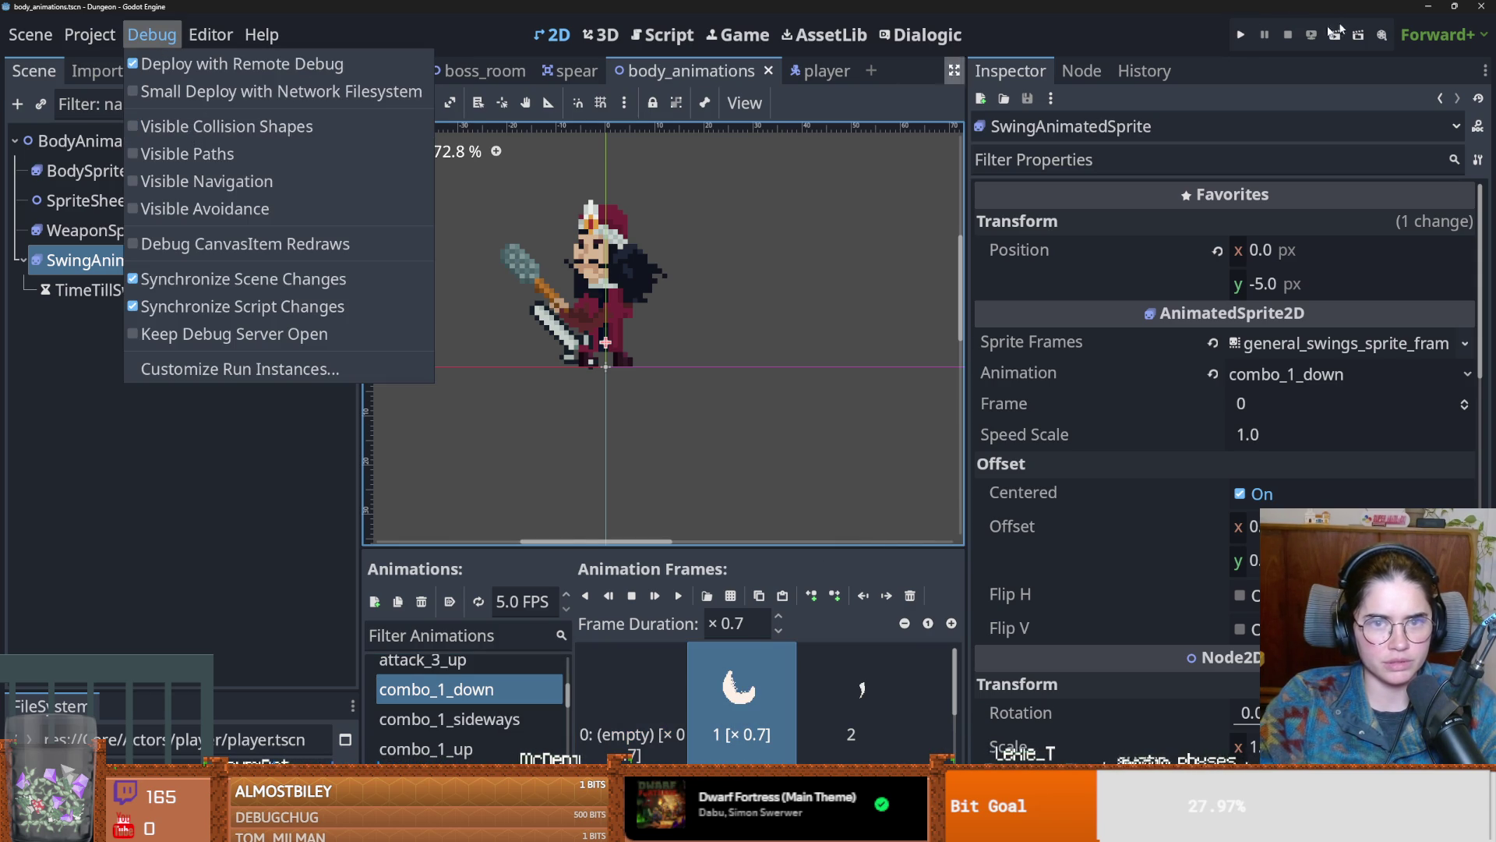
pyautogui.click(1241, 35)
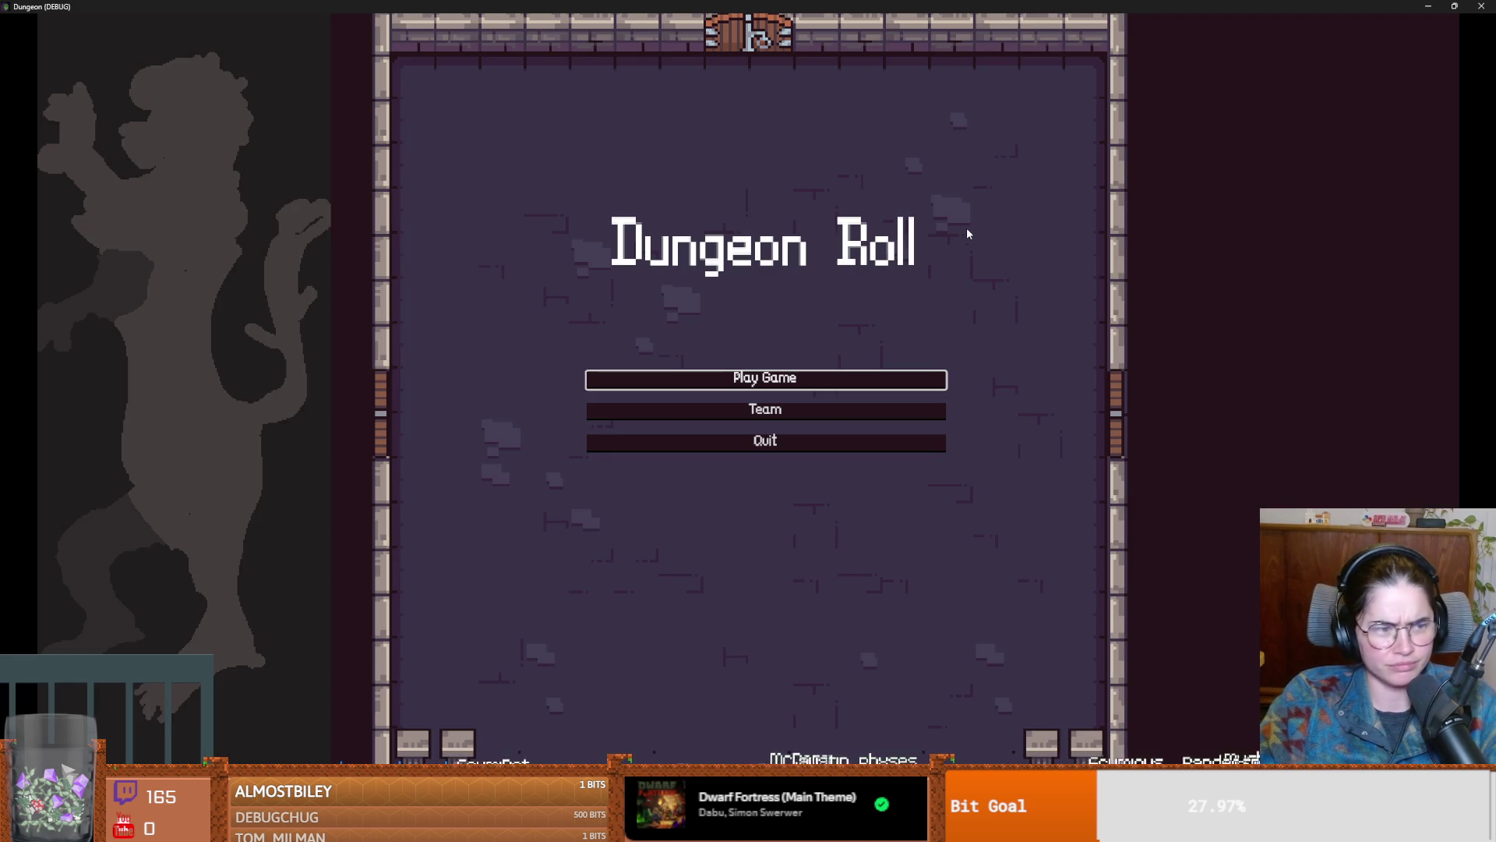
# Step: Start a new game as the Warrior and teleport before the boss with tp_to_before_boss
pyautogui.click(733, 382)
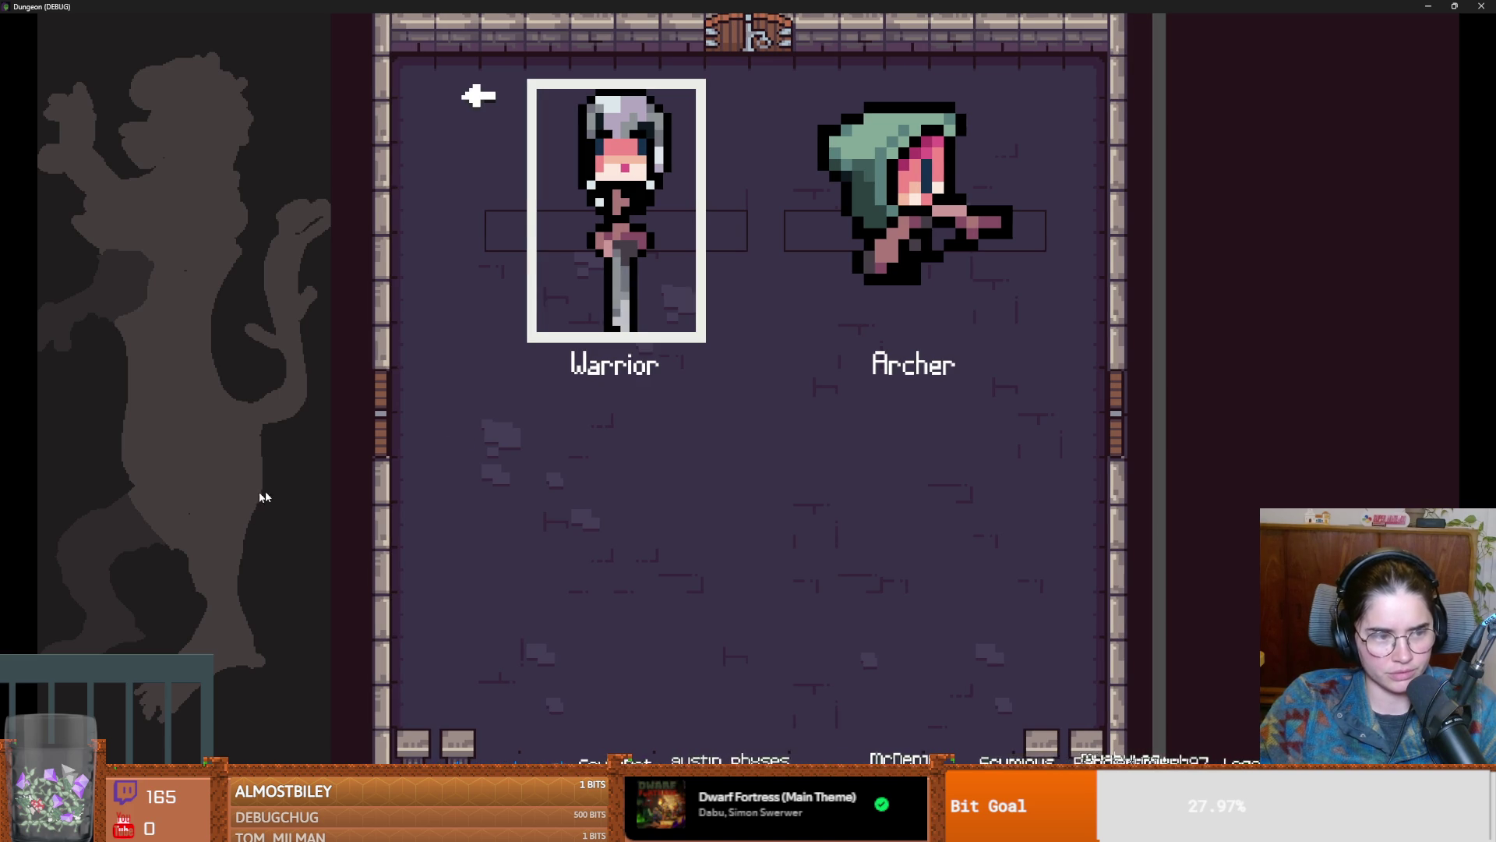
pyautogui.click(610, 239)
pyautogui.press('`')
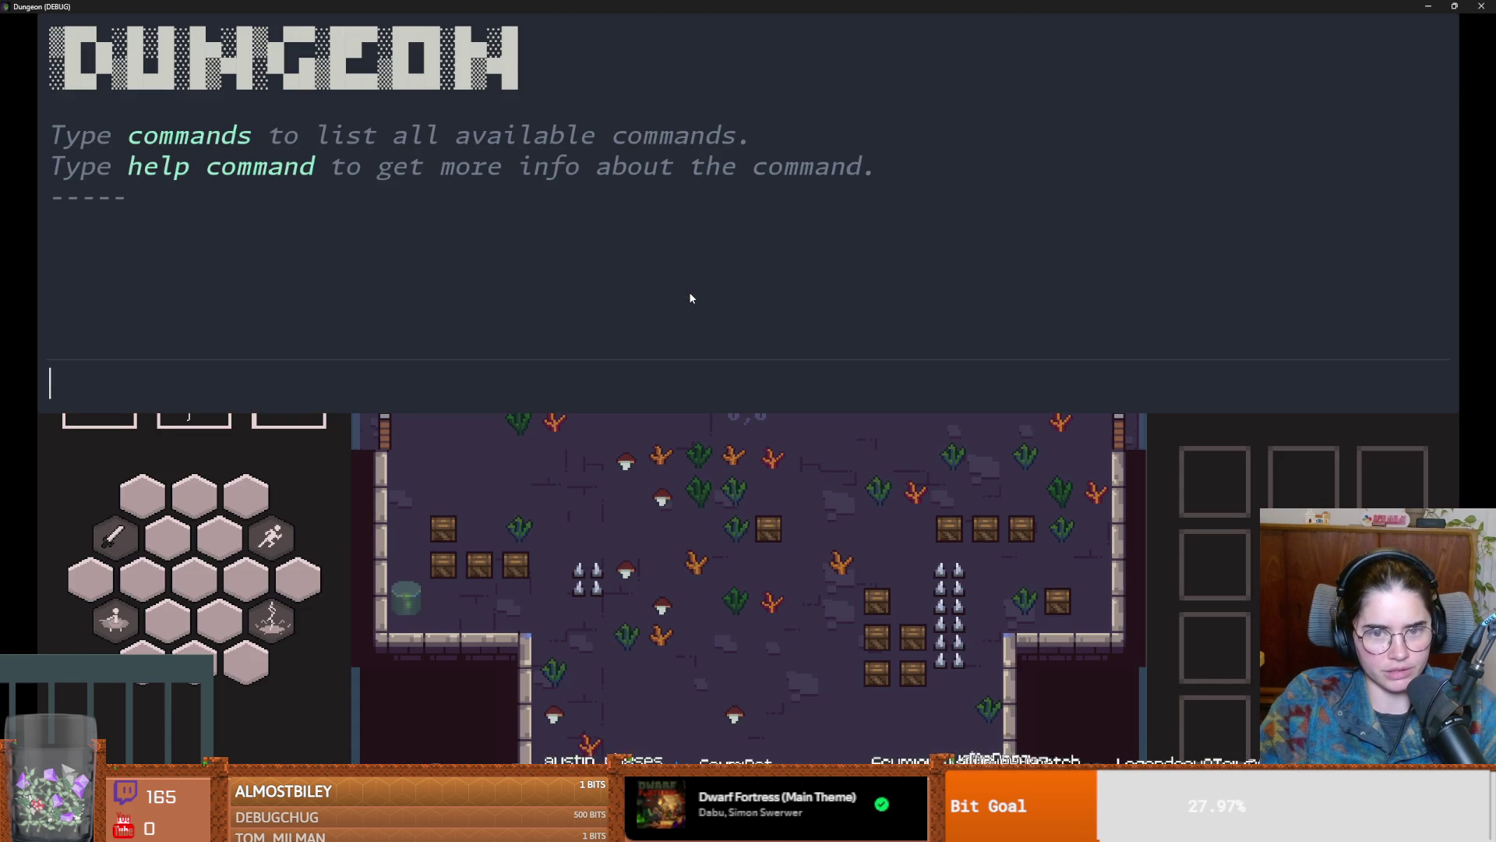
pyautogui.write('t;')
pyautogui.press('BackSpace')
pyautogui.write('p')
pyautogui.press('Tab')
pyautogui.press('Return')
pyautogui.press('`')
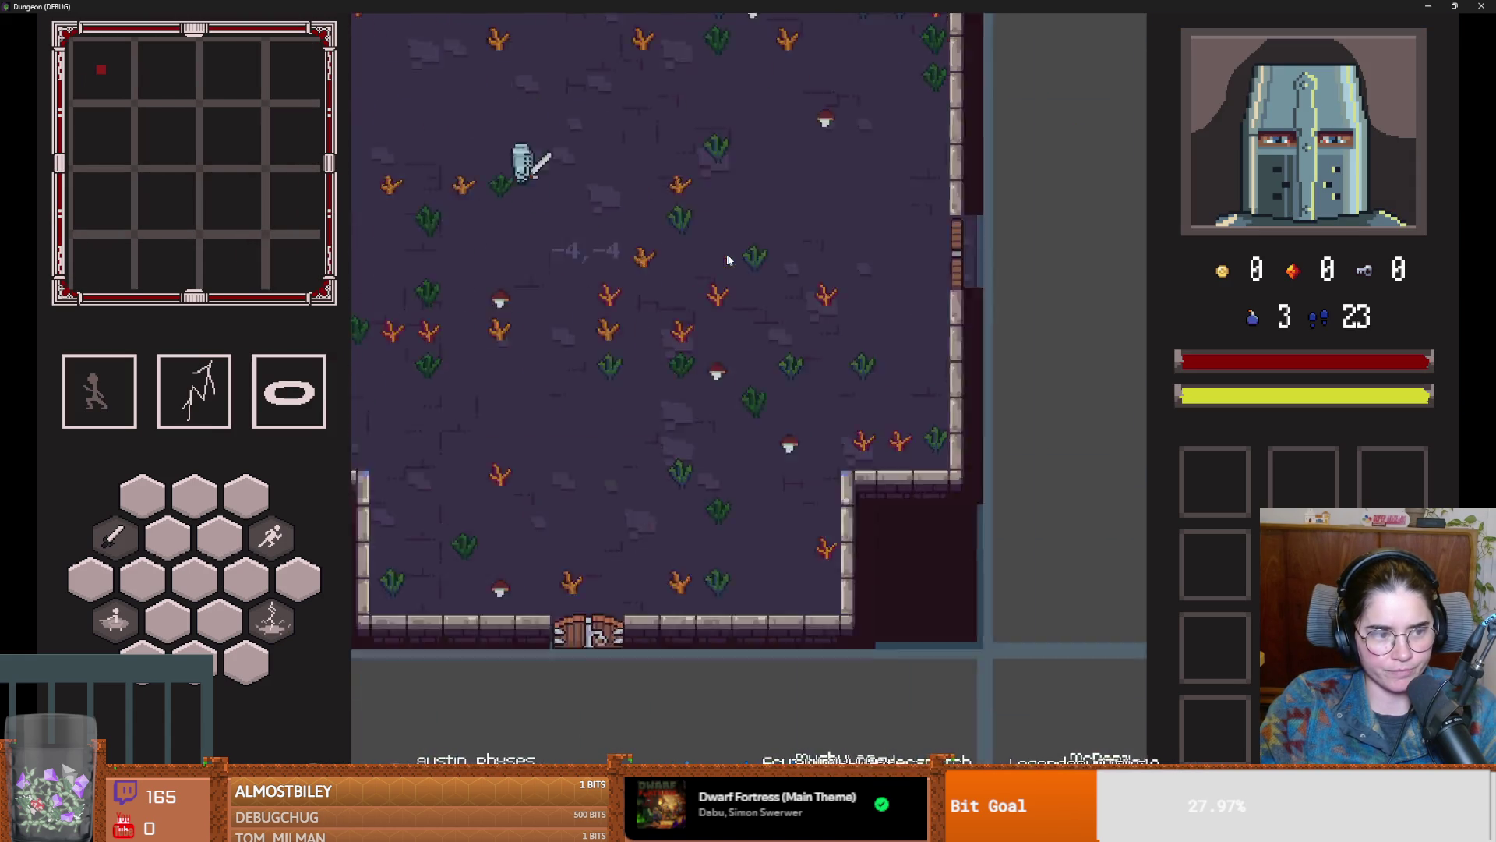
# Step: Fight Vlad in the boss room, dodging and baiting attacks, then stop the game
pyautogui.press('w')
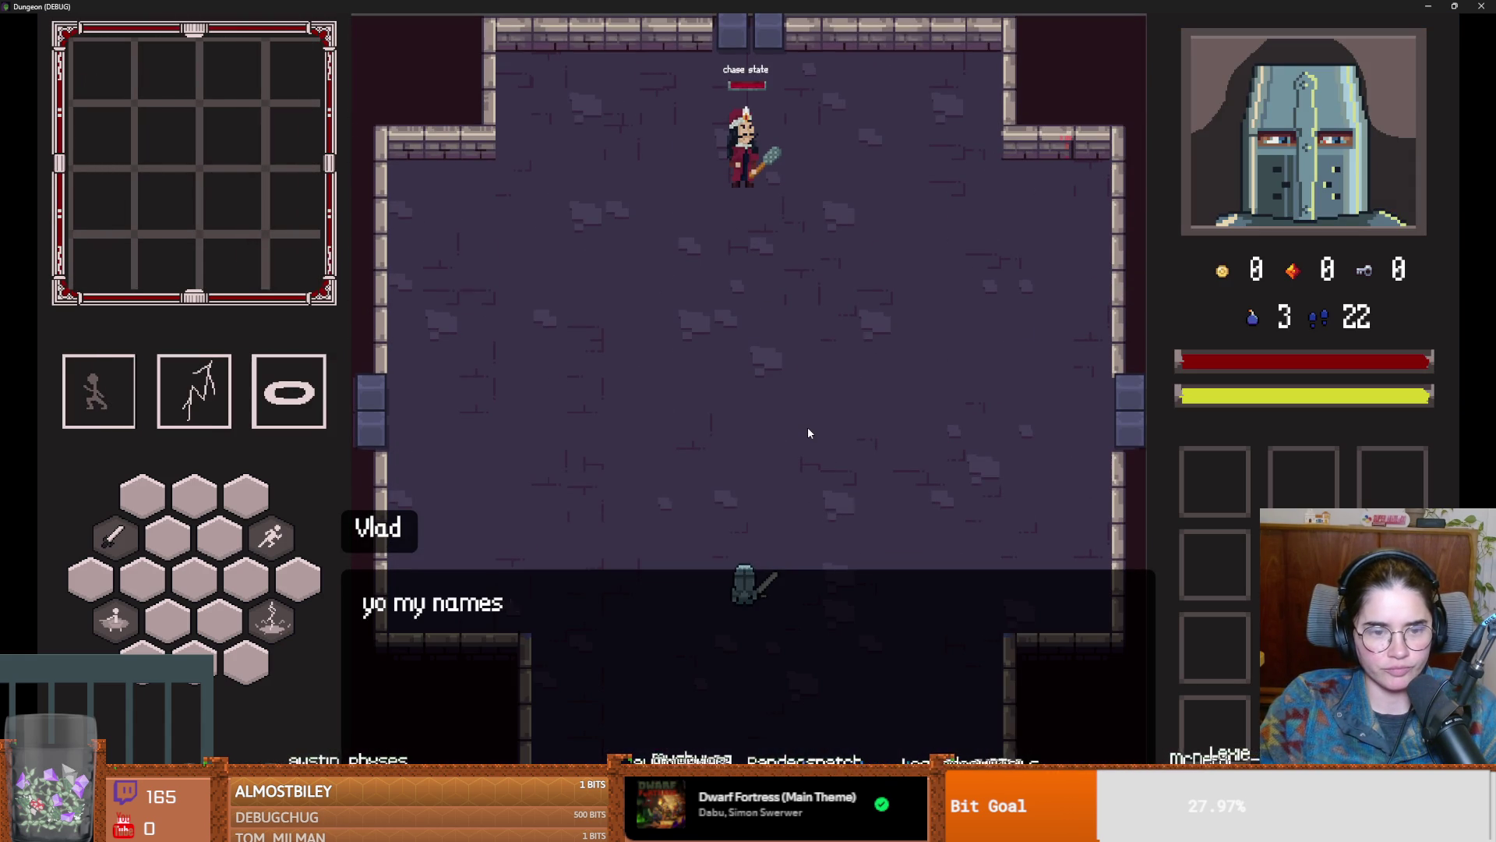
pyautogui.press('space')
pyautogui.press('w')
pyautogui.press('a')
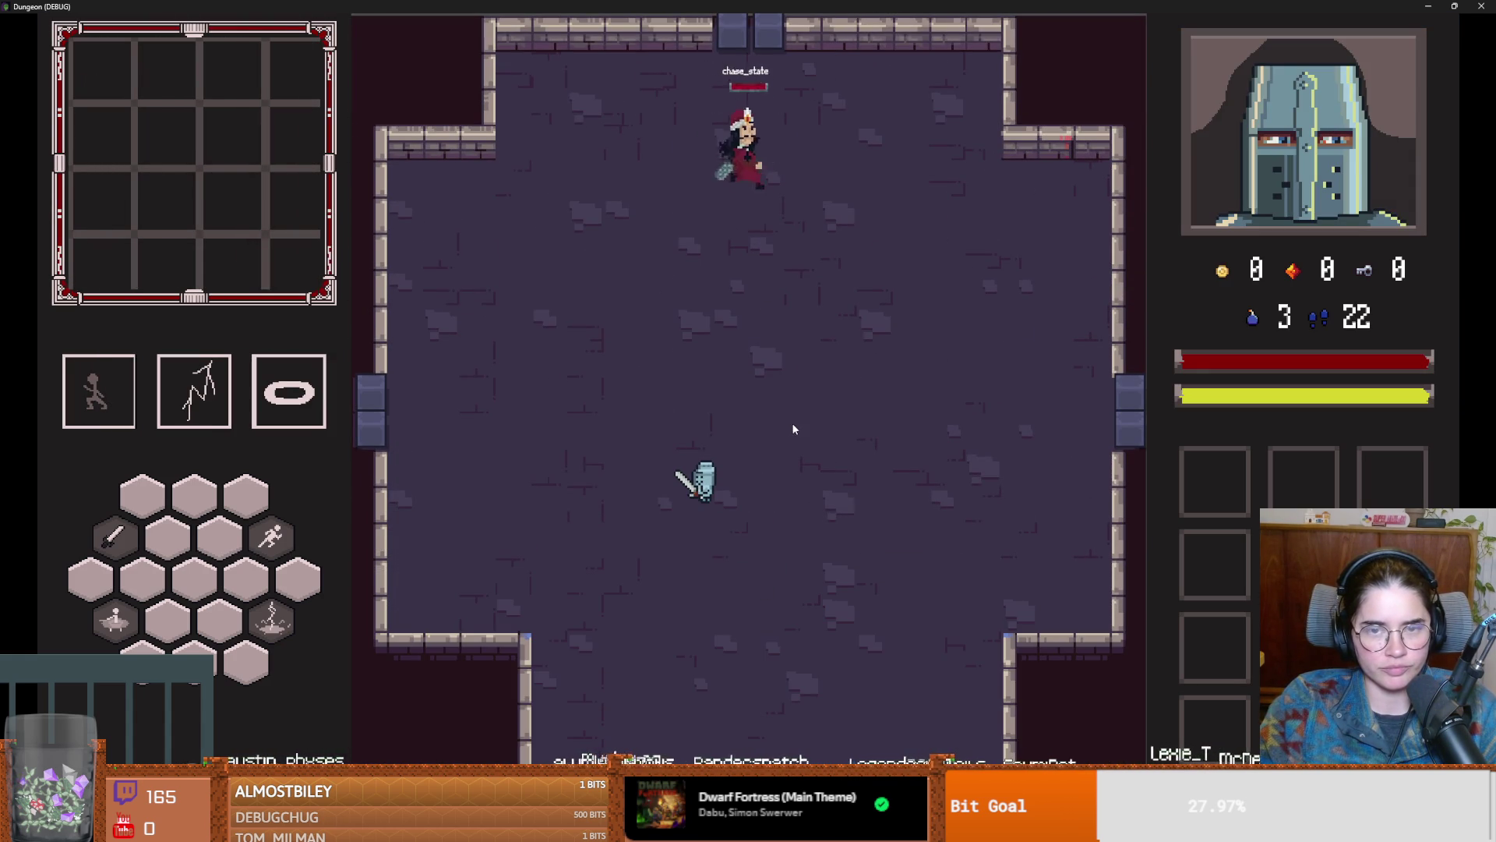
pyautogui.press('d')
pyautogui.press('s')
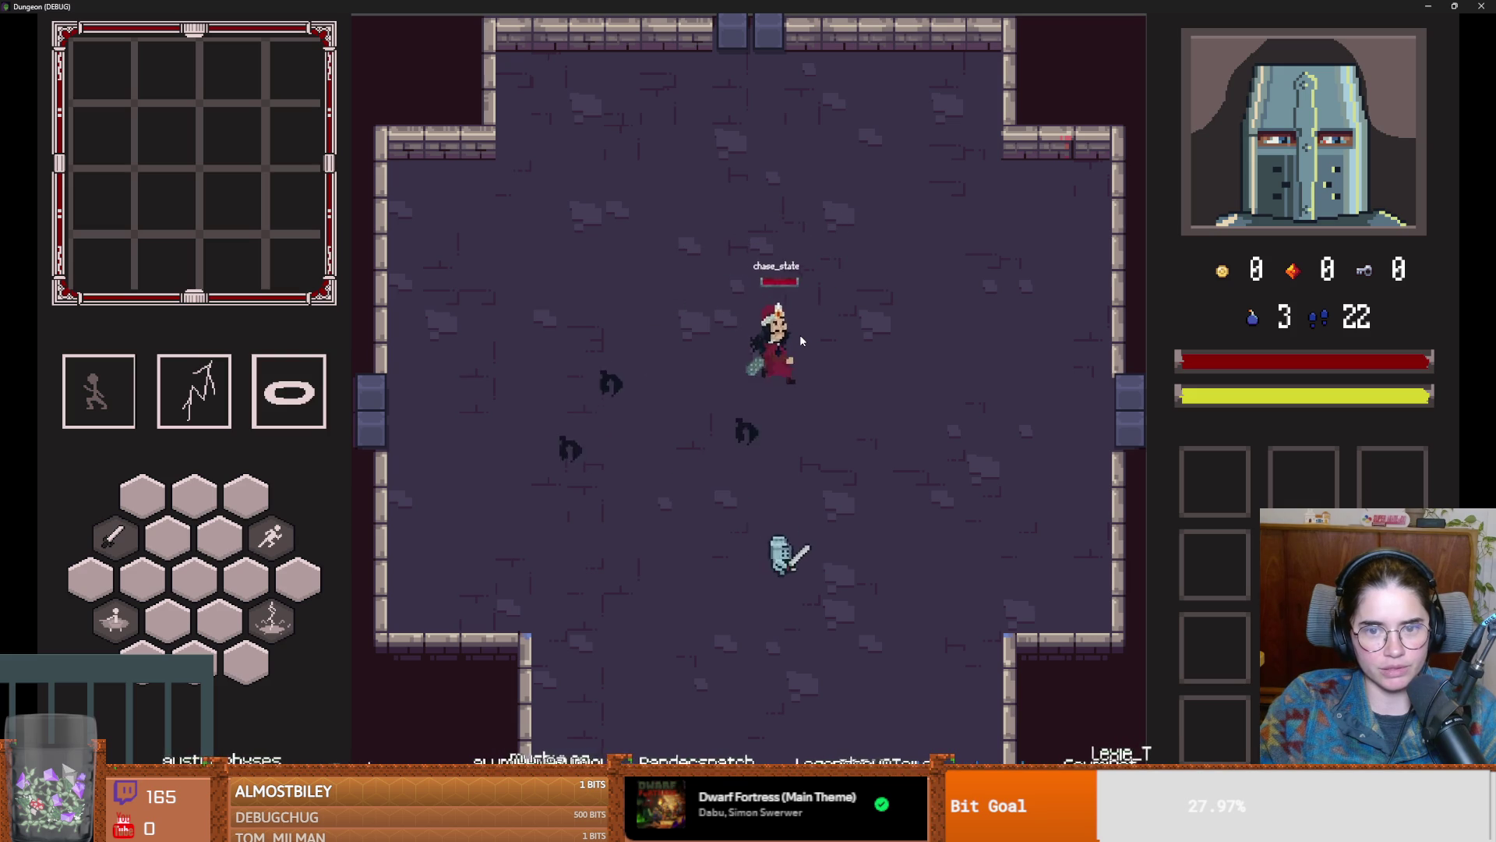
pyautogui.press('w')
pyautogui.press('space')
pyautogui.press('a')
pyautogui.press('a')
pyautogui.press('s')
pyautogui.press('d')
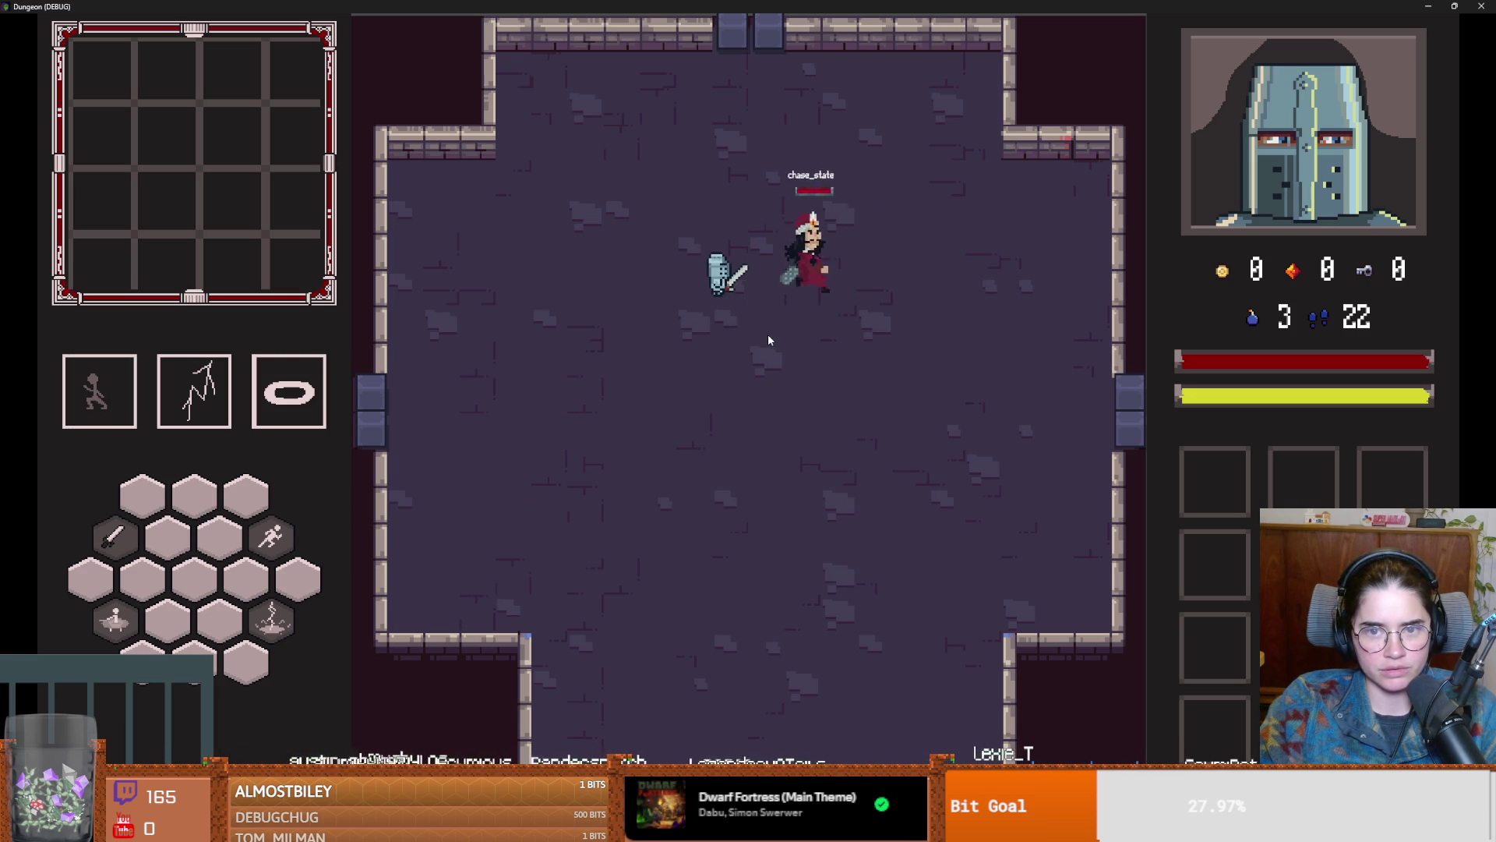
pyautogui.press('s')
pyautogui.press('d')
pyautogui.press('super+Down')
pyautogui.click(1067, 276)
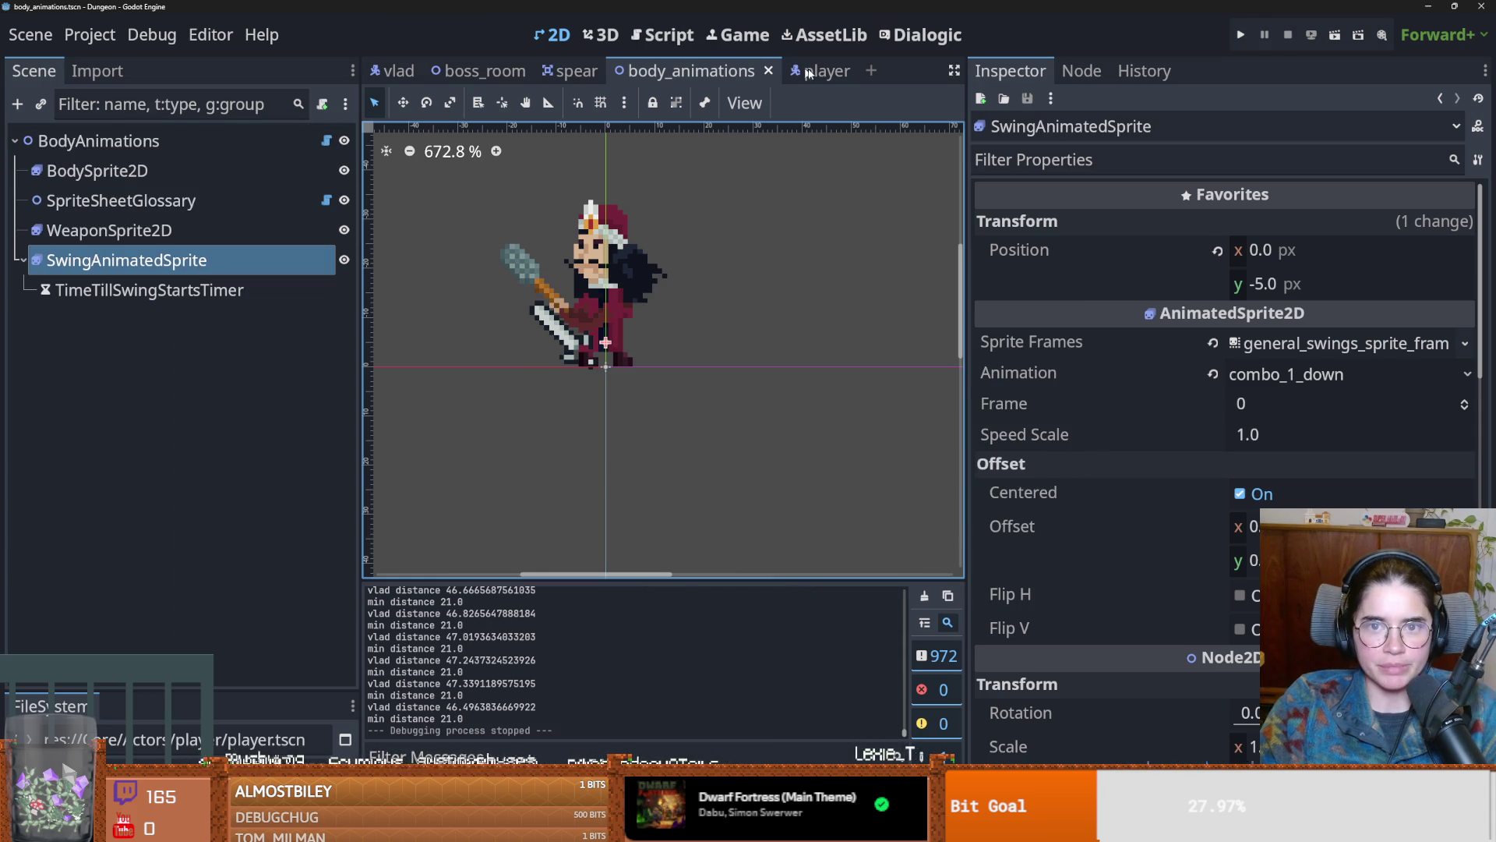
pyautogui.click(392, 69)
pyautogui.scroll(-2, 184, 507)
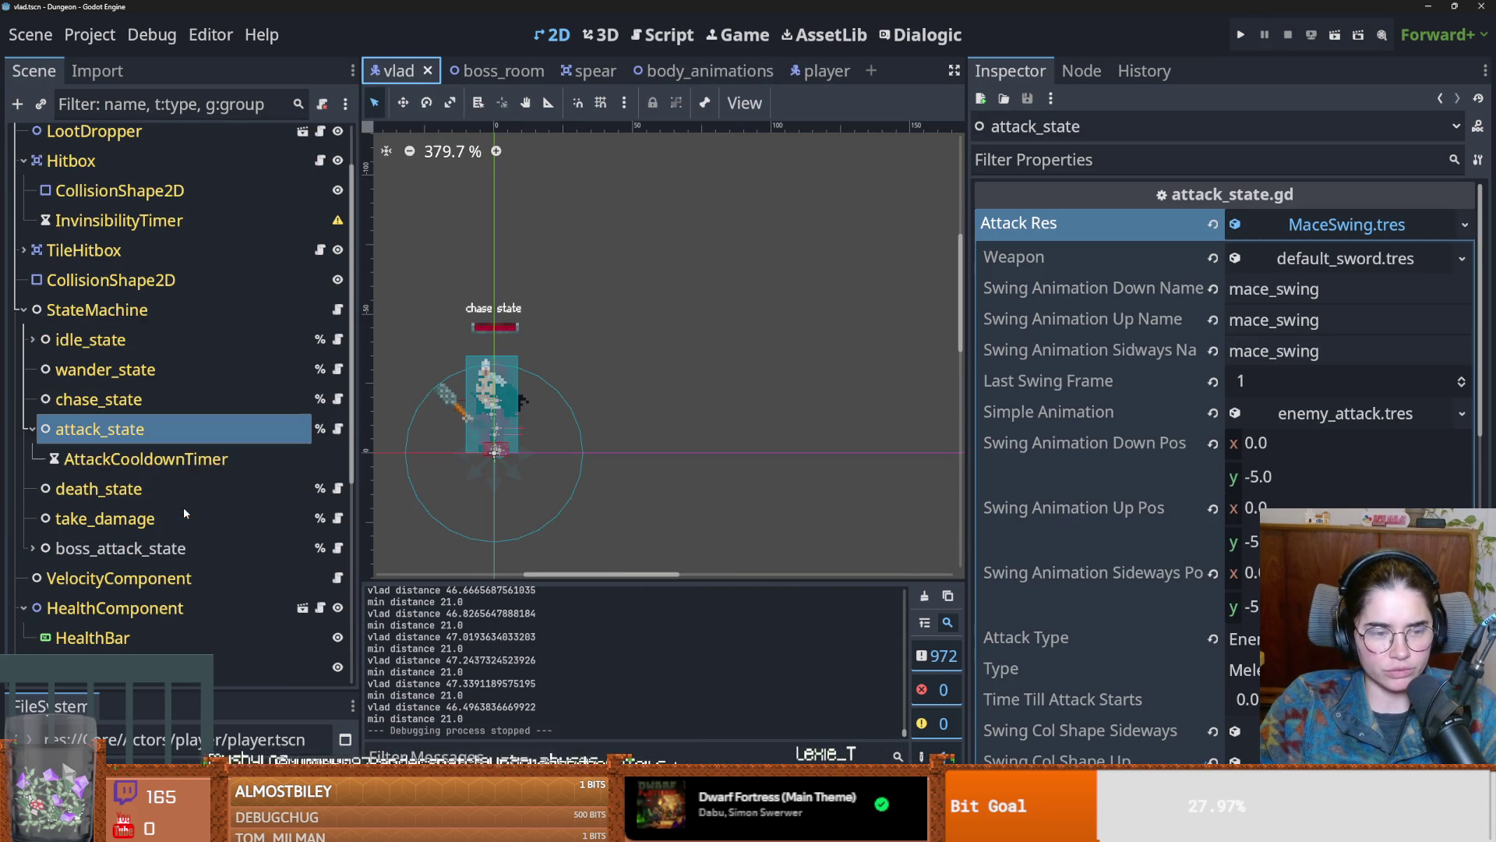
pyautogui.click(28, 431)
pyautogui.click(29, 431)
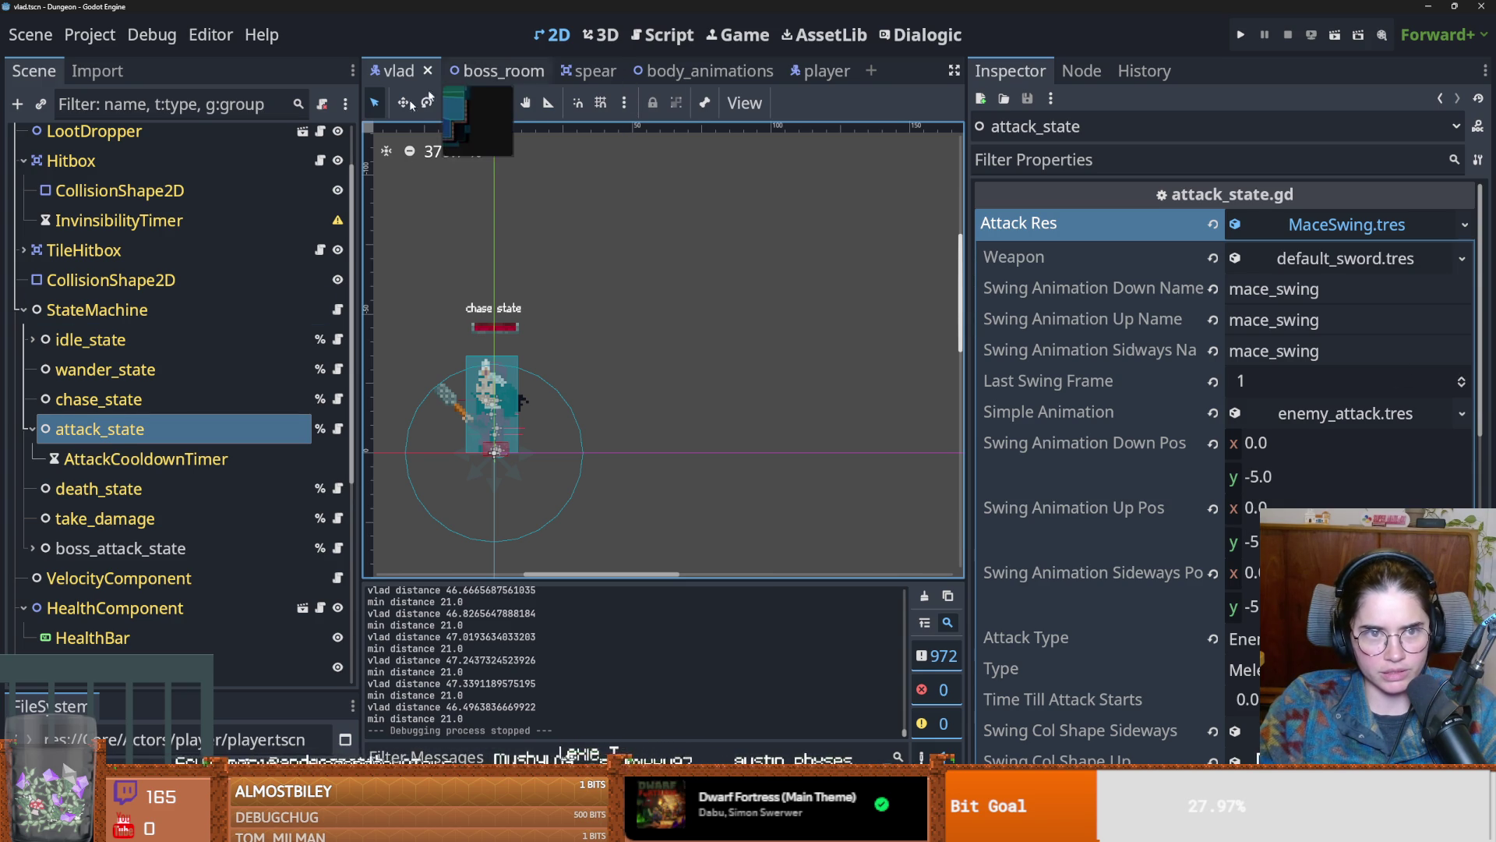
pyautogui.scroll(2, 230, 237)
# Step: Open Vlad's BodyAnimations scene and step through the attack_1_down frames up to frame 5
pyautogui.click(303, 170)
pyautogui.click(297, 173)
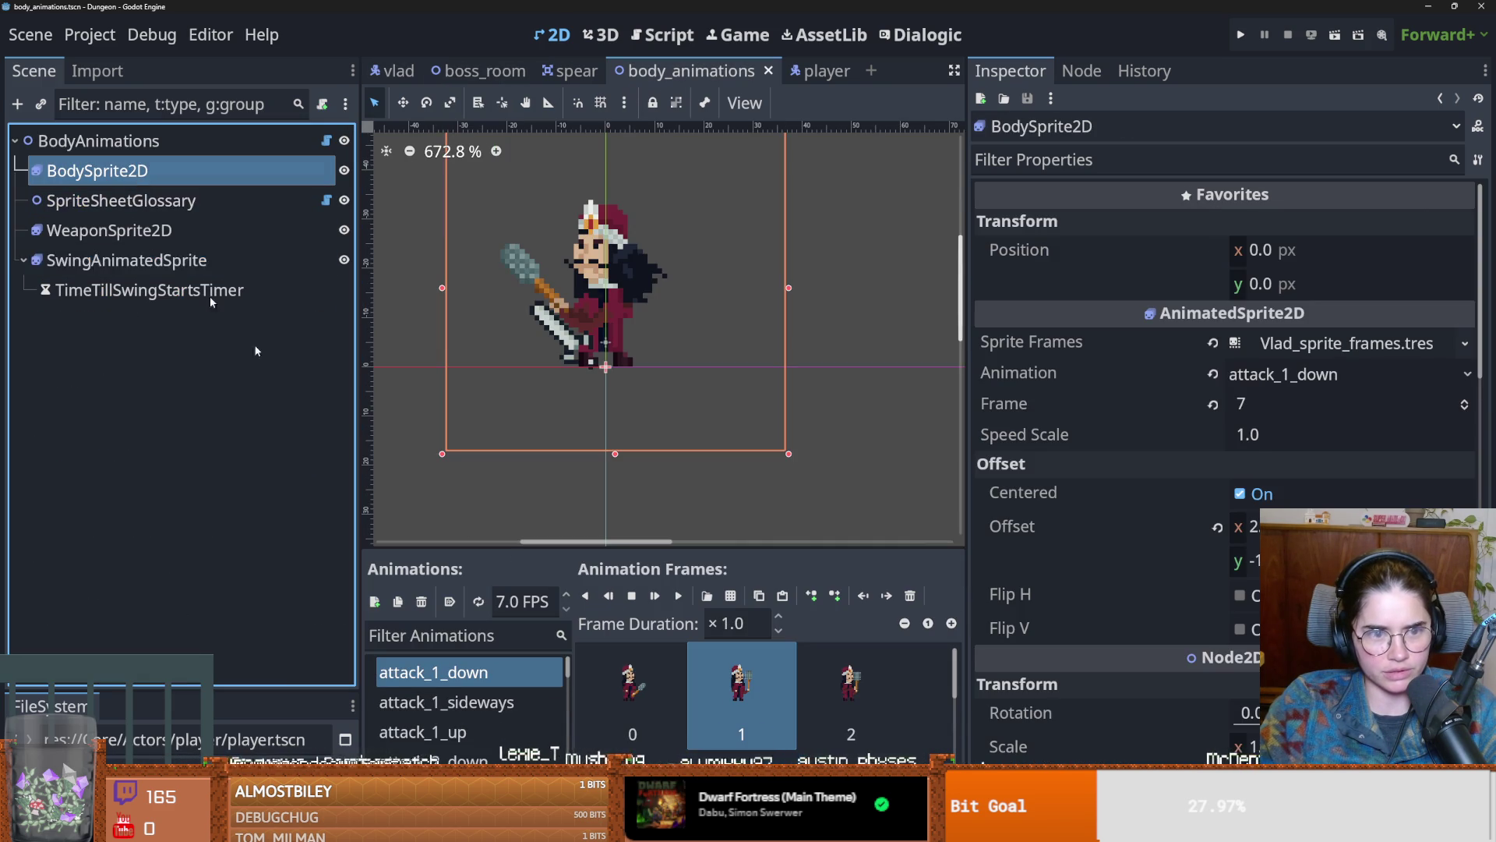
pyautogui.moveTo(661, 546); pyautogui.dragTo(661, 274)
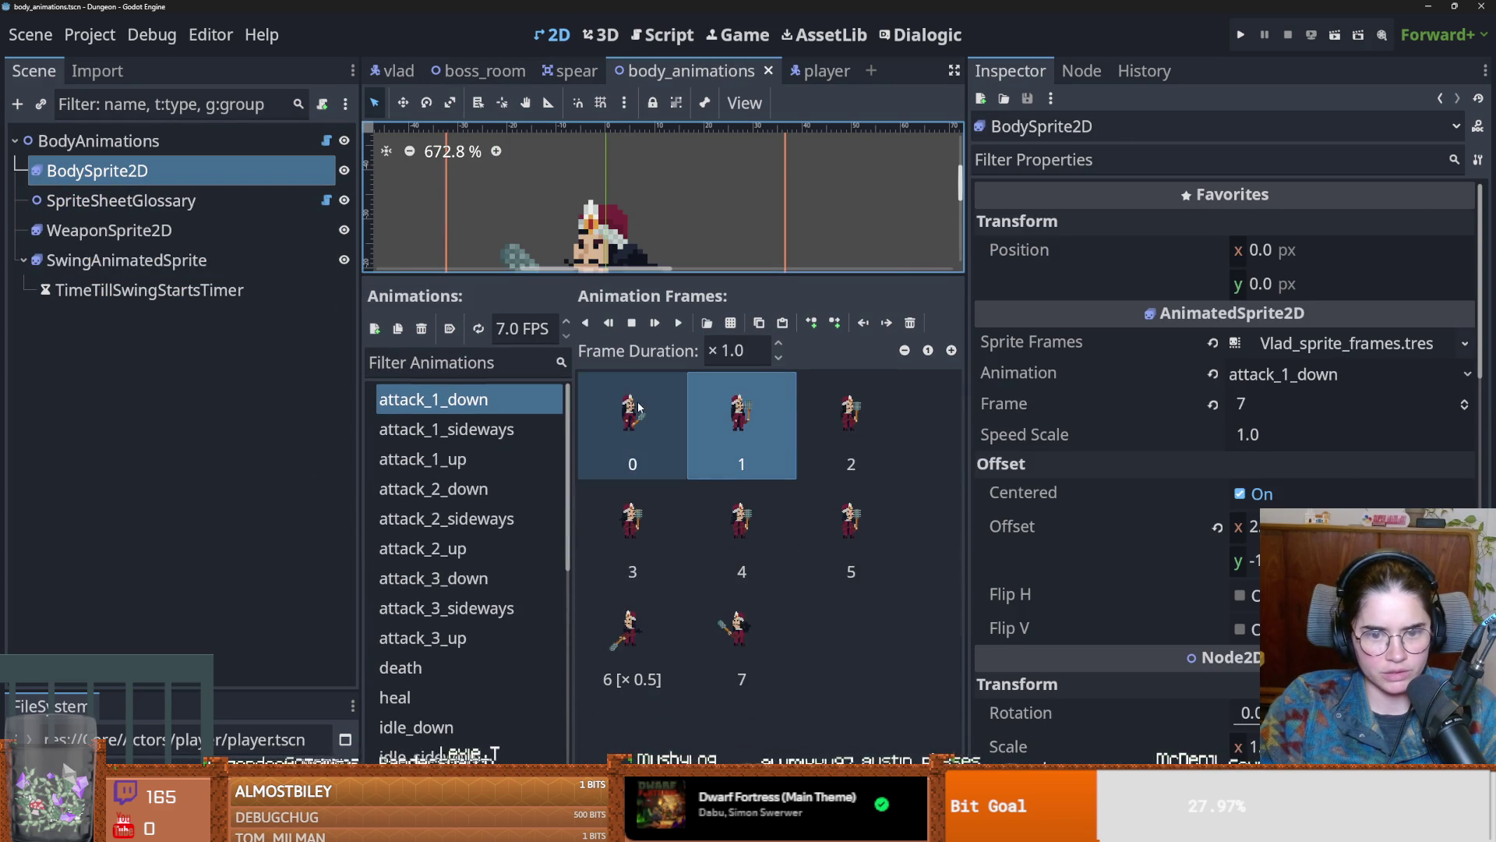
pyautogui.press('Right')
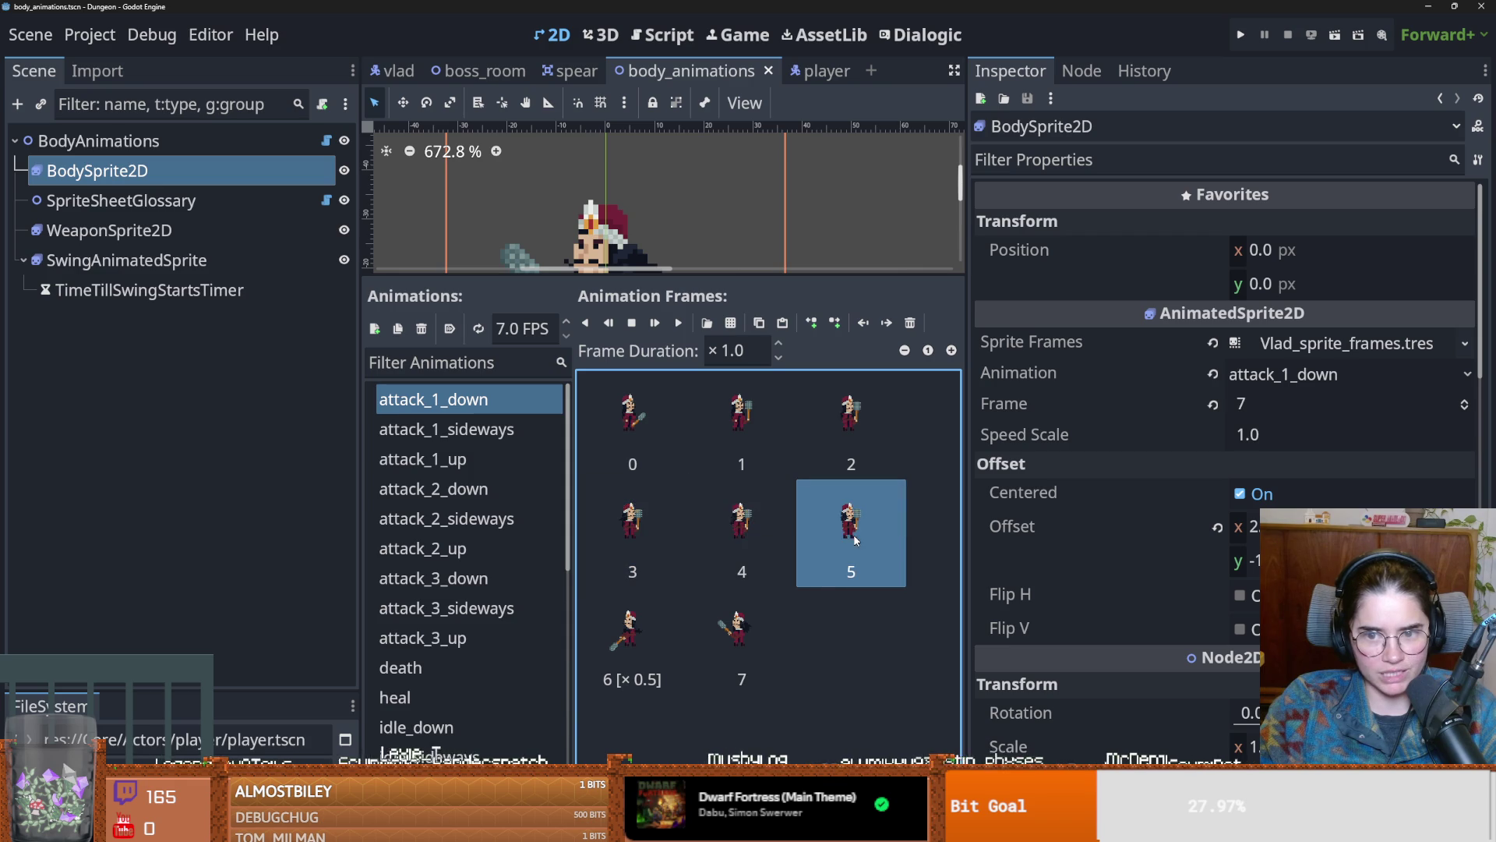
pyautogui.click(857, 430)
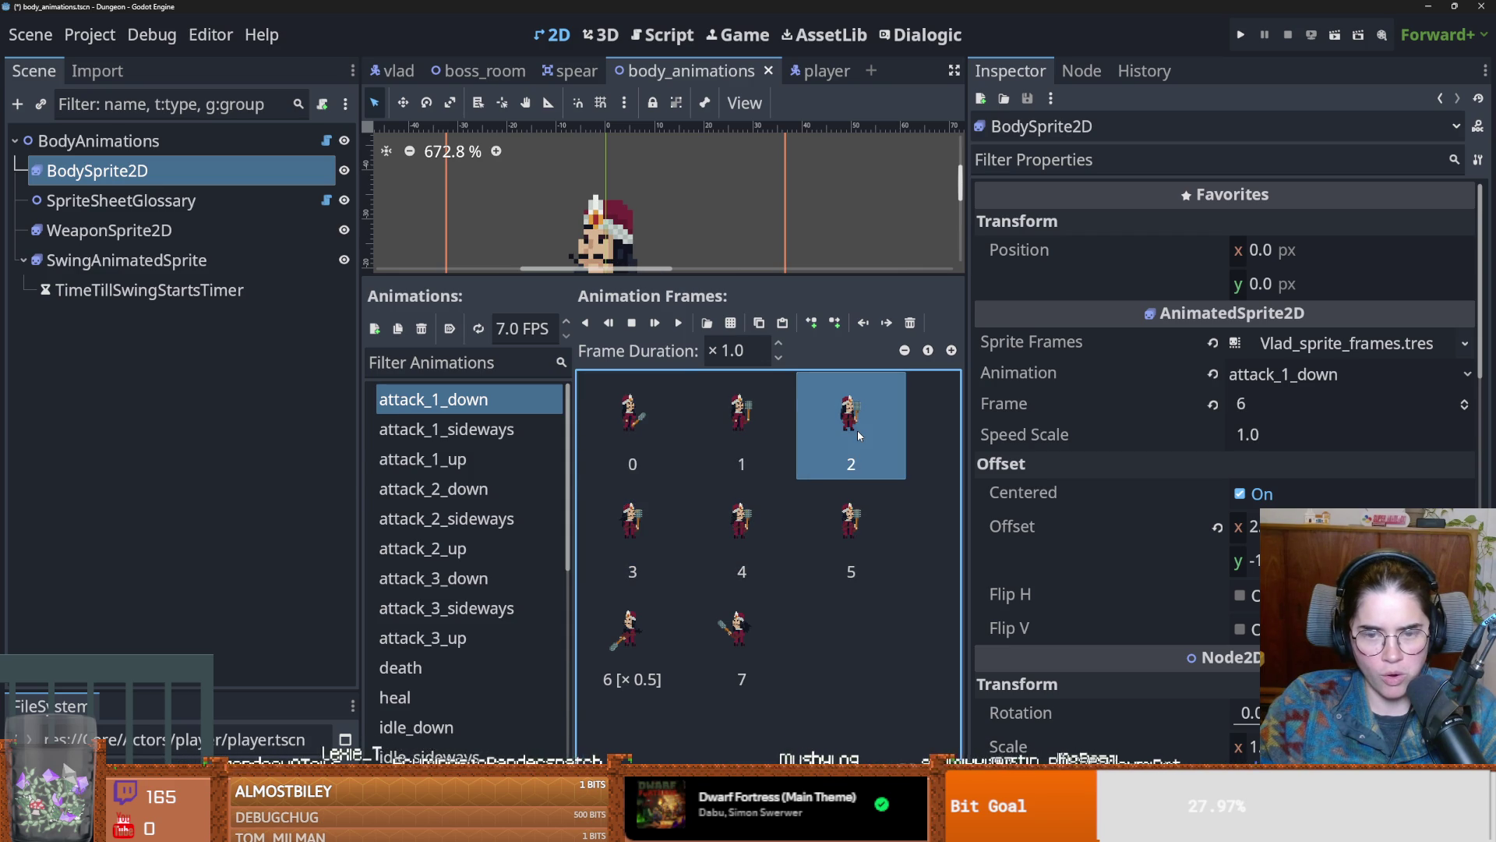
pyautogui.click(760, 427)
pyautogui.click(663, 425)
pyautogui.click(834, 432)
pyautogui.click(681, 524)
pyautogui.click(803, 533)
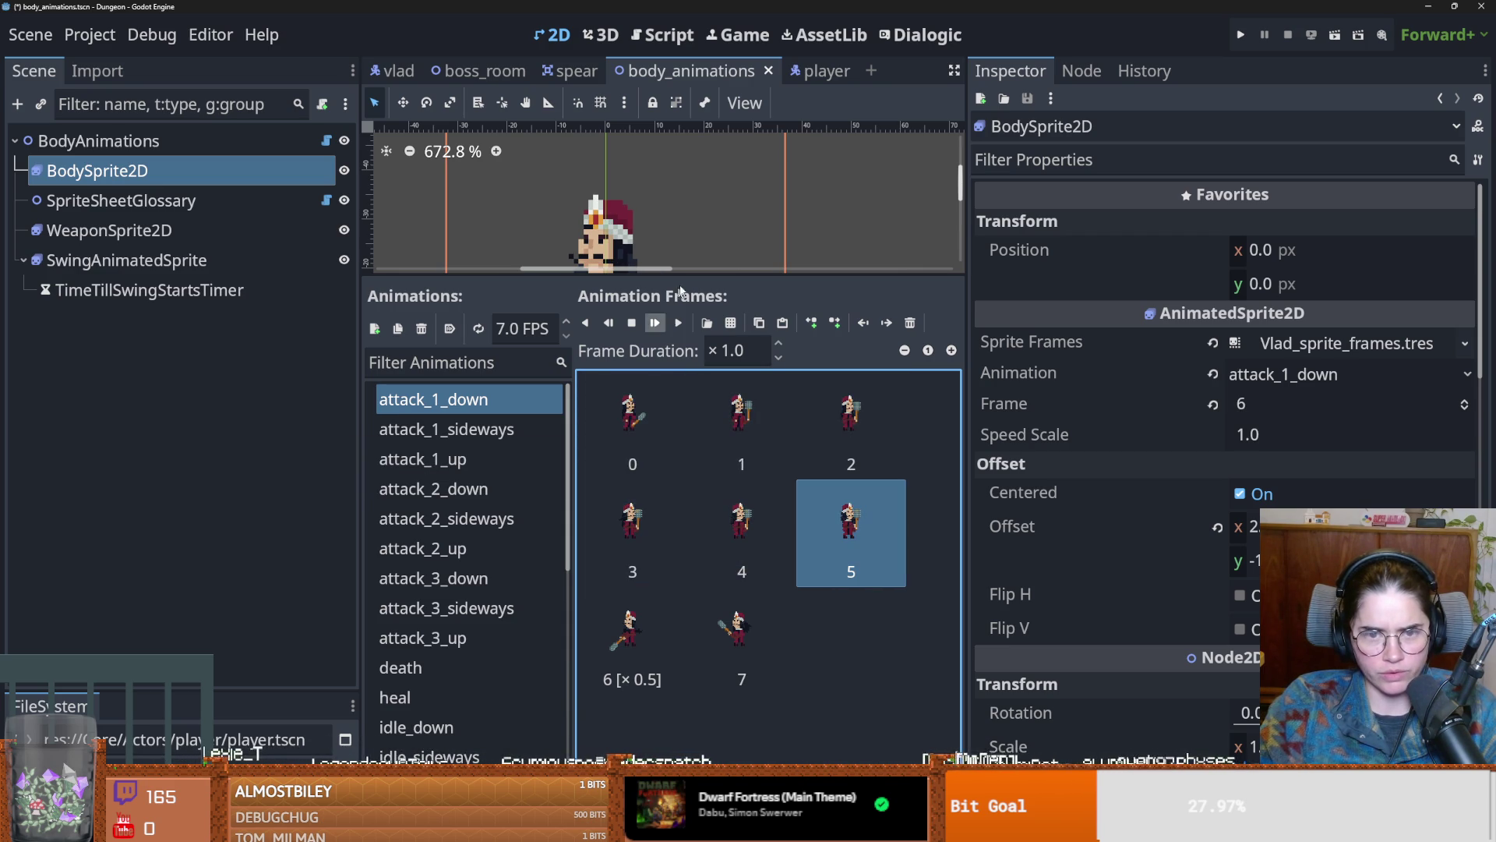
# Step: Play the attack_1_down animation and check swing frames 4 and 6
pyautogui.moveTo(679, 331); pyautogui.dragTo(679, 556)
pyautogui.click(679, 550)
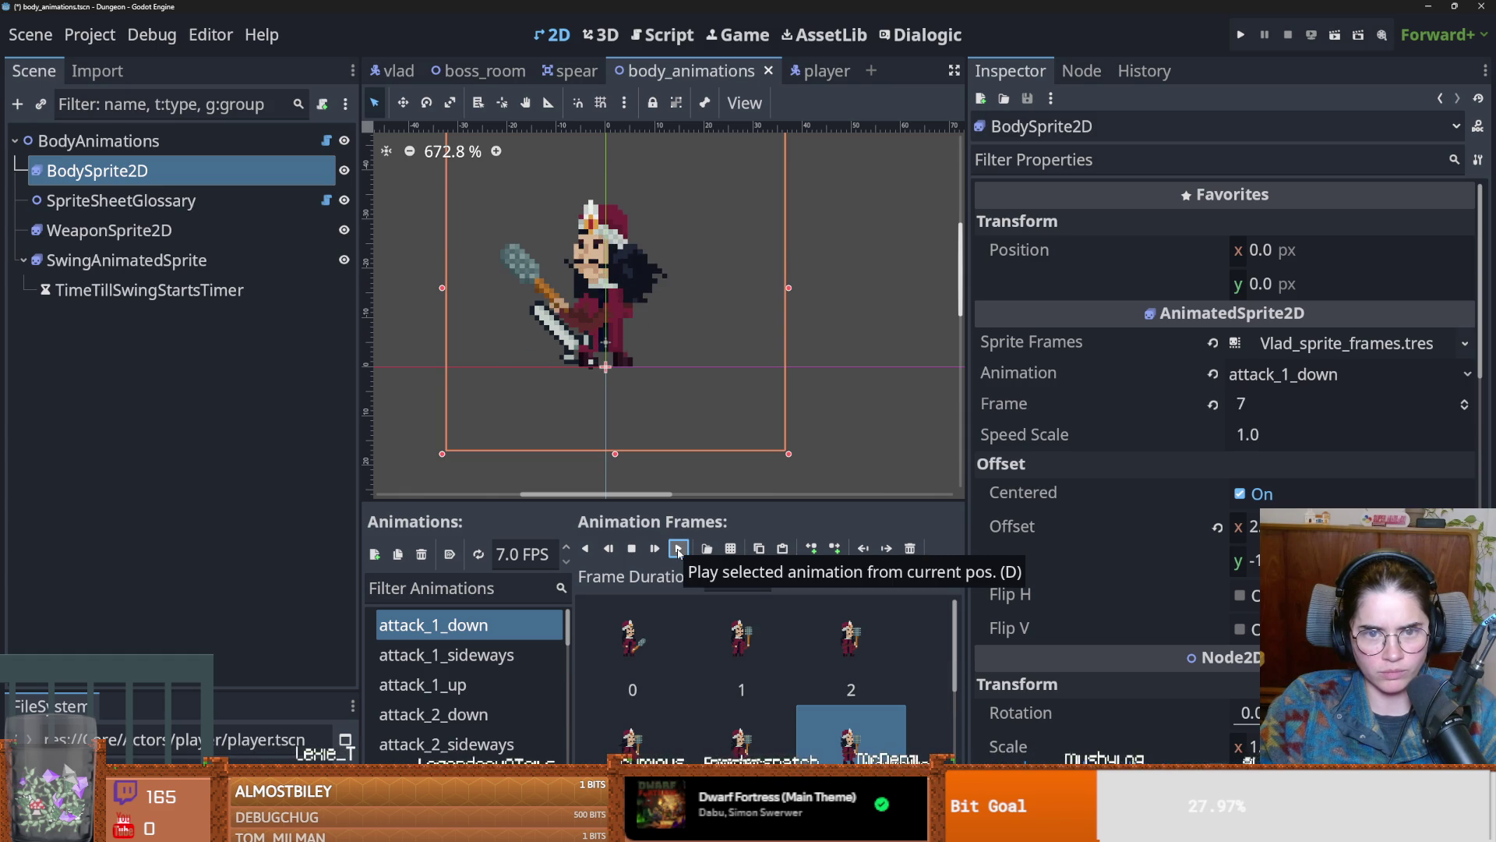
pyautogui.click(678, 550)
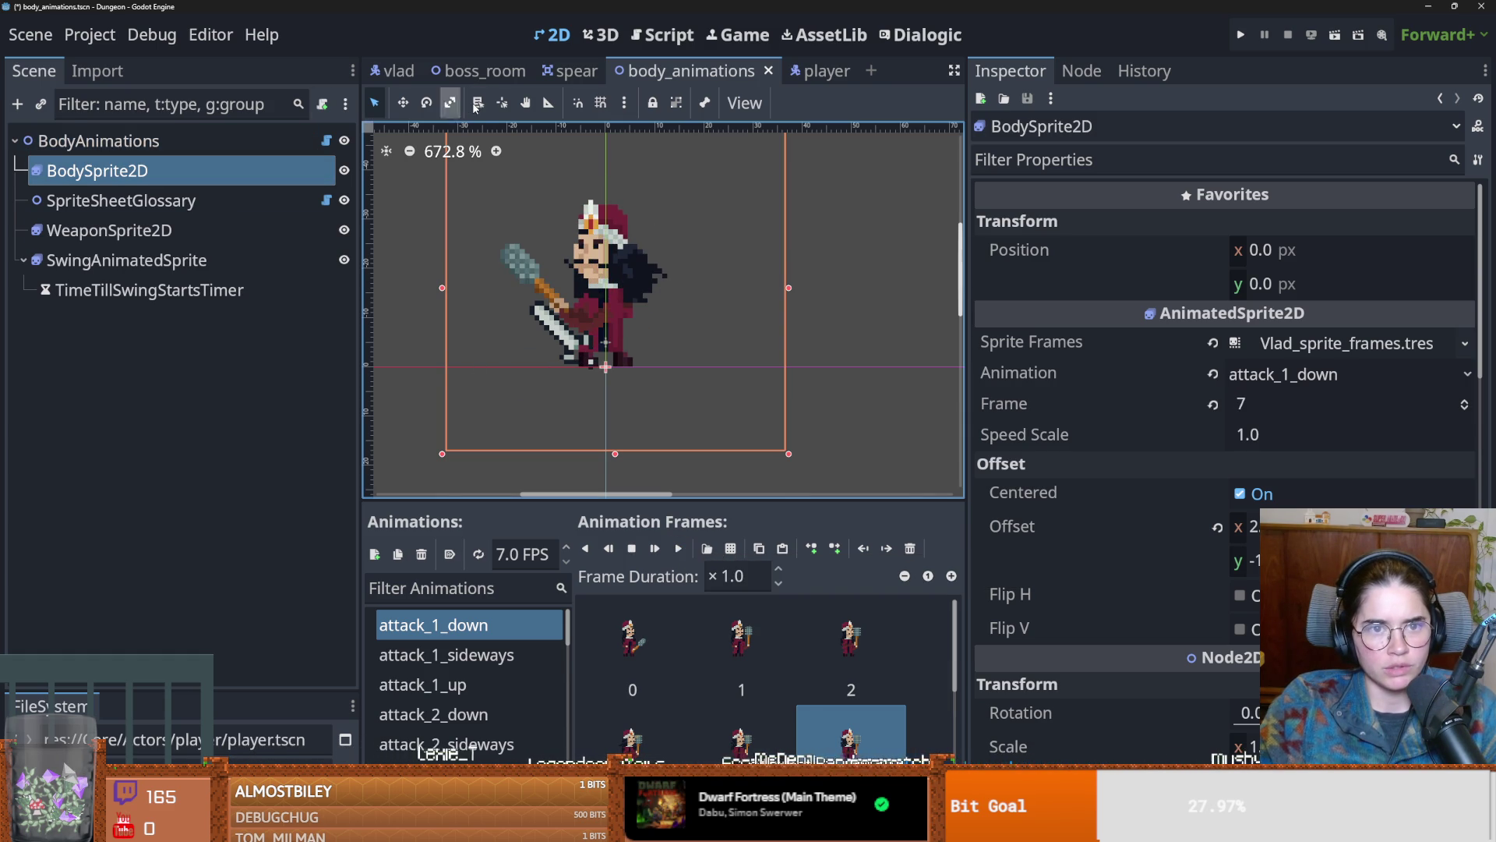
pyautogui.press('w')
pyautogui.moveTo(745, 498)
pyautogui.mouseDown()
pyautogui.moveTo(745, 323)
pyautogui.moveTo(748, 343)
pyautogui.mouseUp()
pyautogui.click(783, 598)
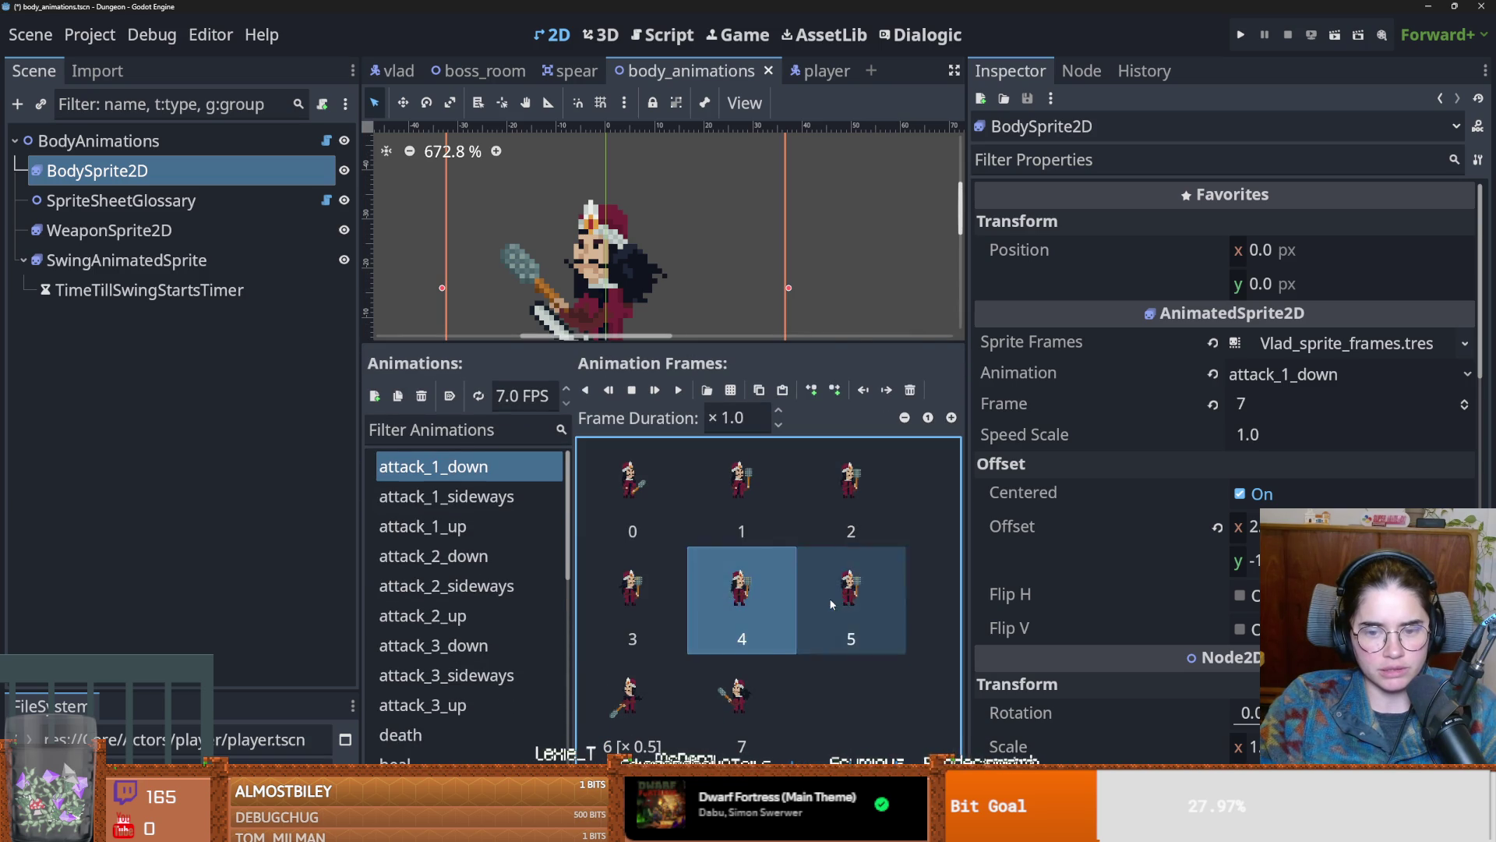
pyautogui.click(633, 686)
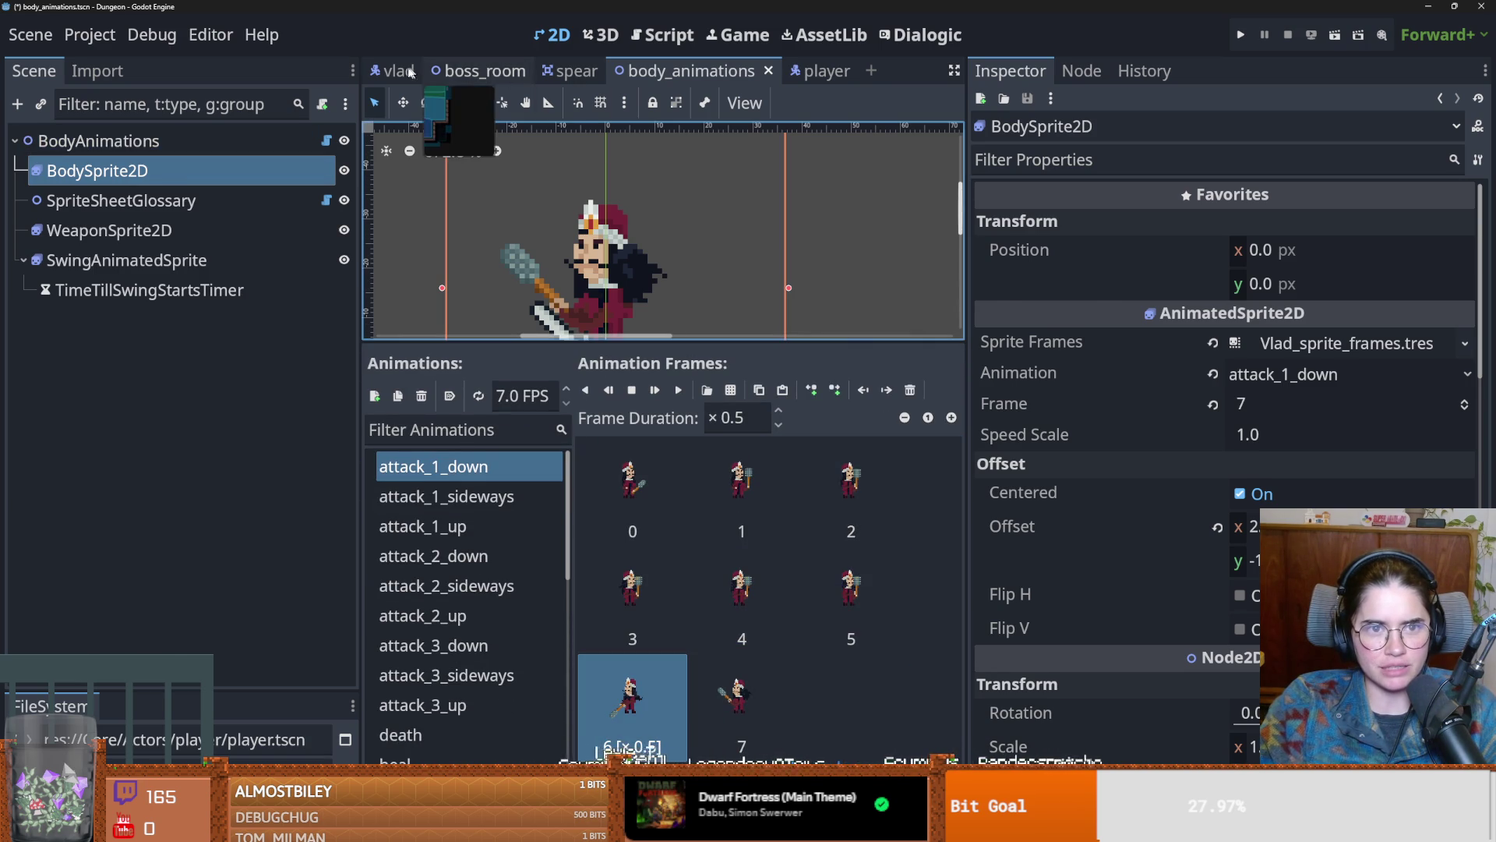
# Step: Set Vlad's attack_state Last Swing Frame to 6 and run the project
pyautogui.click(398, 71)
pyautogui.click(1462, 379)
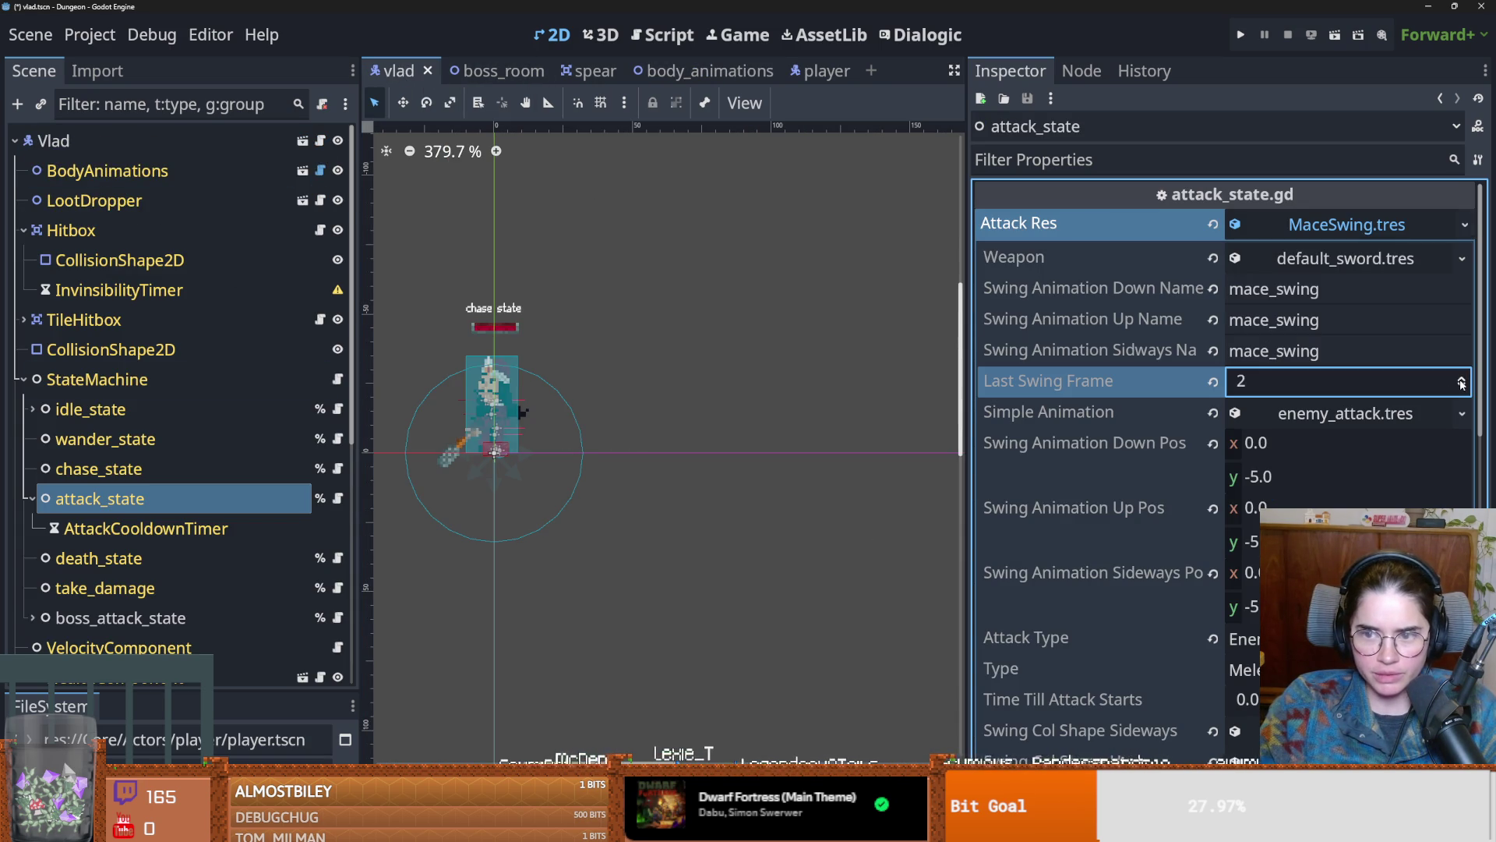
pyautogui.click(1237, 34)
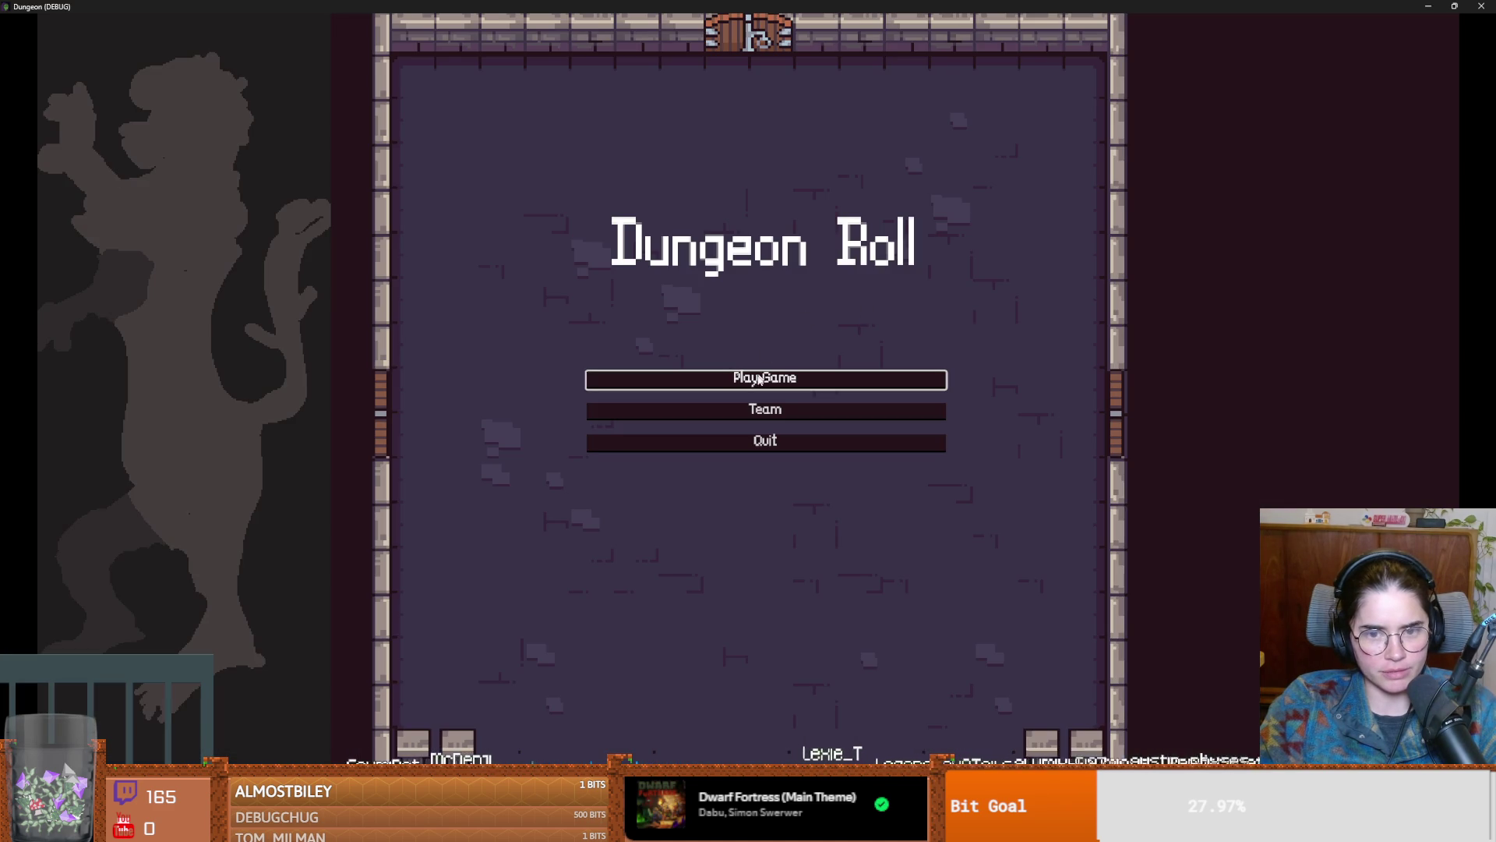
# Step: Start a game as the Warrior and teleport before the boss with tp_to_before_boss
pyautogui.click(758, 379)
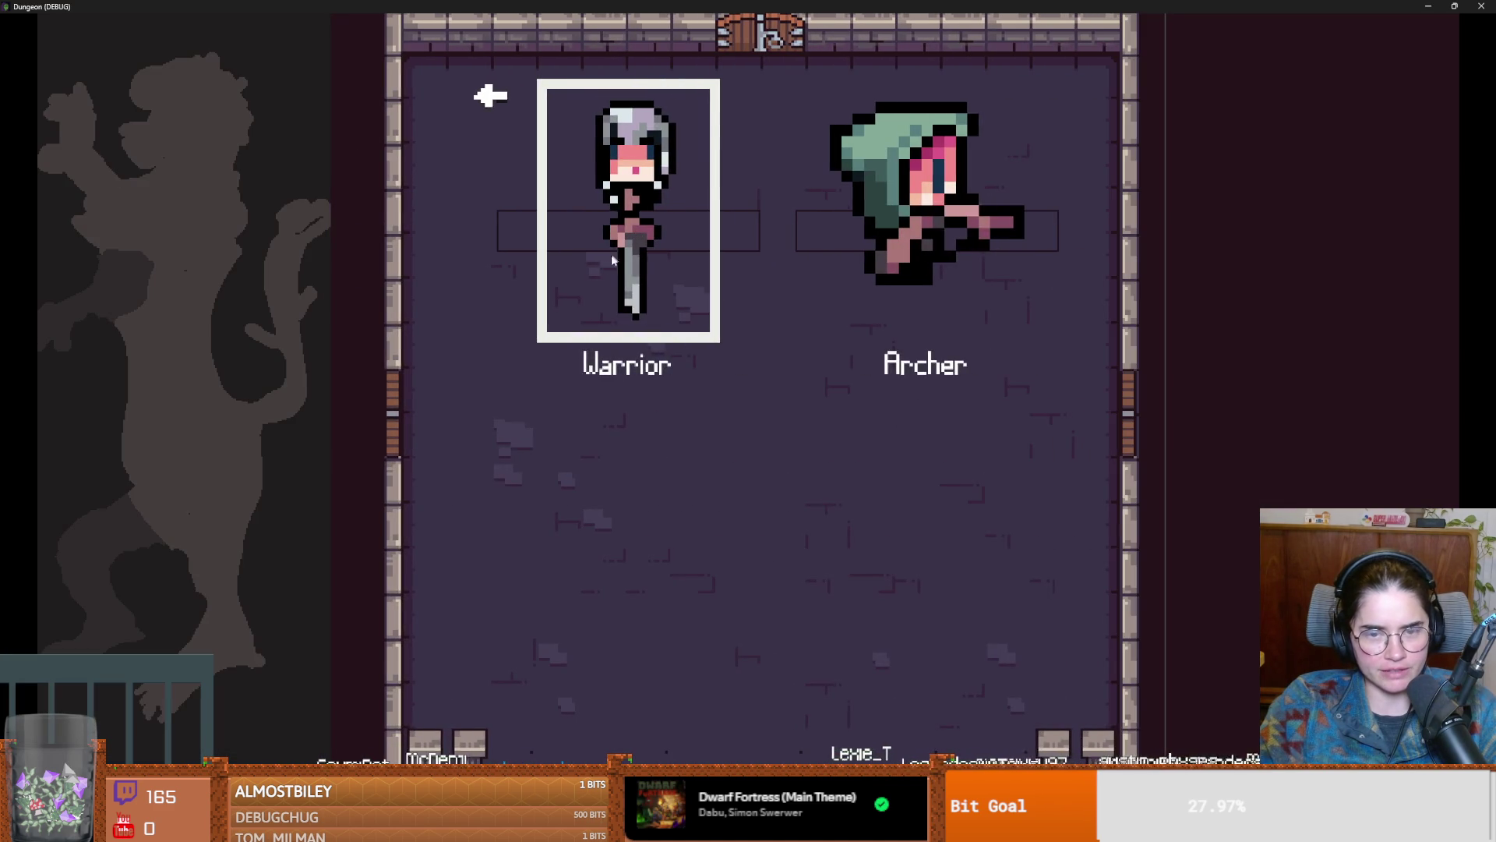
pyautogui.click(661, 318)
pyautogui.press('`')
pyautogui.write('tp')
pyautogui.press('Tab')
pyautogui.press('Return')
pyautogui.press('`')
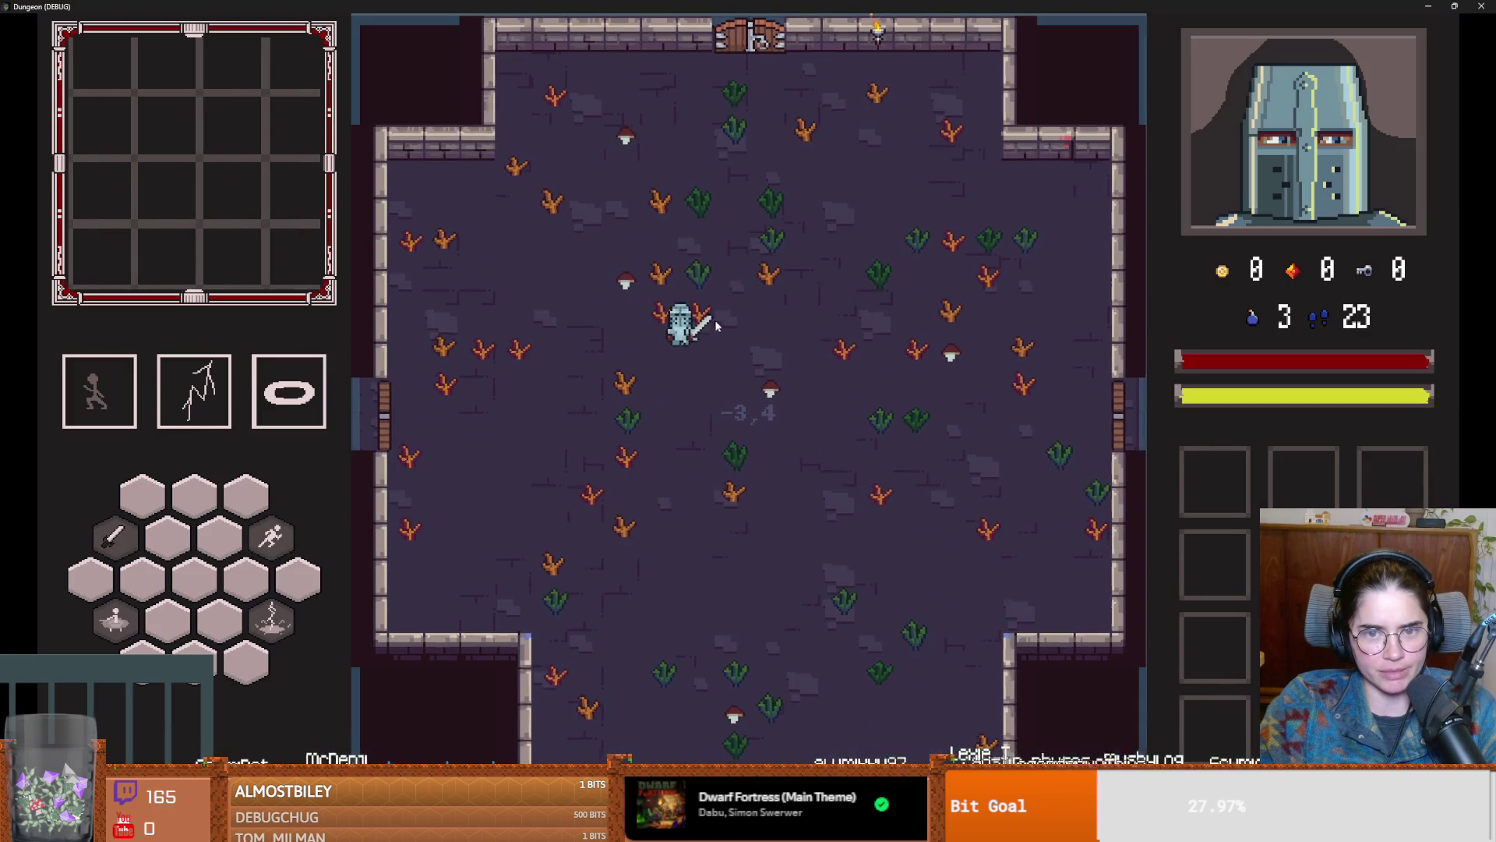
# Step: Fight Vlad to test his new mace swing timing, then close the game window
pyautogui.press('s')
pyautogui.press('space')
pyautogui.press('d')
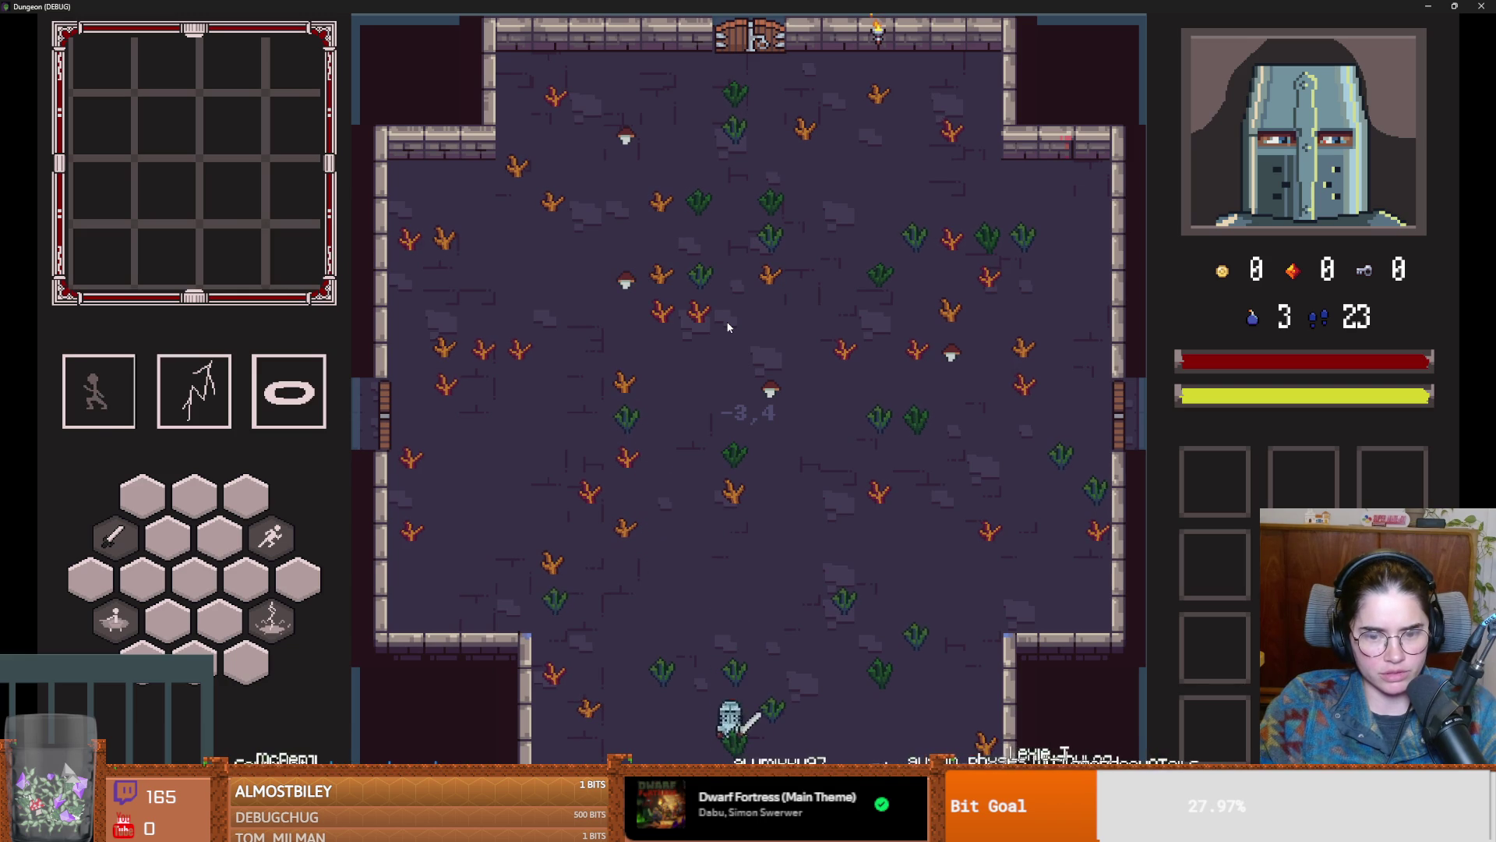
pyautogui.press('s')
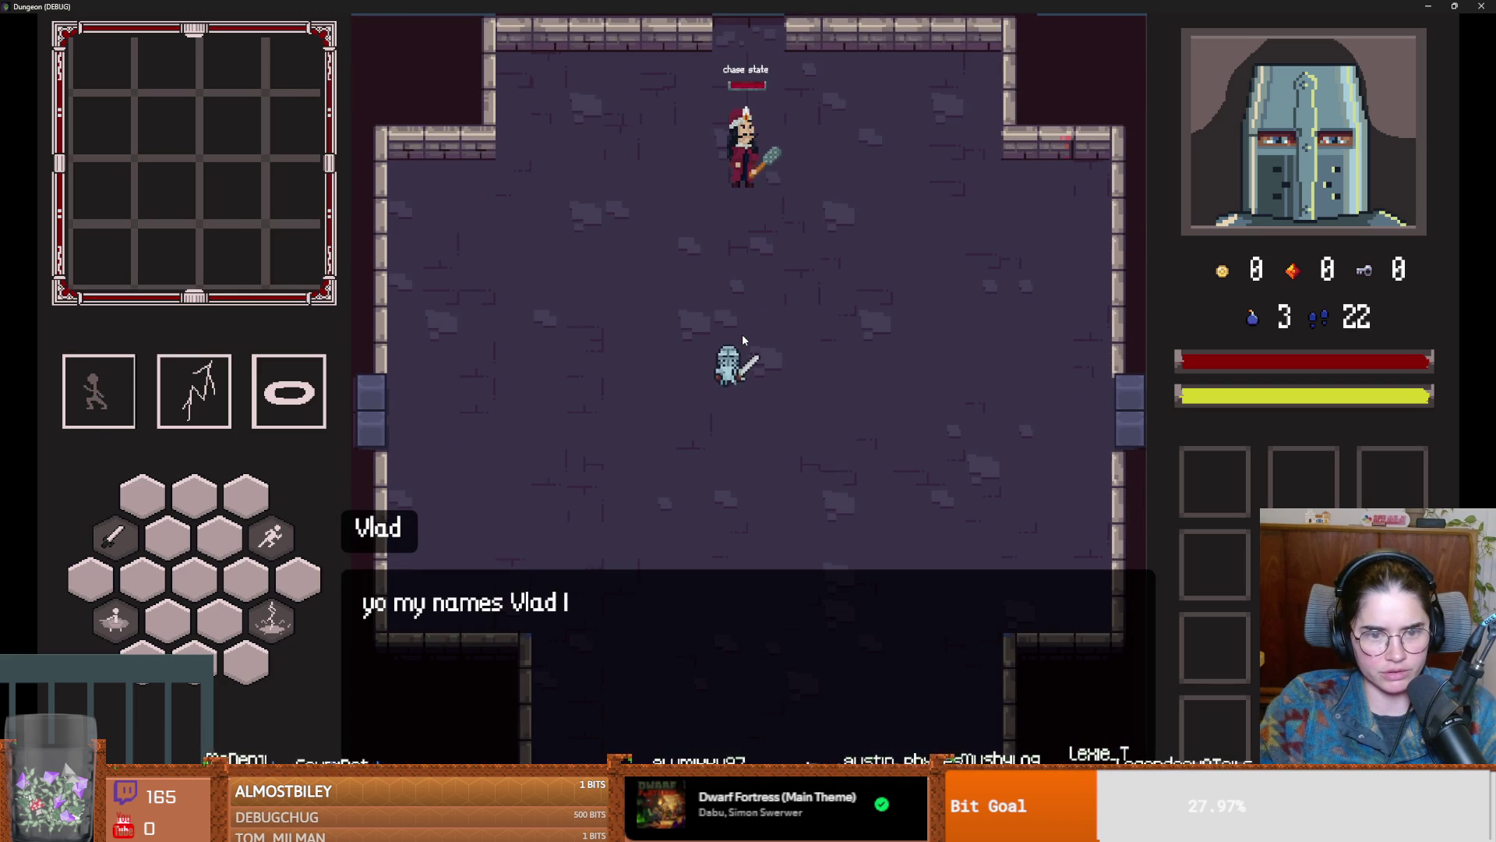
pyautogui.press('w')
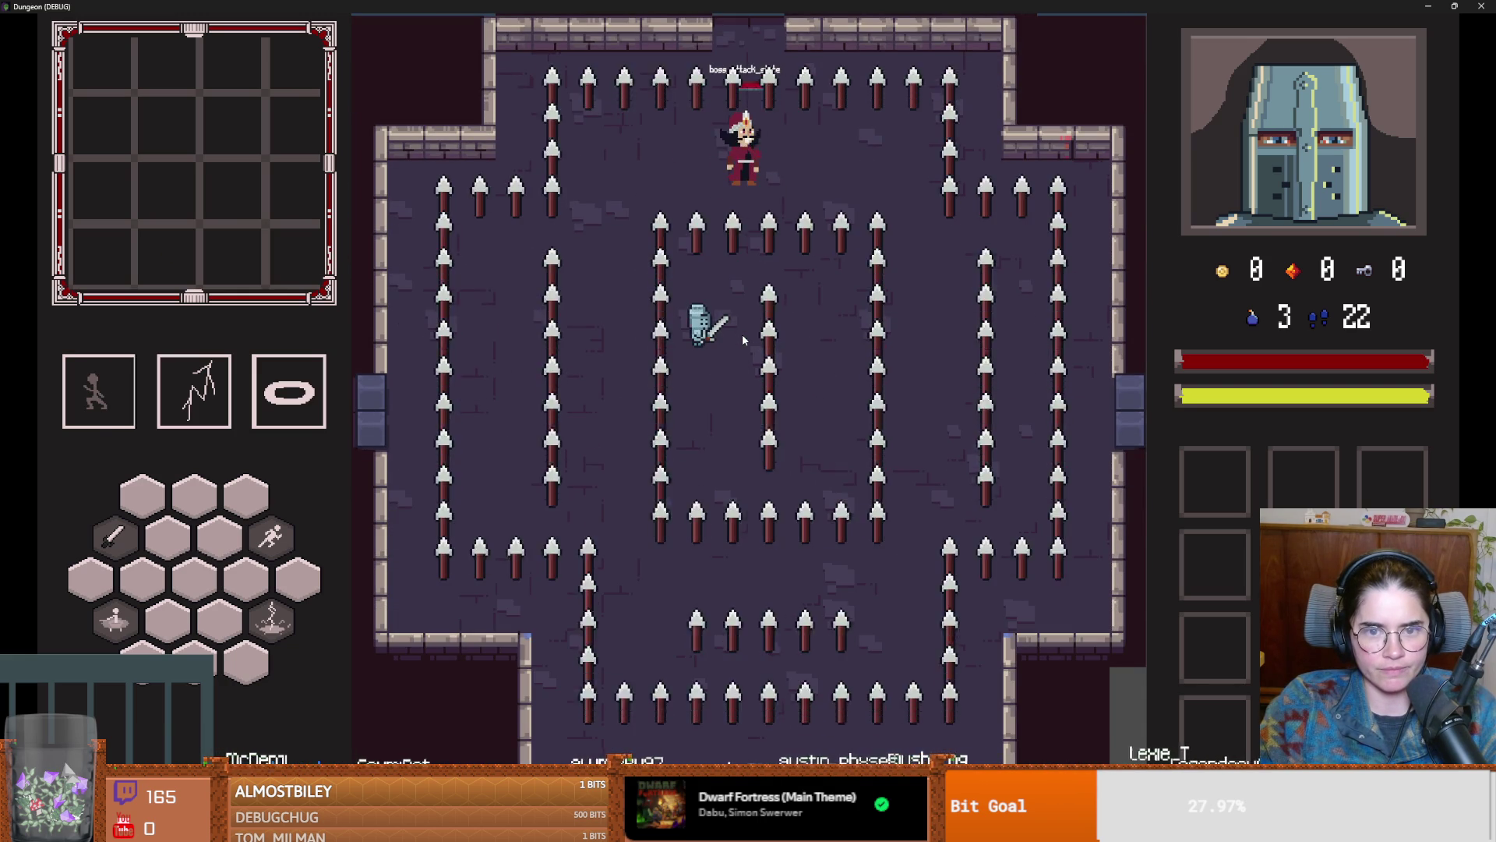
pyautogui.press('w')
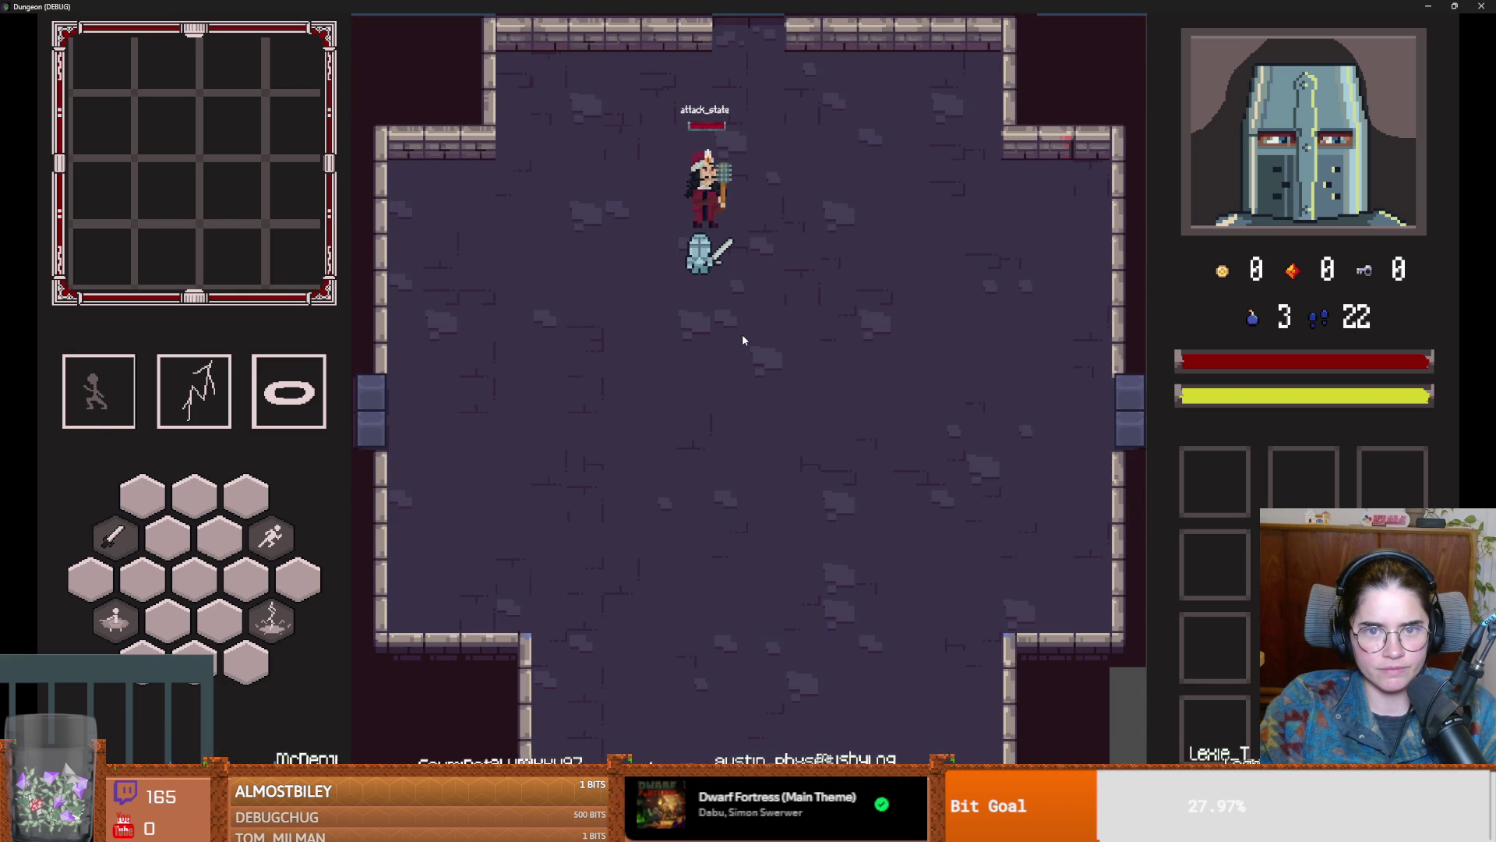
pyautogui.press('s')
pyautogui.press('d')
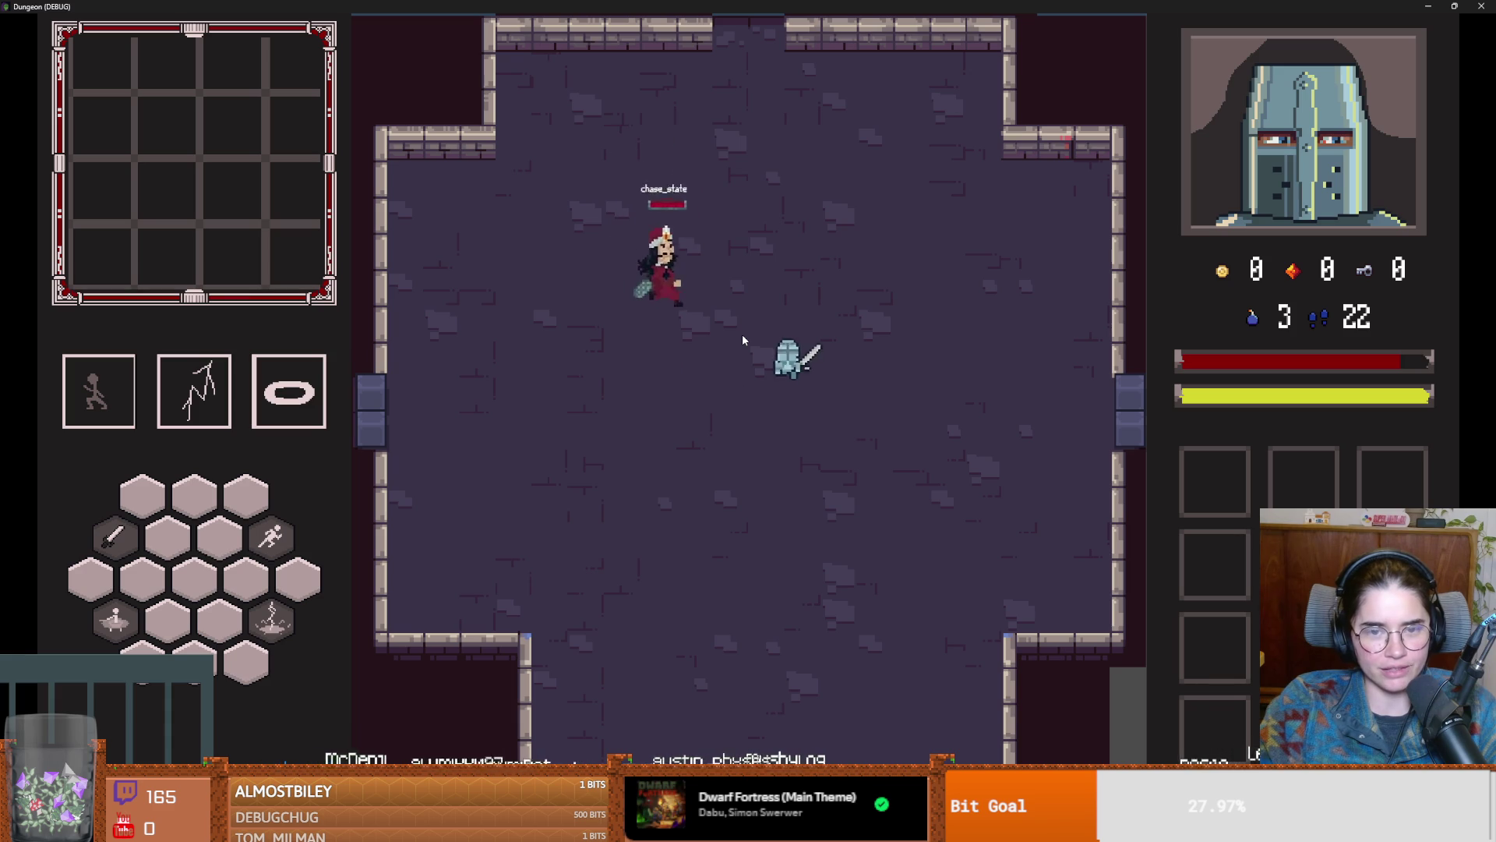
pyautogui.press('s')
pyautogui.press('a')
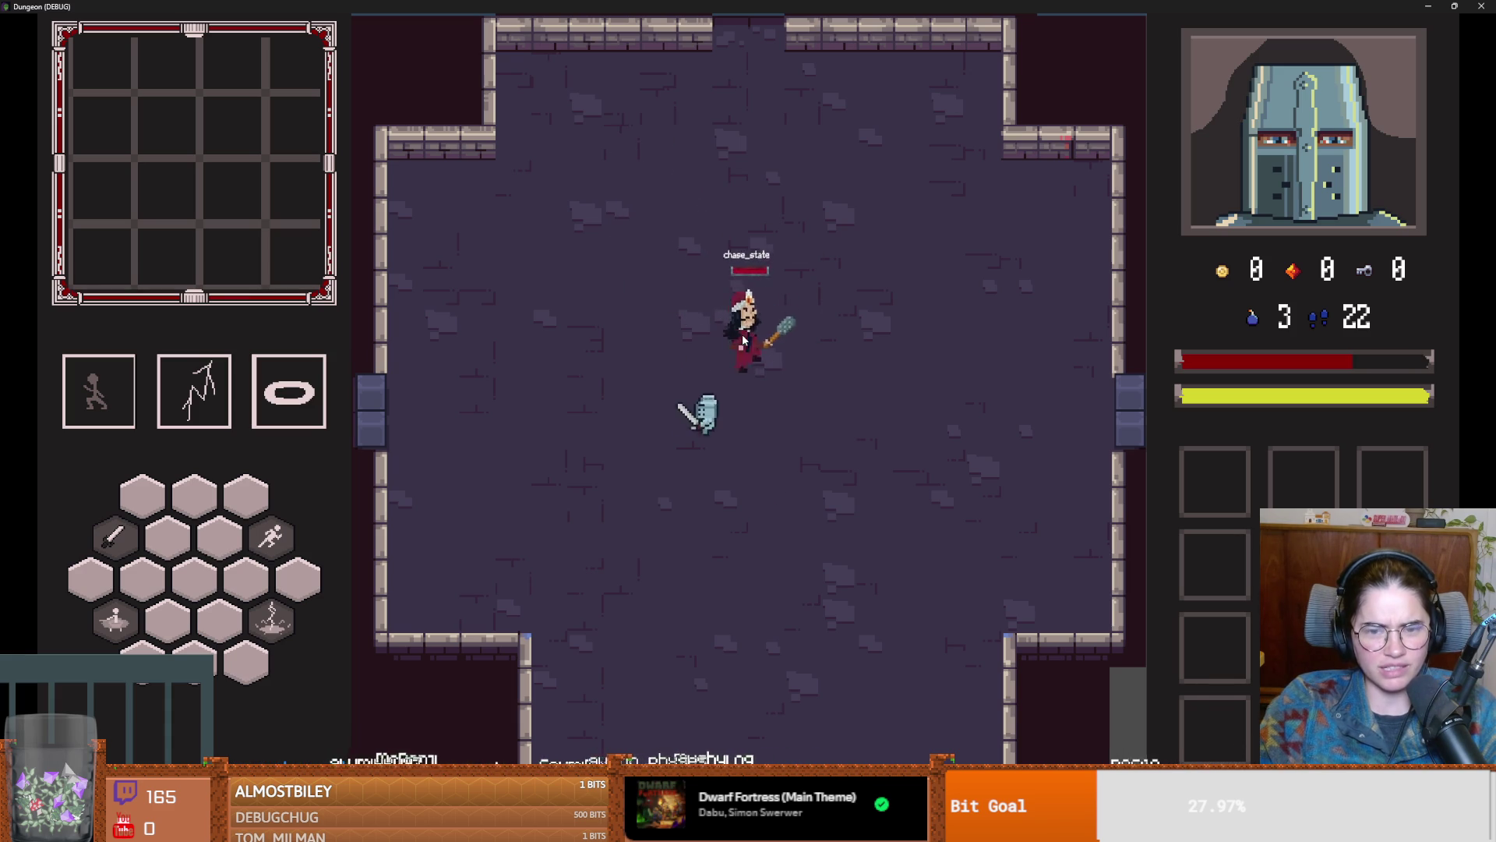
pyautogui.press('a')
pyautogui.press('s')
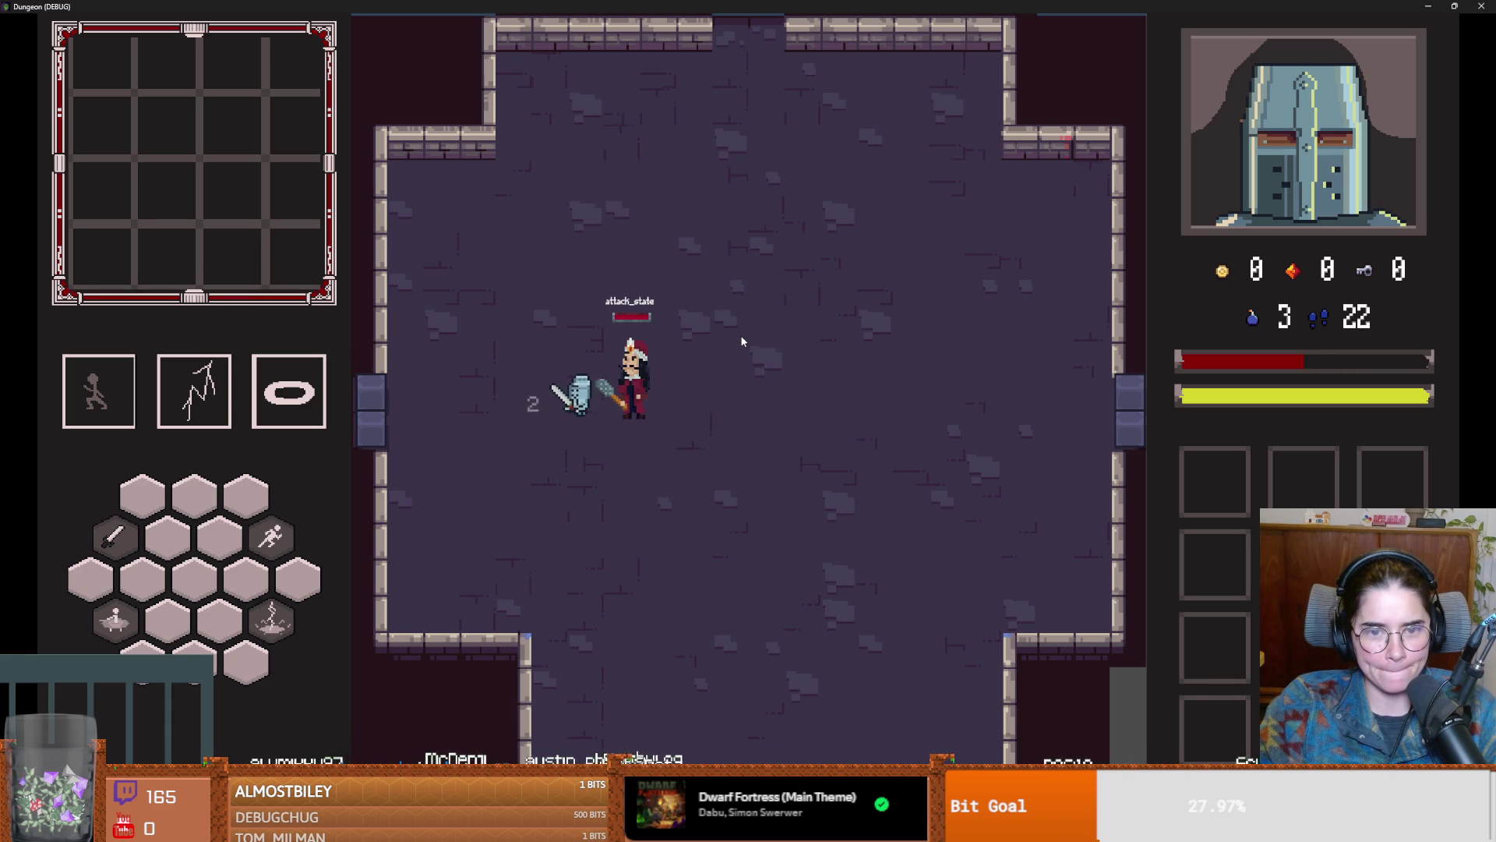
pyautogui.press('s')
pyautogui.press('d')
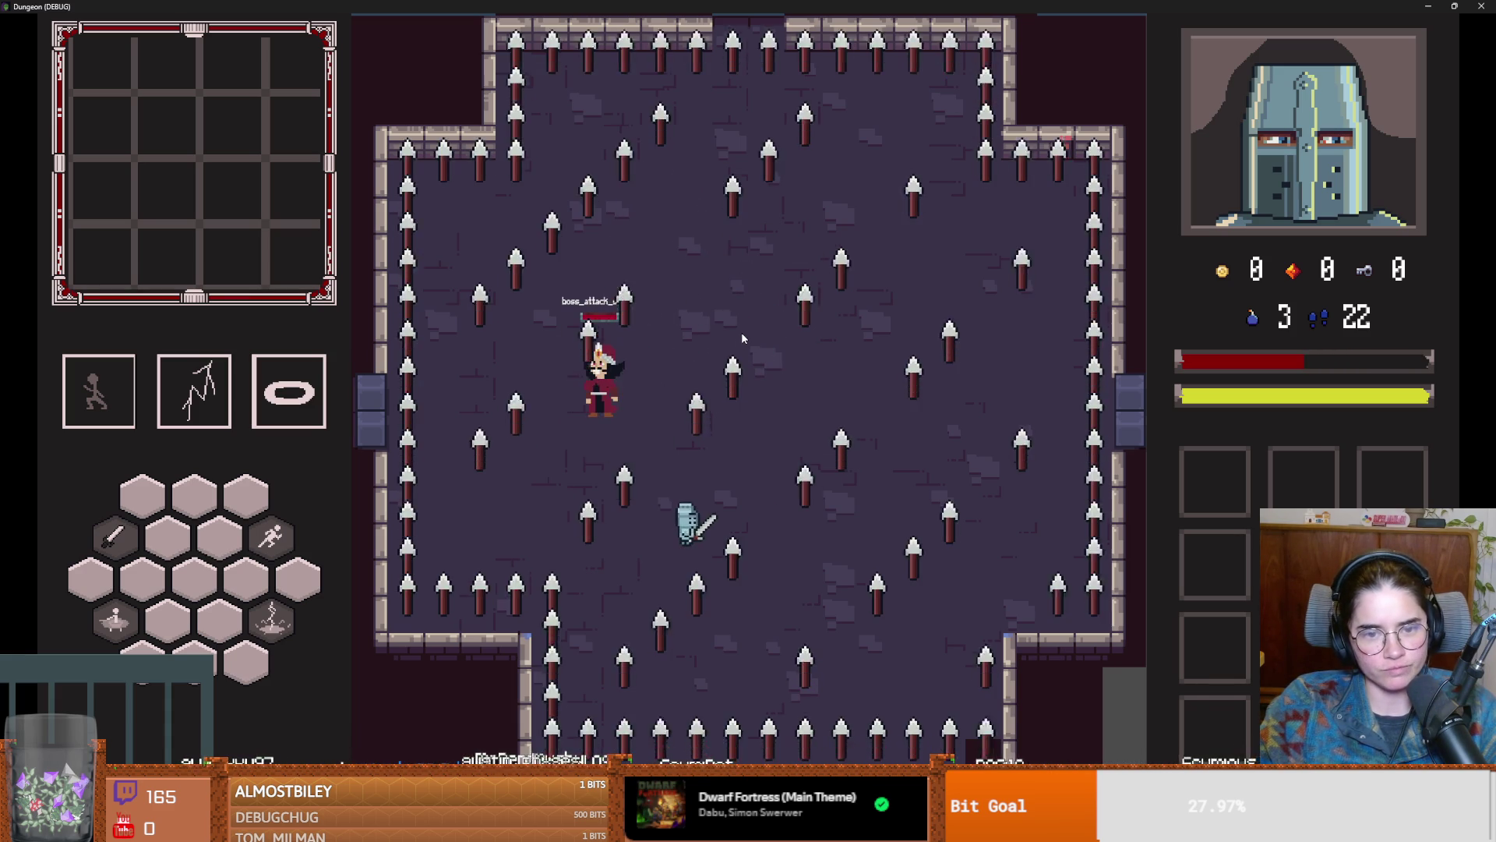
pyautogui.press('w')
pyautogui.press('d')
pyautogui.doubleClick(868, 5)
pyautogui.click(1036, 285)
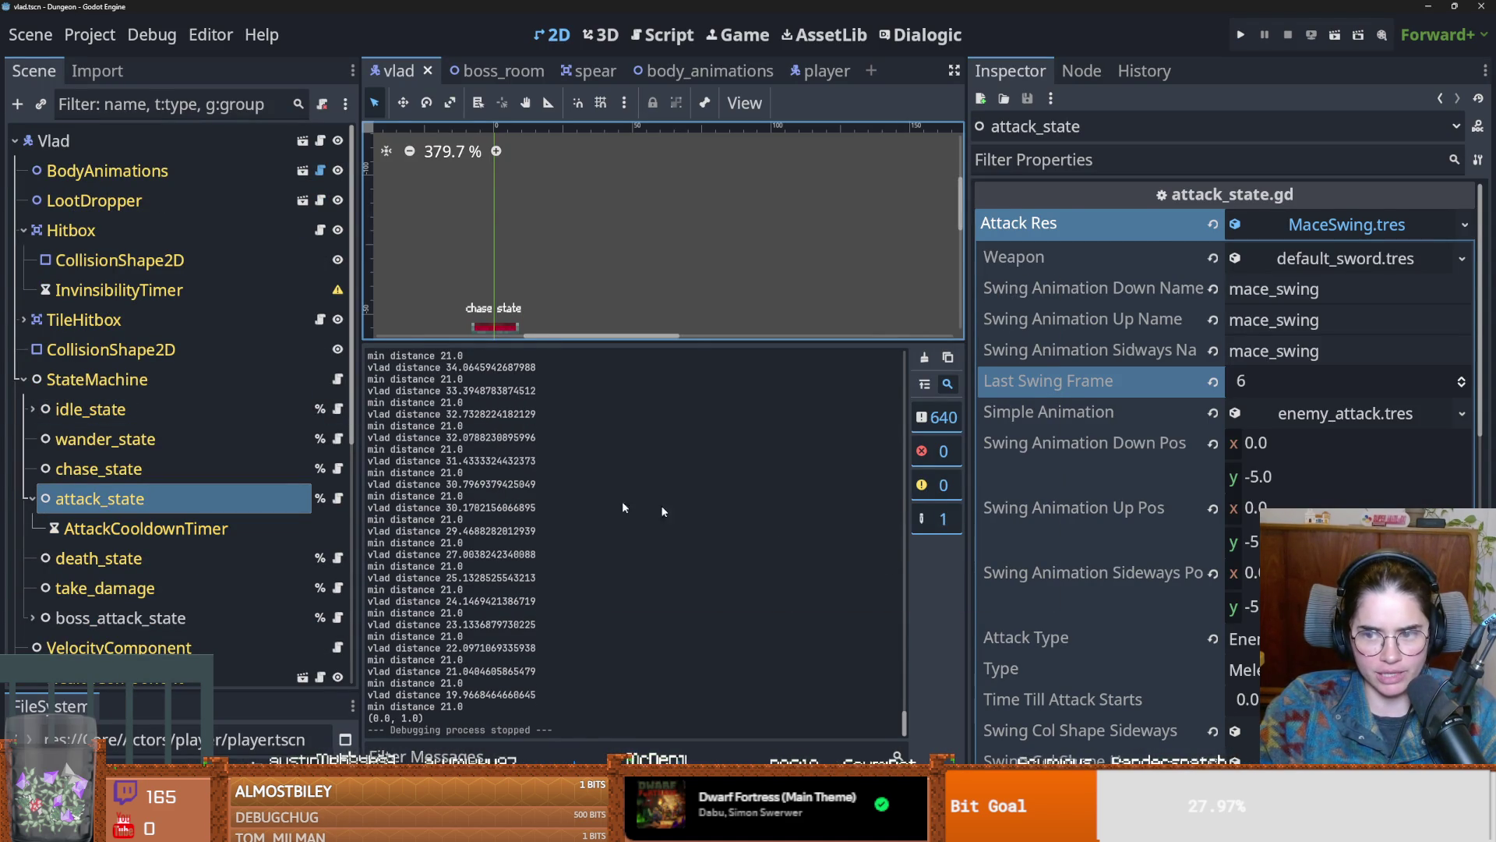
# Step: Review the output log and switch to the Script workspace
pyautogui.scroll(-1, 1154, 572)
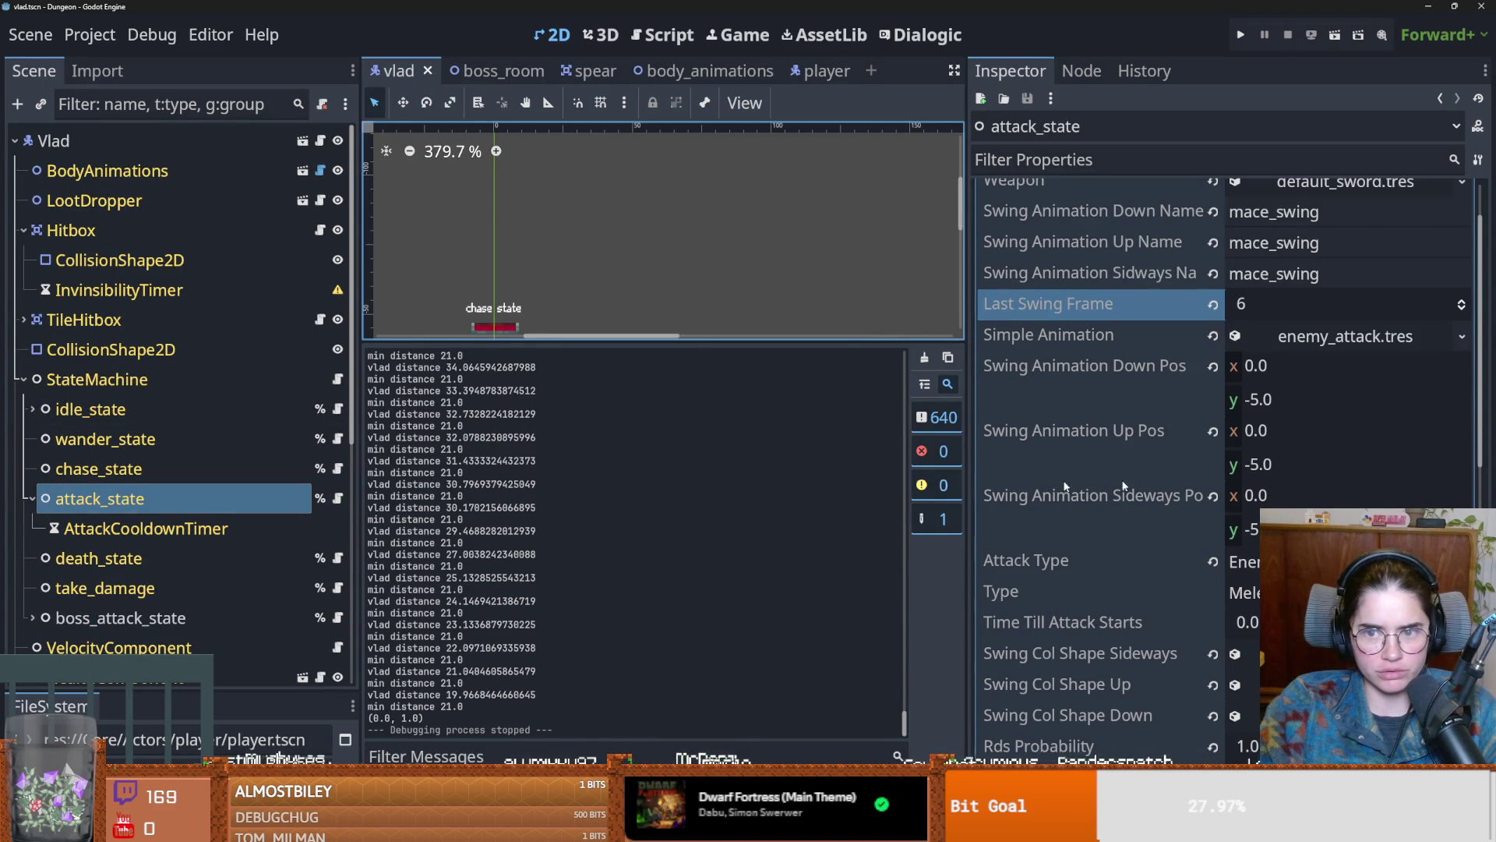
pyautogui.scroll(3, 1123, 485)
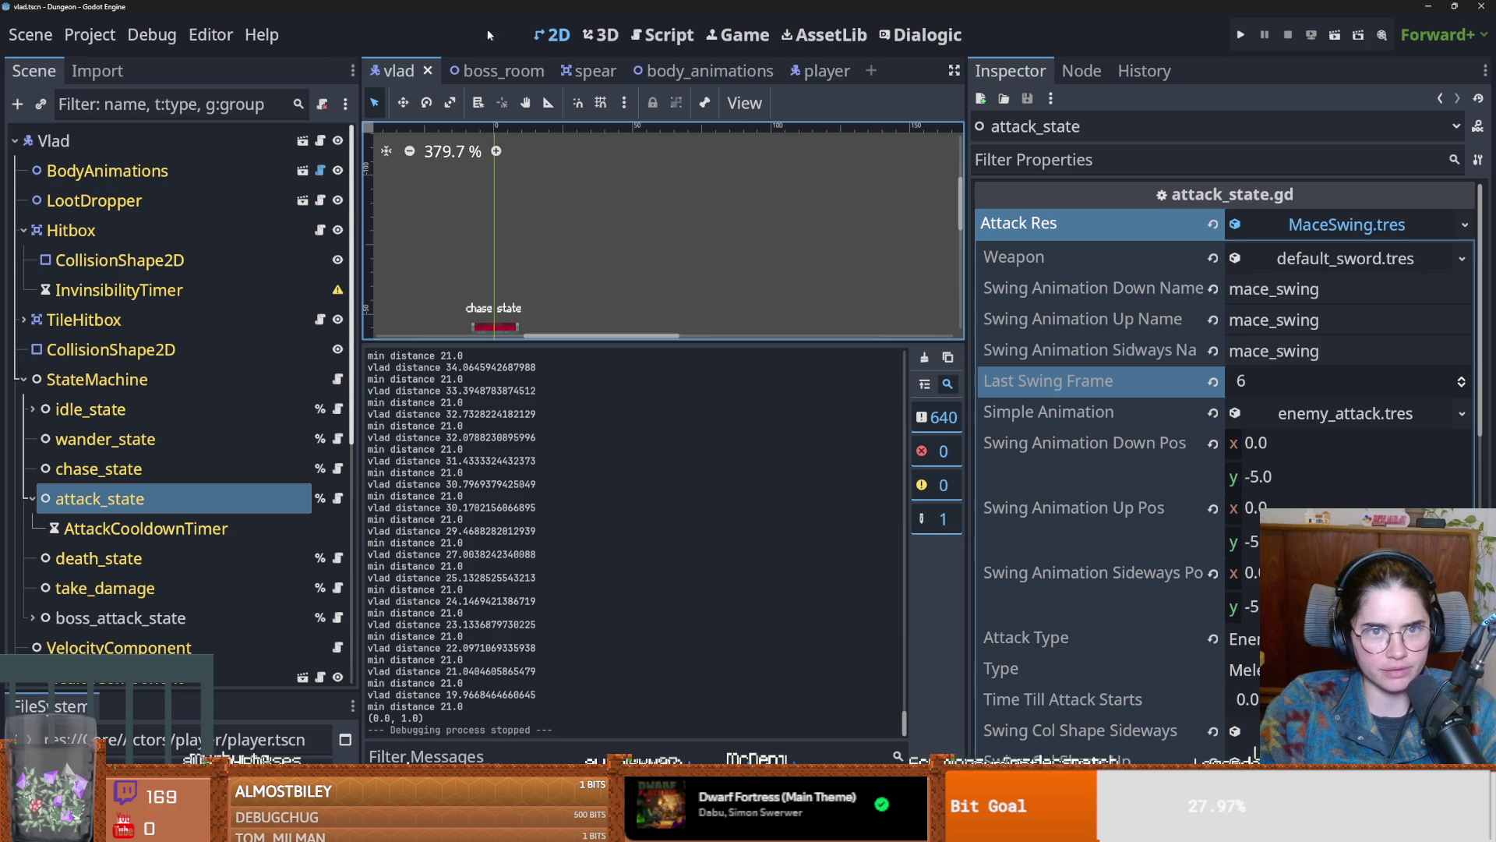
pyautogui.click(663, 34)
# Step: Search all project files for 'attack_' with Find in Files
pyautogui.click(470, 103)
pyautogui.click(502, 246)
pyautogui.write('attack_')
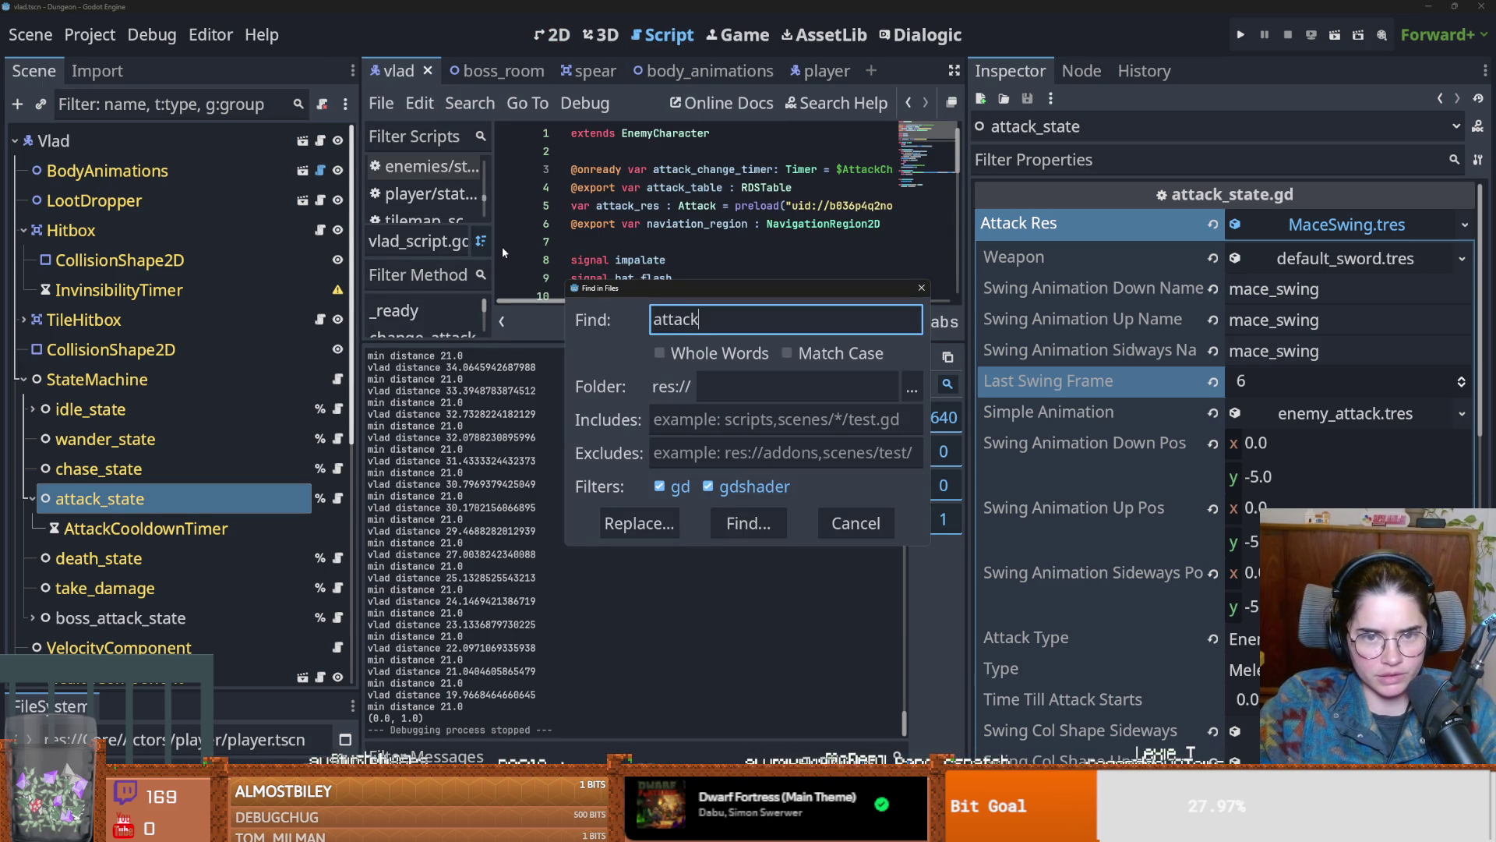
pyautogui.press('Return')
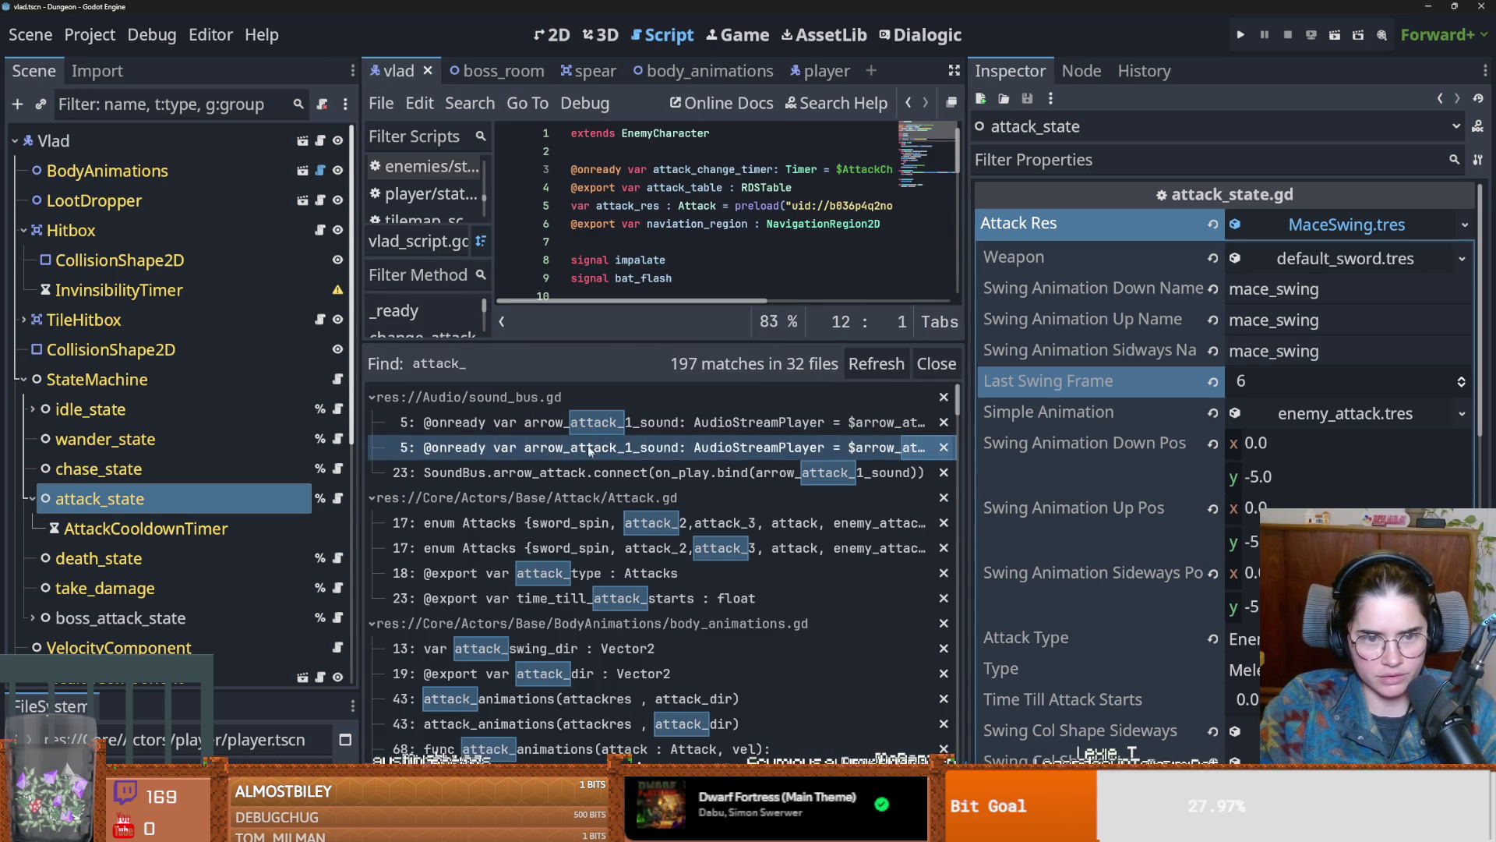
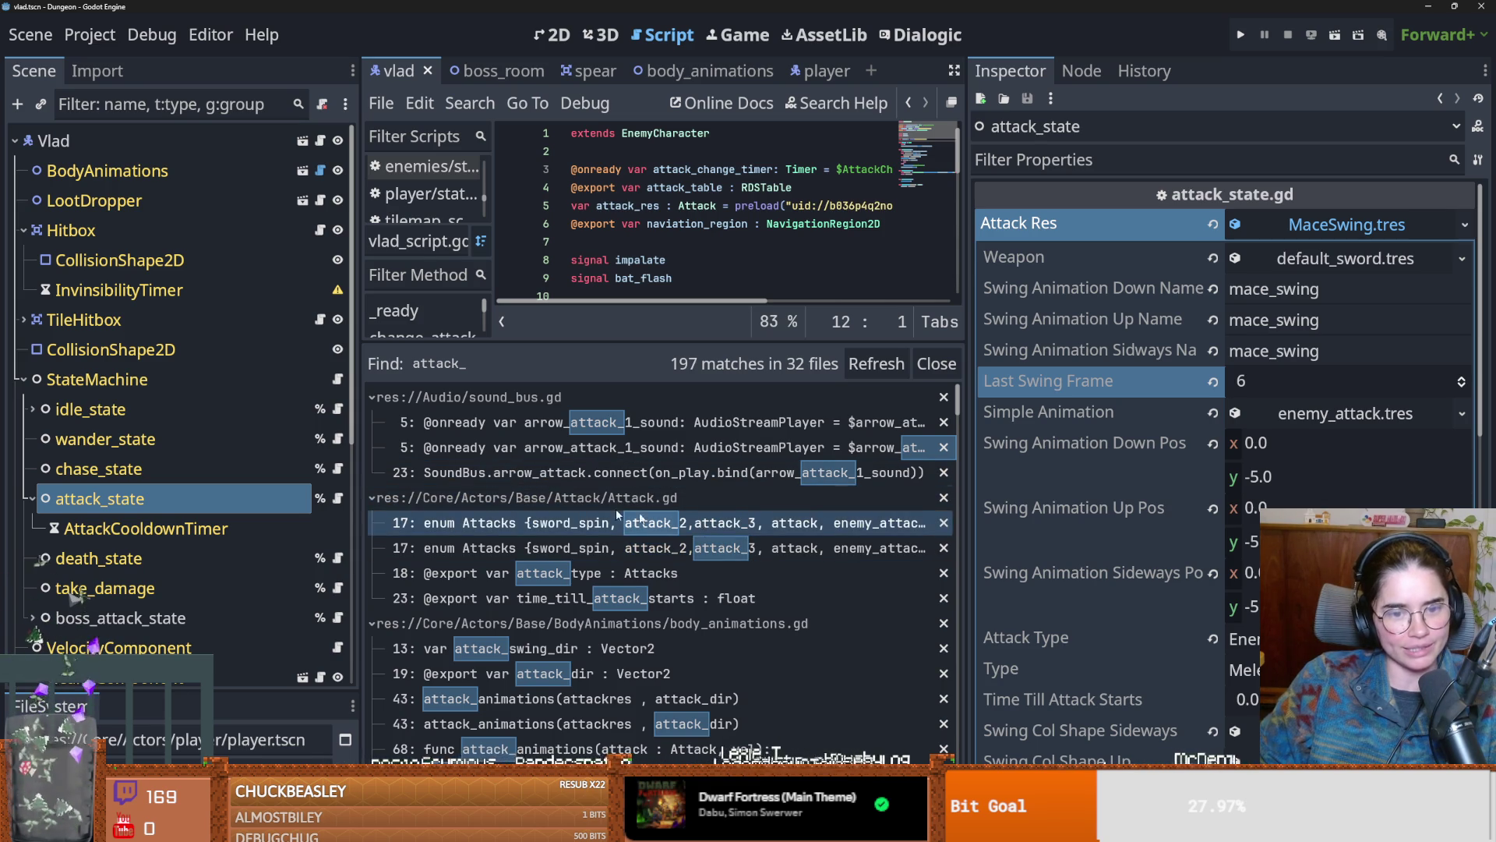
# Step: Widen the script editor and find results, then save the current scene
pyautogui.scroll(-3, 701, 538)
pyautogui.moveTo(966, 538); pyautogui.dragTo(1226, 538)
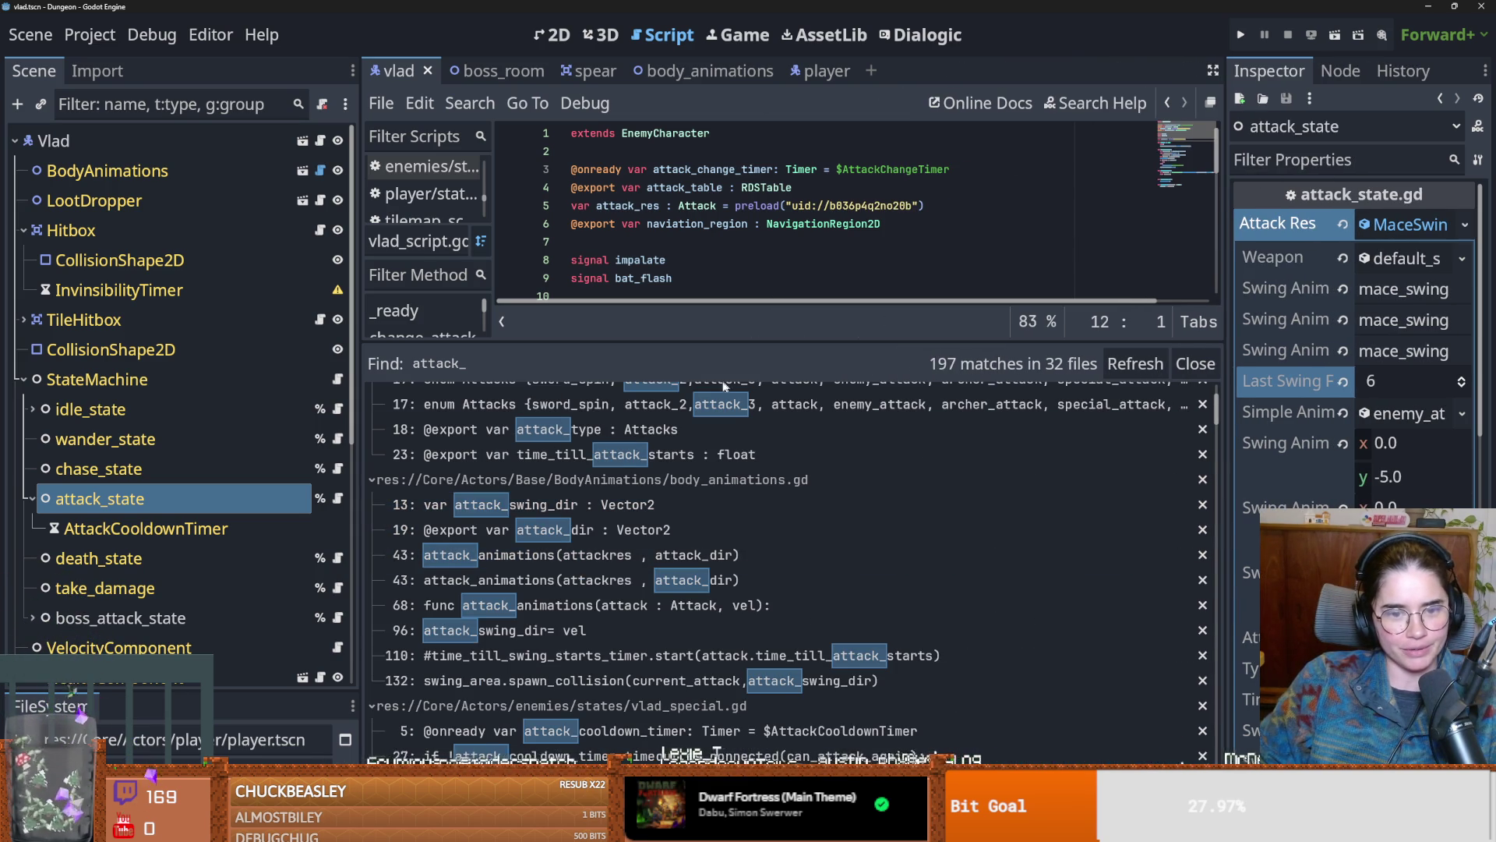
pyautogui.hotkey('ctrl', 's')
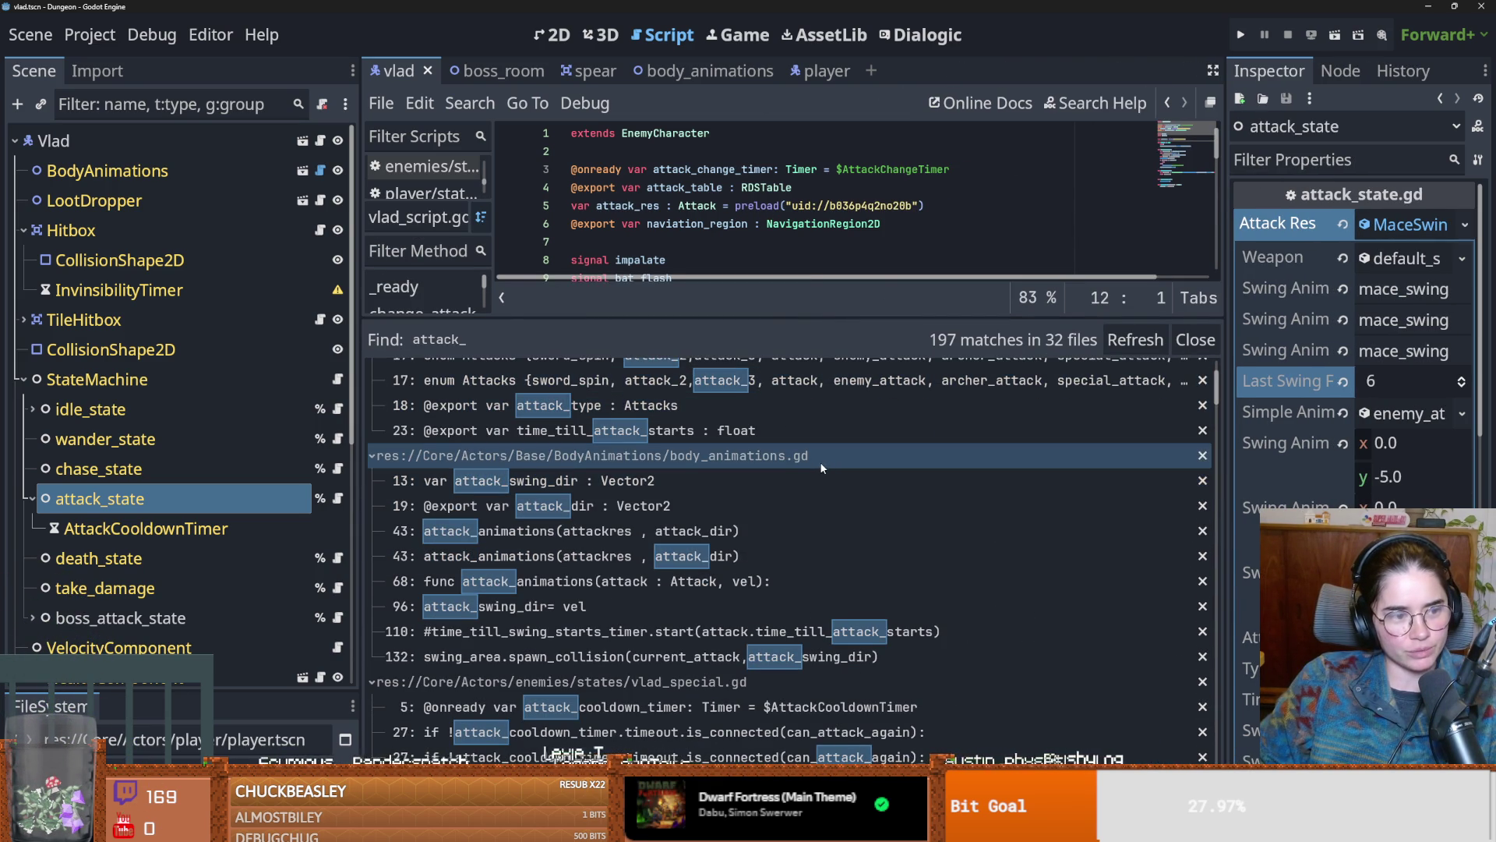
# Step: Widen the attack state's property panel and check the attack resource options, leaving them unchanged
pyautogui.scroll(-3, 536, 485)
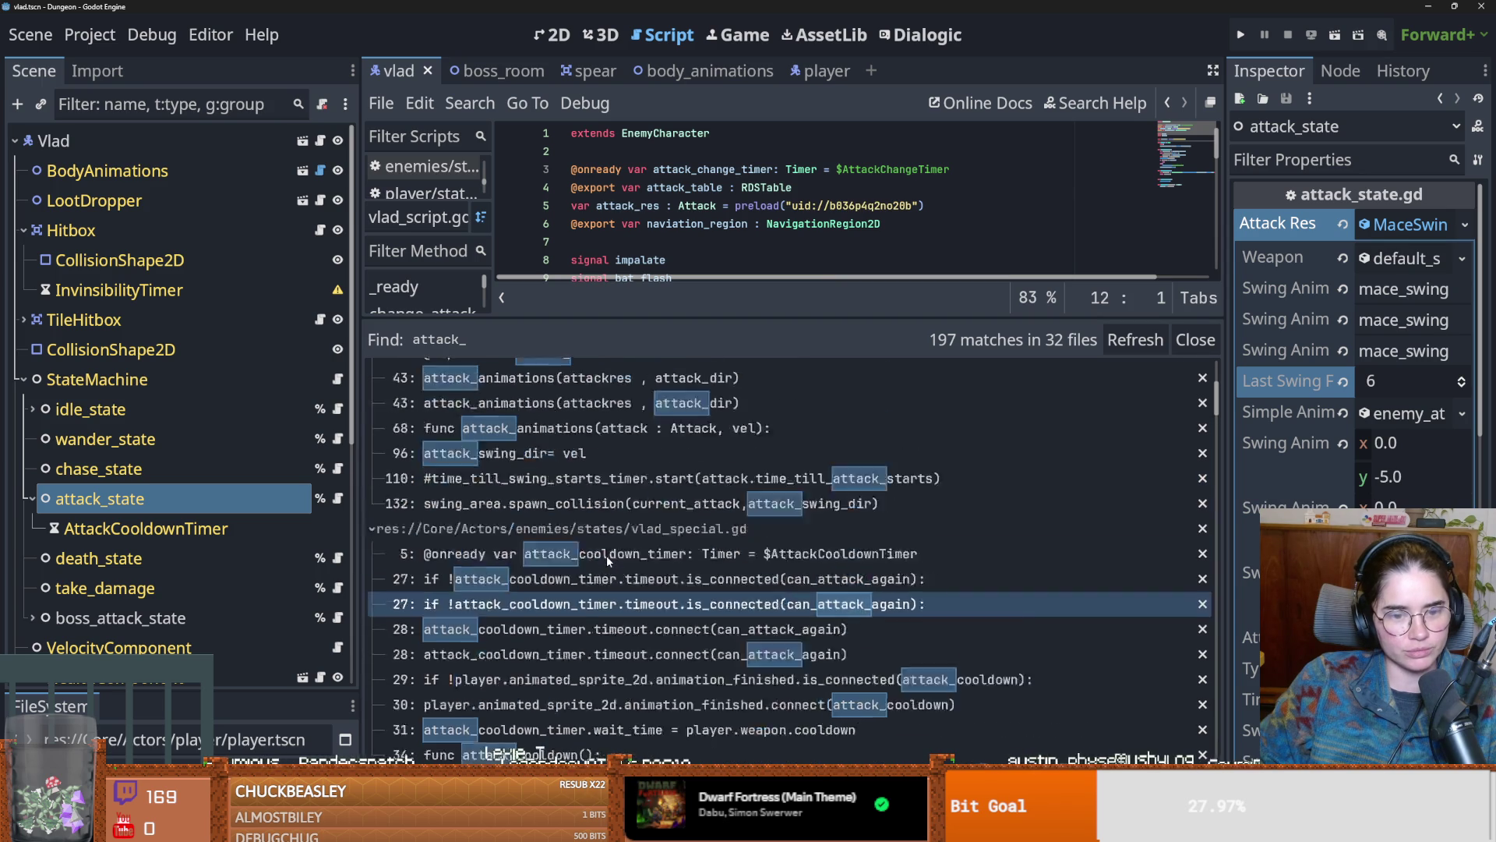
pyautogui.scroll(5, 546, 507)
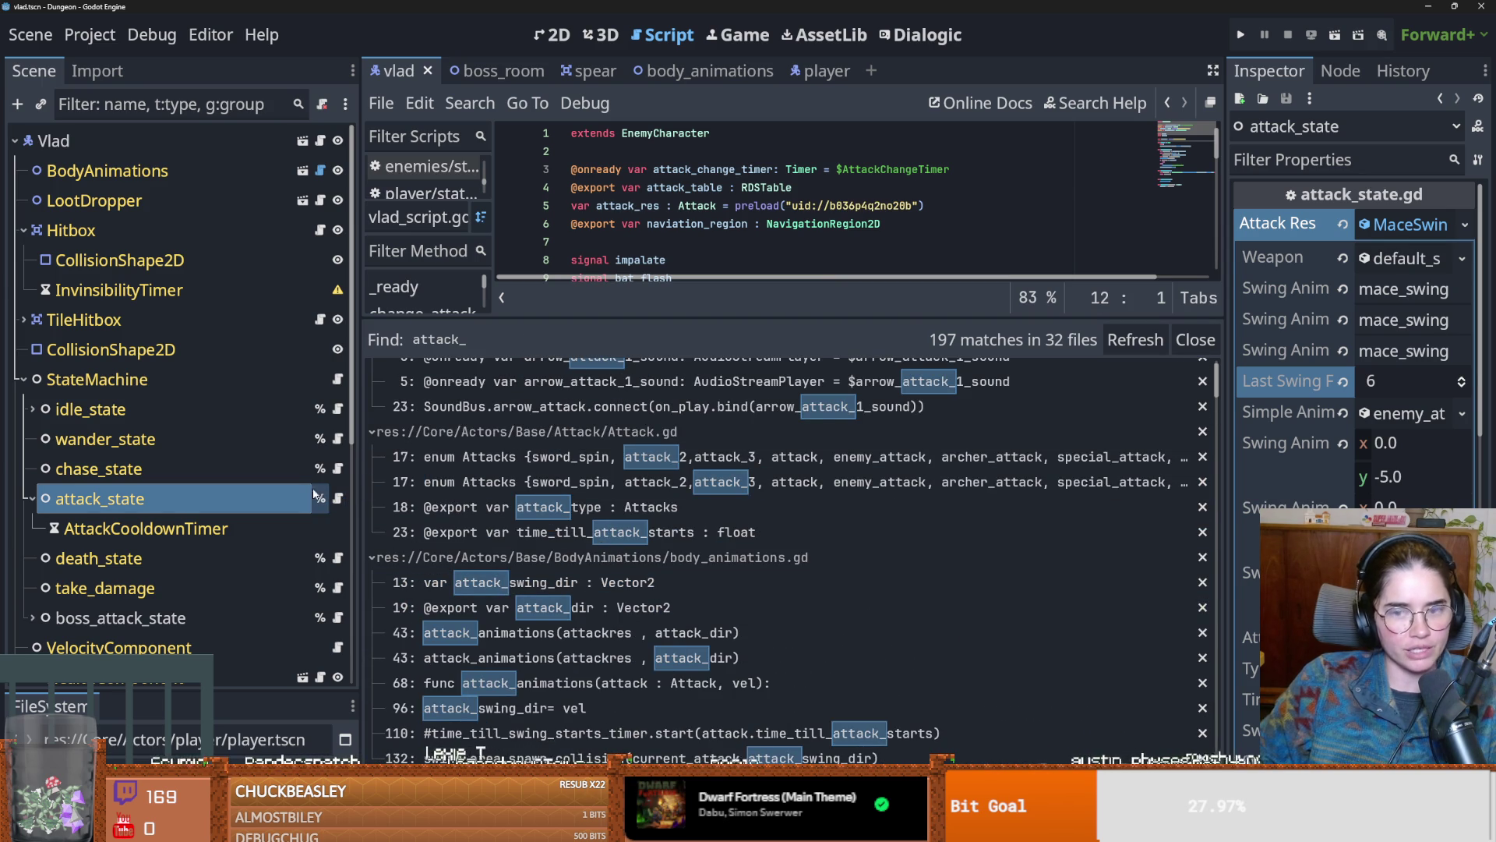
pyautogui.moveTo(1225, 288)
pyautogui.mouseDown()
pyautogui.moveTo(846, 288)
pyautogui.moveTo(945, 289)
pyautogui.mouseUp()
pyautogui.click(1434, 222)
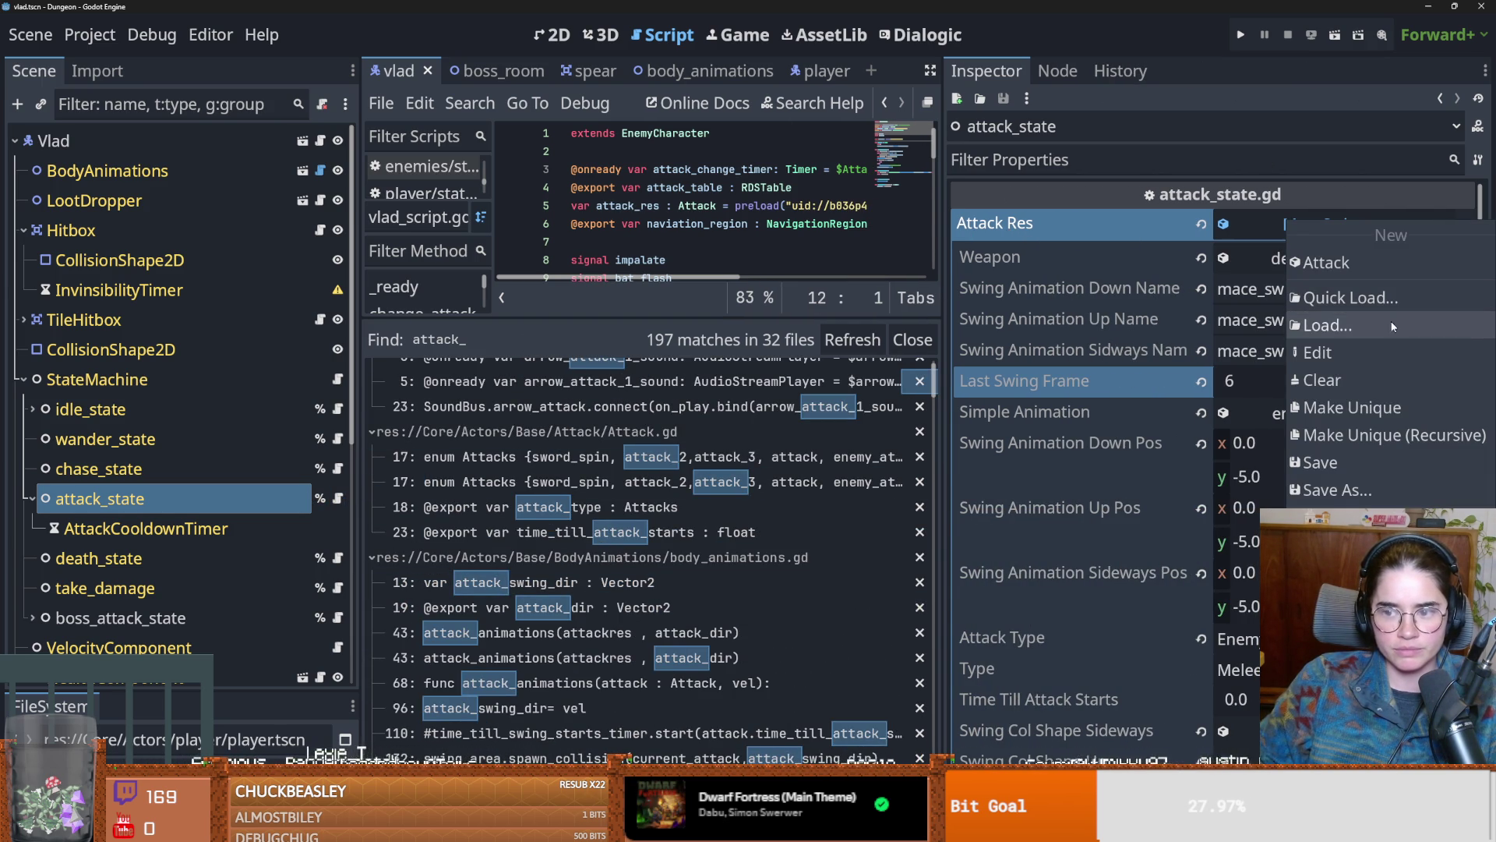
pyautogui.click(214, 694)
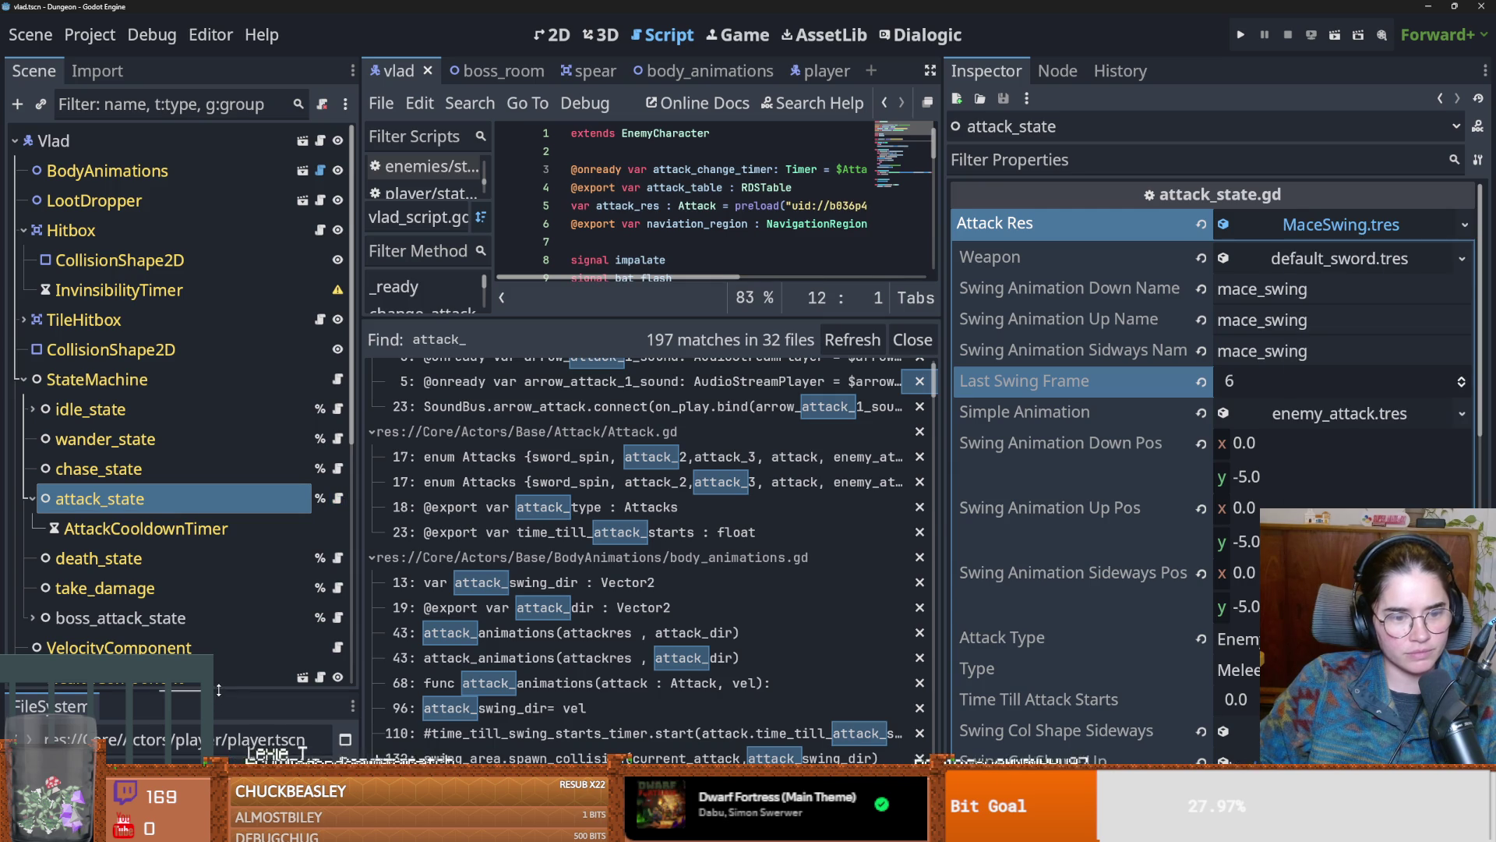
# Step: Enlarge the FileSystem dock and replace its player filter with 'att'
pyautogui.moveTo(217, 691); pyautogui.dragTo(233, 376)
pyautogui.click(107, 463)
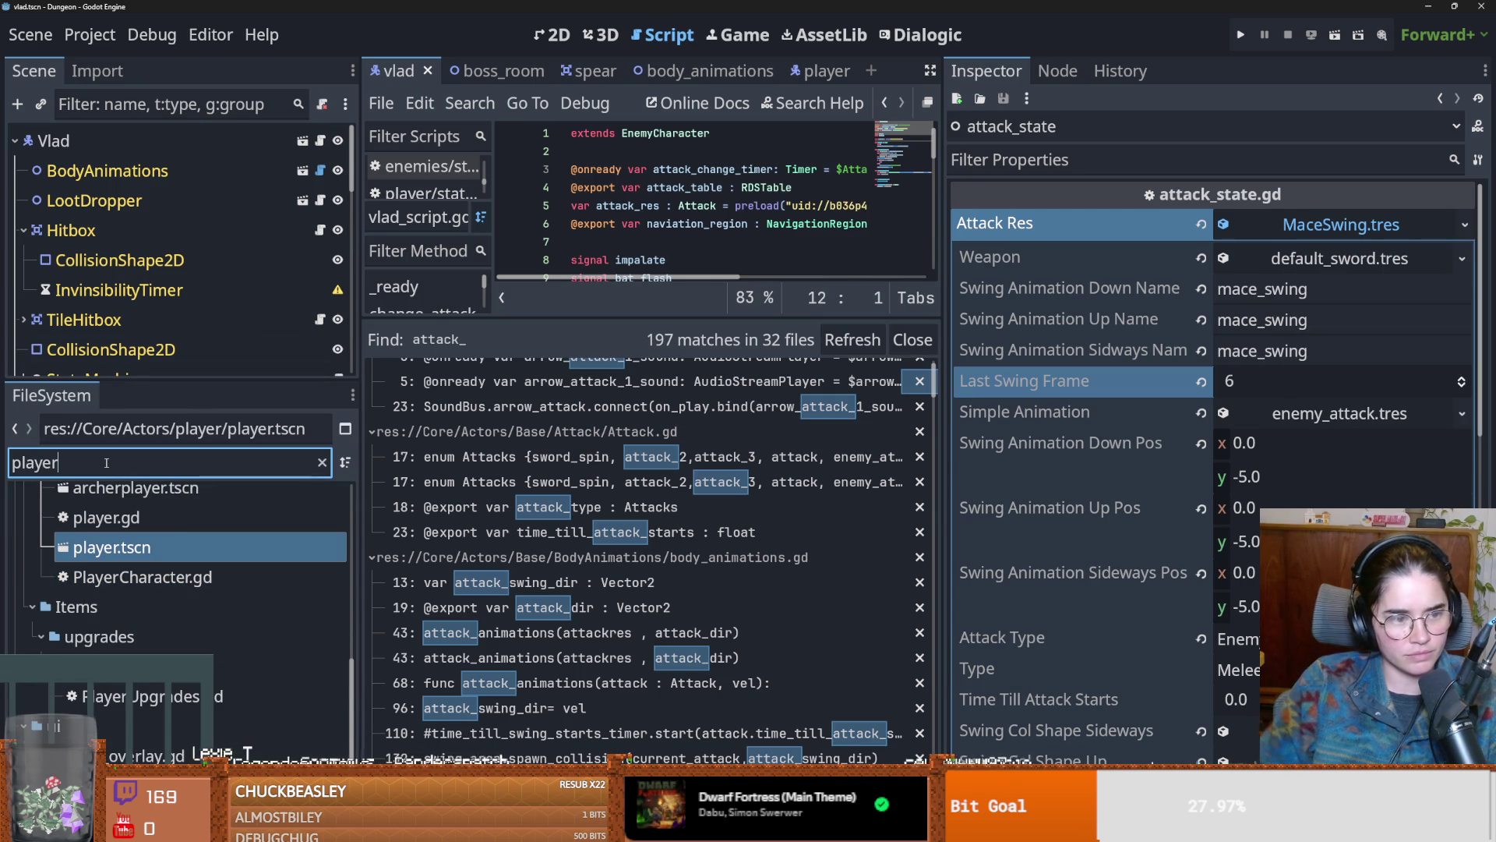
pyautogui.hotkey('ctrl', 'a')
pyautogui.press('BackSpace')
pyautogui.write('att')
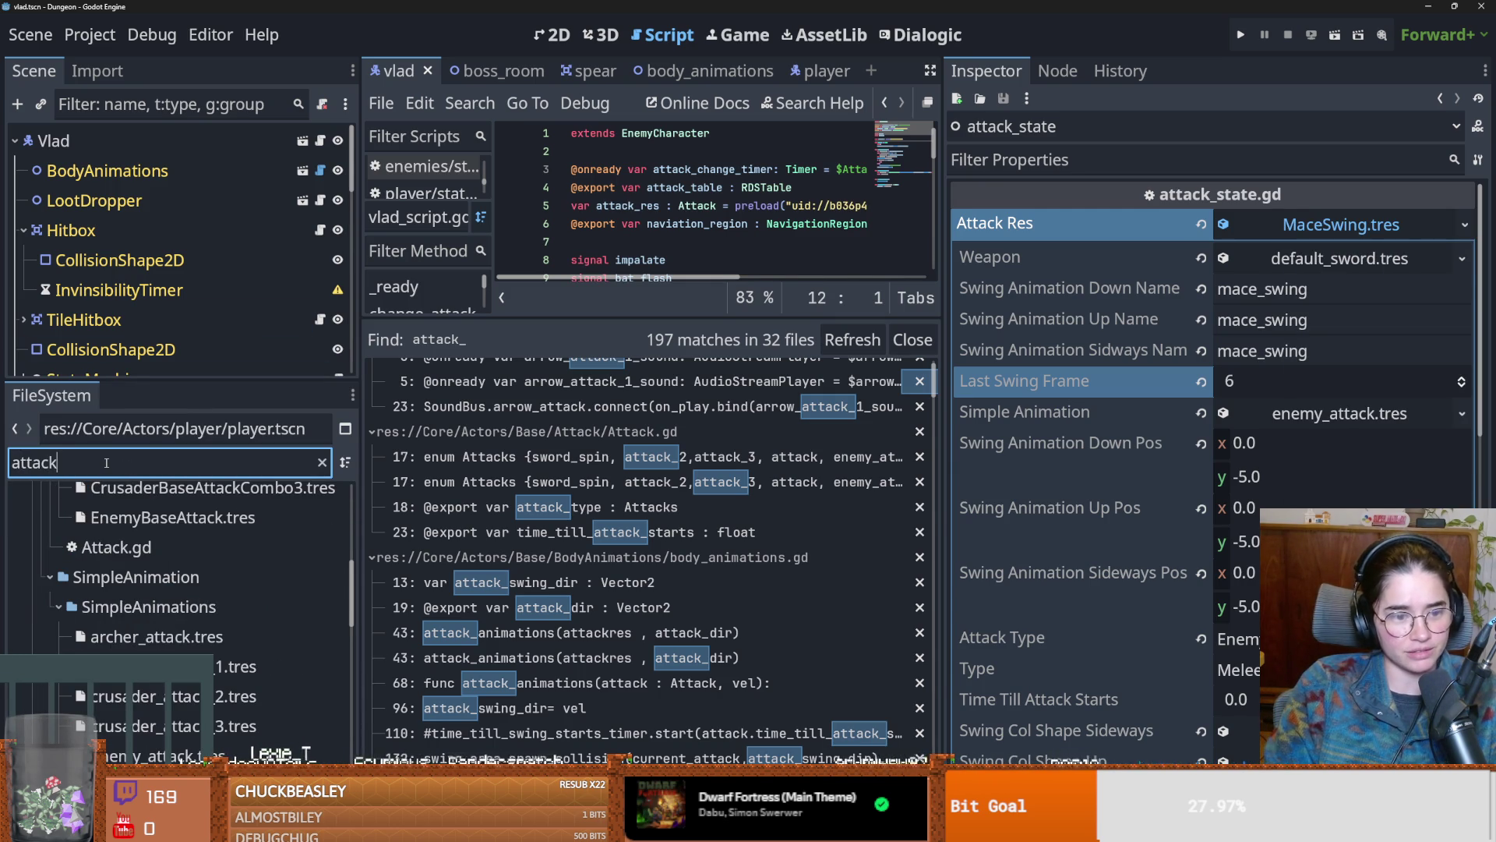
# Step: In Attack.gd, make the line 9 comment read 'hits on body animations' and save
pyautogui.doubleClick(116, 547)
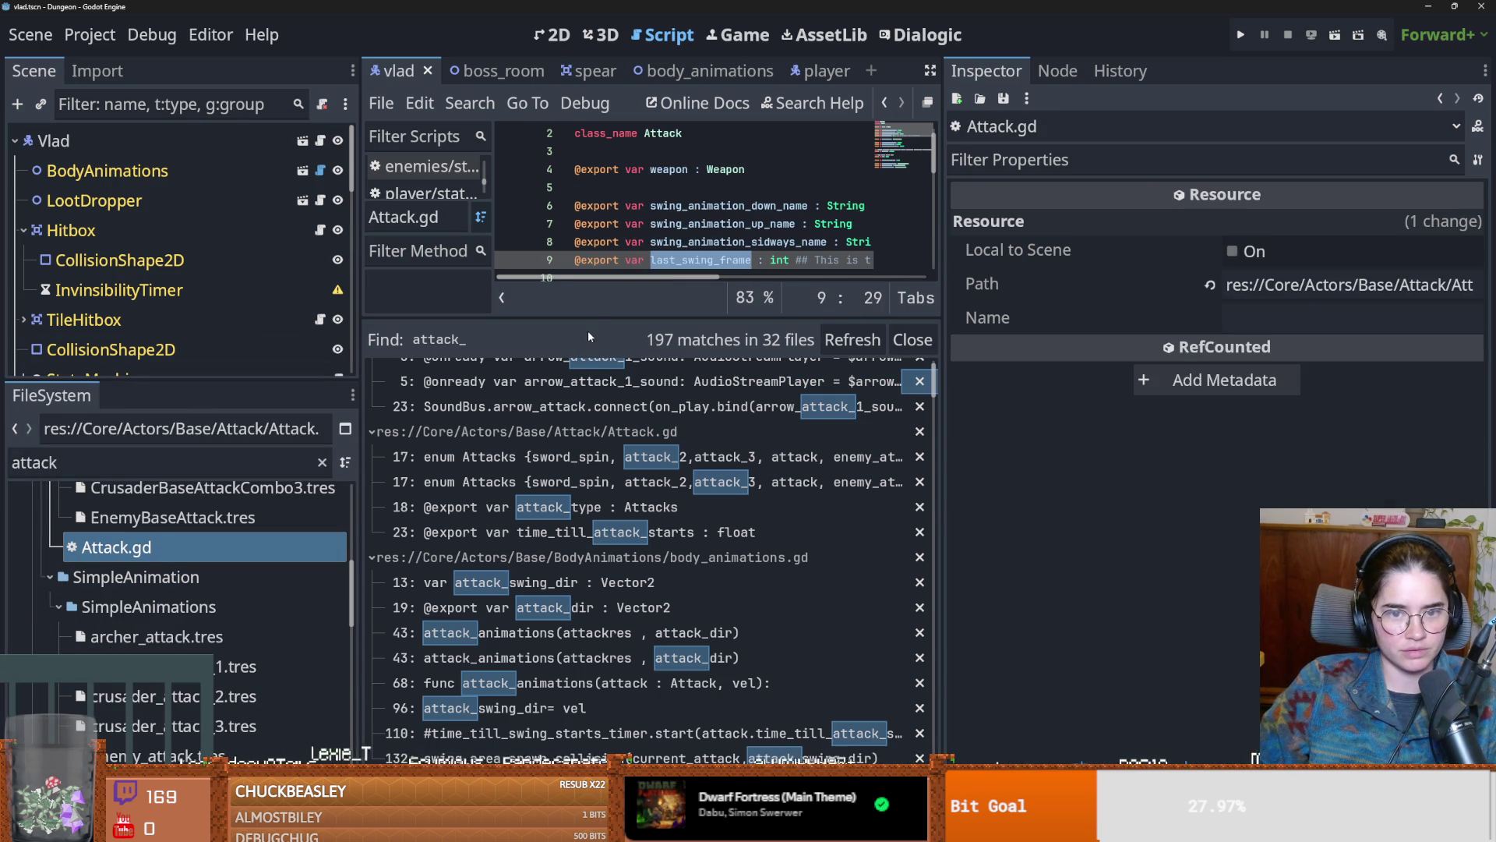
pyautogui.moveTo(600, 318); pyautogui.dragTo(600, 620)
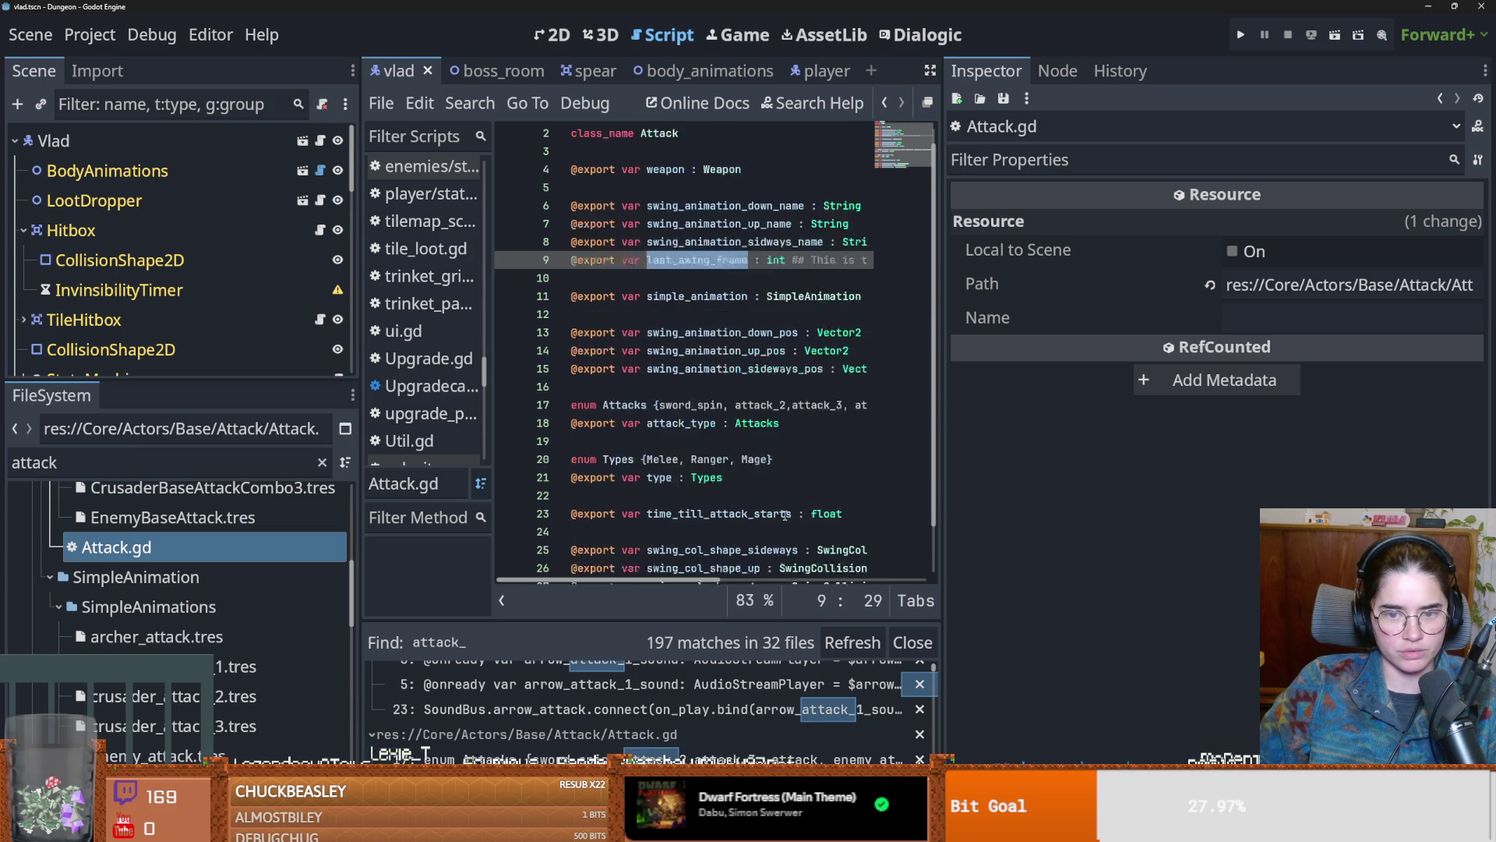
pyautogui.hscroll(2, 784, 514)
pyautogui.moveTo(945, 402); pyautogui.dragTo(1307, 296)
pyautogui.write('on body animations')
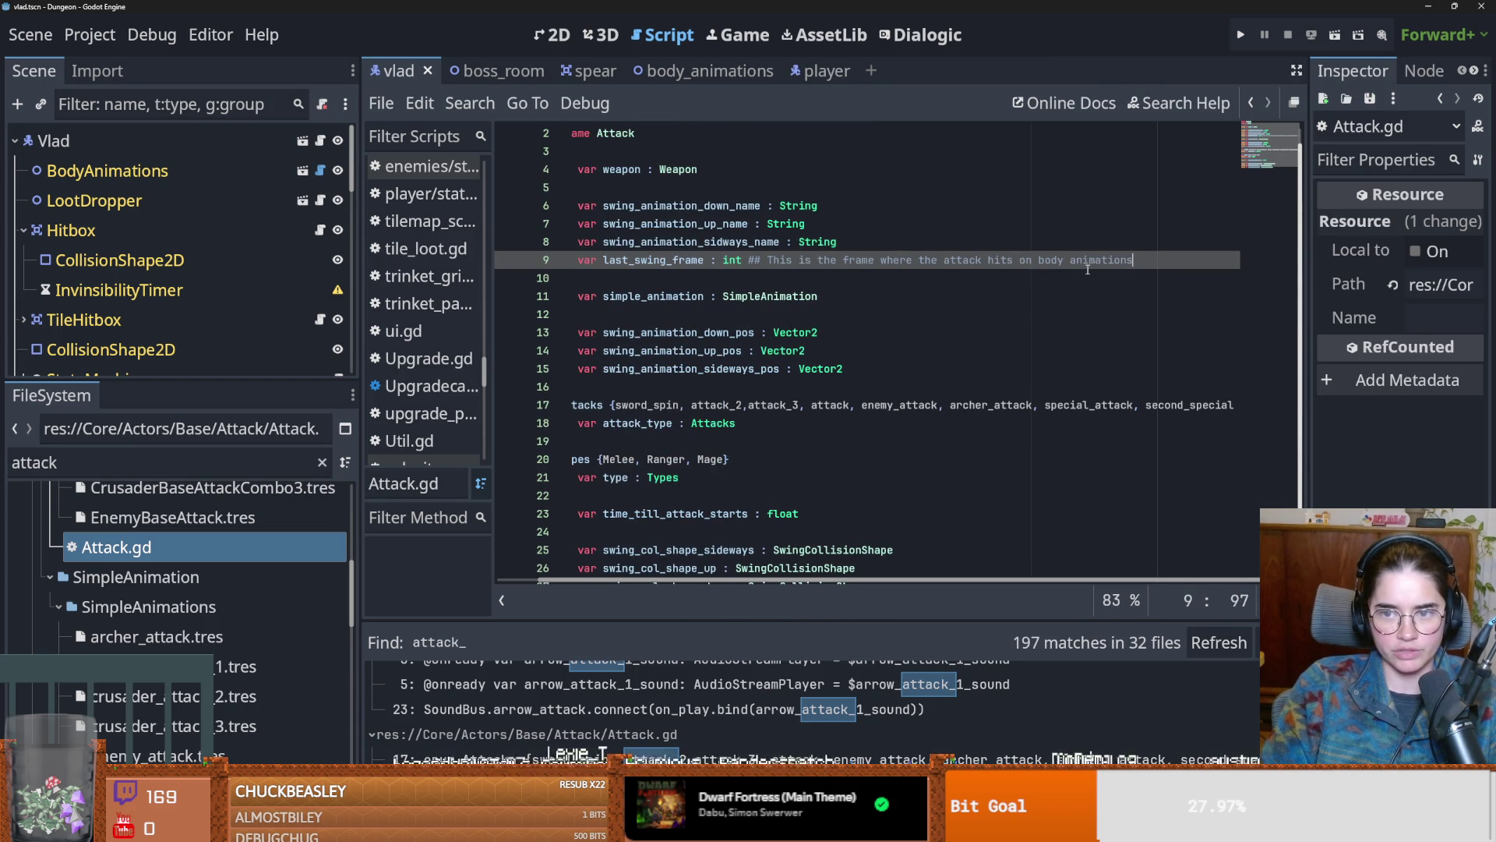
pyautogui.hotkey('ctrl', 's')
pyautogui.click(842, 260)
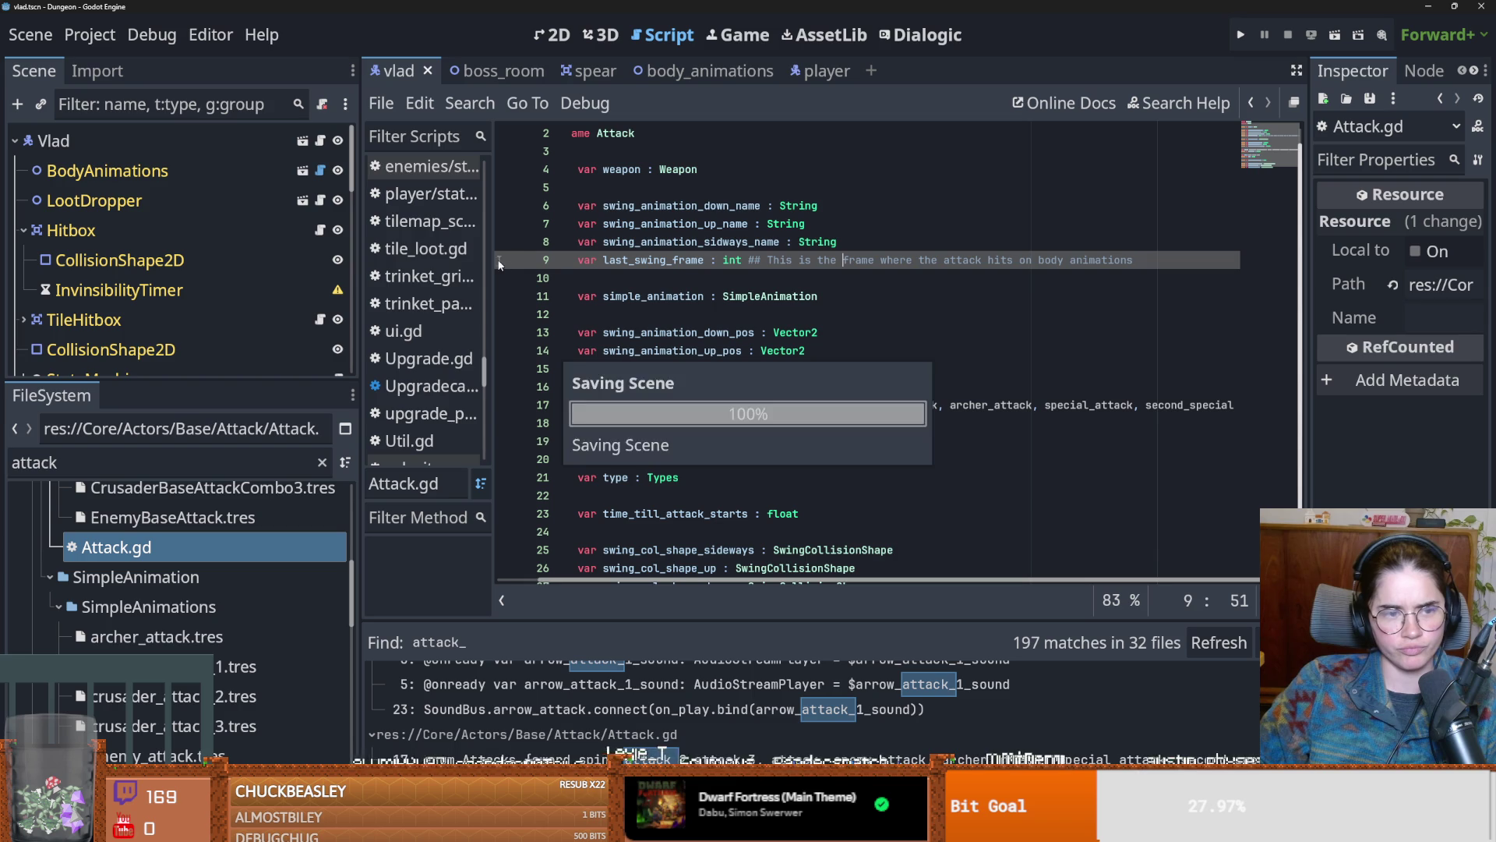
pyautogui.moveTo(235, 380); pyautogui.dragTo(235, 586)
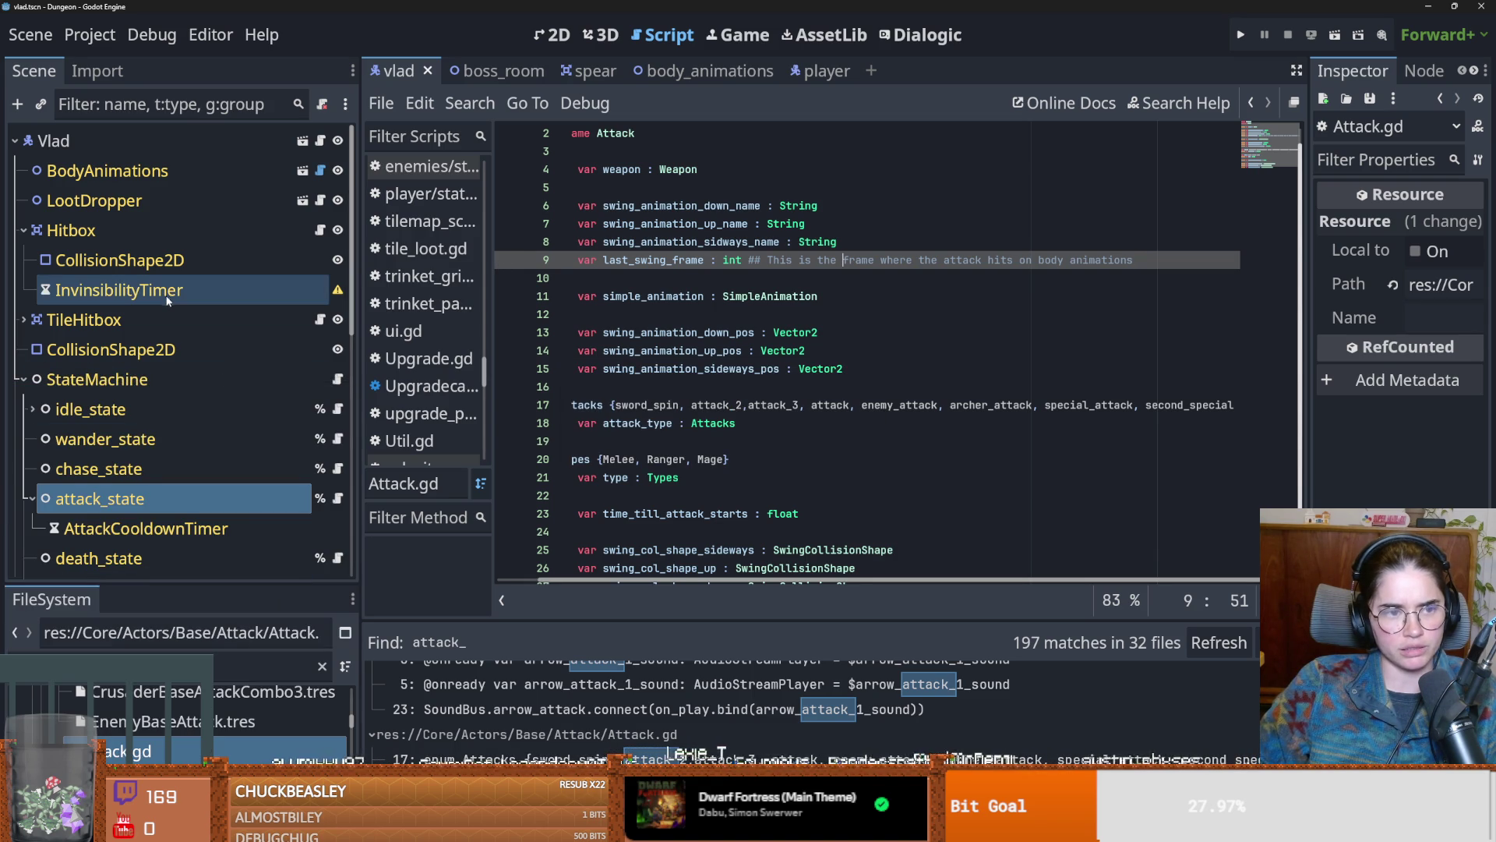
# Step: In the player scene, open the BodyAnimations sub-scene and select SwingAnimatedSprite
pyautogui.moveTo(579, 83)
pyautogui.click(809, 81)
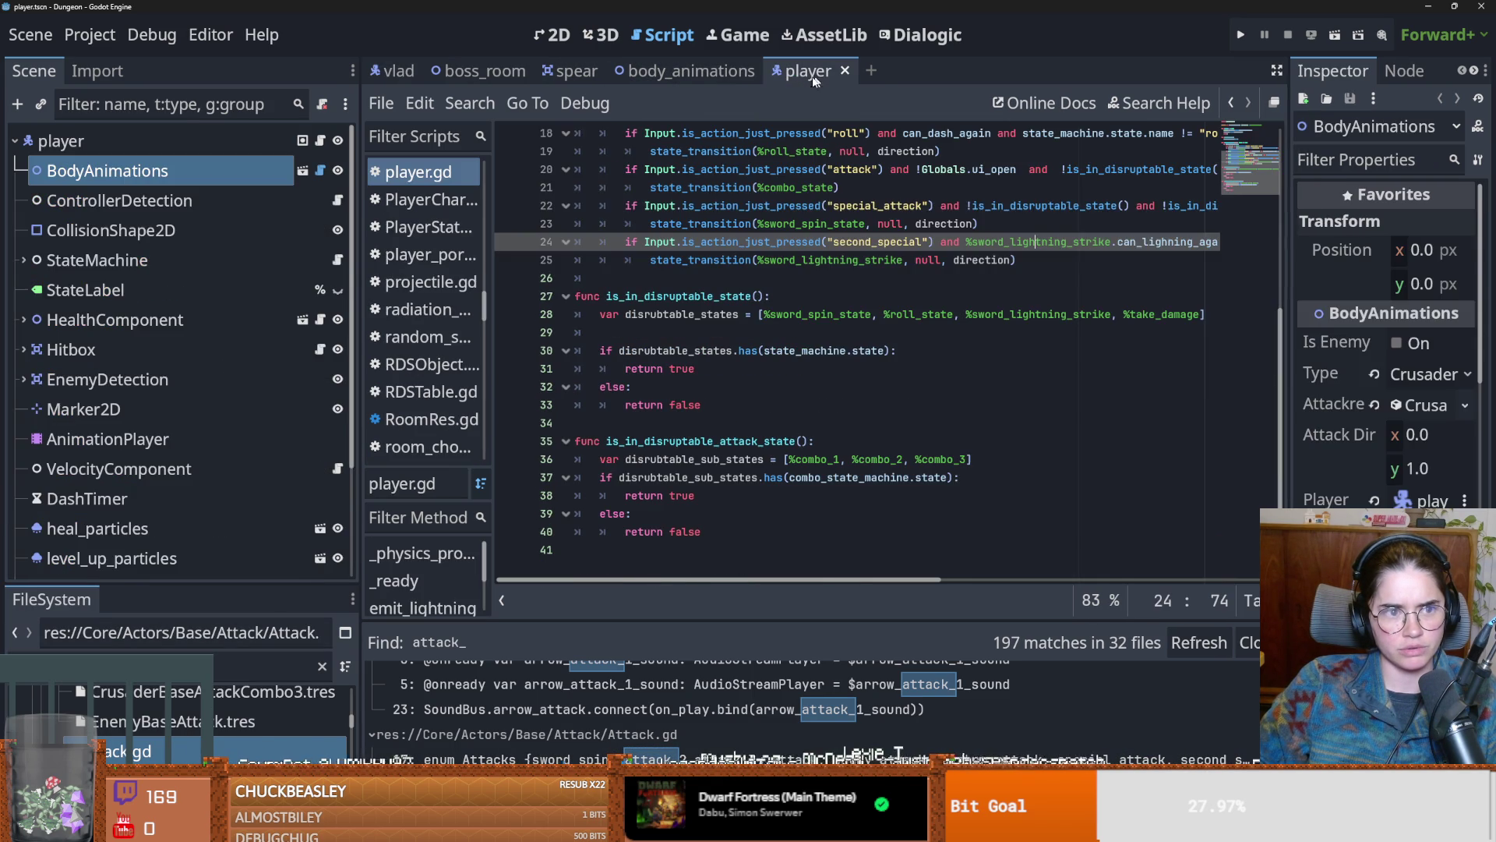
pyautogui.click(303, 173)
pyautogui.scroll(-2, 468, 701)
pyautogui.moveTo(671, 541); pyautogui.dragTo(670, 312)
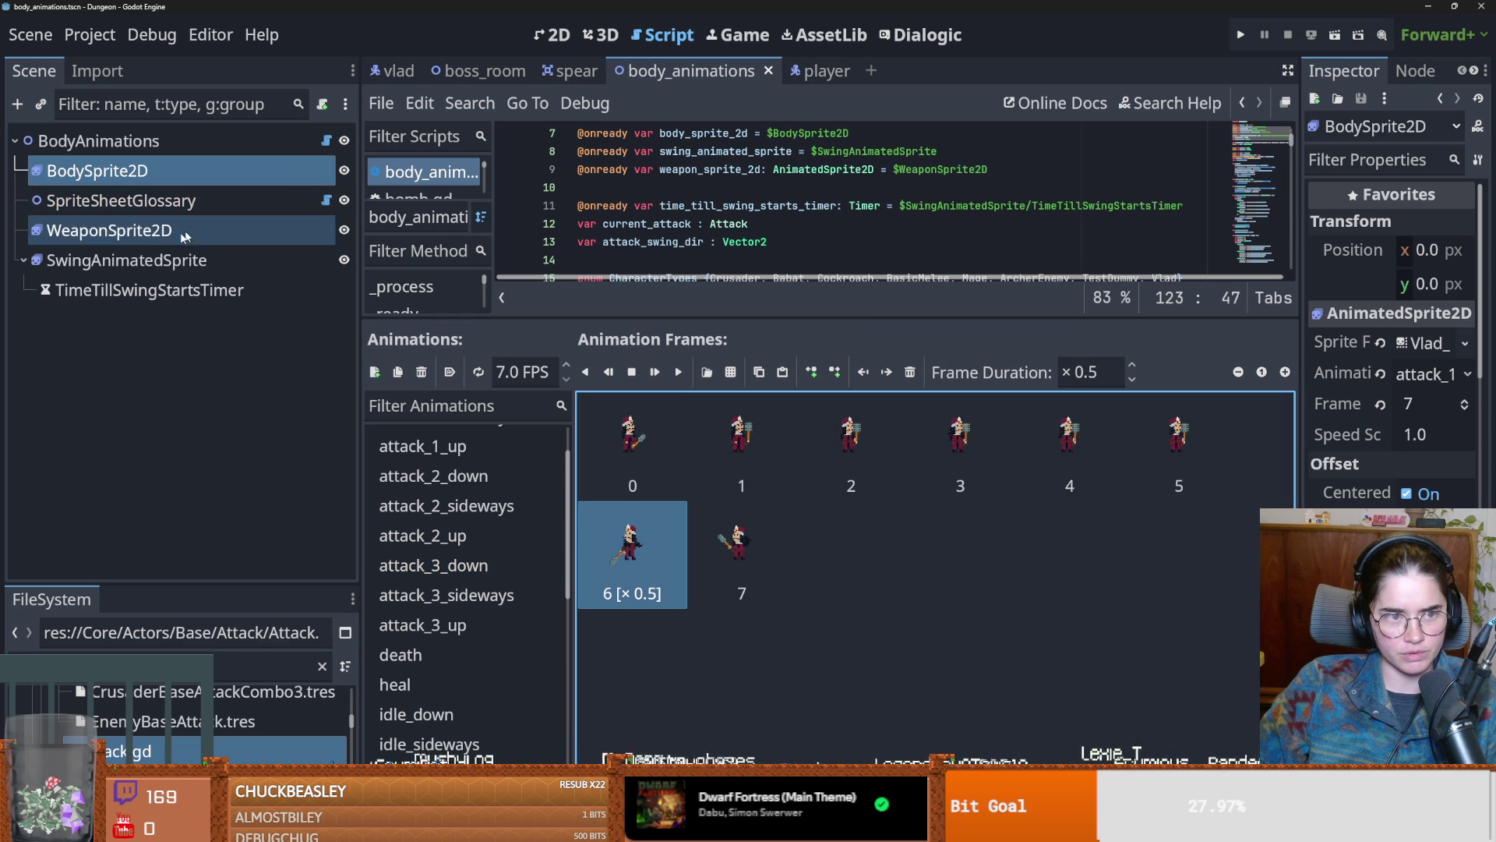
pyautogui.click(192, 257)
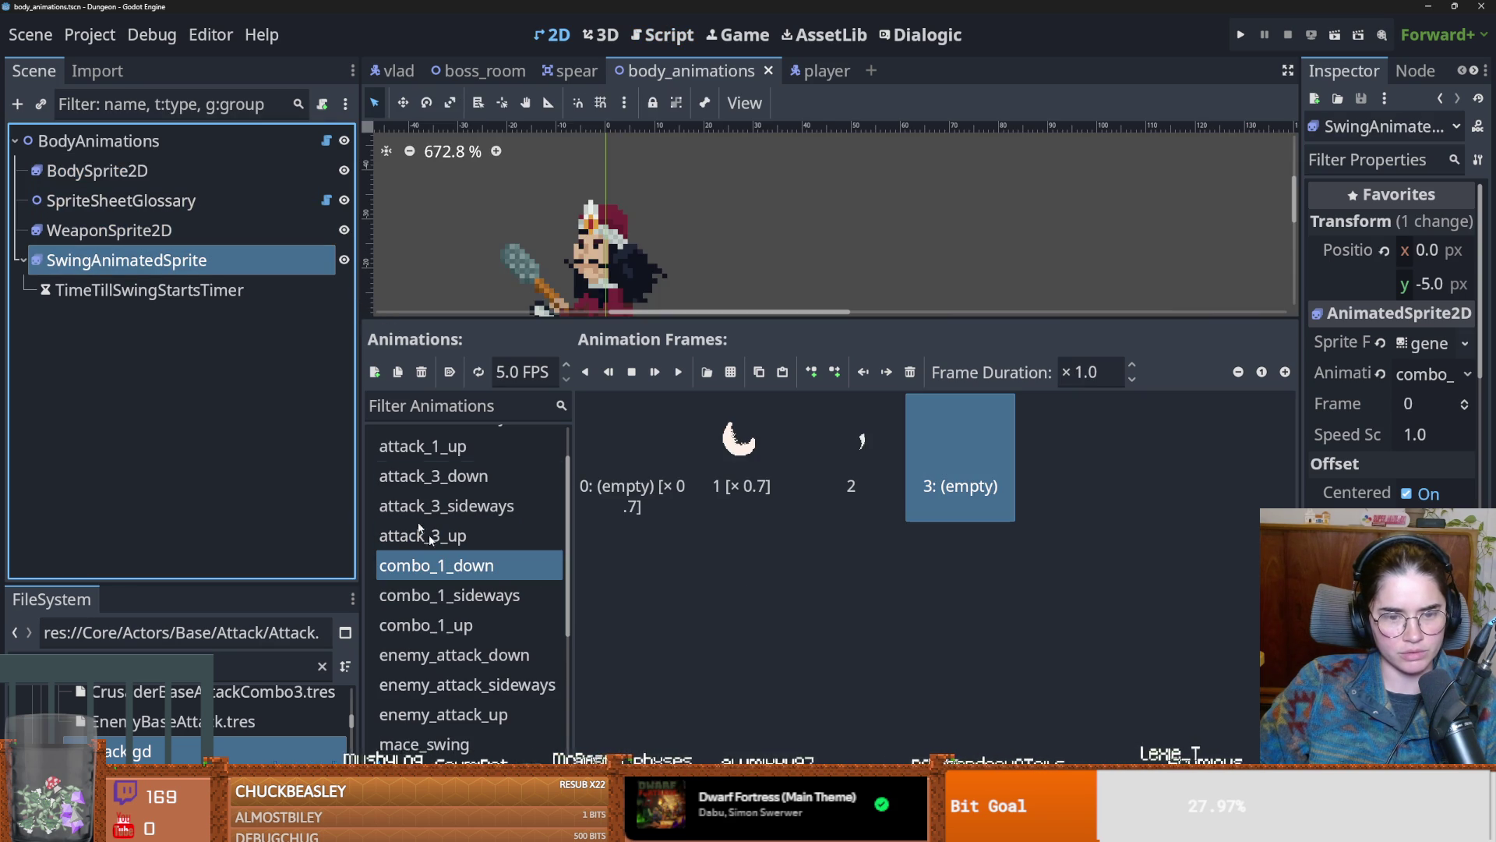
# Step: Set mace_swing's empty first frame duration to ×0.1 and launch the game
pyautogui.scroll(-3, 474, 613)
pyautogui.scroll(3, 474, 592)
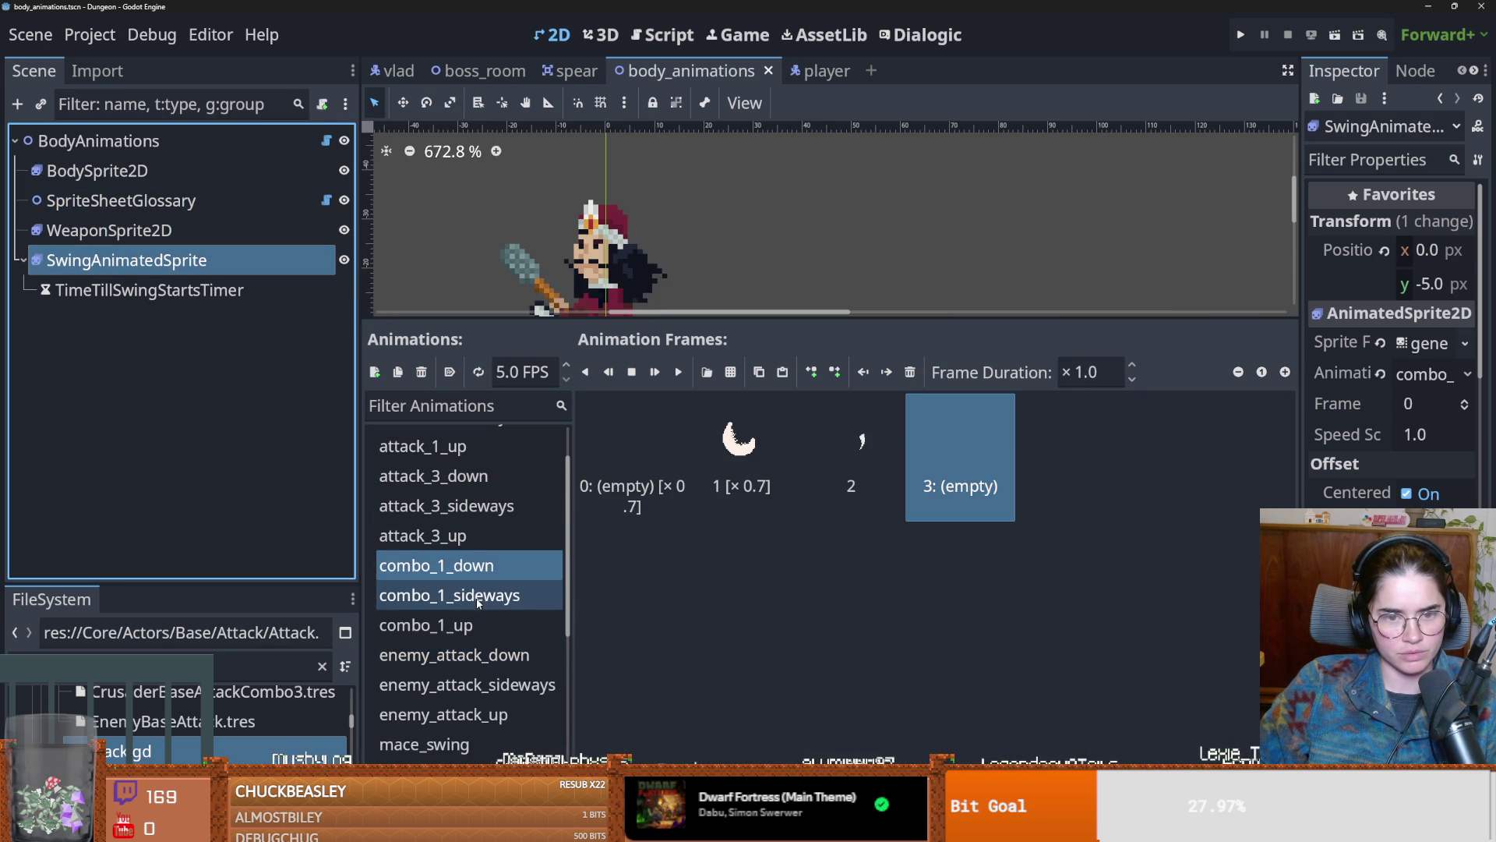
pyautogui.scroll(-2, 475, 602)
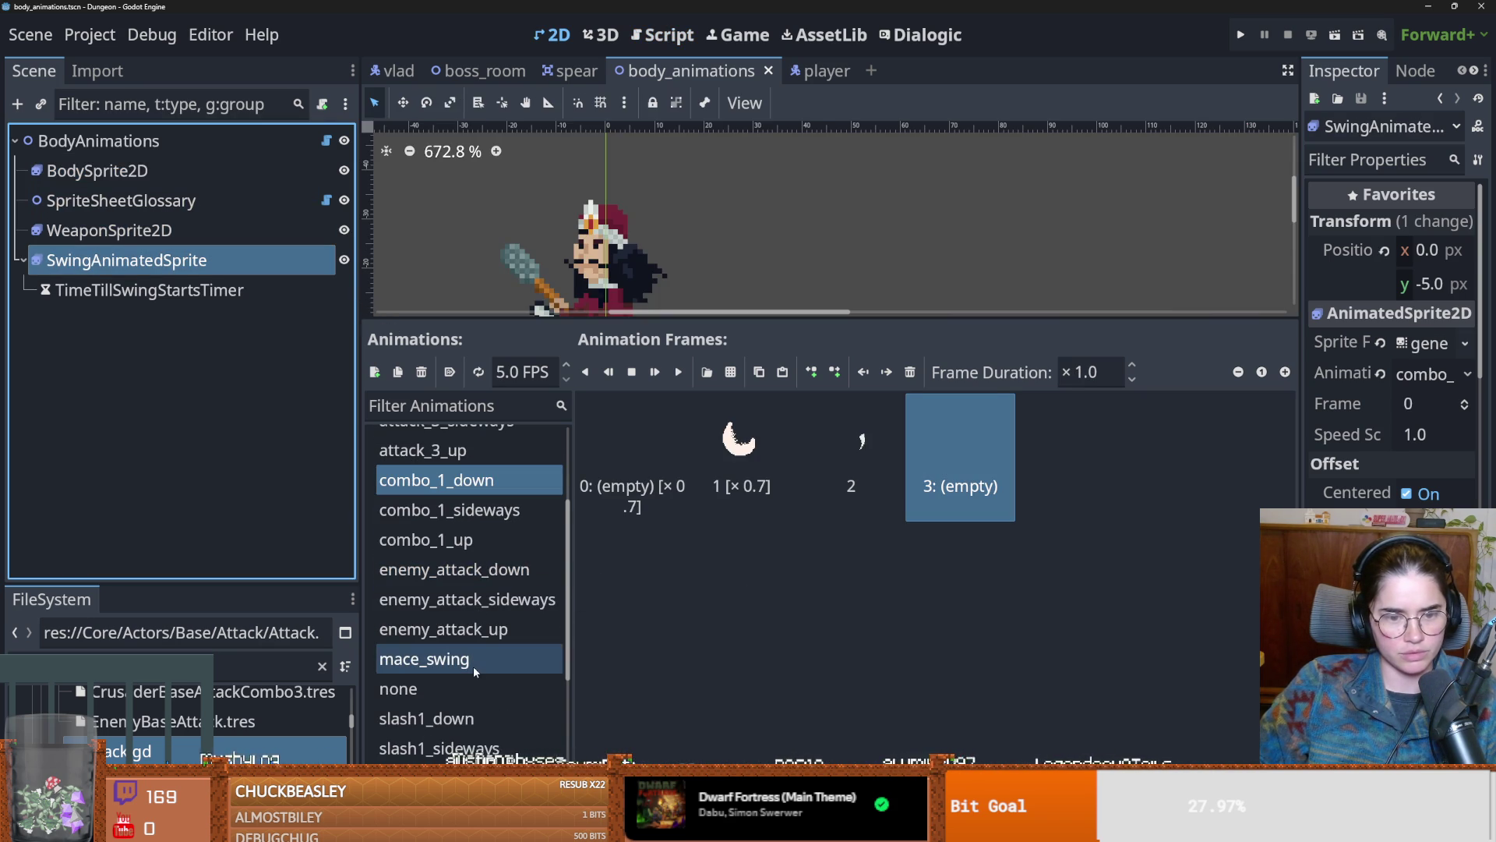
pyautogui.click(474, 660)
pyautogui.click(653, 463)
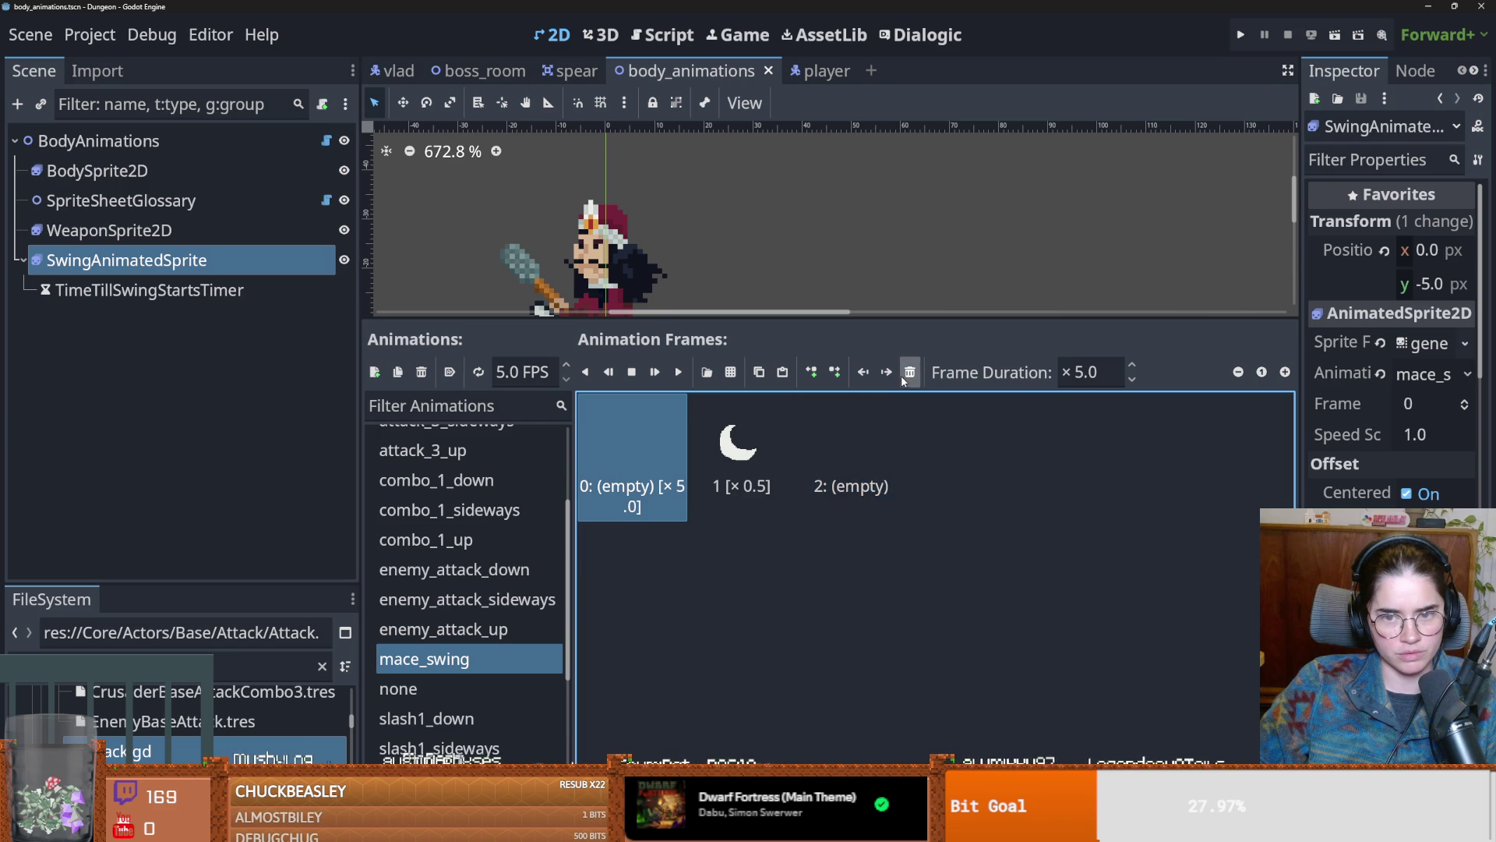
pyautogui.click(1085, 373)
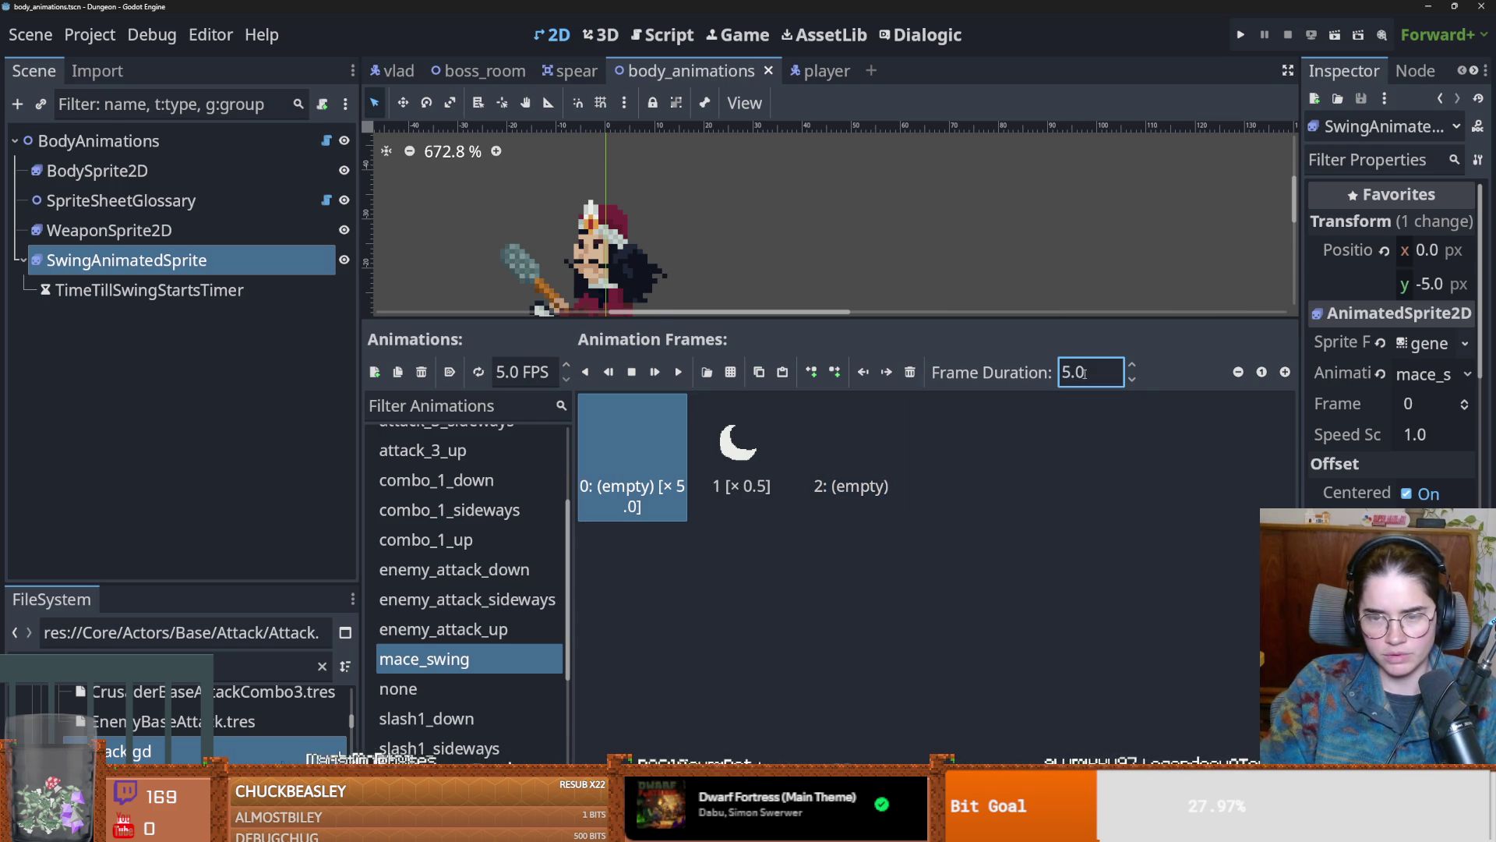
pyautogui.write('0.1')
pyautogui.press('Return')
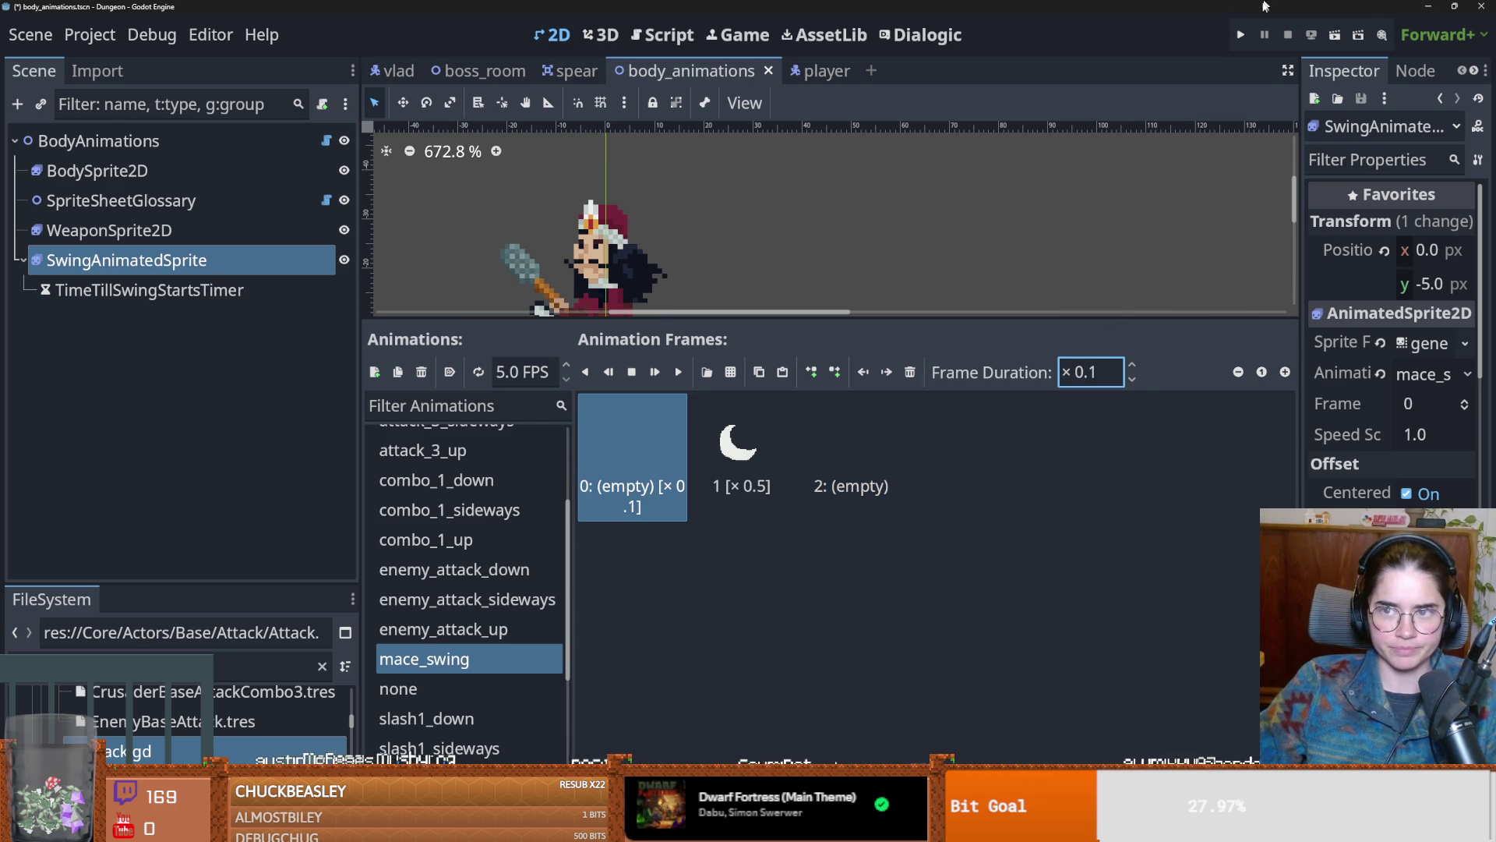
pyautogui.click(1240, 36)
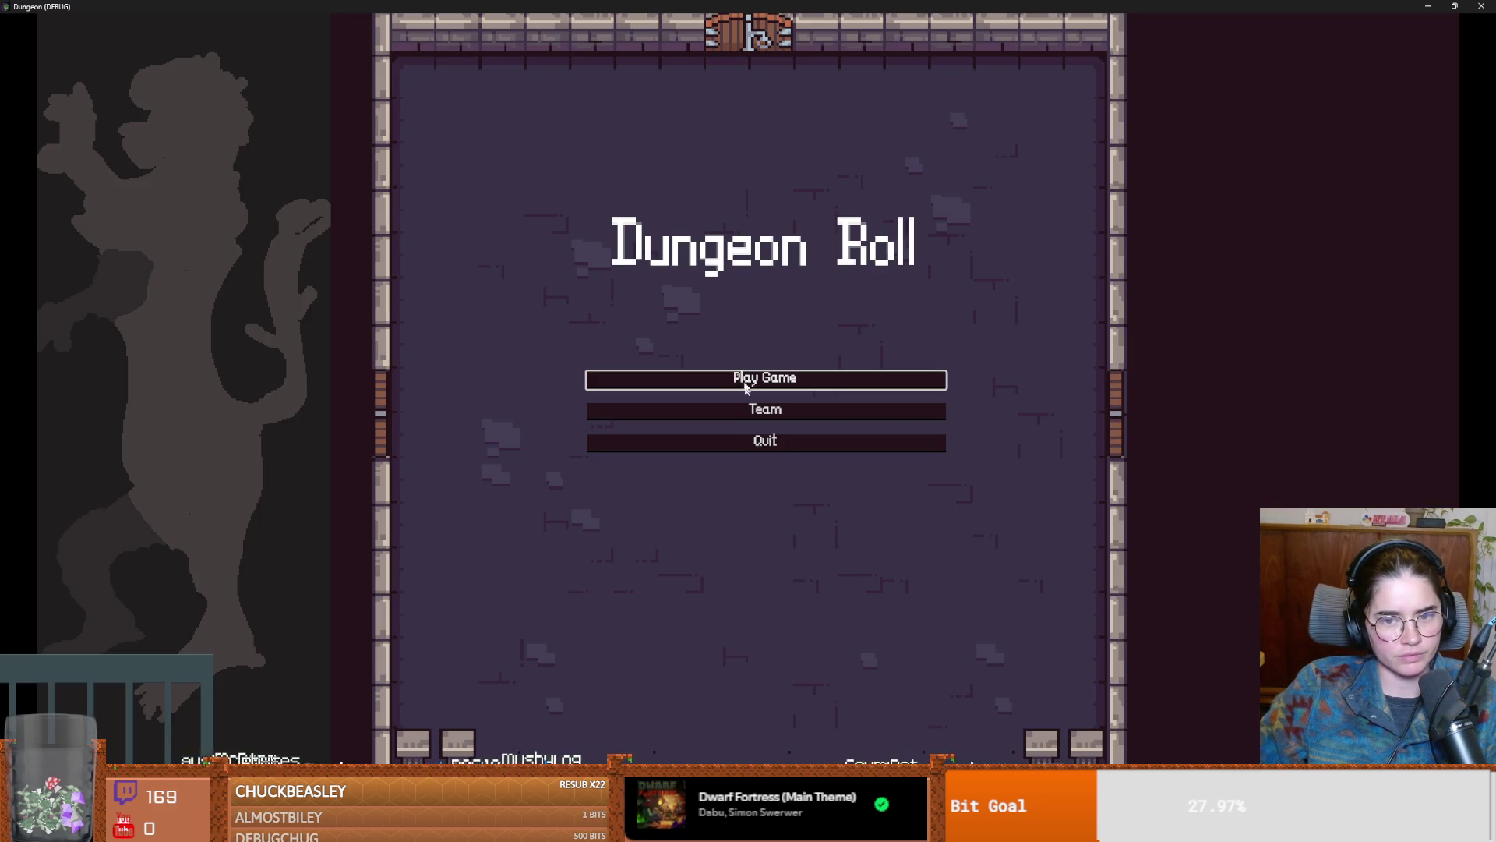
# Step: Start a new Warrior game and teleport before the boss with tp_to_before_boss
pyautogui.click(745, 387)
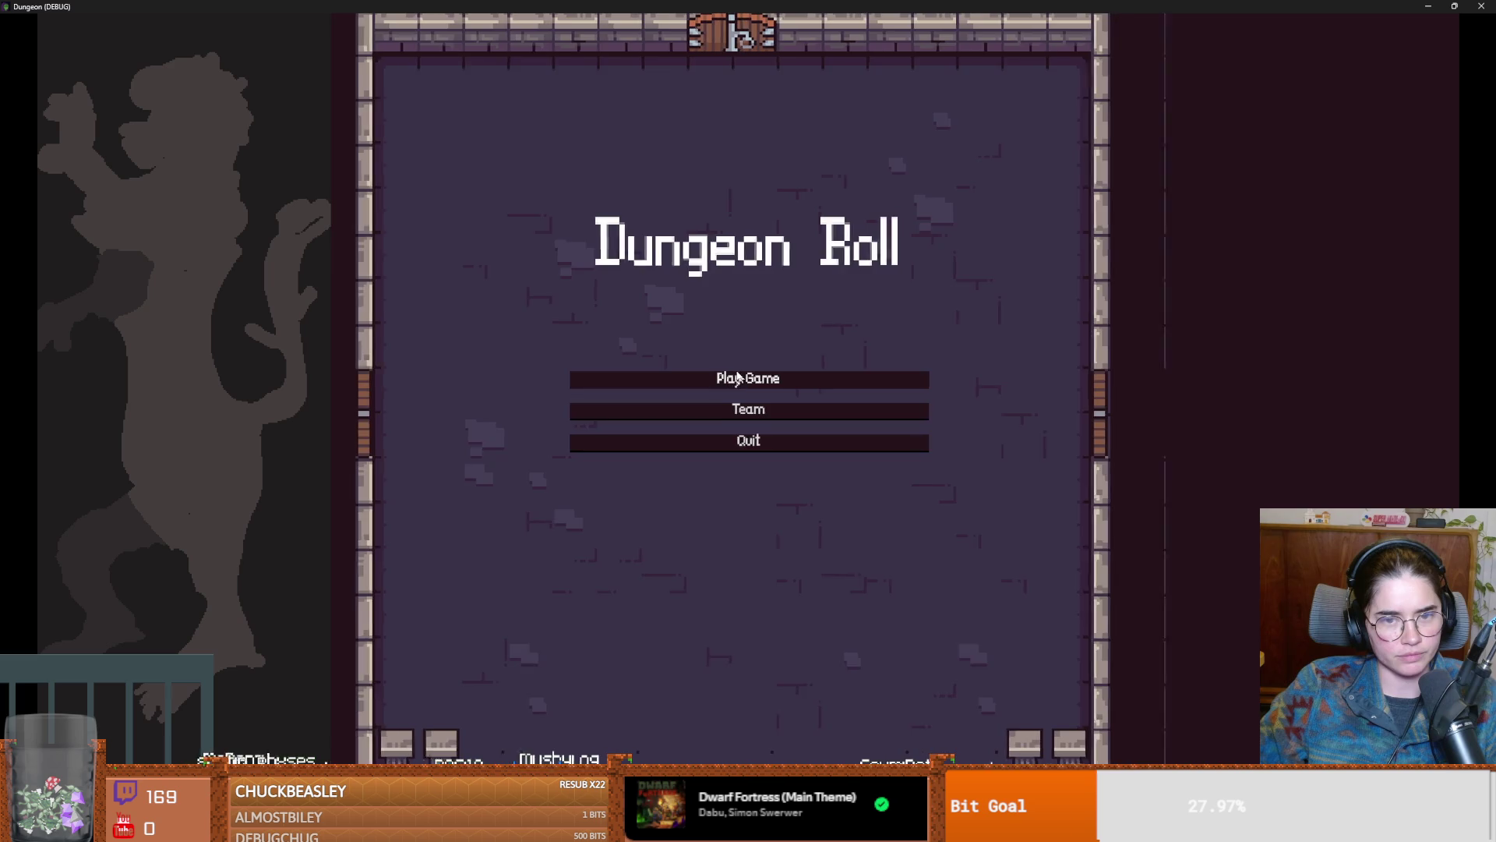
pyautogui.click(702, 387)
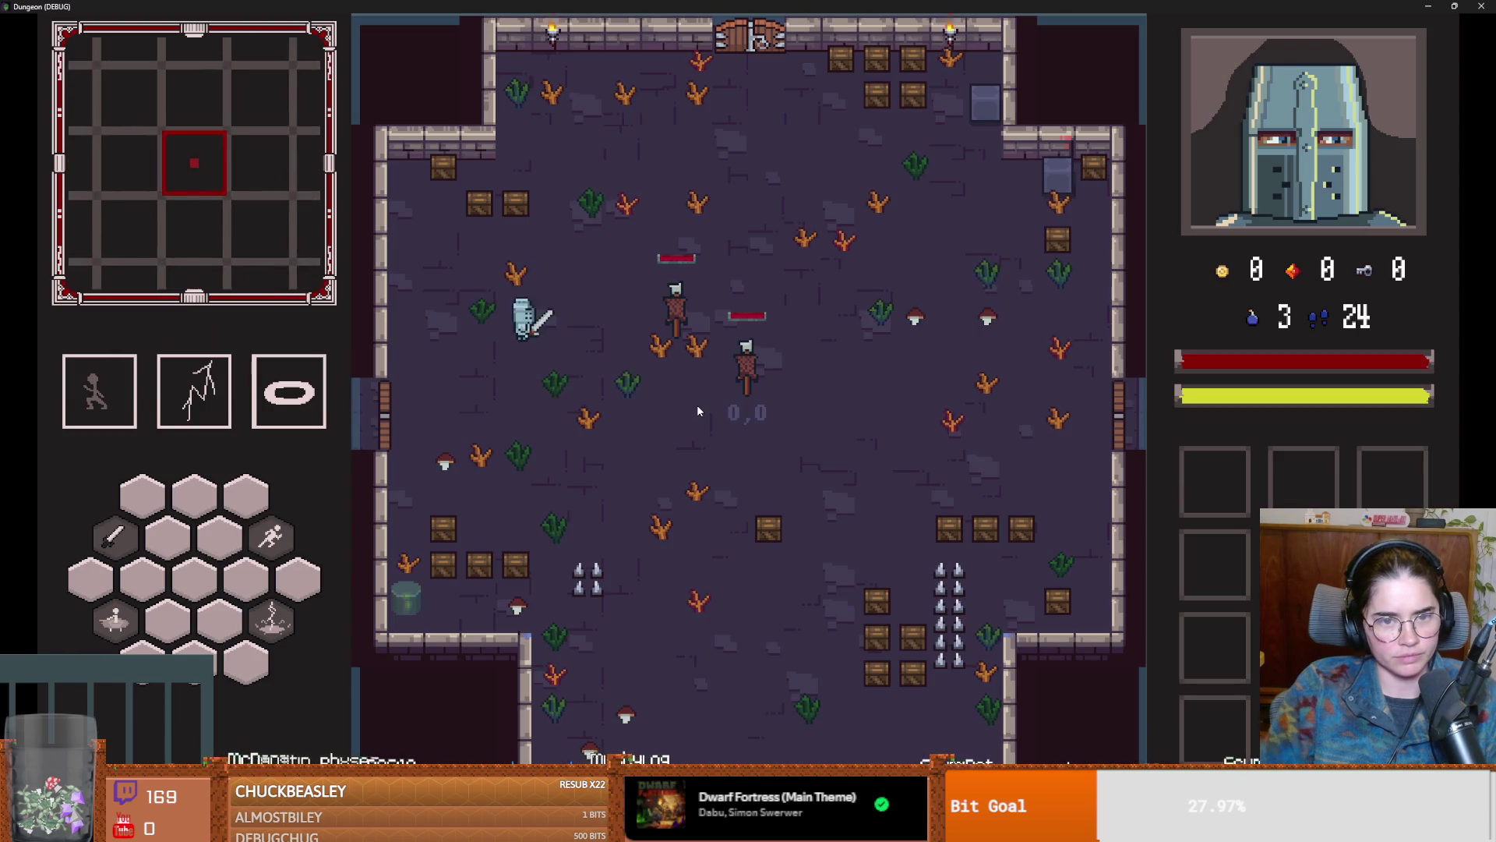
pyautogui.press('`')
pyautogui.press('Return')
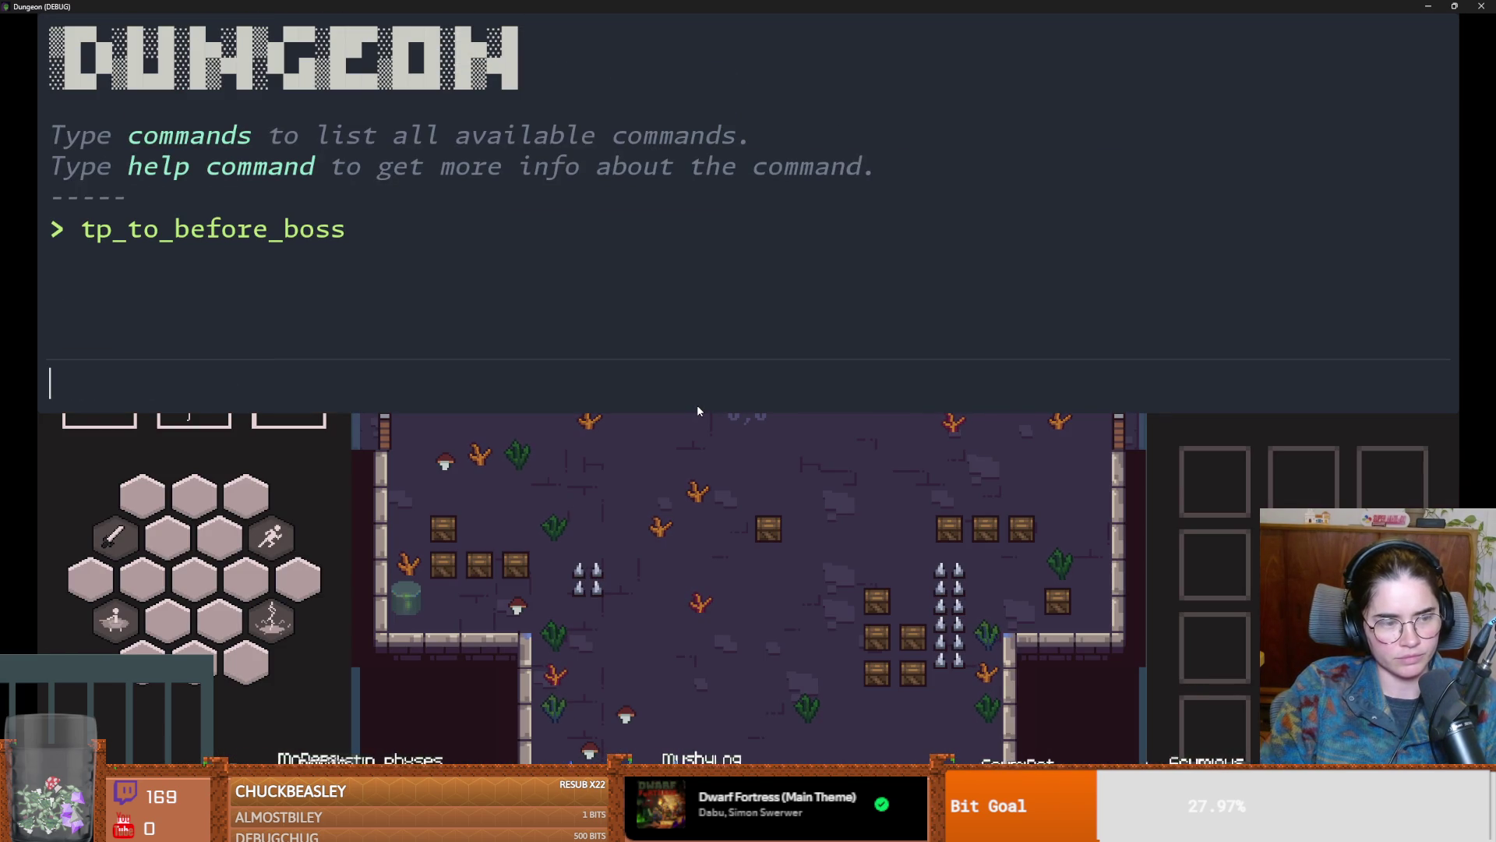
pyautogui.press('`')
# Step: Walk the knight into Vlad's room, test his chase and swings, then close the game
pyautogui.press('s')
pyautogui.press('d')
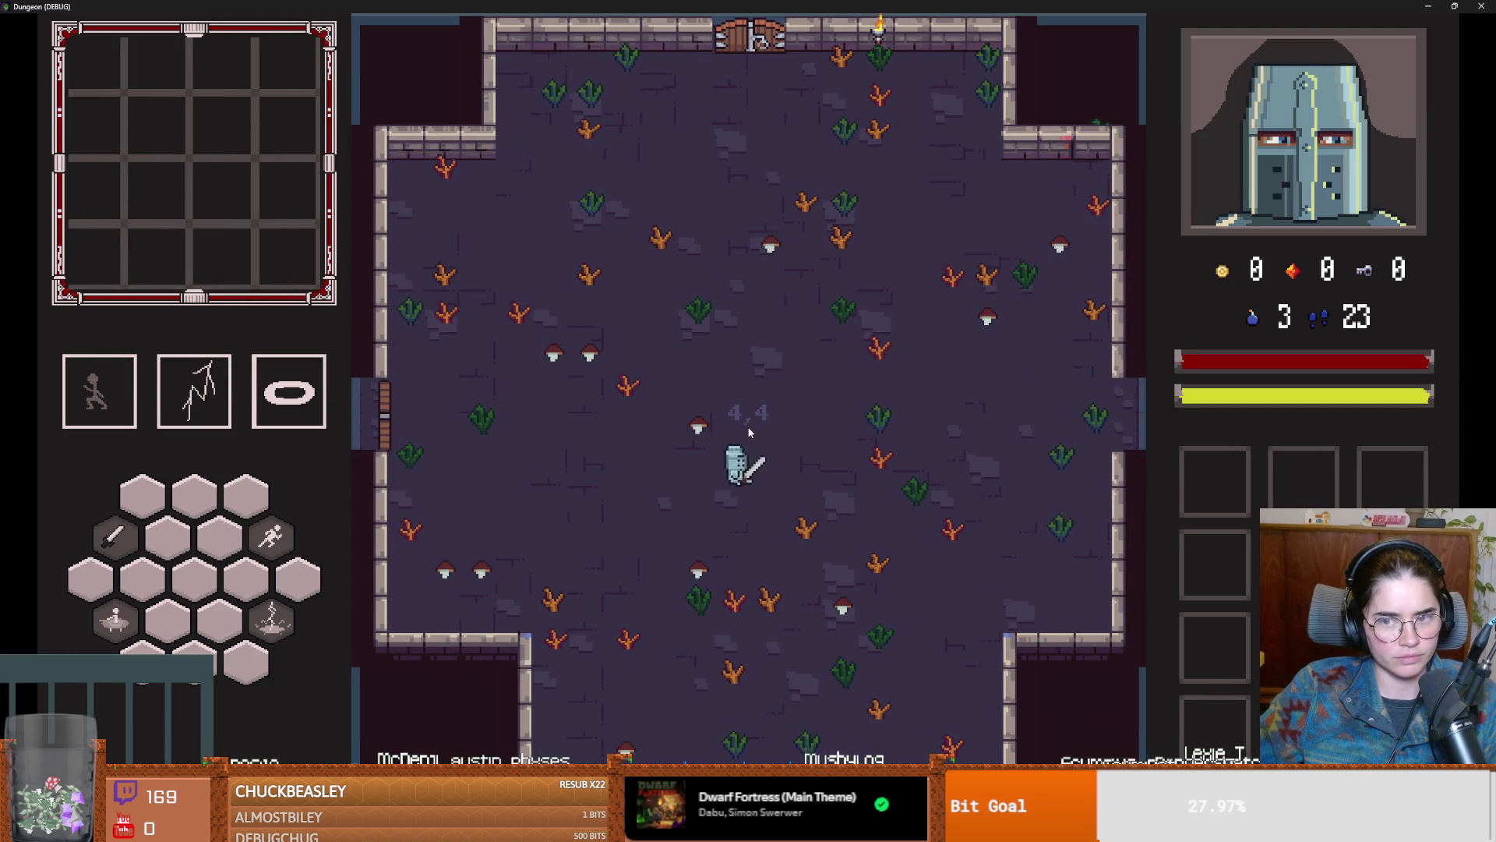
pyautogui.press('space')
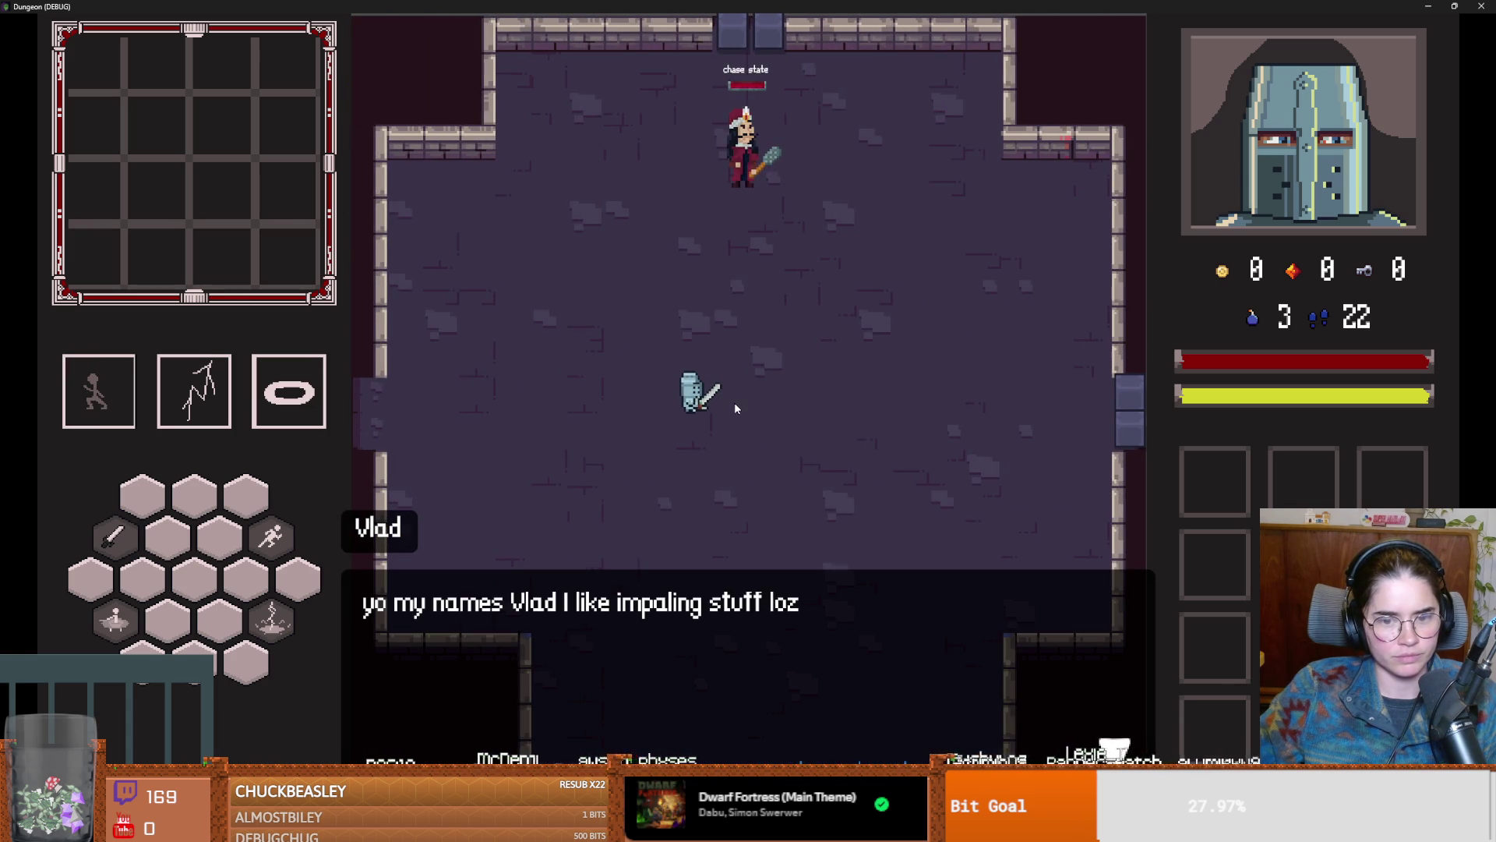
pyautogui.click(735, 402)
pyautogui.press('a')
pyautogui.press('s')
pyautogui.press('d')
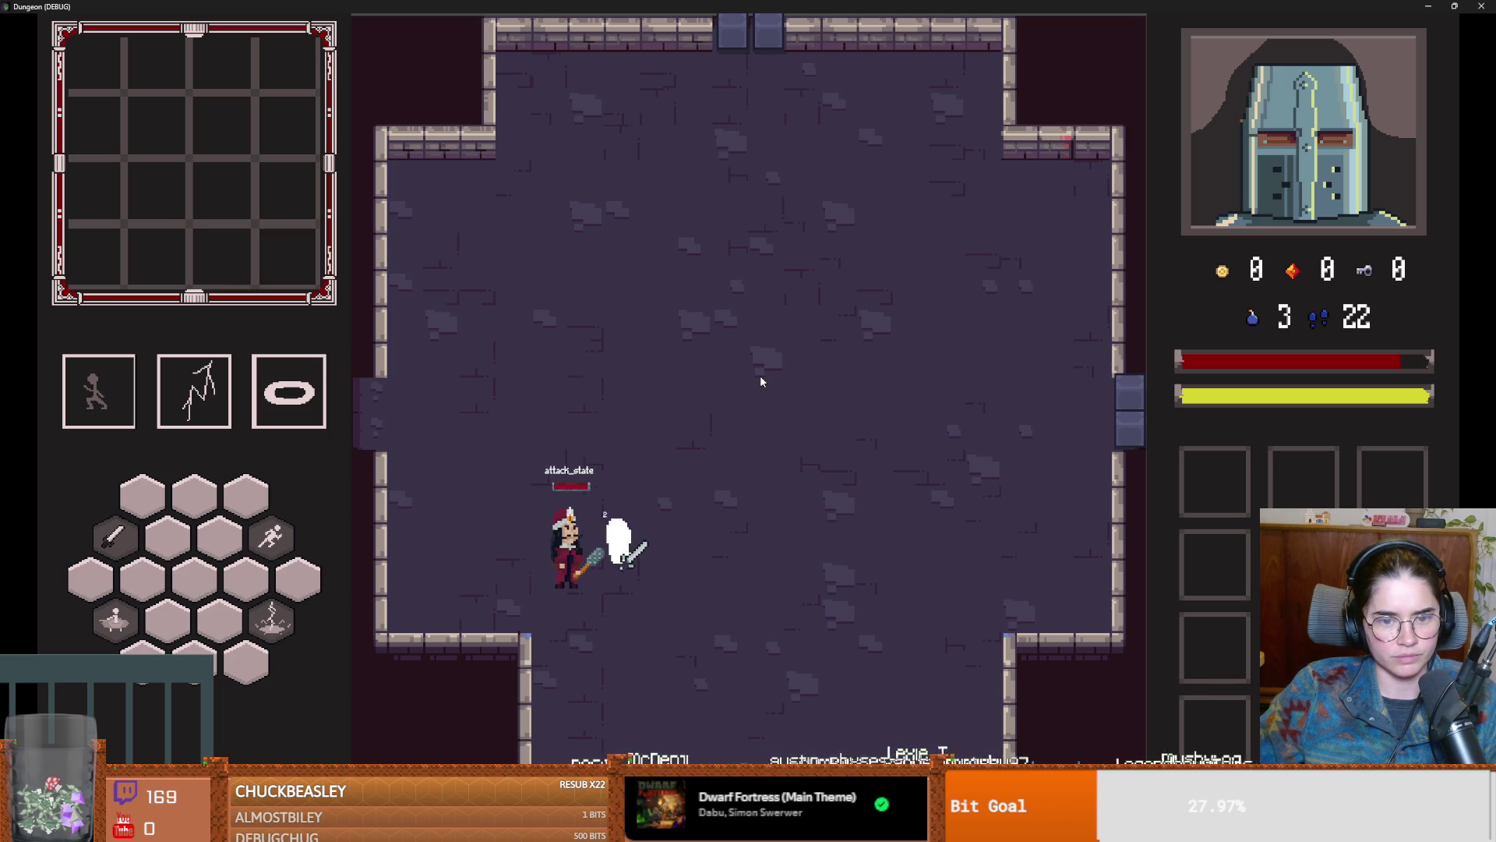
pyautogui.press('d')
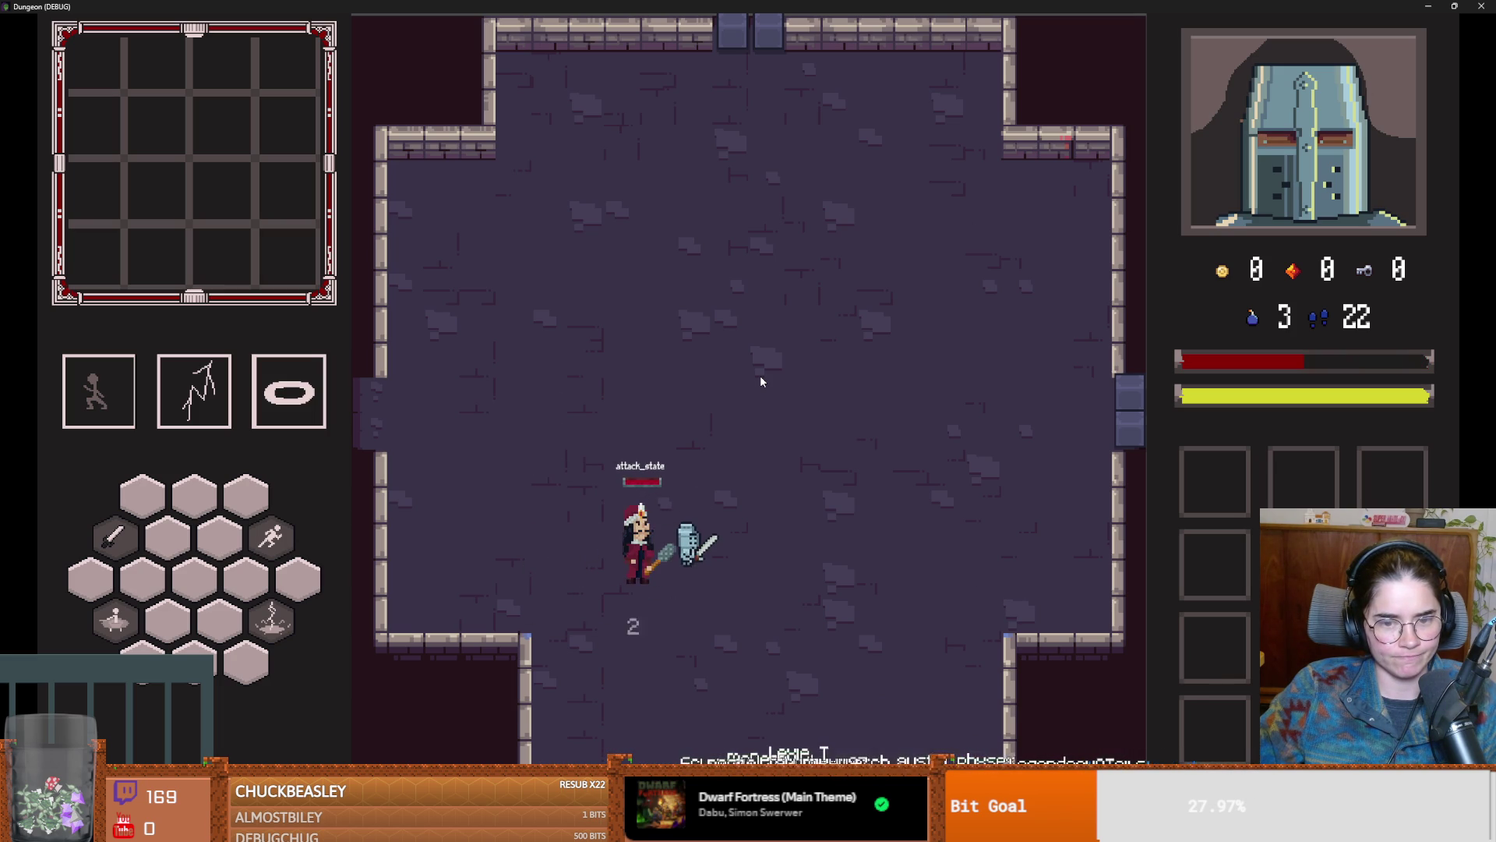
pyautogui.click(1454, 7)
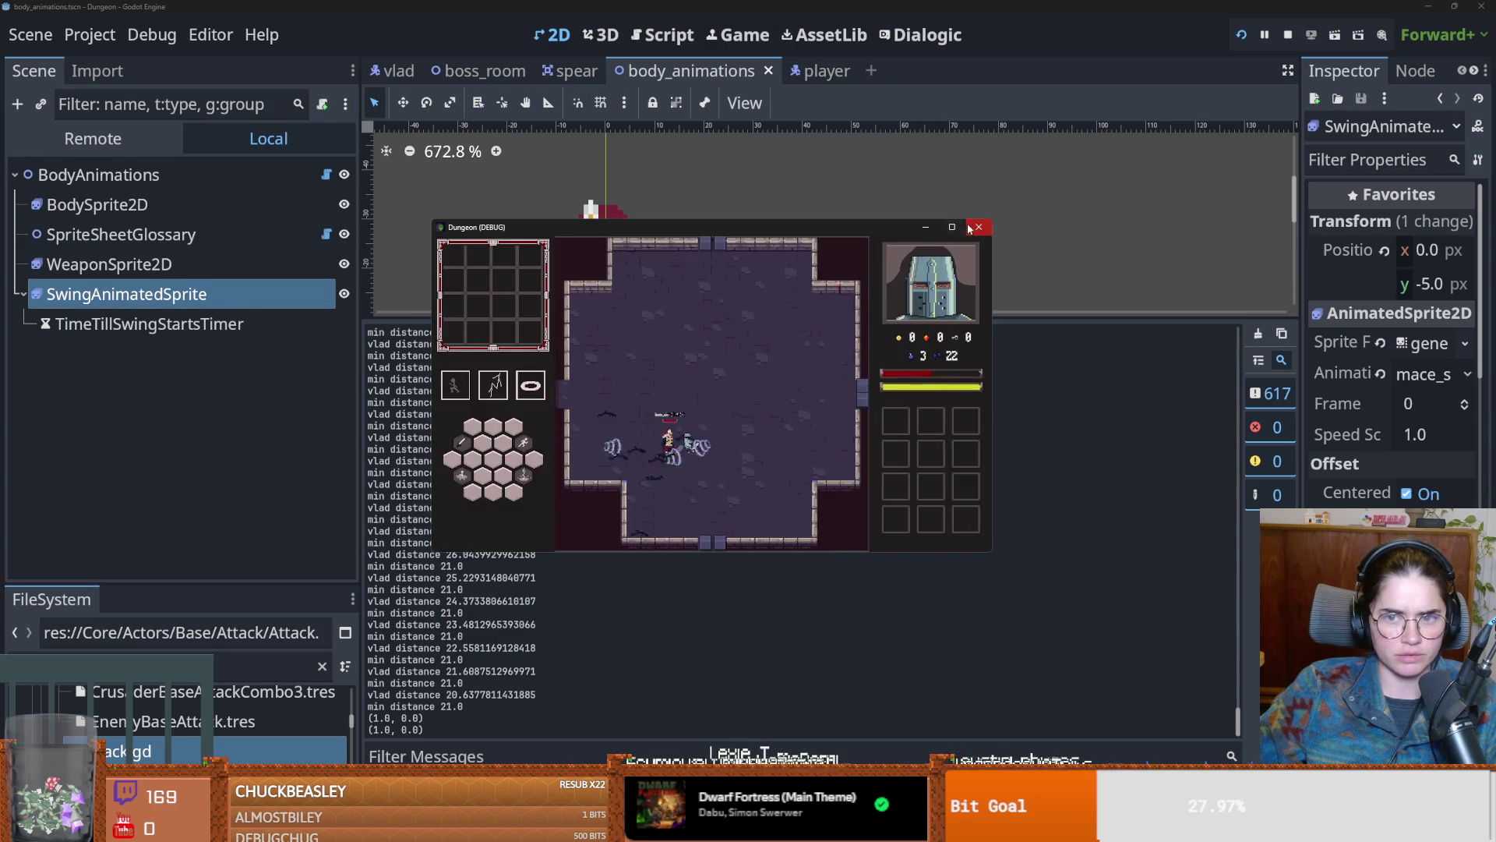
pyautogui.click(976, 226)
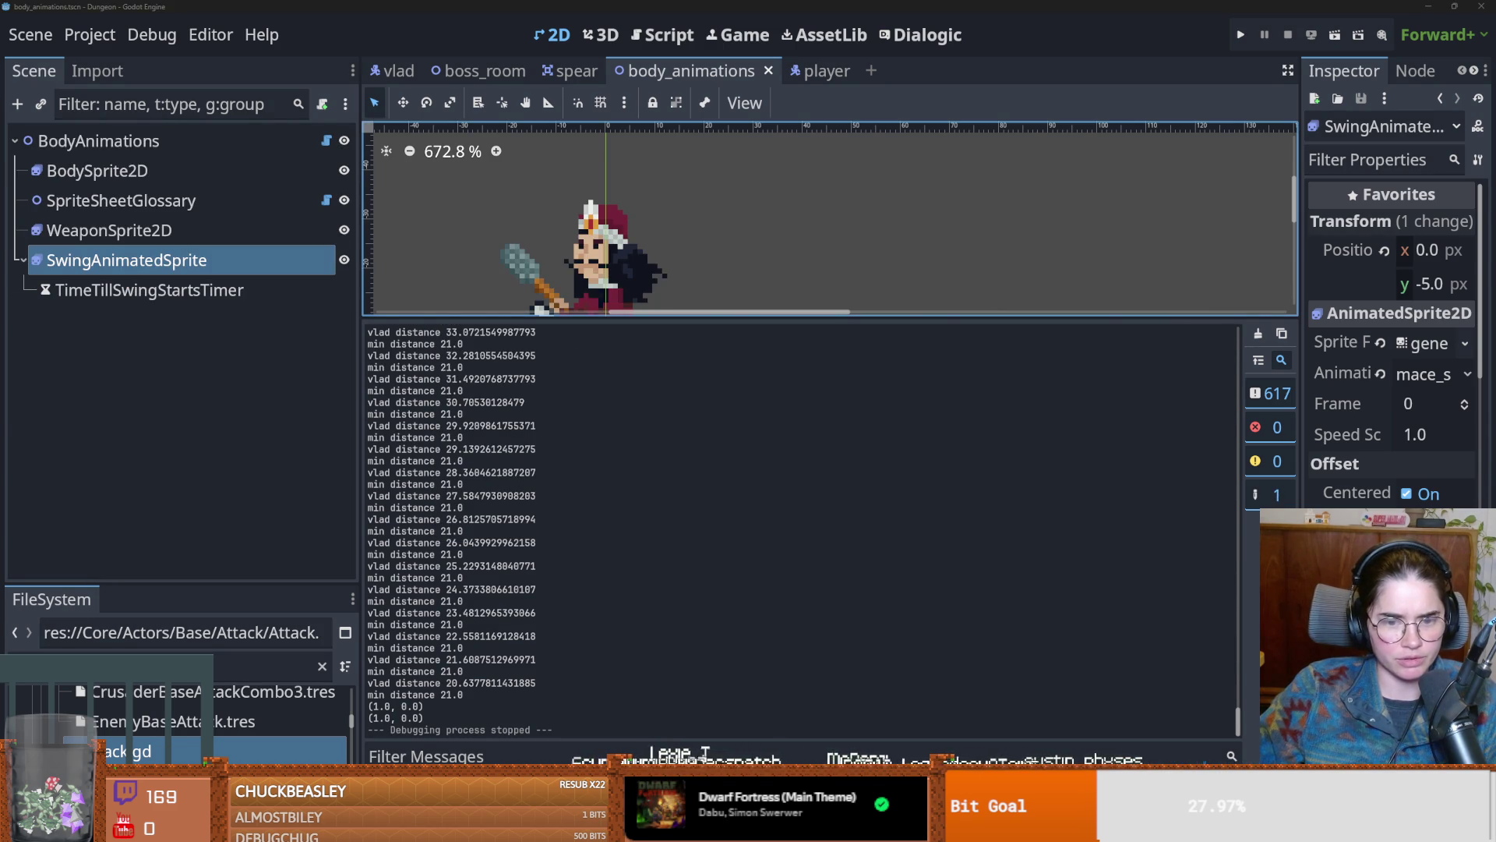
# Step: In Aseprite, scrub to Vlad's mace swing pose and play the animation
pyautogui.hotkey('alt', 'Tab')
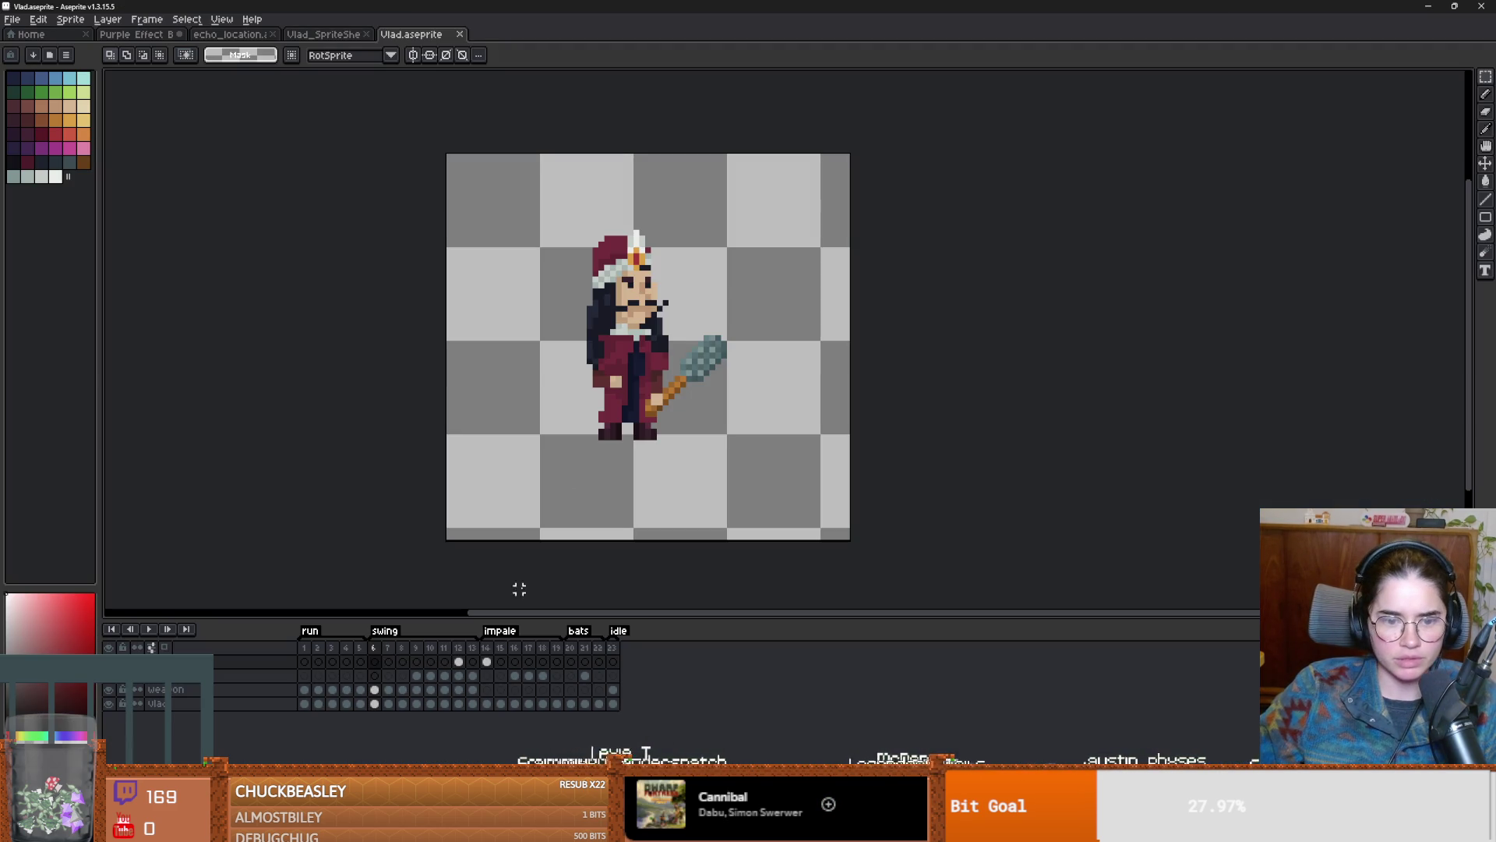
pyautogui.moveTo(514, 662); pyautogui.dragTo(448, 676)
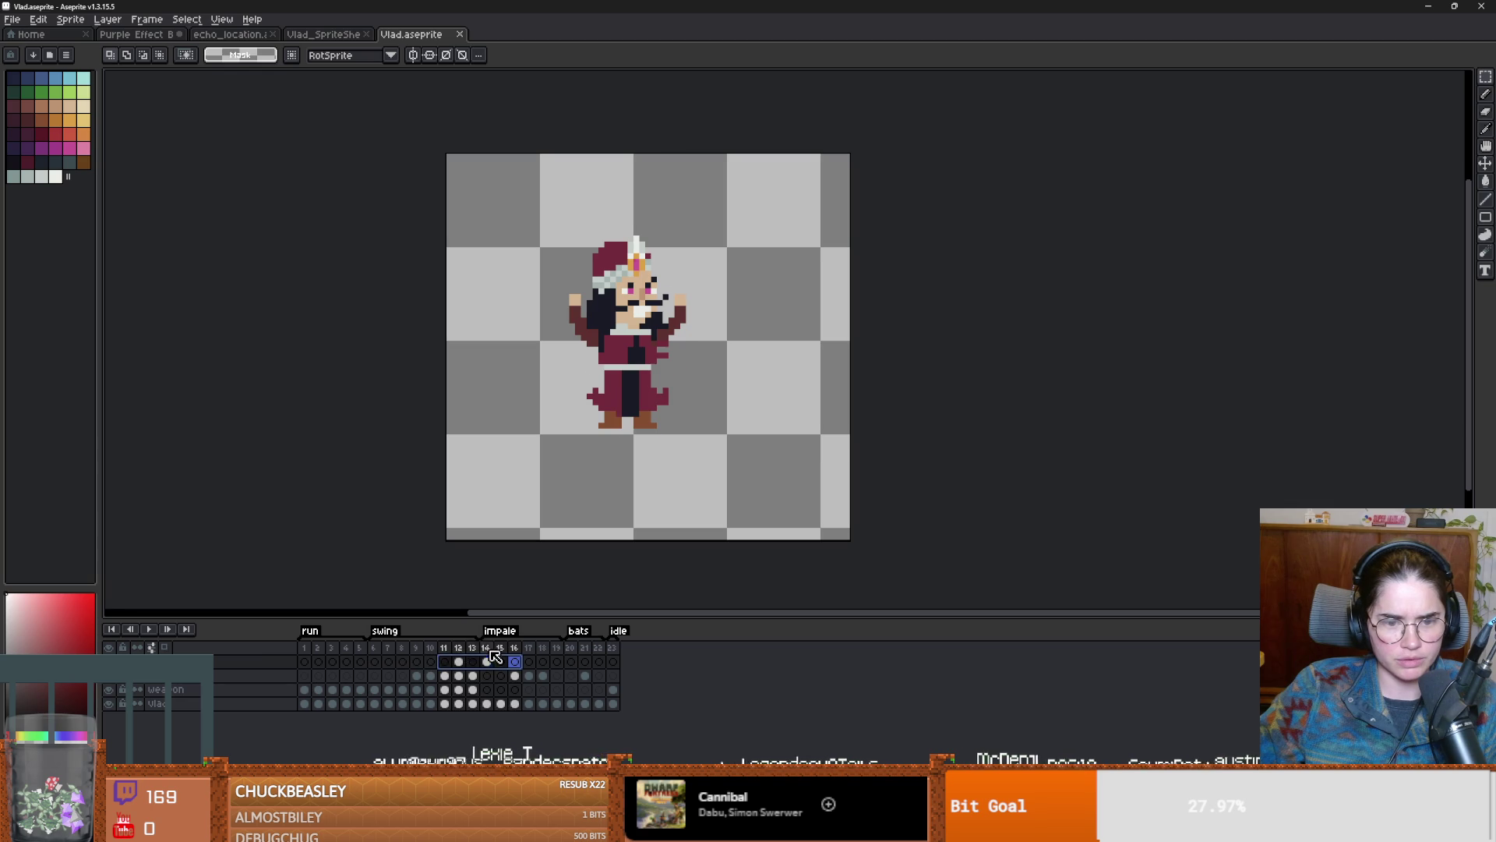
pyautogui.click(418, 659)
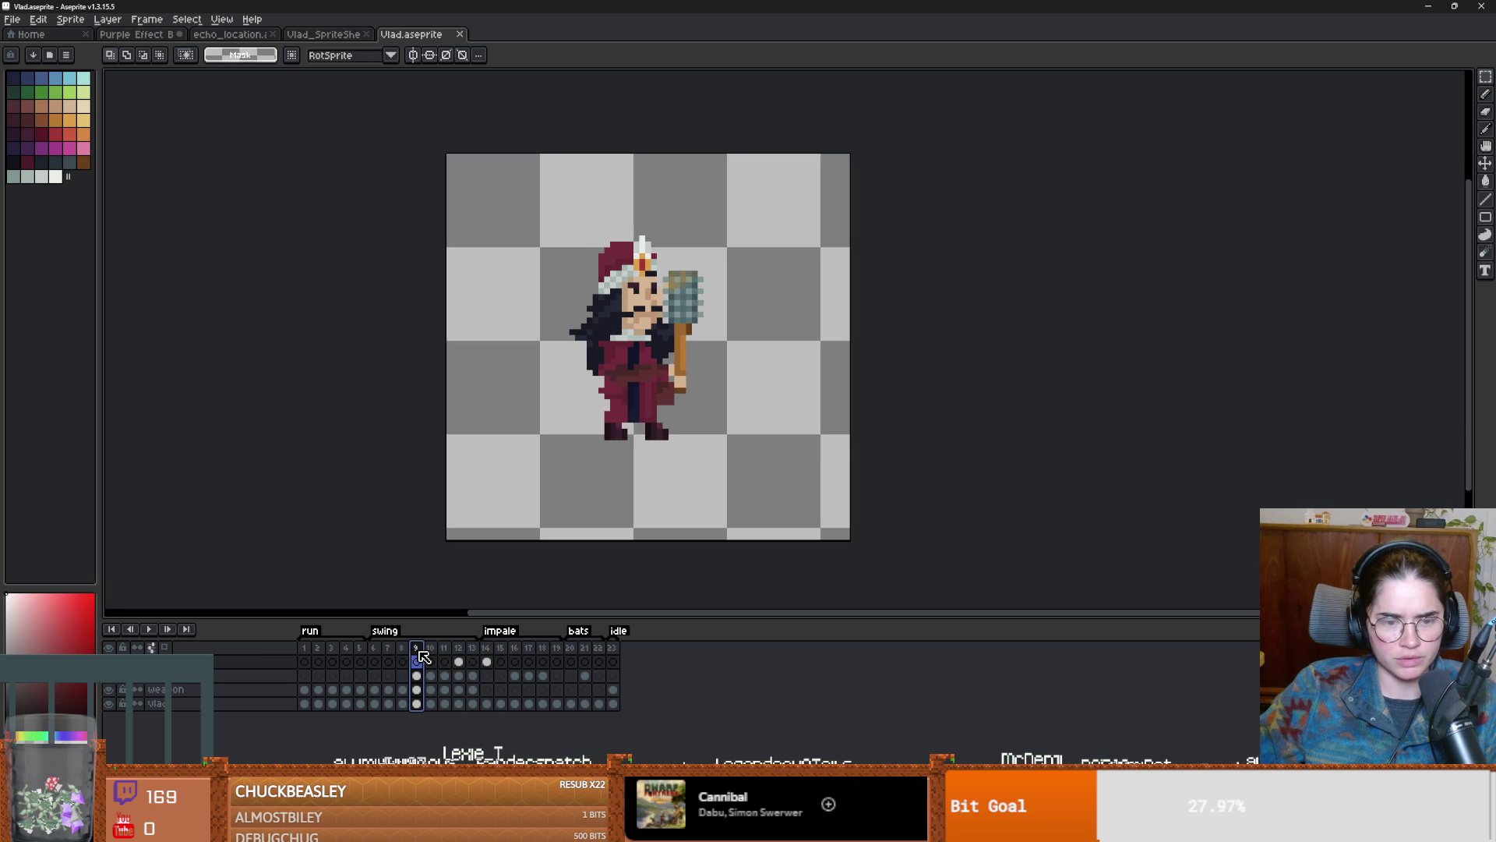
pyautogui.click(156, 631)
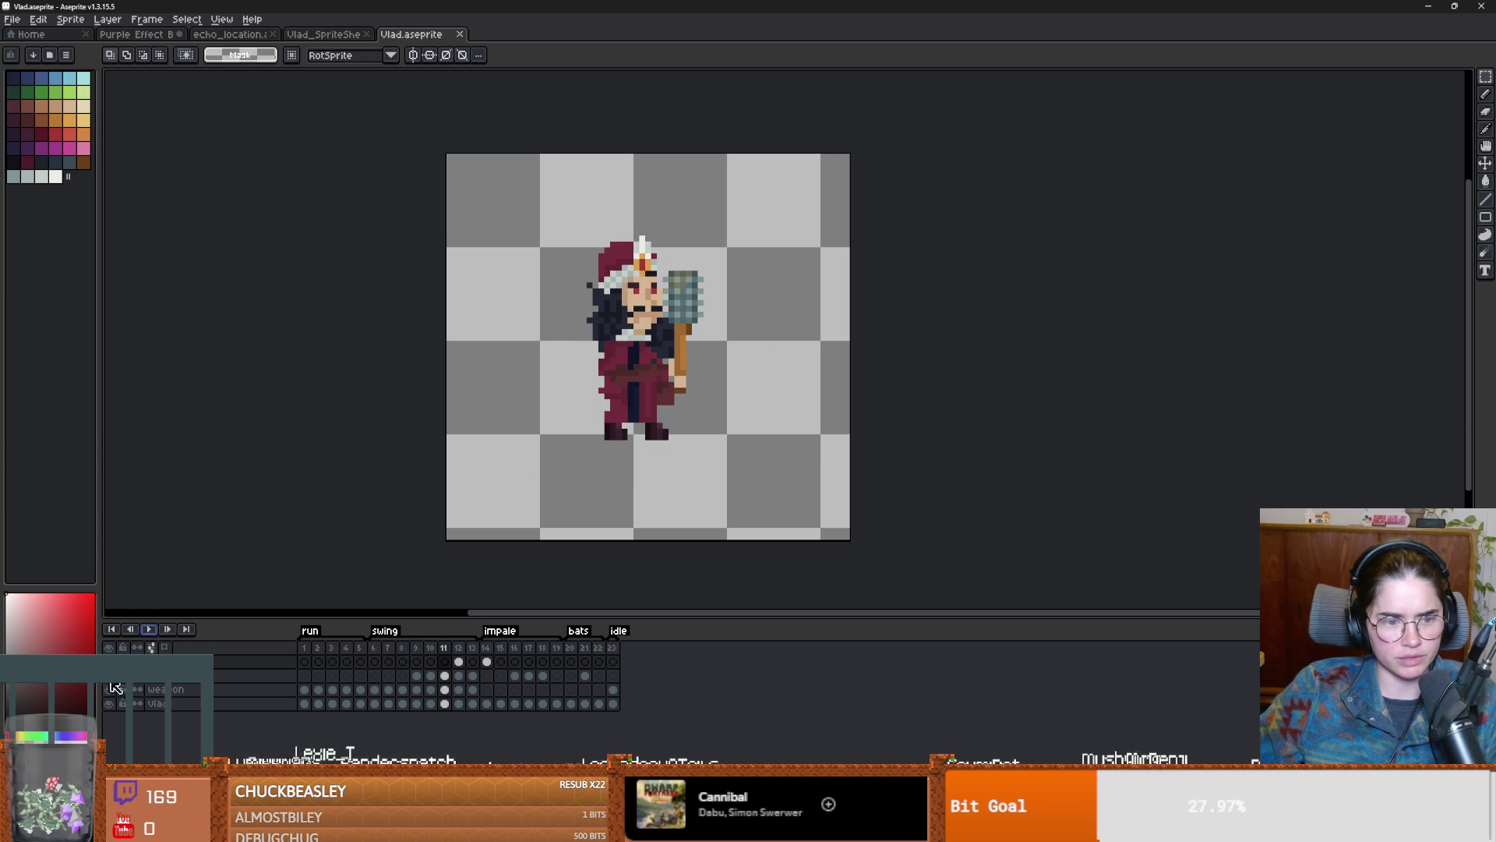
# Step: Hide the mace and Vlad layers and show frame 12's crescent slash effect
pyautogui.click(108, 689)
pyautogui.click(109, 703)
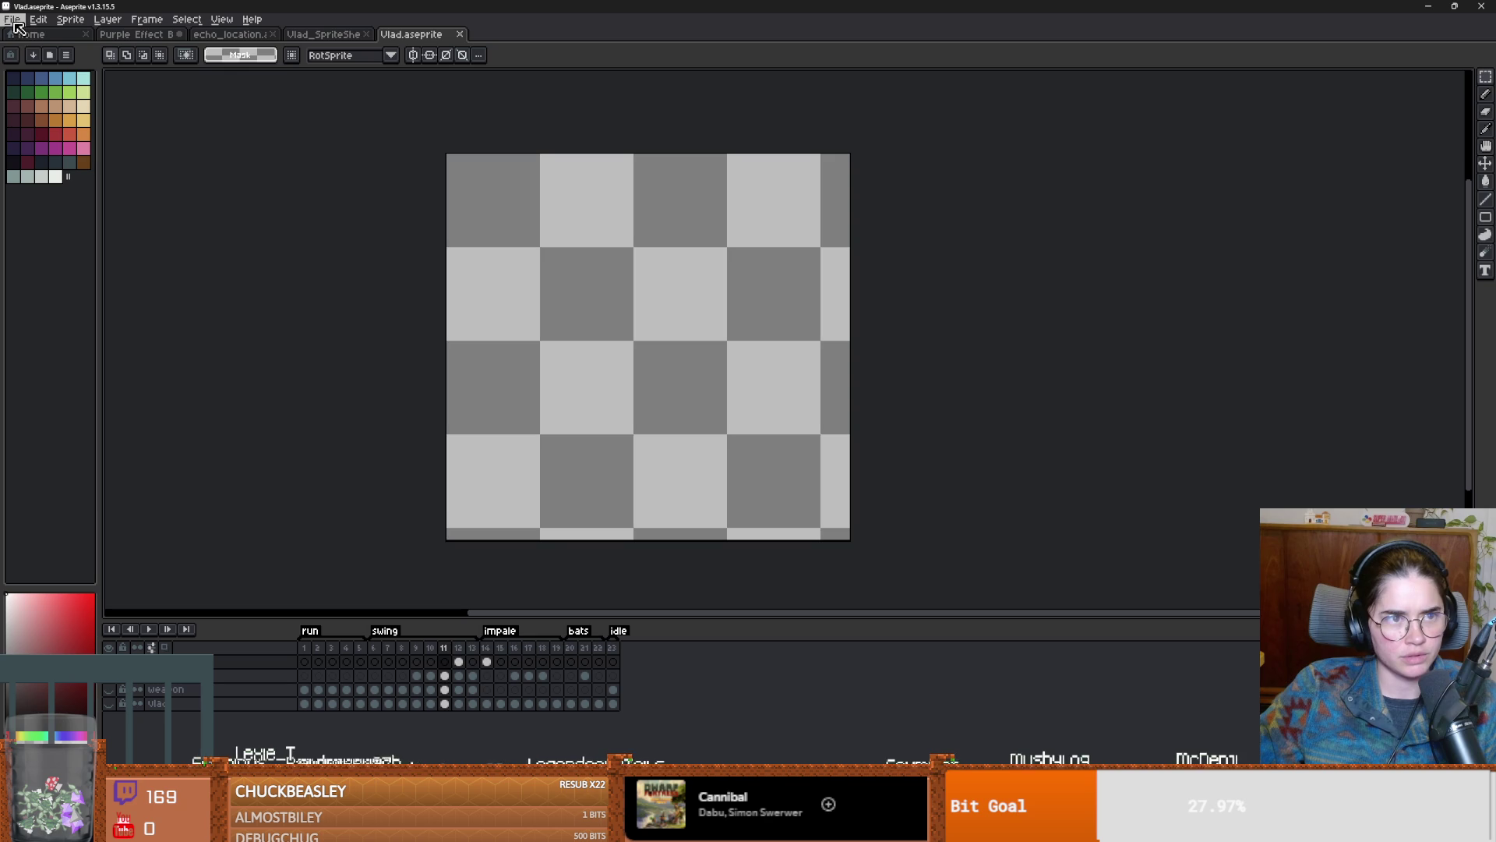
pyautogui.click(461, 664)
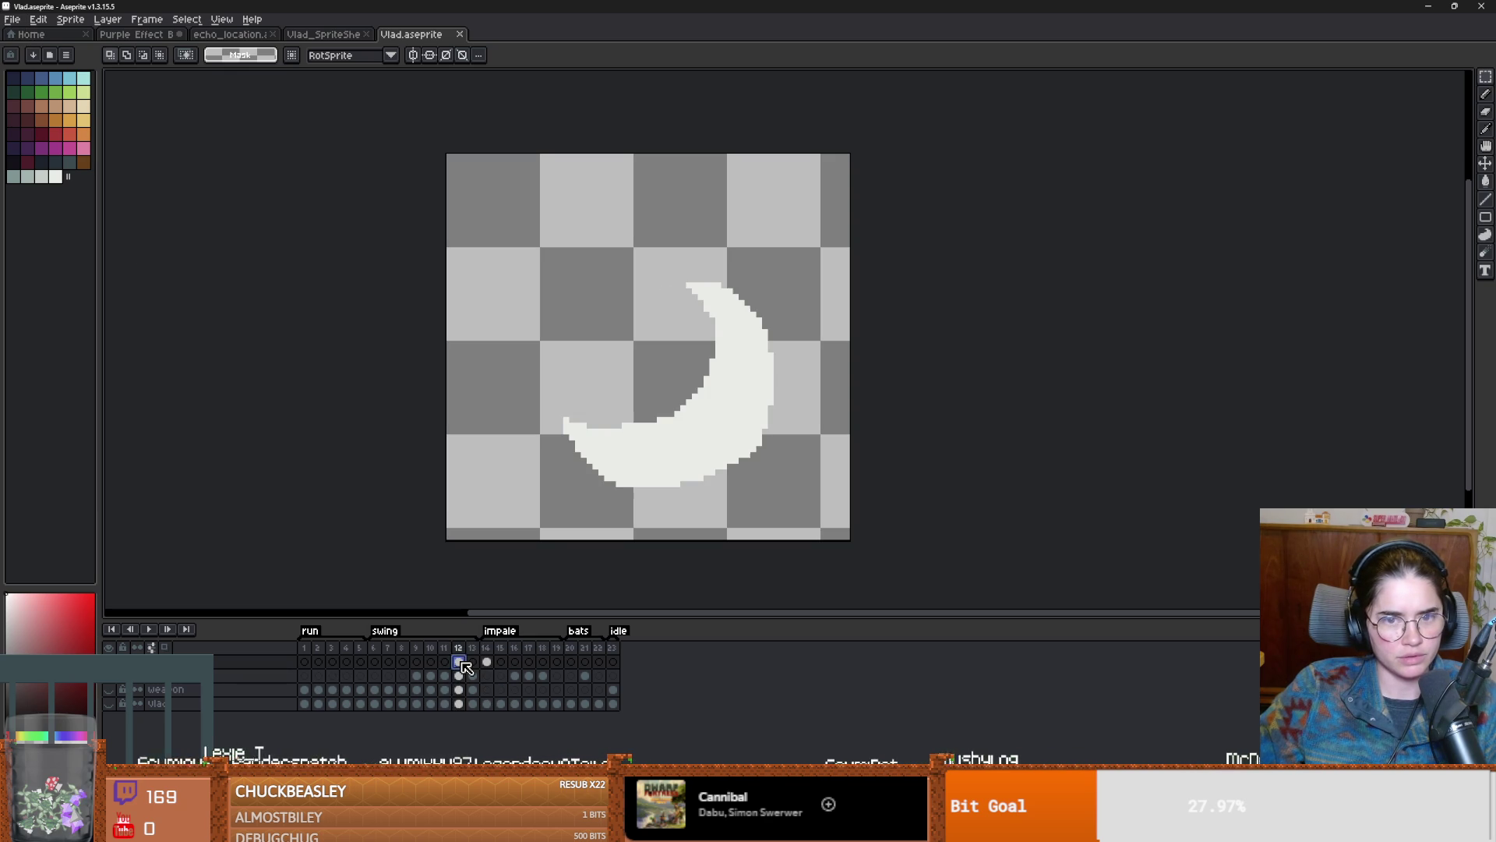
pyautogui.click(489, 662)
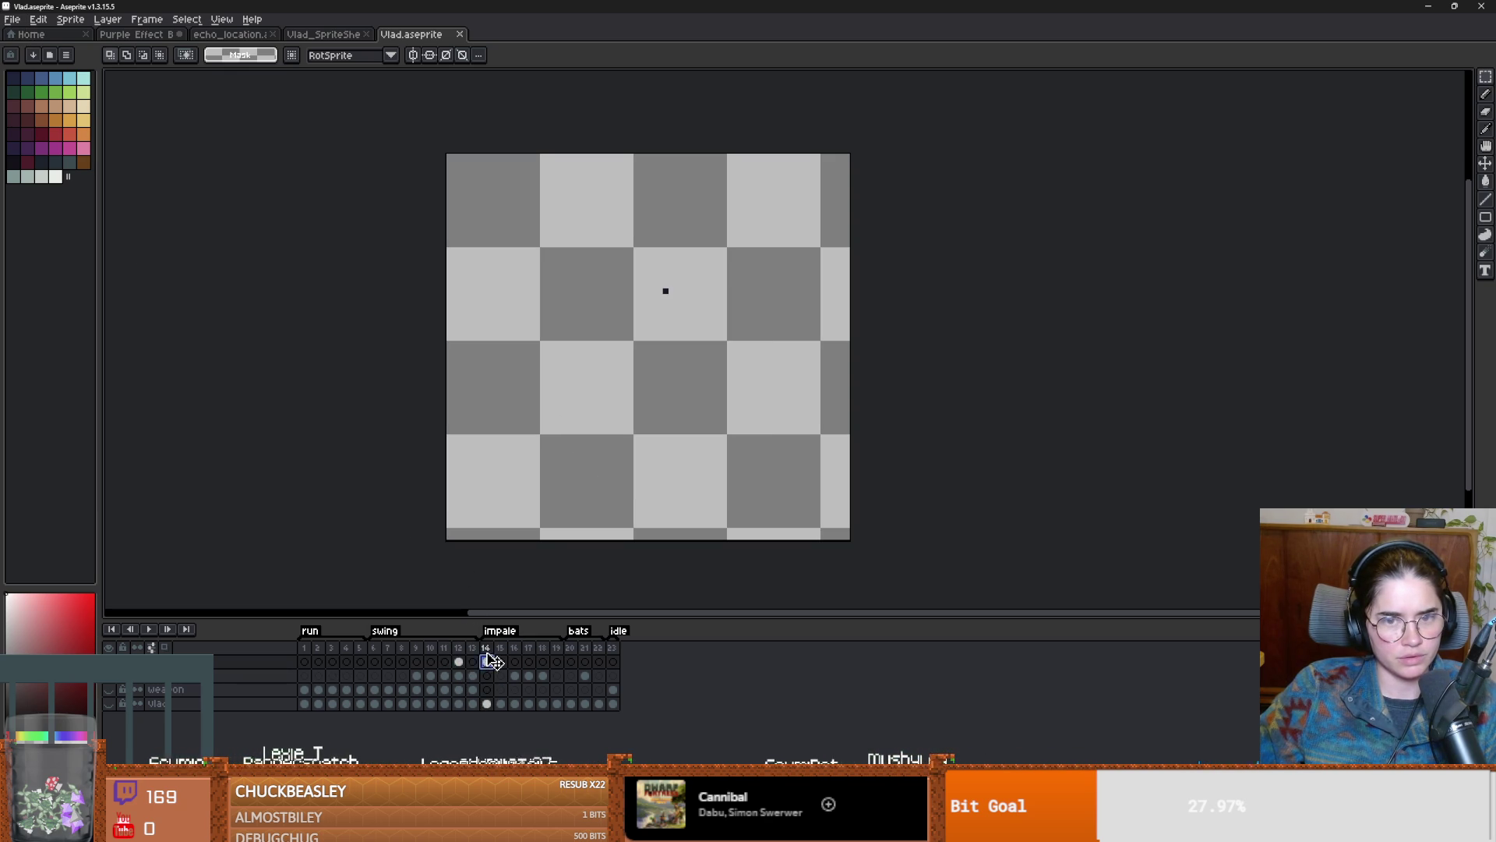
pyautogui.click(460, 664)
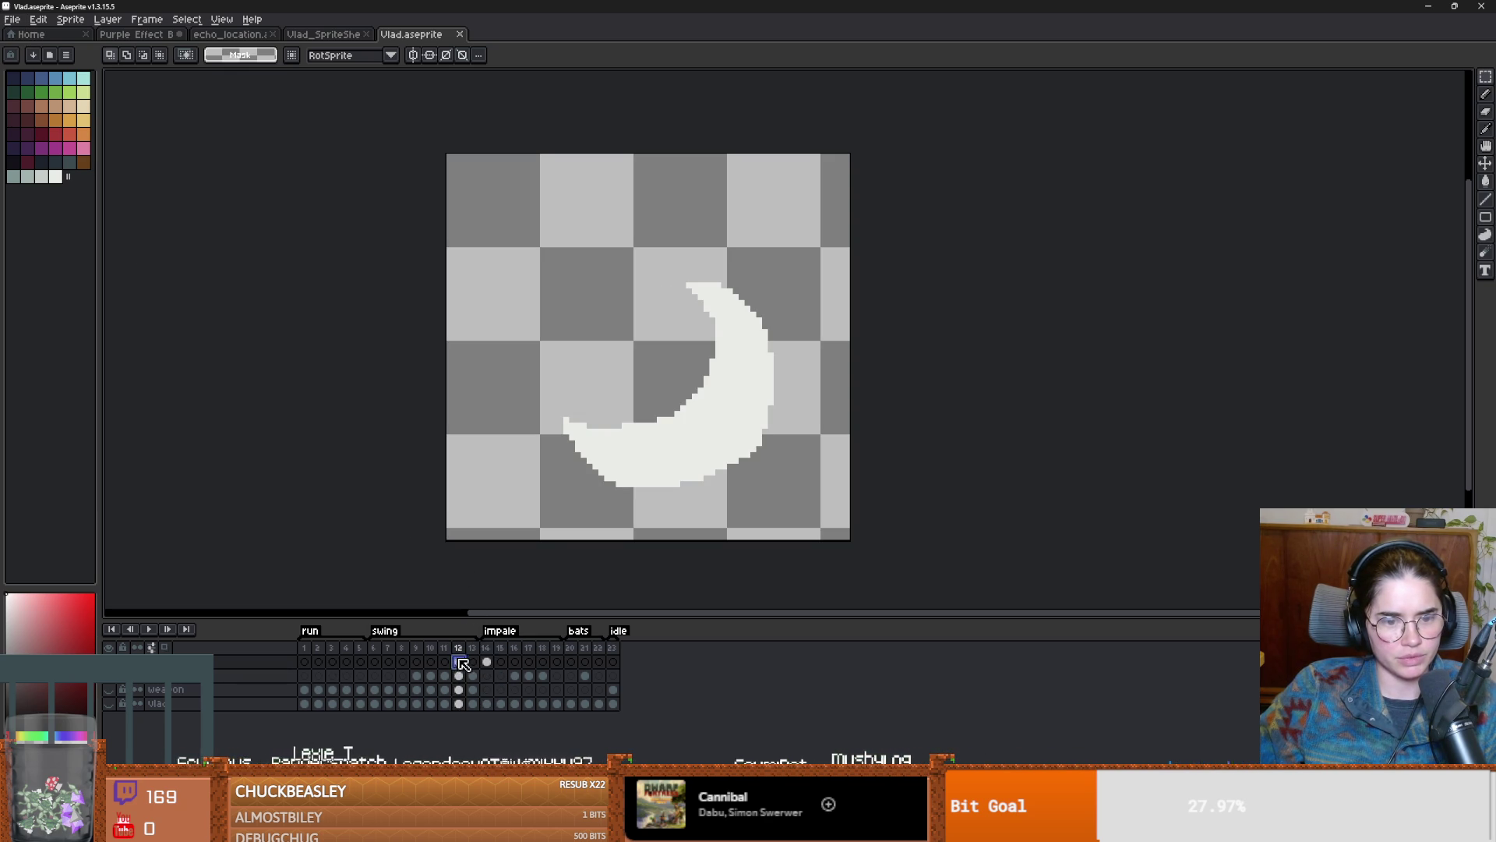
pyautogui.click(4, 18)
pyautogui.moveTo(47, 136)
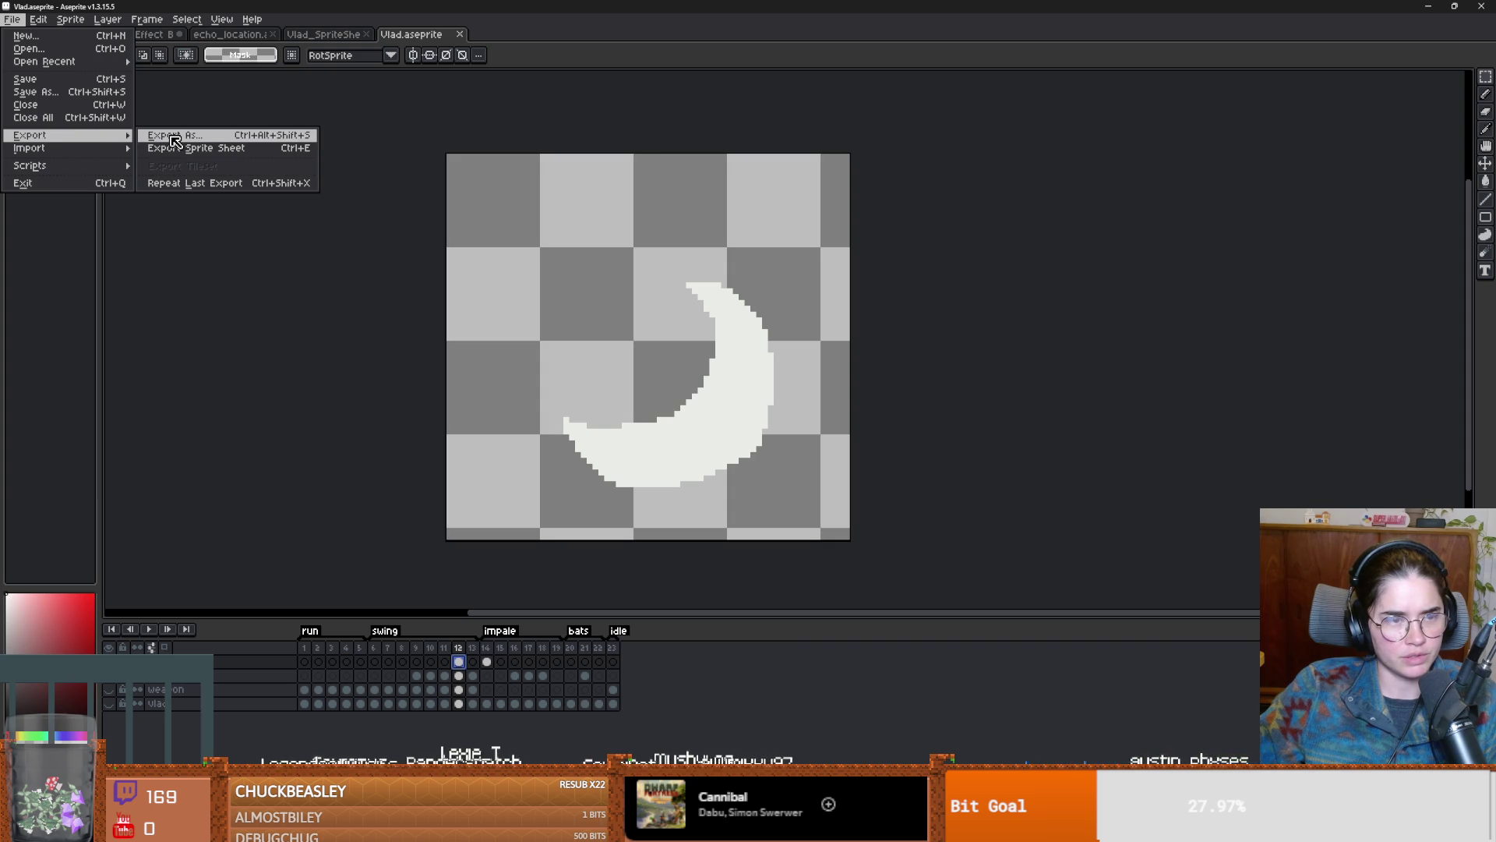
pyautogui.click(187, 147)
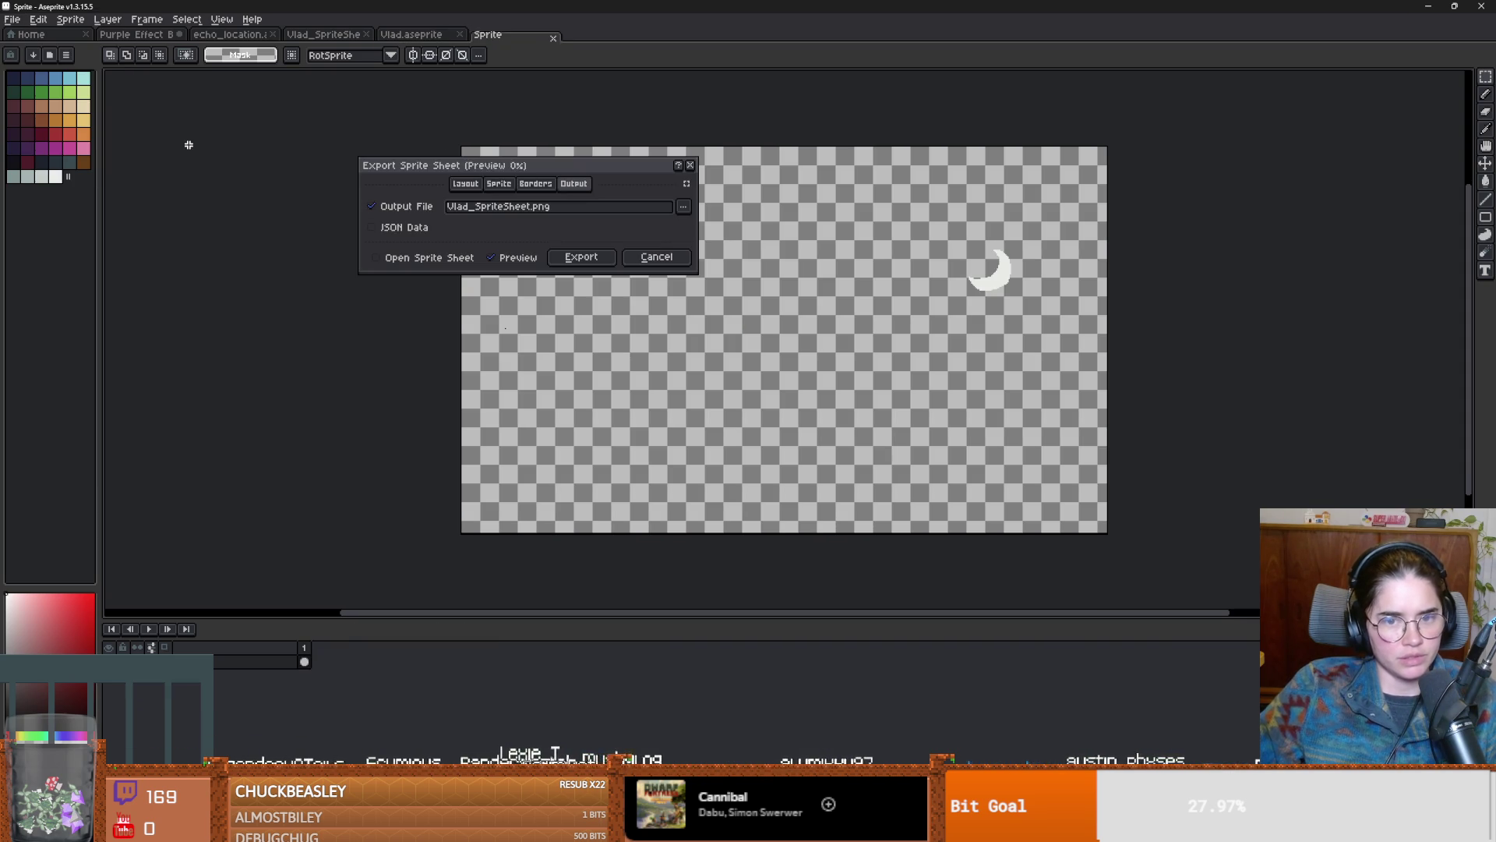
pyautogui.click(499, 184)
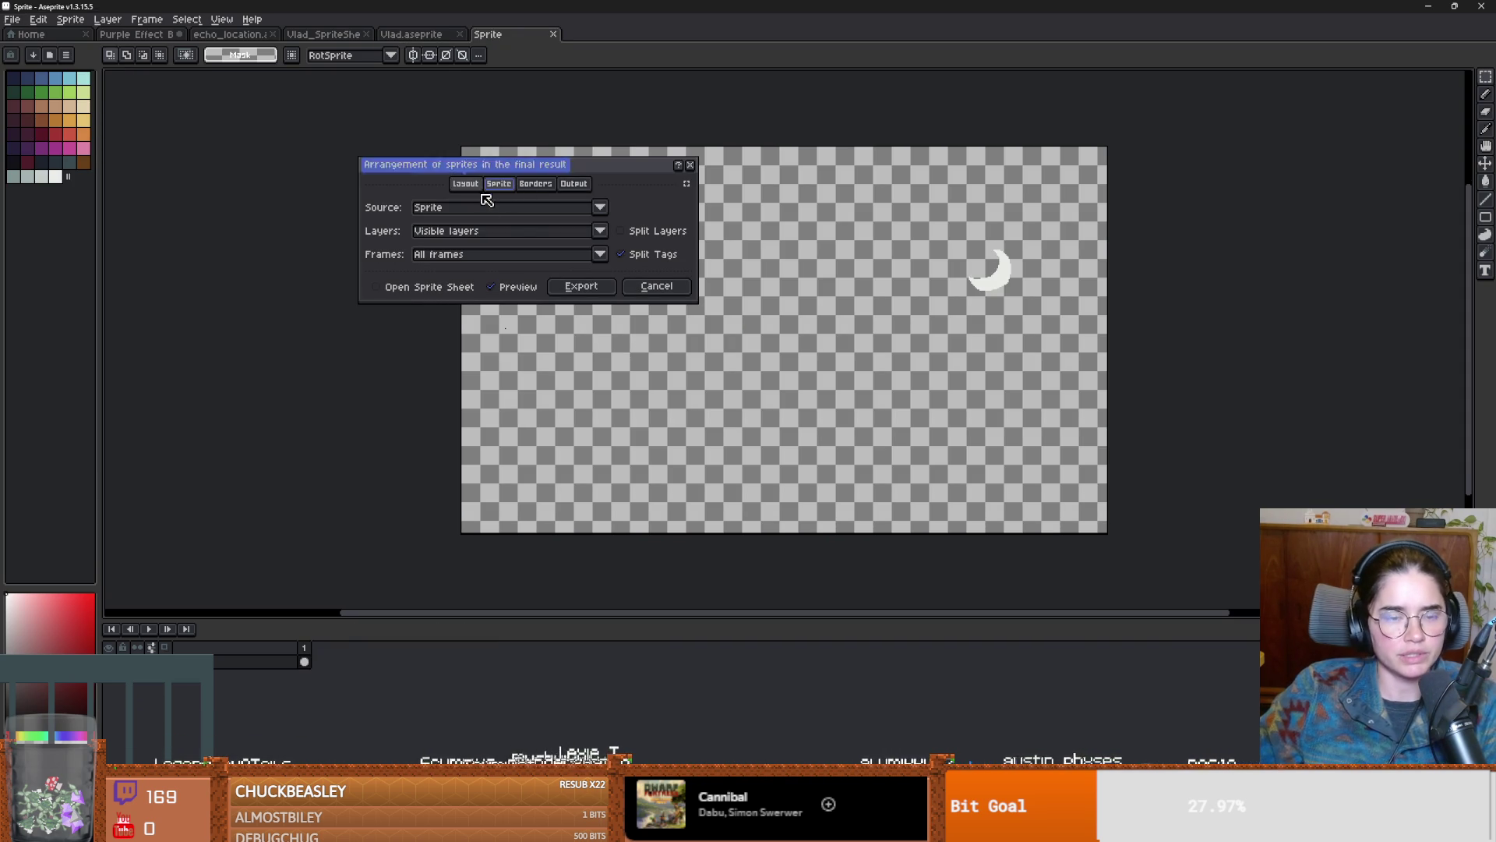
pyautogui.click(568, 255)
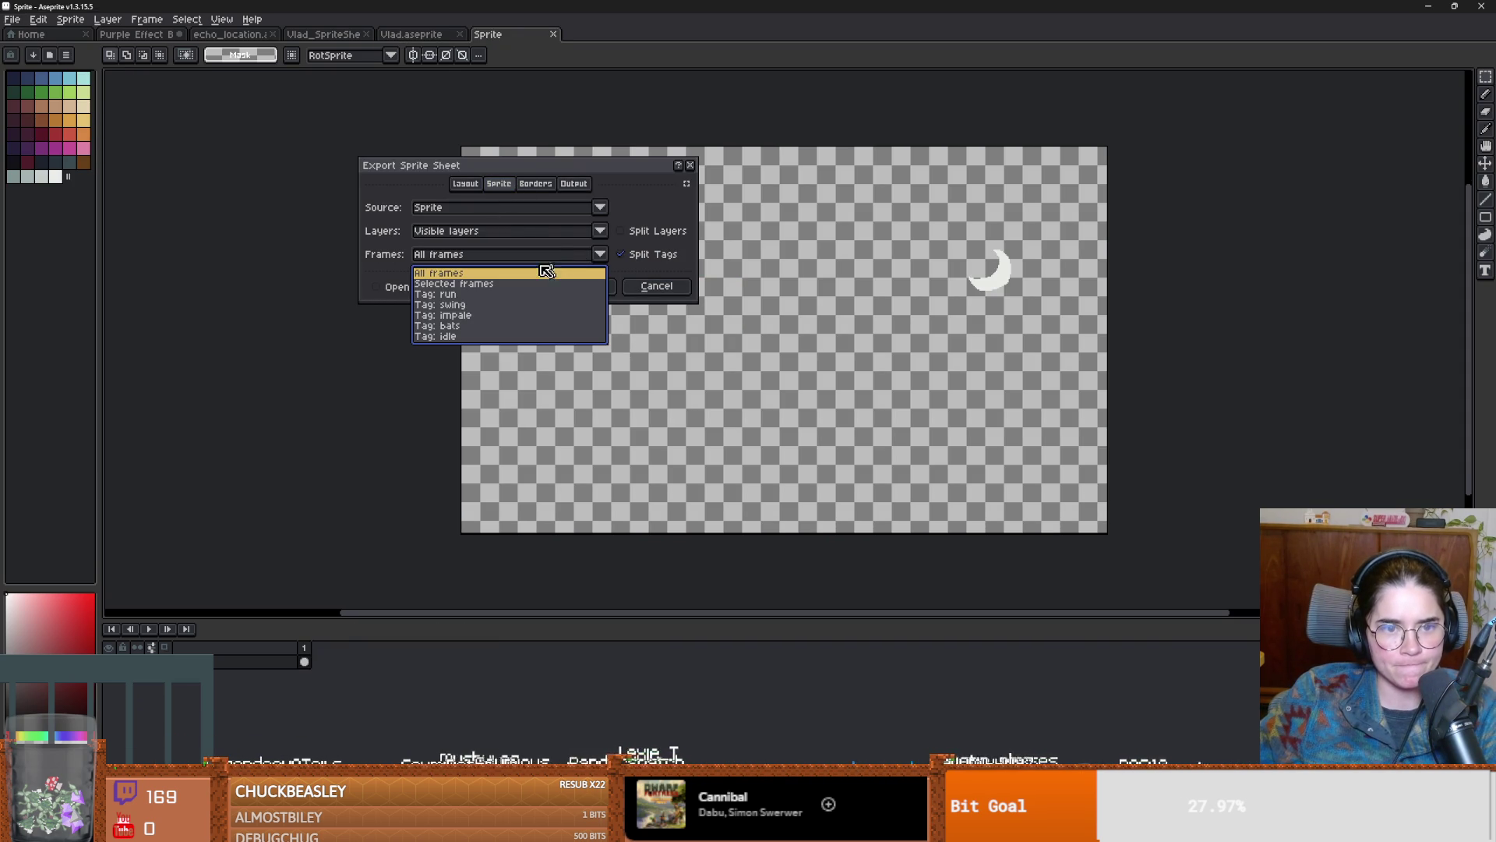
pyautogui.click(335, 246)
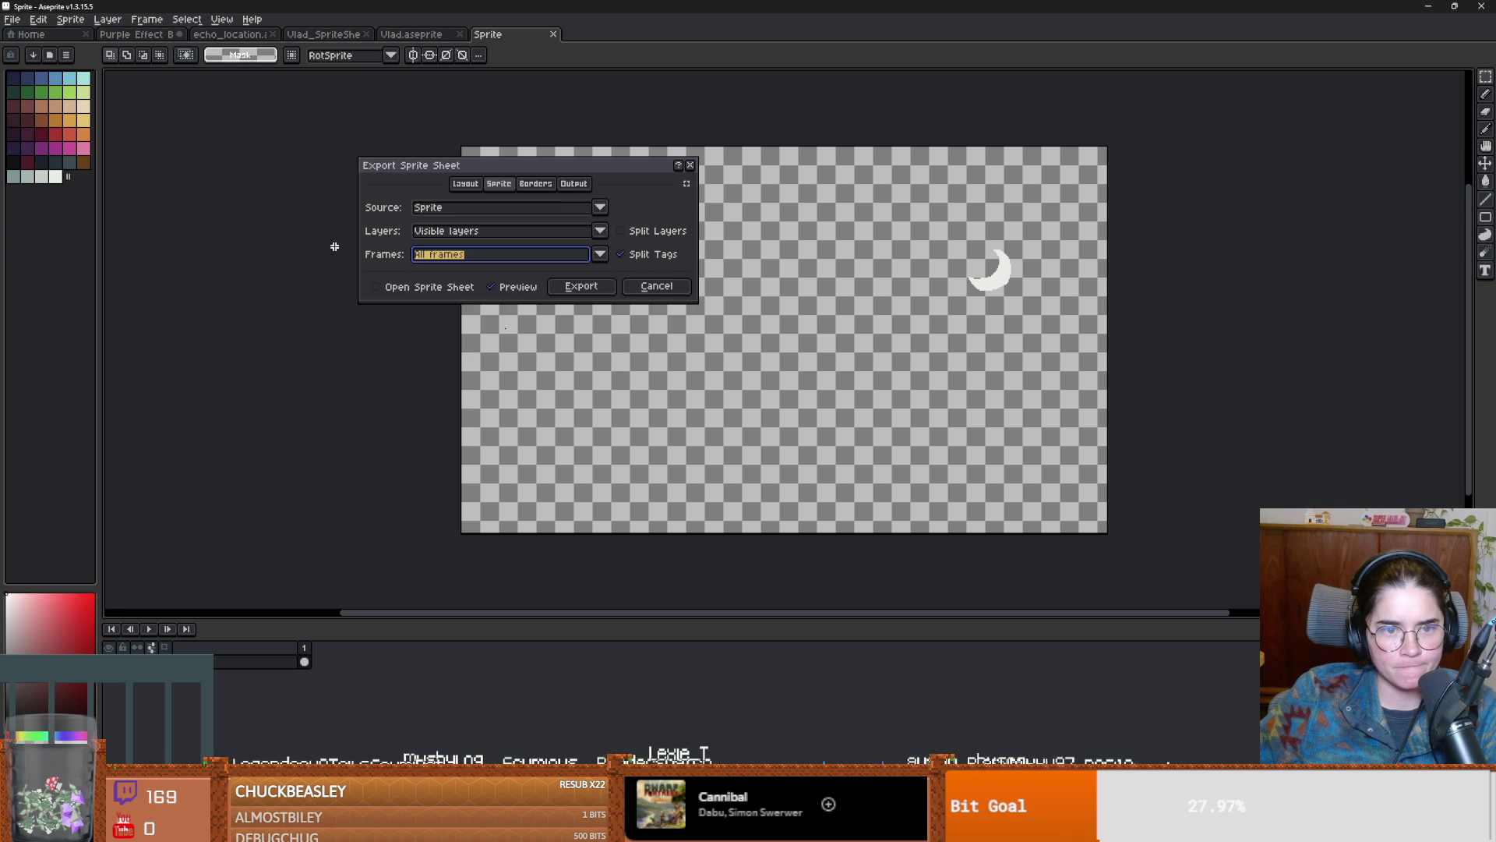
pyautogui.click(477, 235)
pyautogui.click(582, 207)
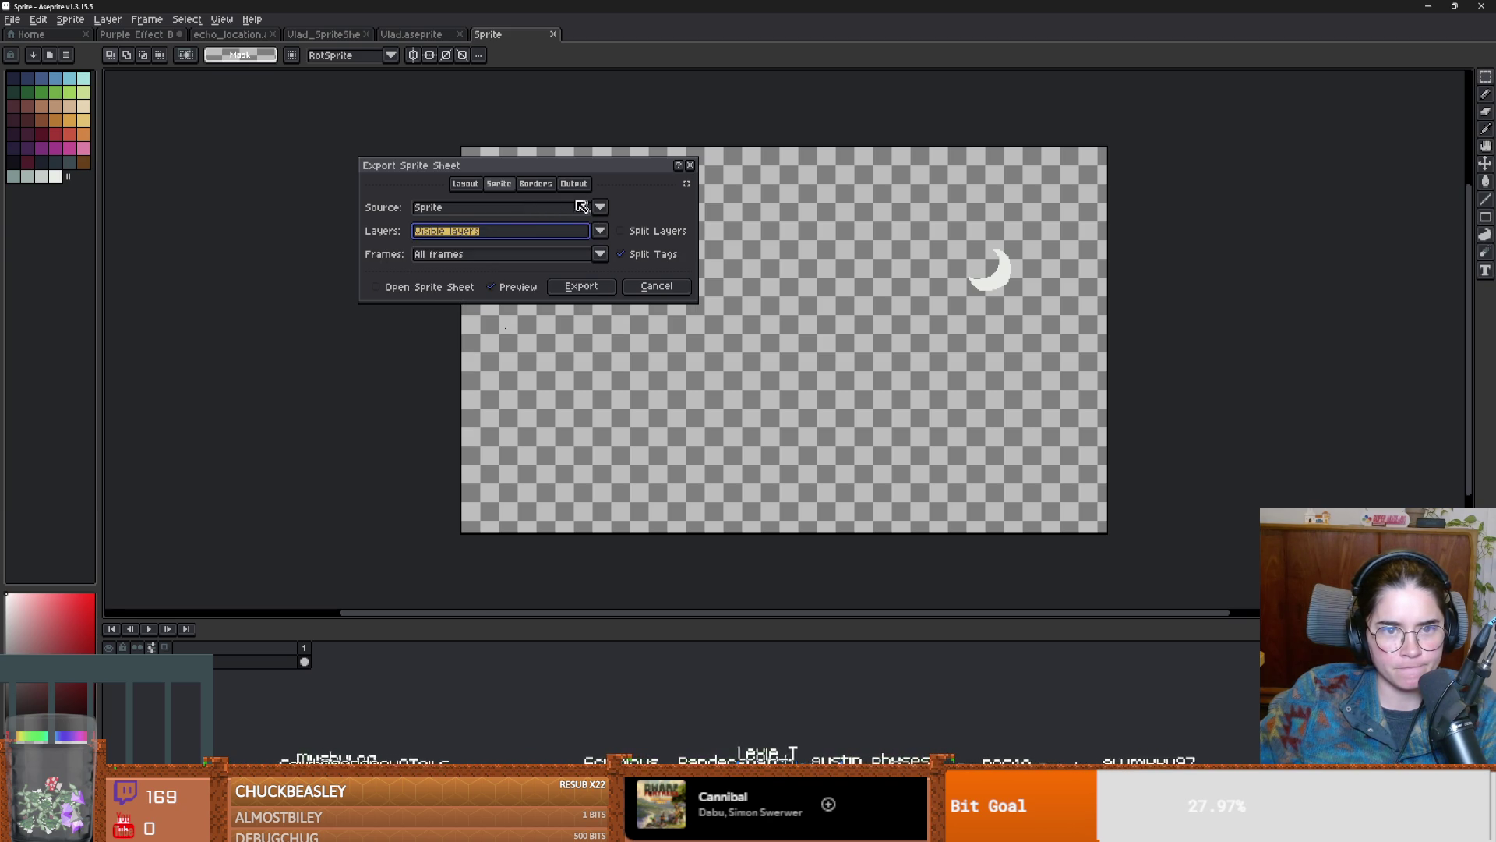
pyautogui.click(534, 185)
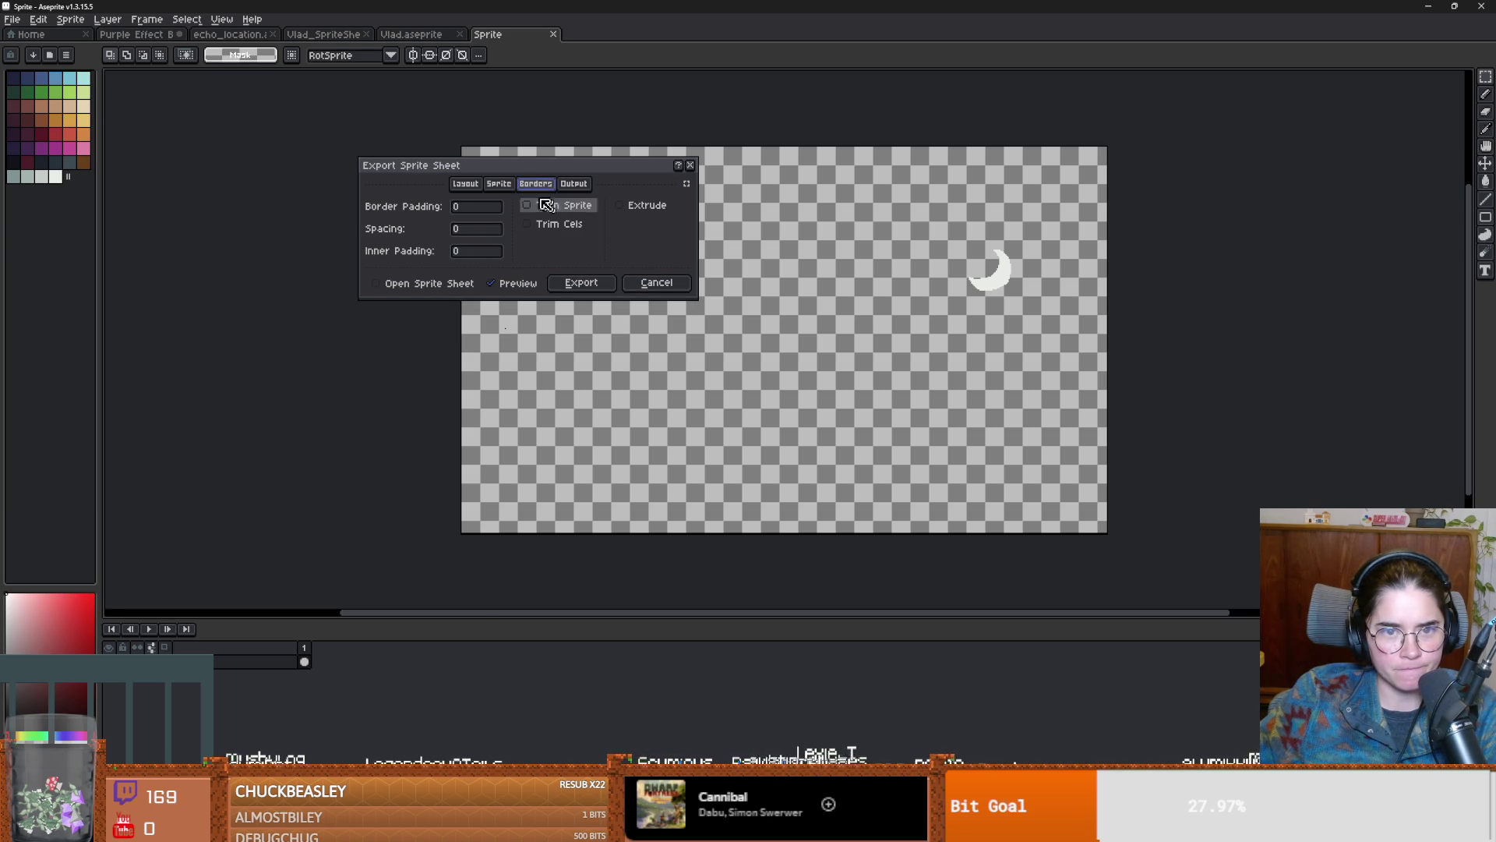
pyautogui.click(463, 185)
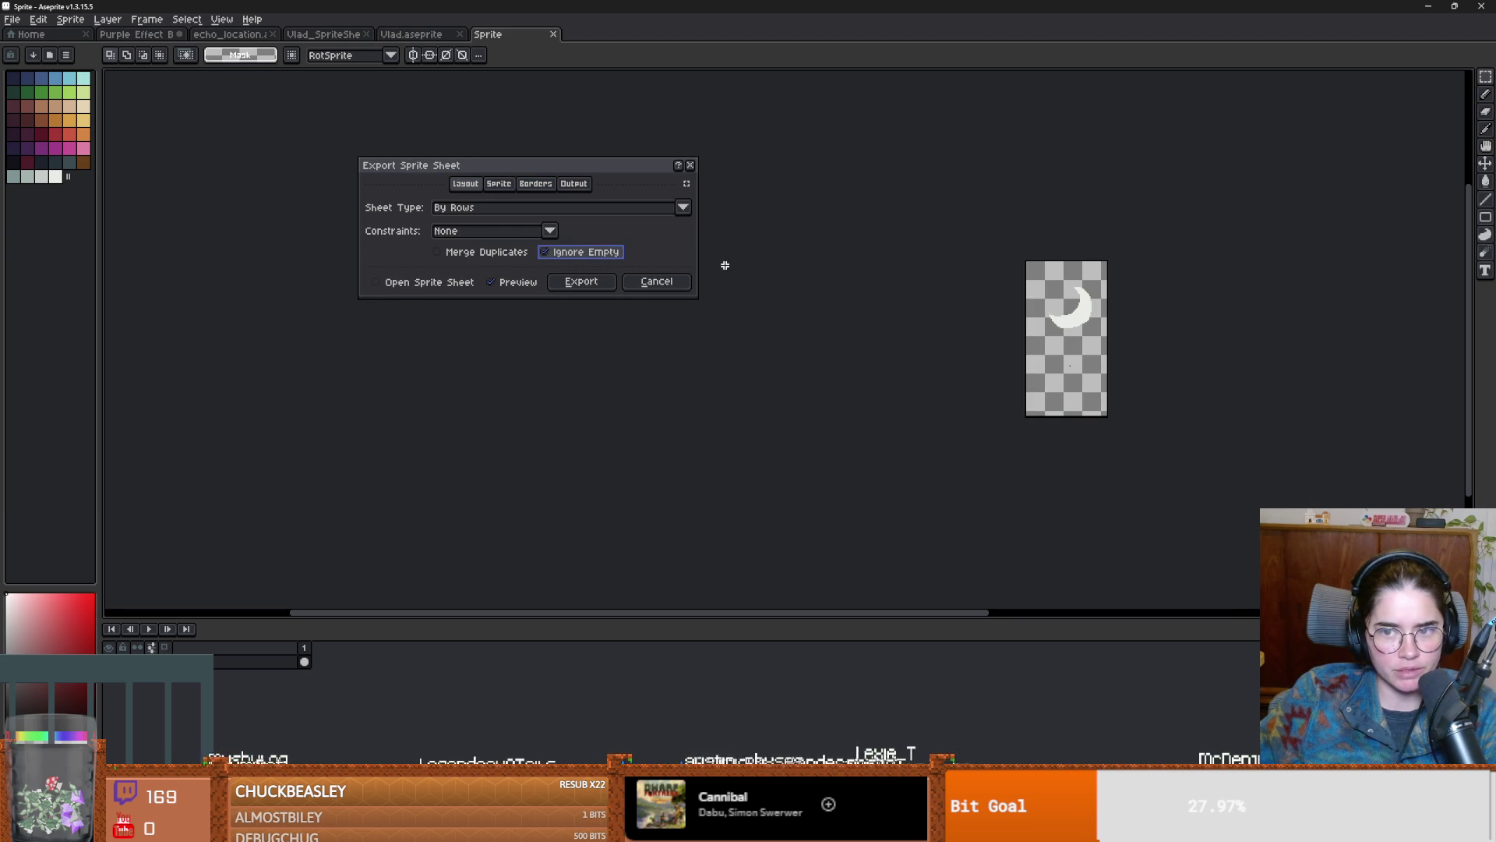
pyautogui.click(690, 165)
pyautogui.scroll(1, 806, 418)
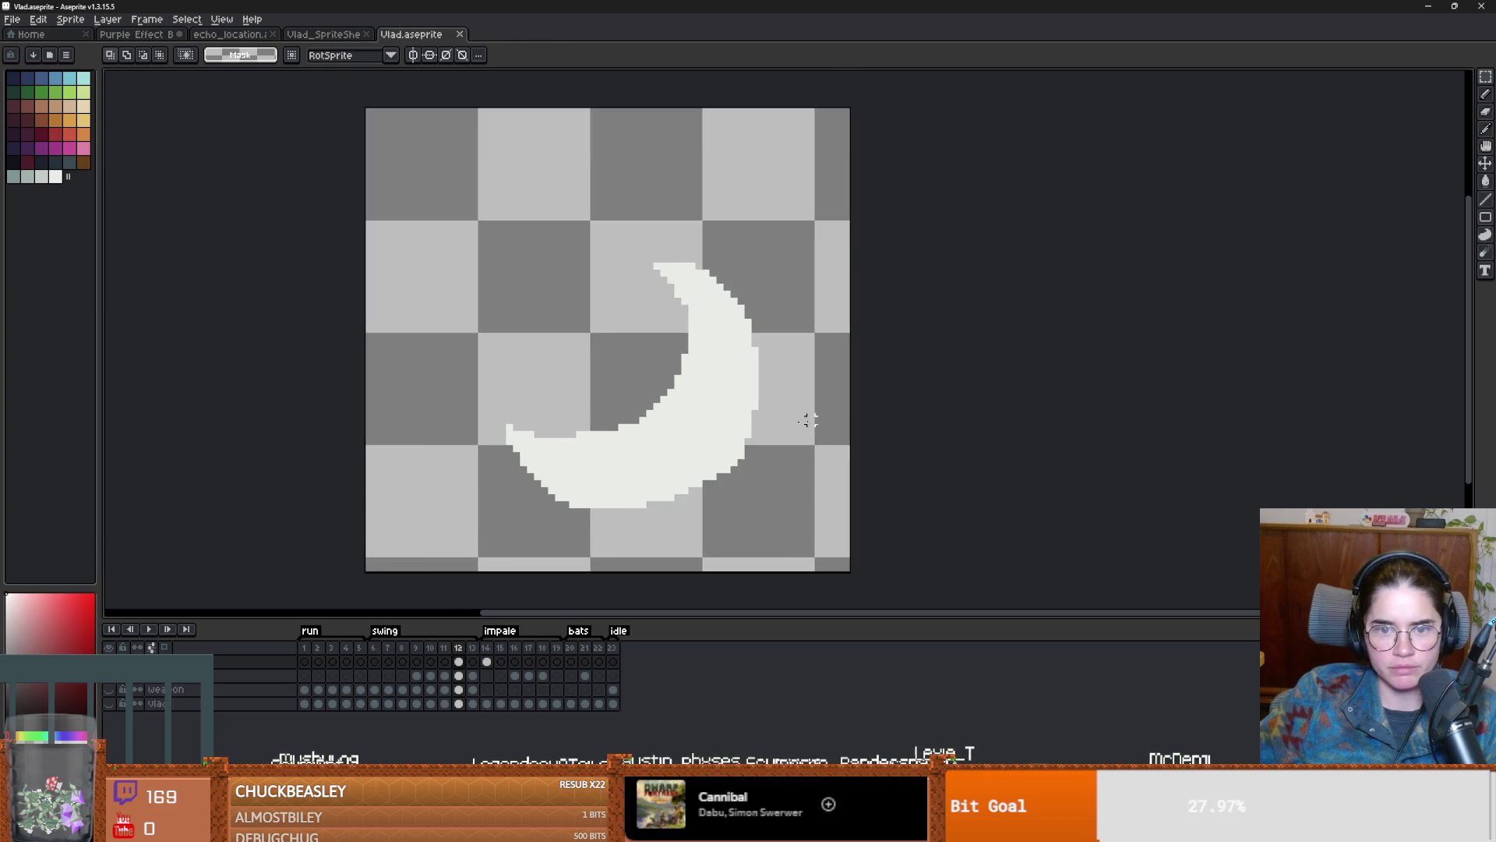
# Step: Save a copy over vlad_vfx.png as PNG, exporting the animation as 23 files
pyautogui.scroll(-2, 771, 388)
pyautogui.click(12, 19)
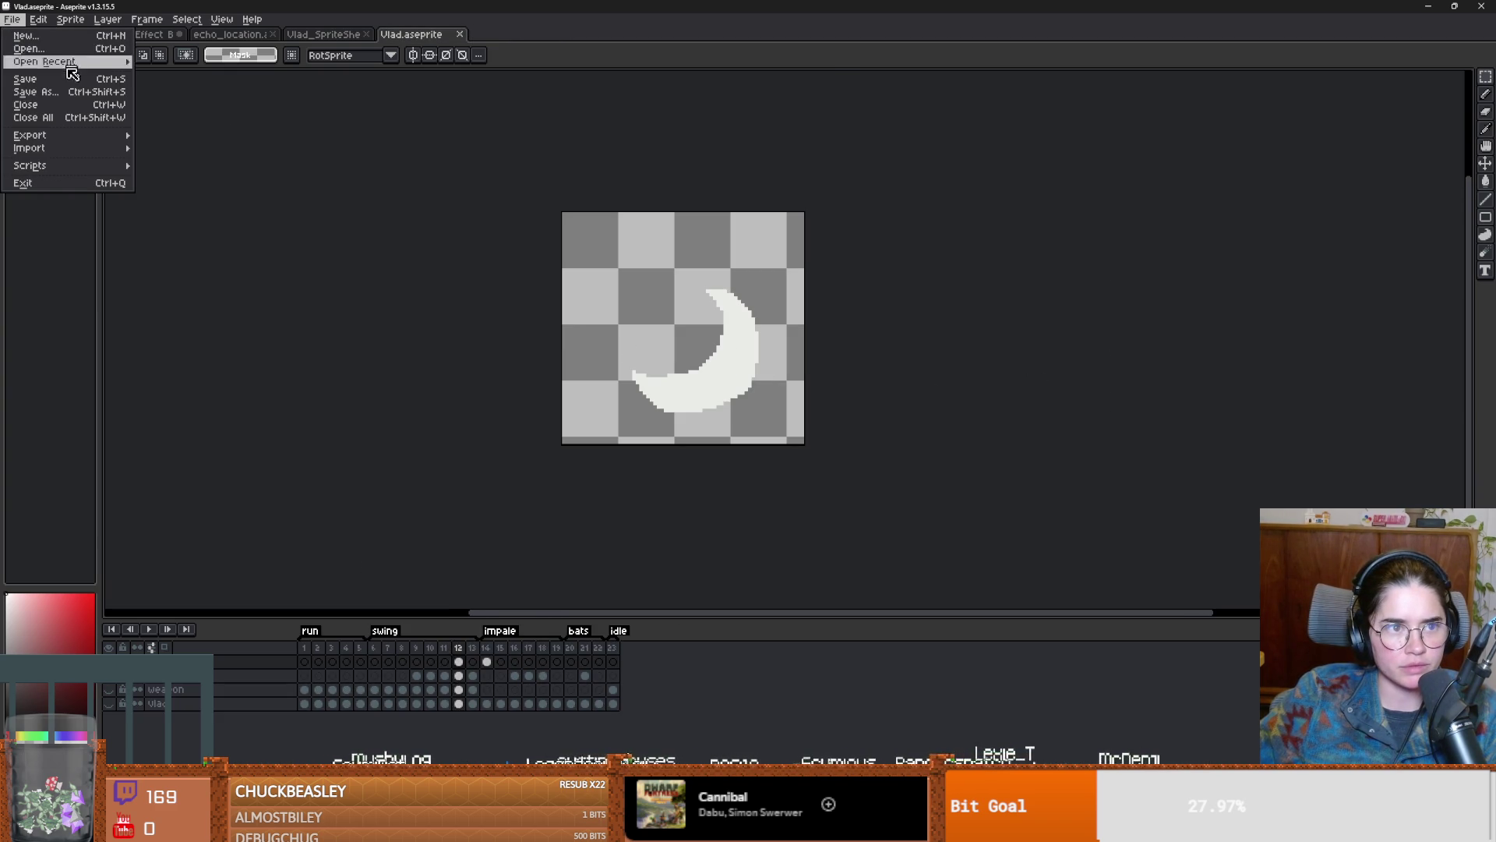
pyautogui.click(71, 95)
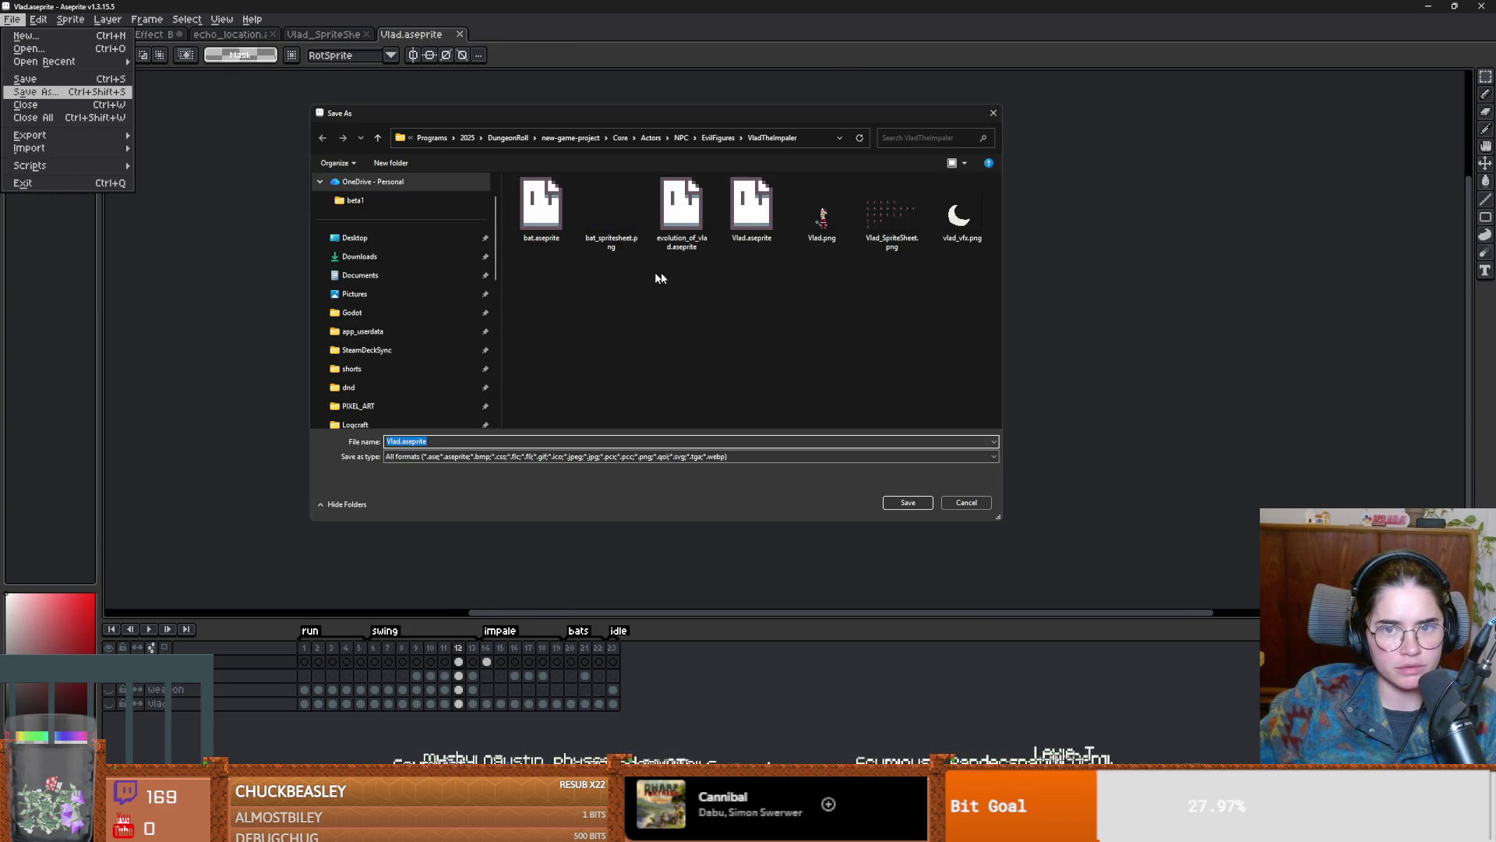
pyautogui.click(960, 212)
pyautogui.click(925, 504)
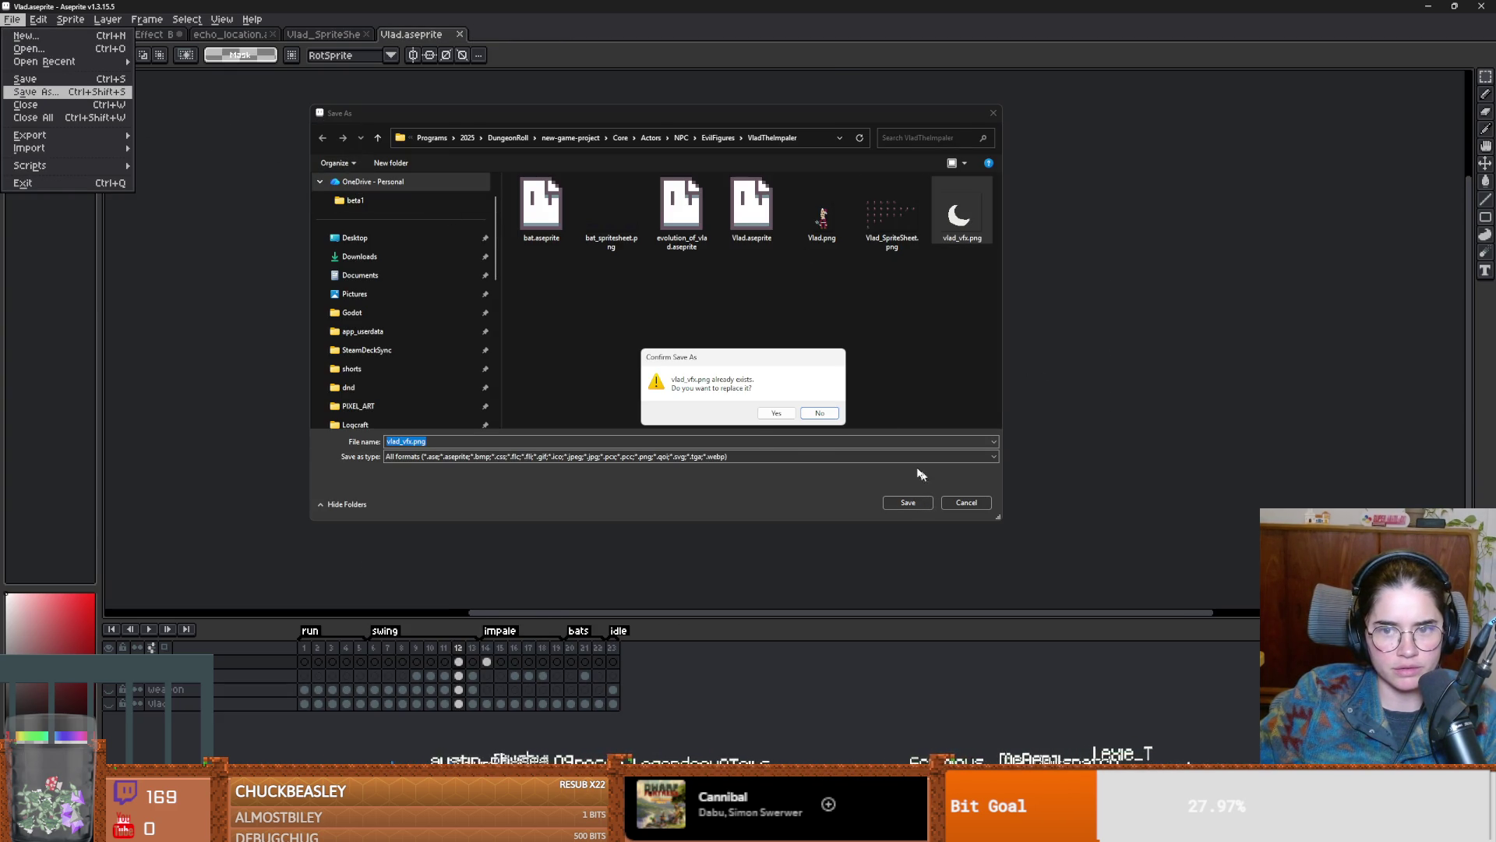
pyautogui.click(775, 413)
pyautogui.click(707, 486)
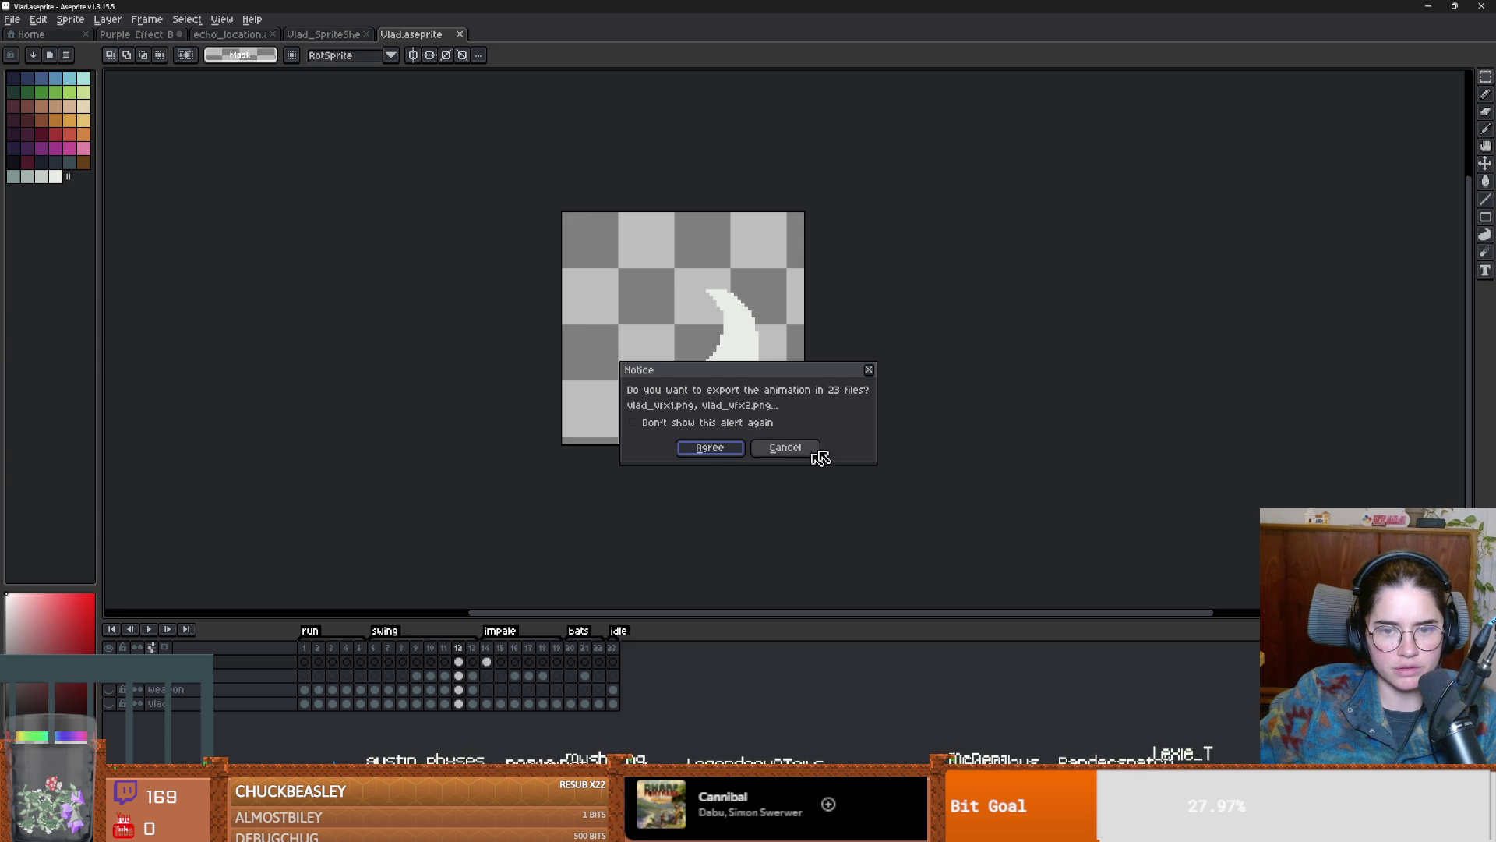
pyautogui.click(711, 450)
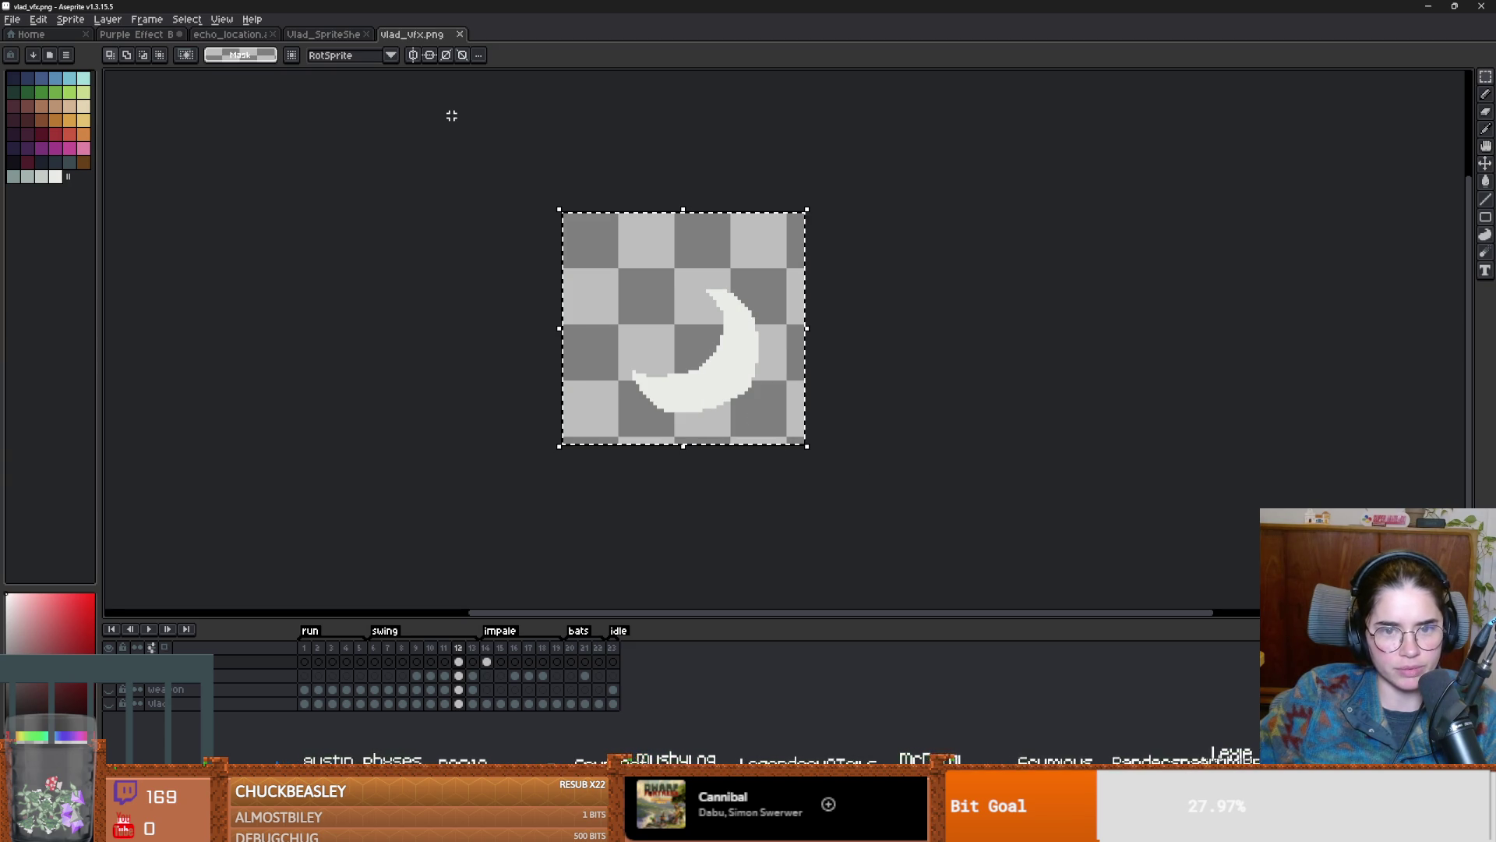
# Step: Flip the crescent horizontally, re-save it as PNG, and return to Godot
pyautogui.hotkey('shift', 'h')
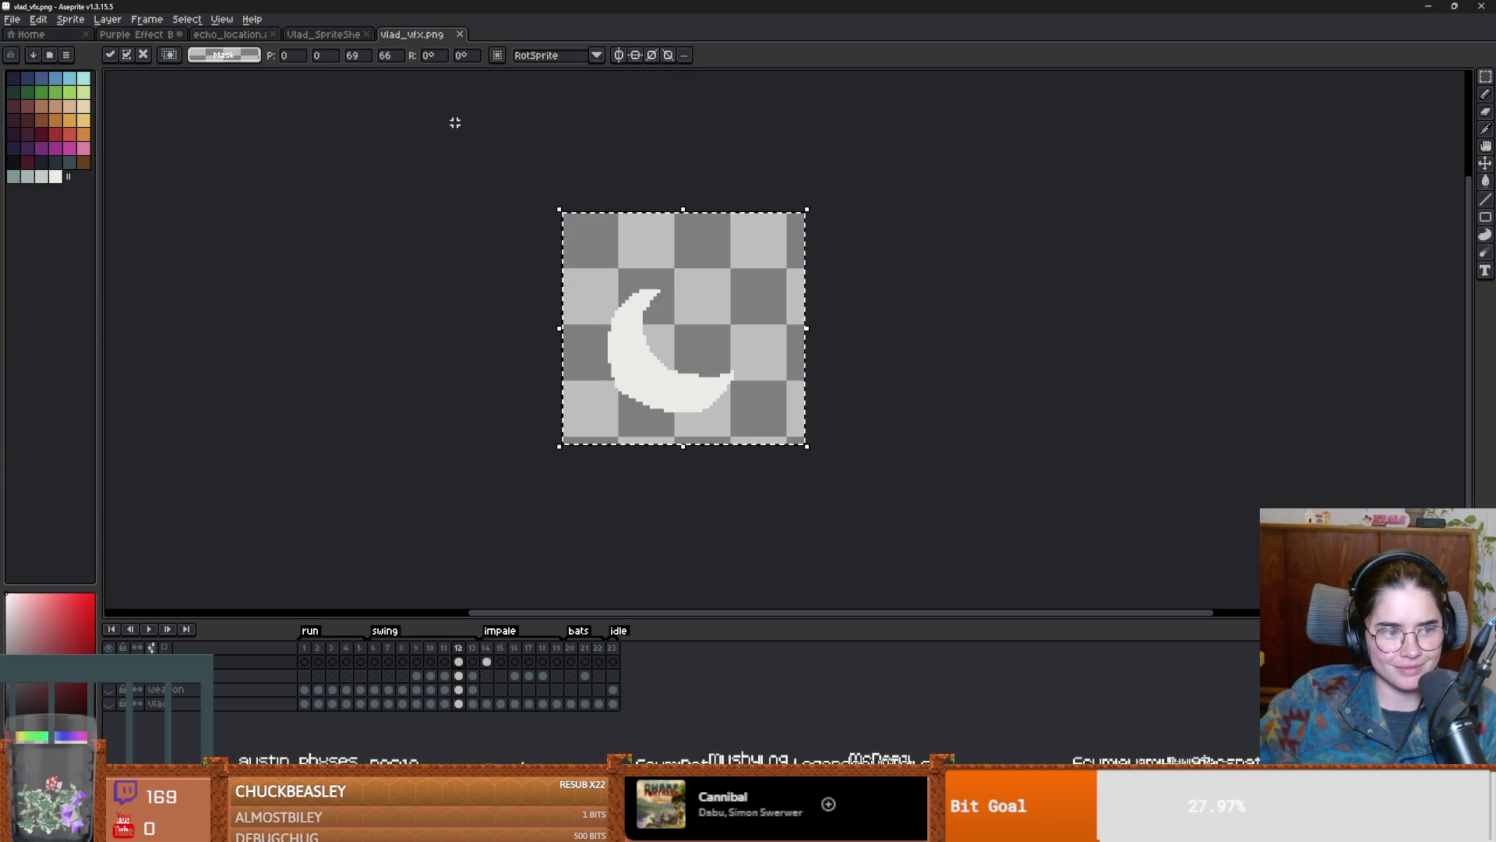
pyautogui.hotkey('ctrl', 's')
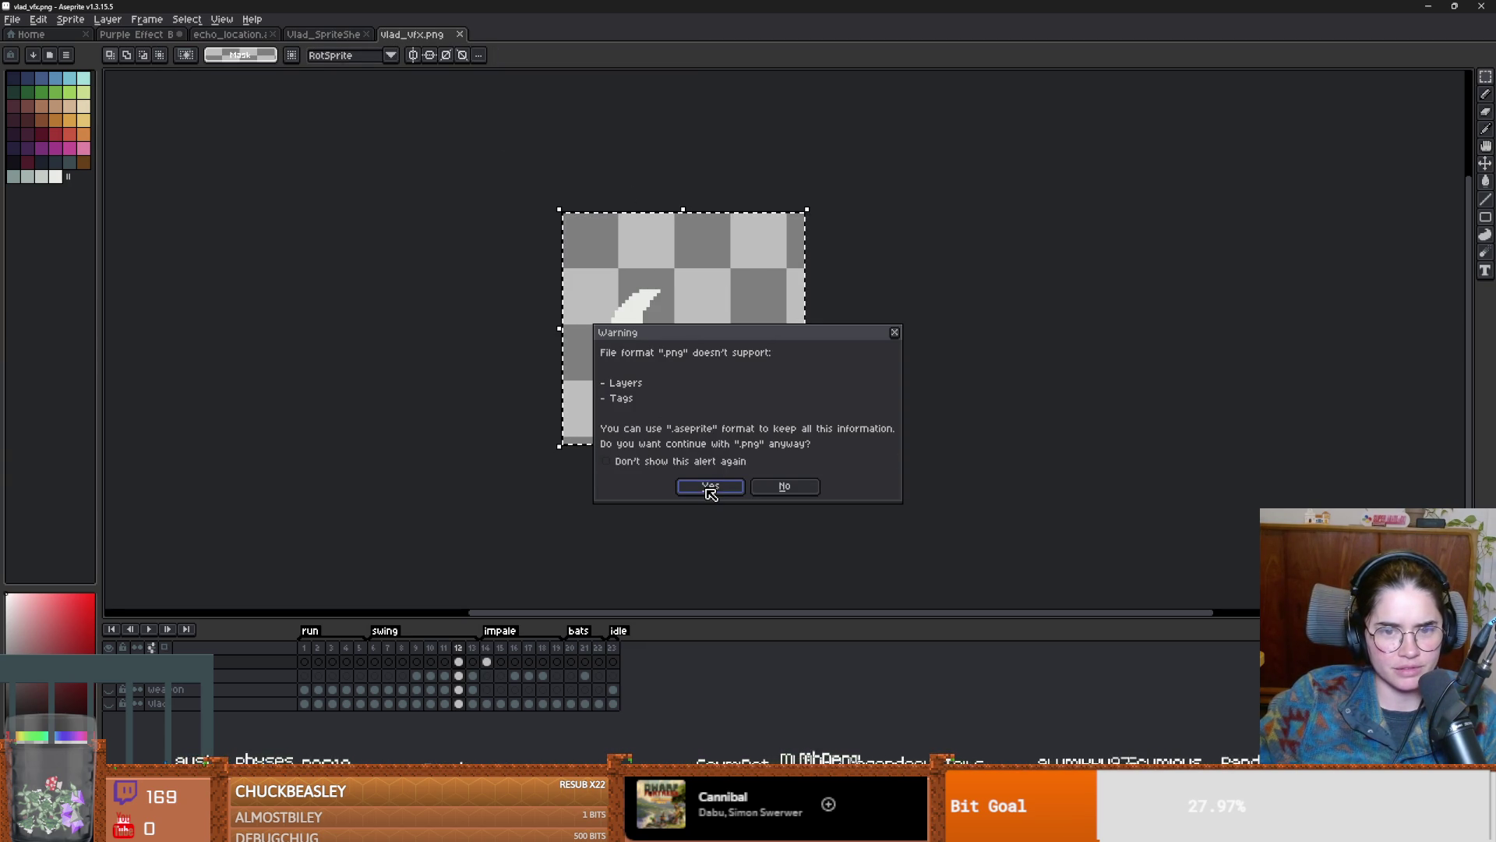
pyautogui.click(711, 487)
pyautogui.click(706, 450)
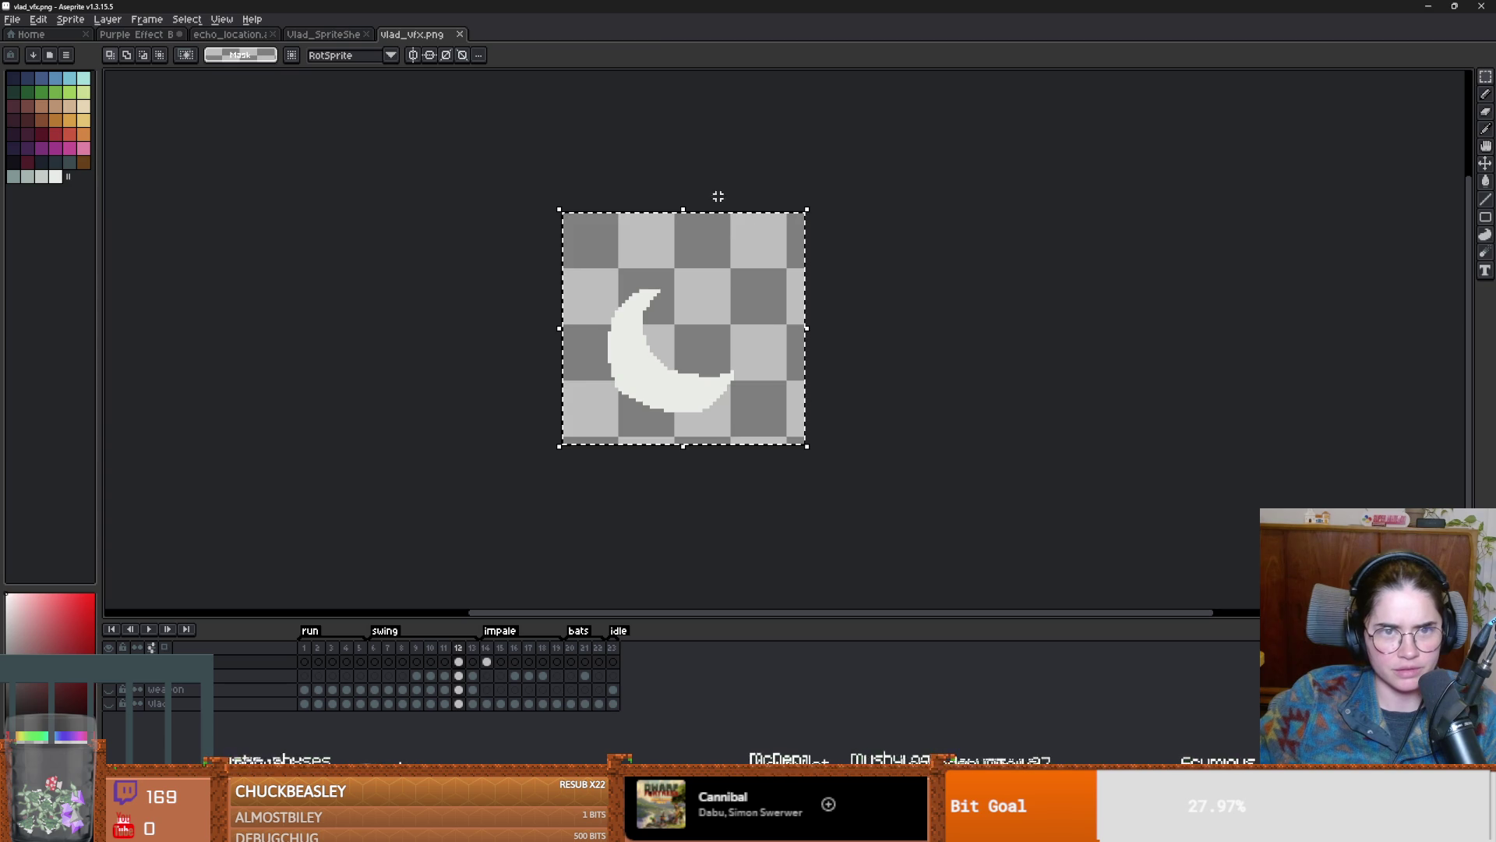
pyautogui.hotkey('alt', 'Tab')
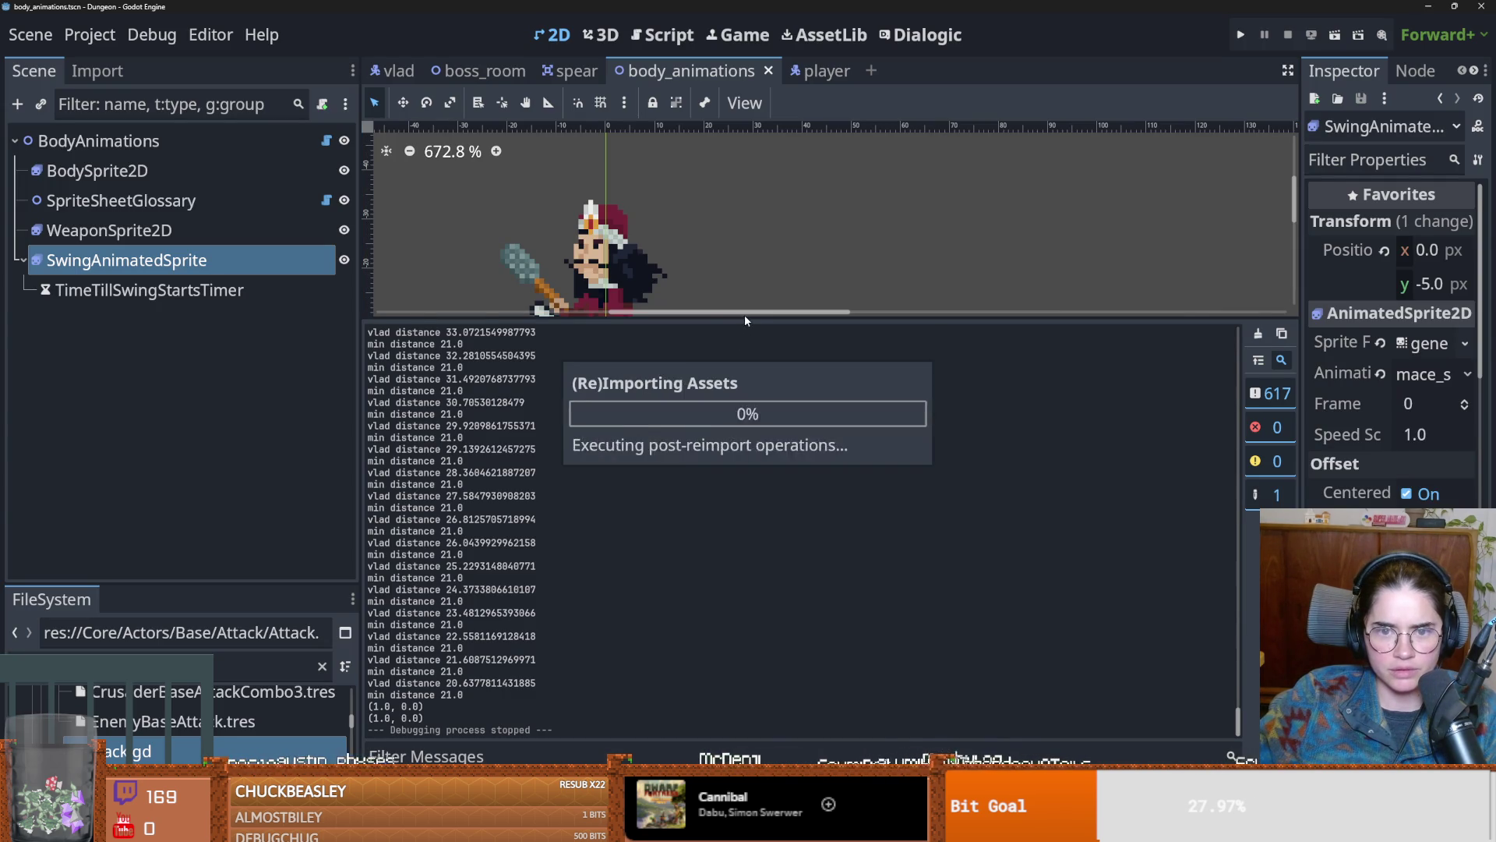
# Step: Save the scene and compare attack_1_down frame durations and the swing start timer's wait time
pyautogui.hotkey('ctrl', 's')
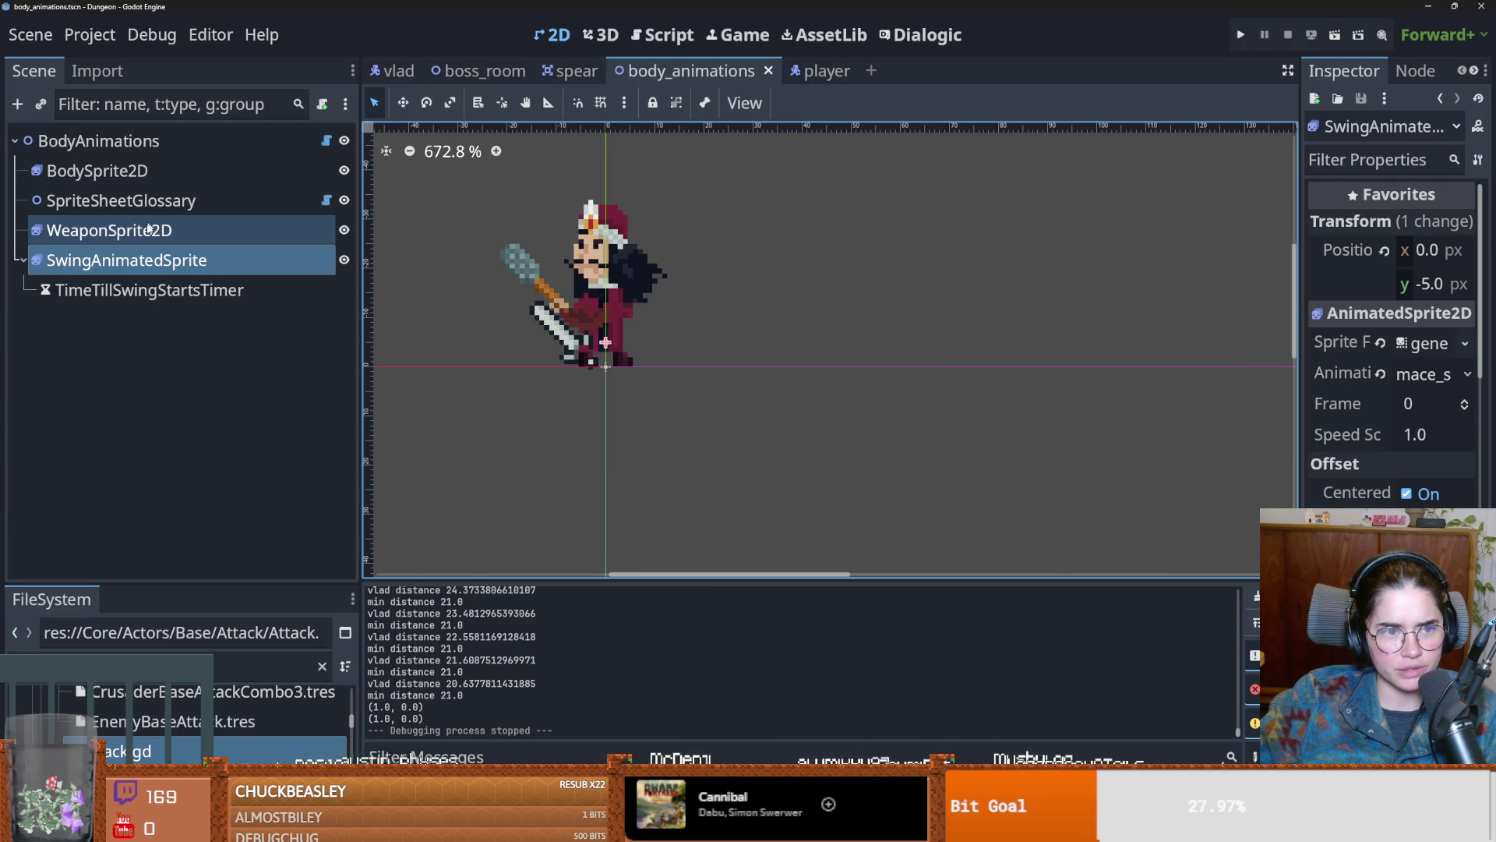
pyautogui.click(148, 230)
pyautogui.click(148, 259)
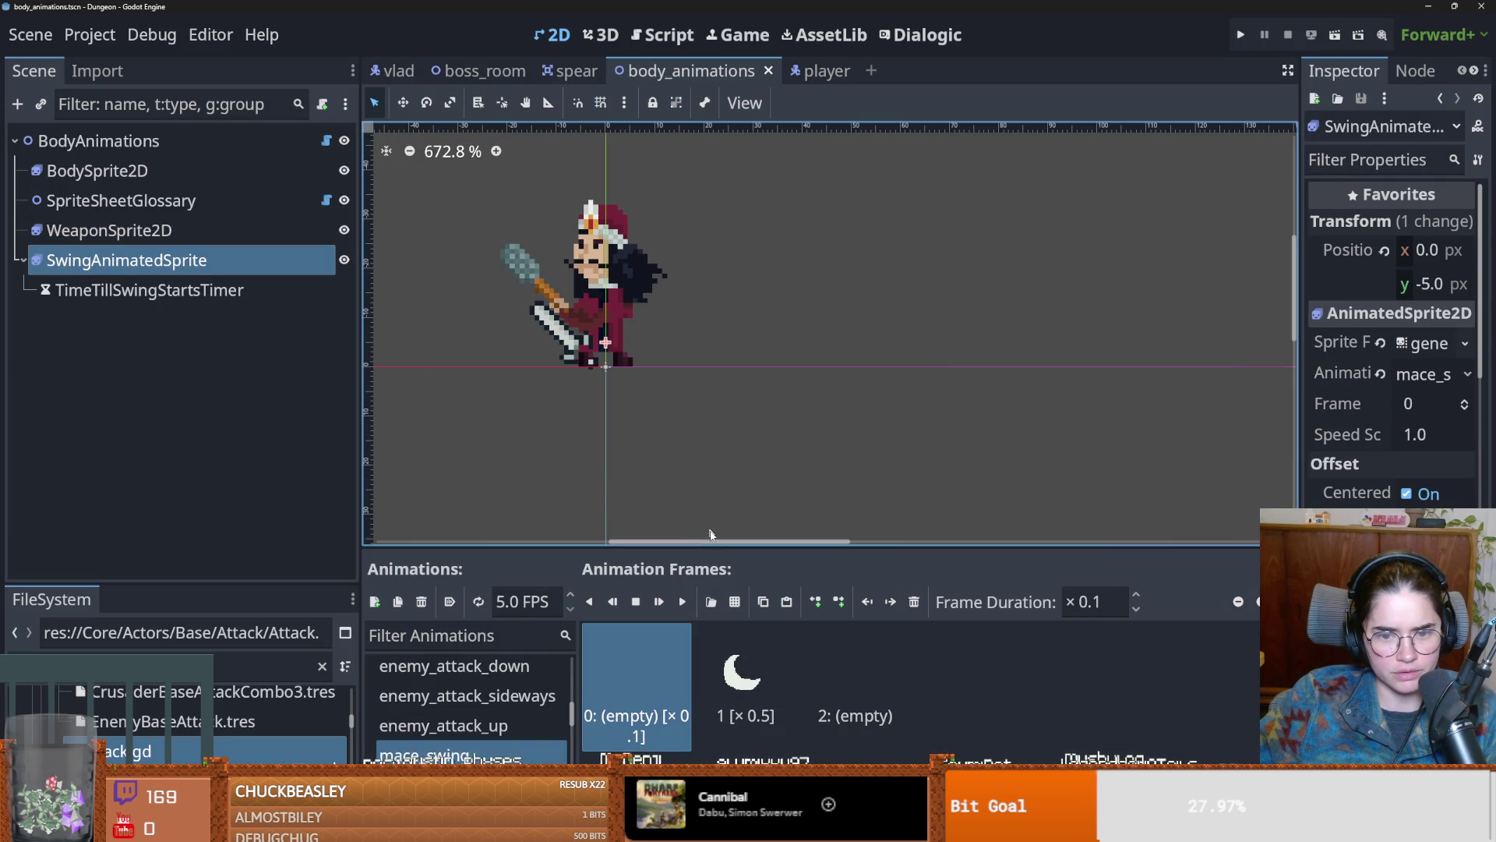
pyautogui.moveTo(717, 548); pyautogui.dragTo(716, 371)
pyautogui.scroll(5, 472, 538)
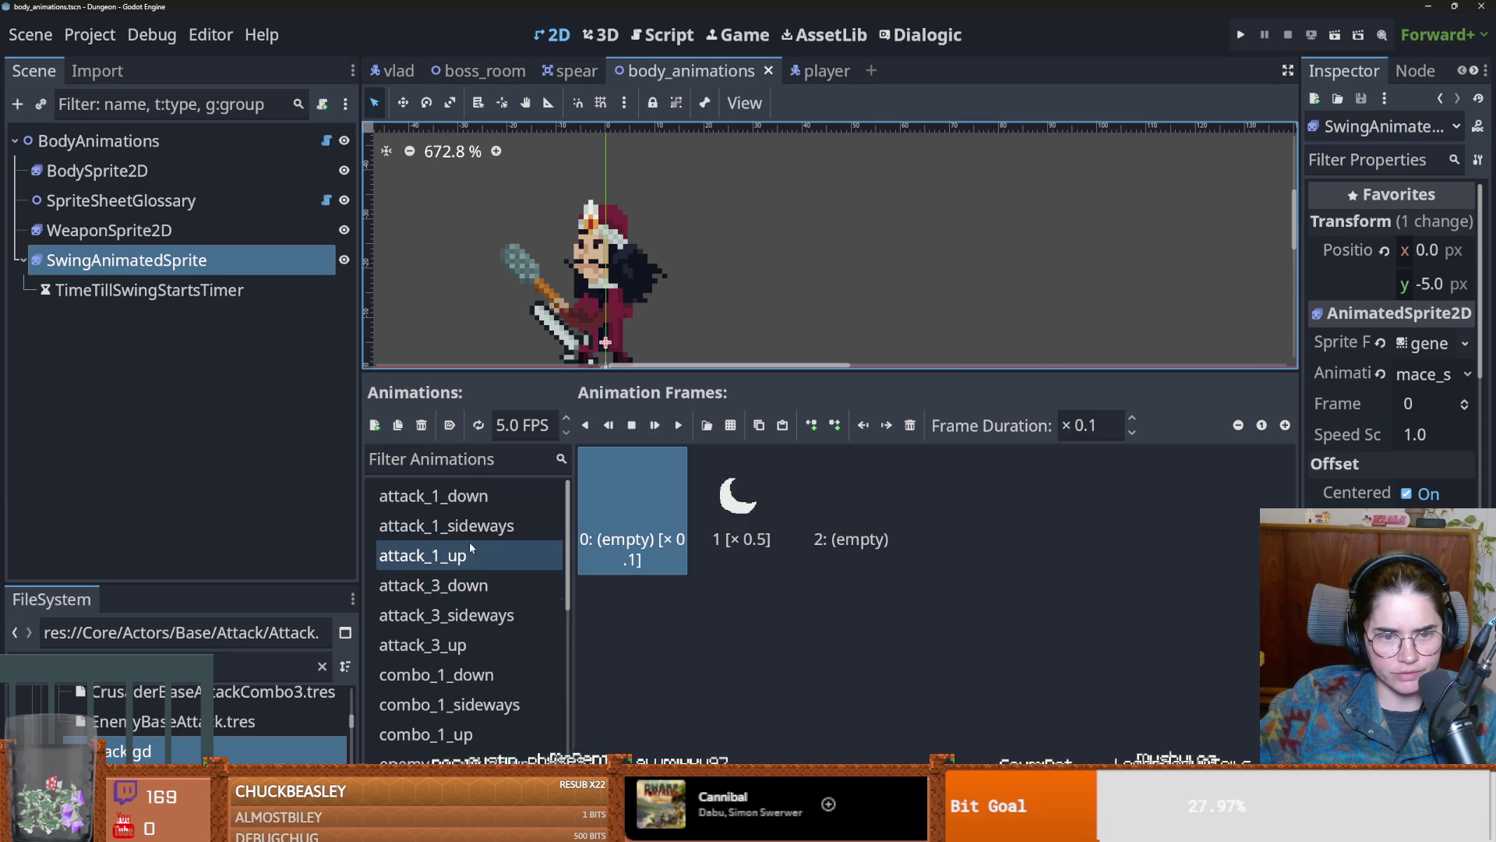
pyautogui.click(117, 171)
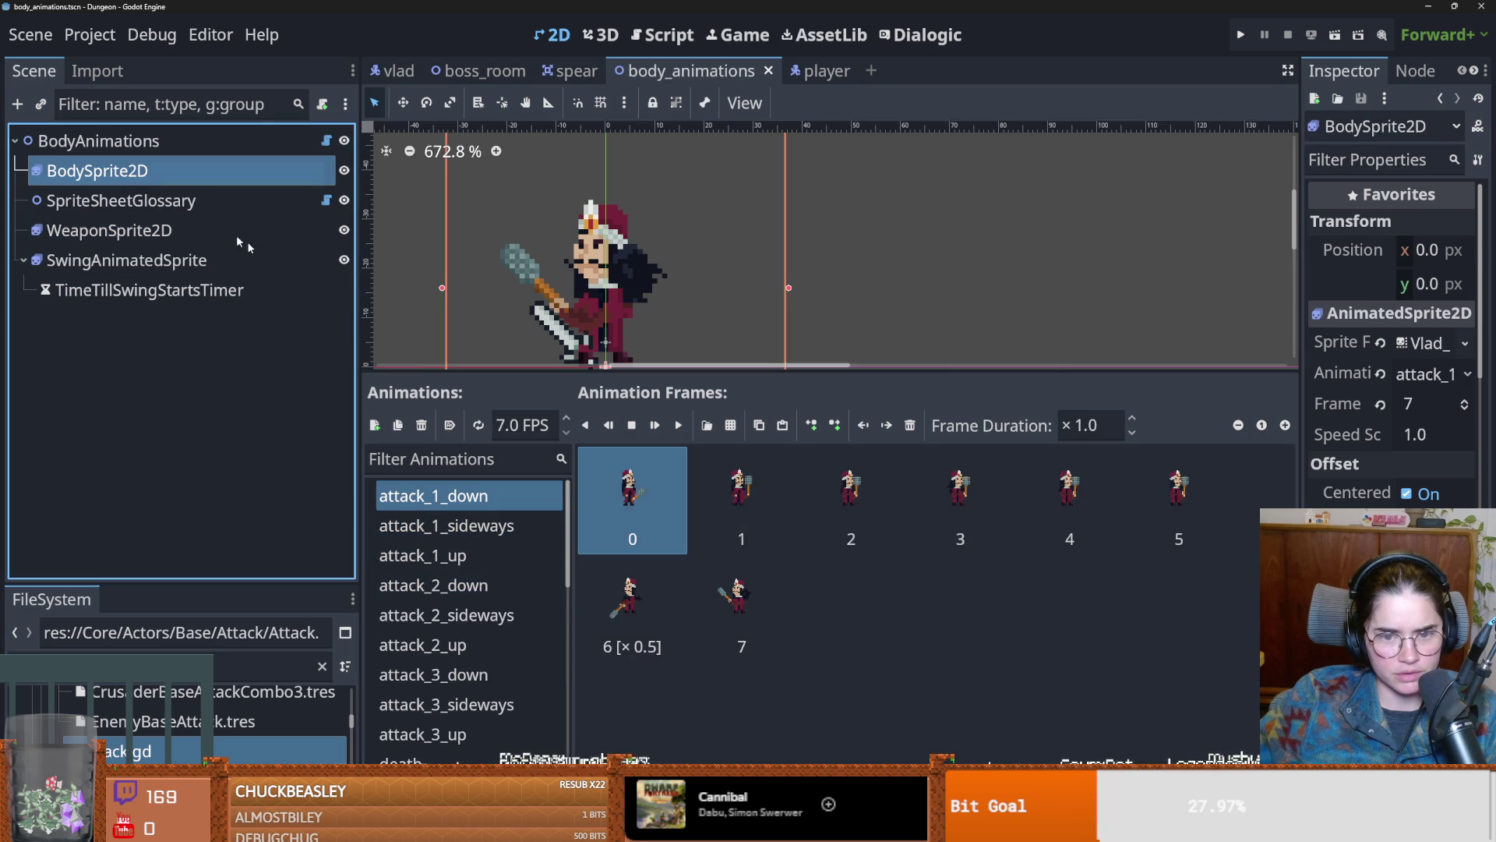
pyautogui.click(658, 607)
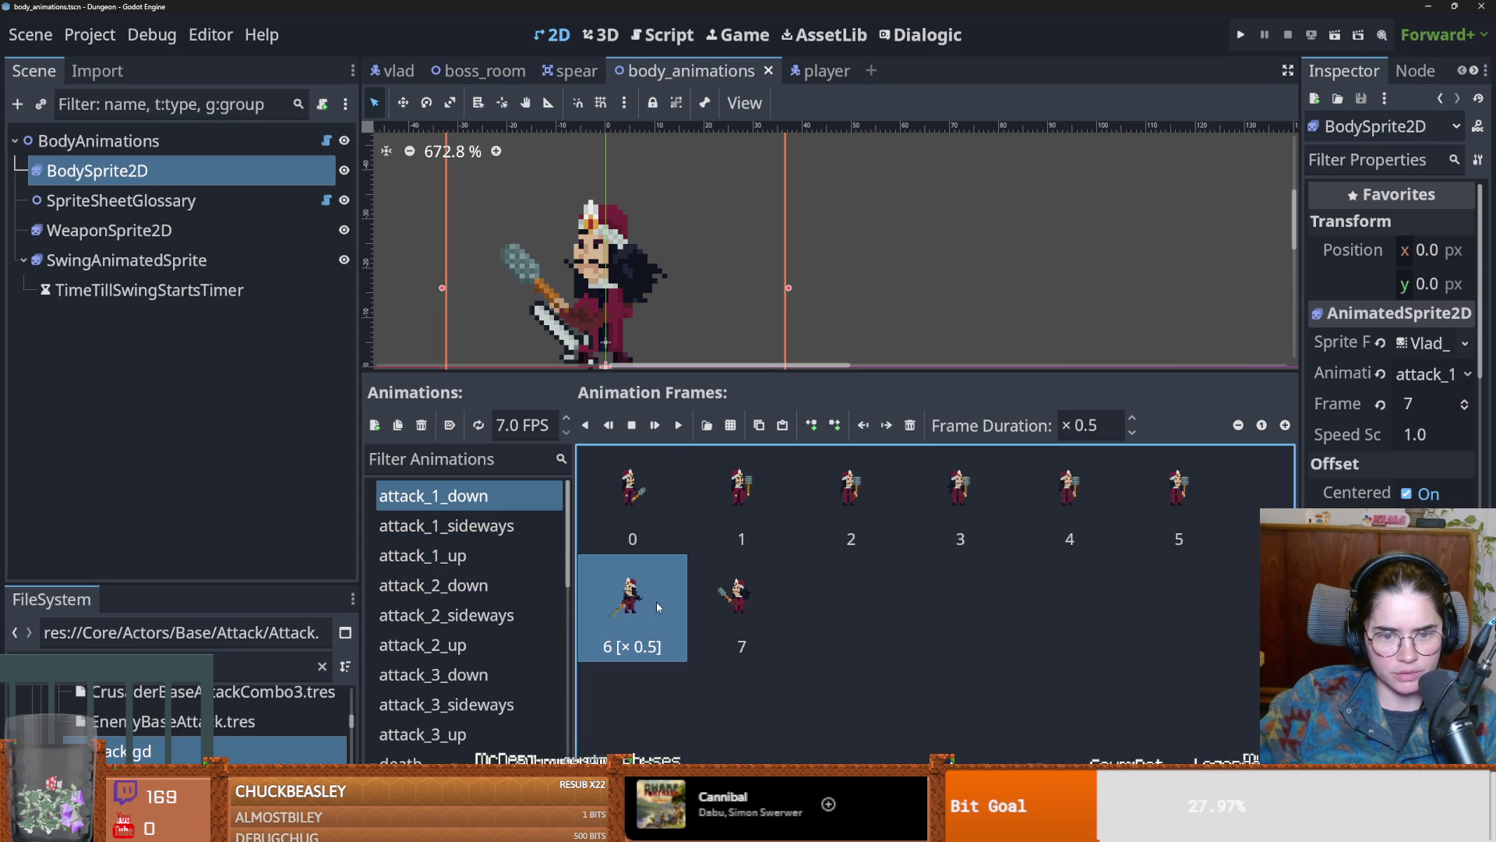
pyautogui.keyDown('shift'); pyautogui.click(730, 611); pyautogui.keyUp('shift')
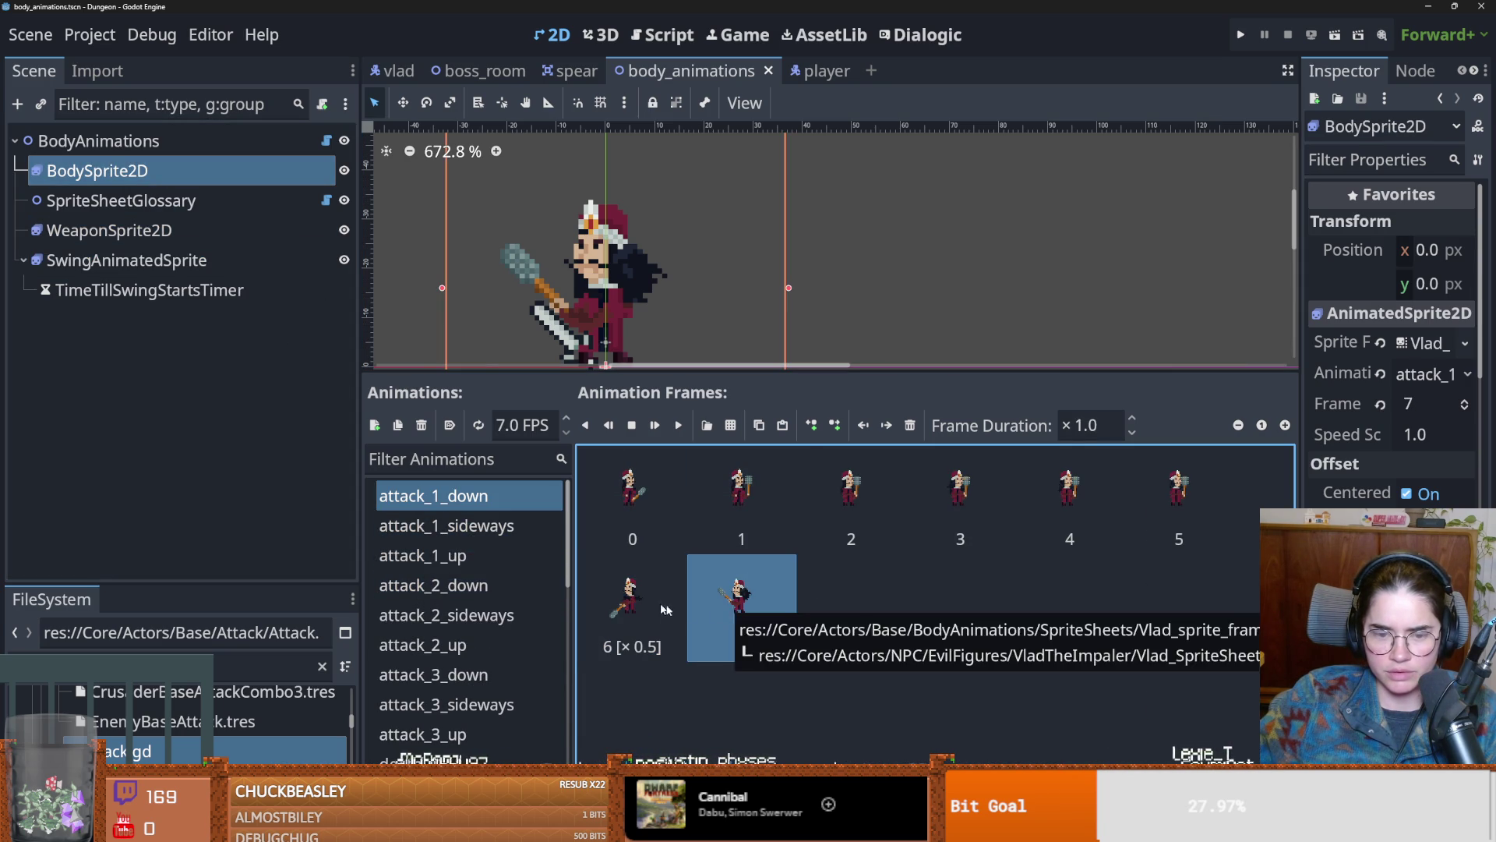
pyautogui.scroll(-10, 496, 620)
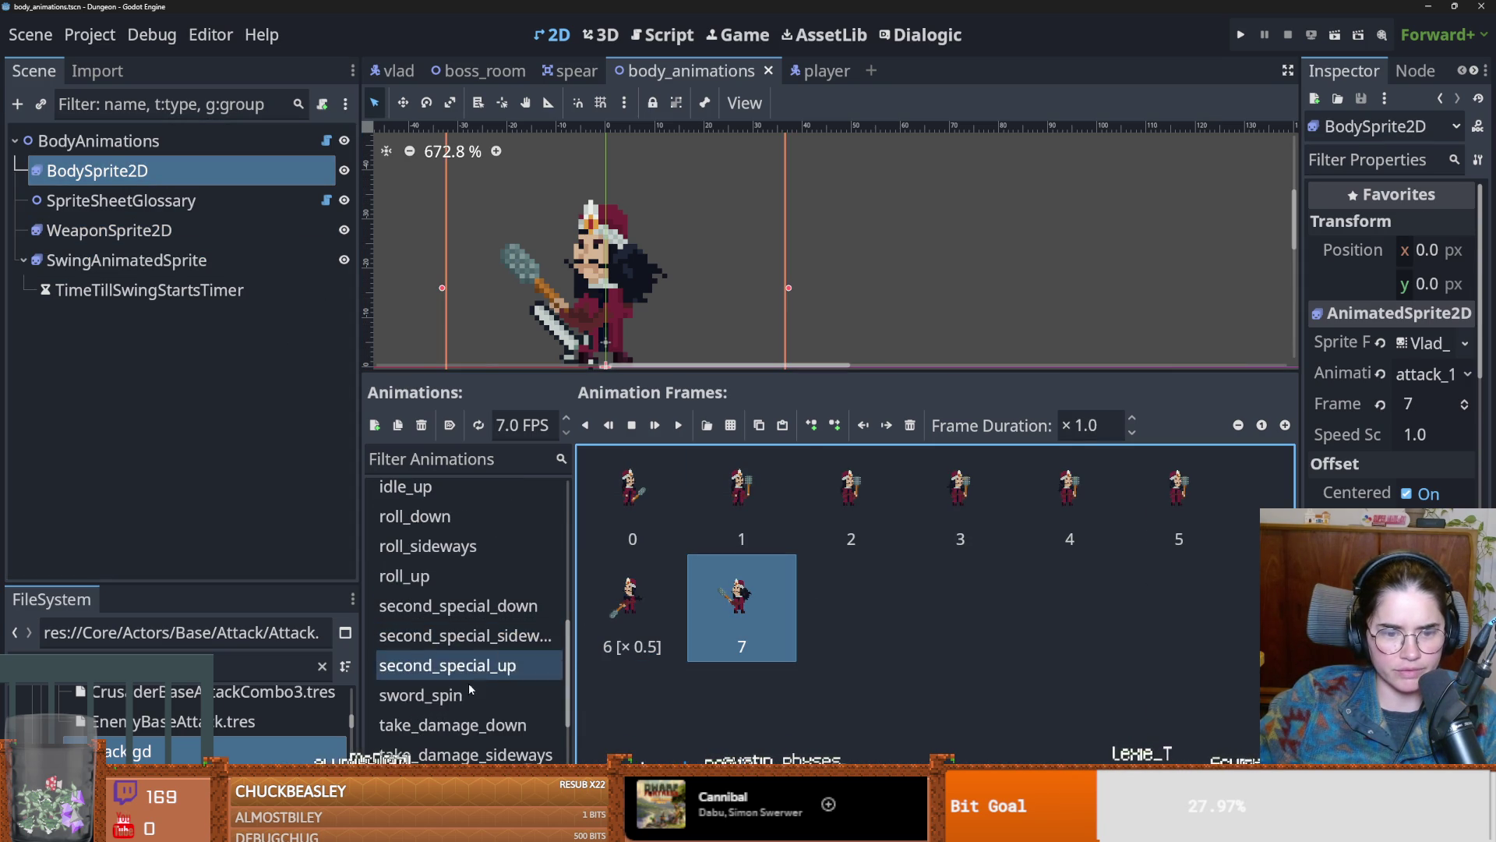
pyautogui.click(126, 259)
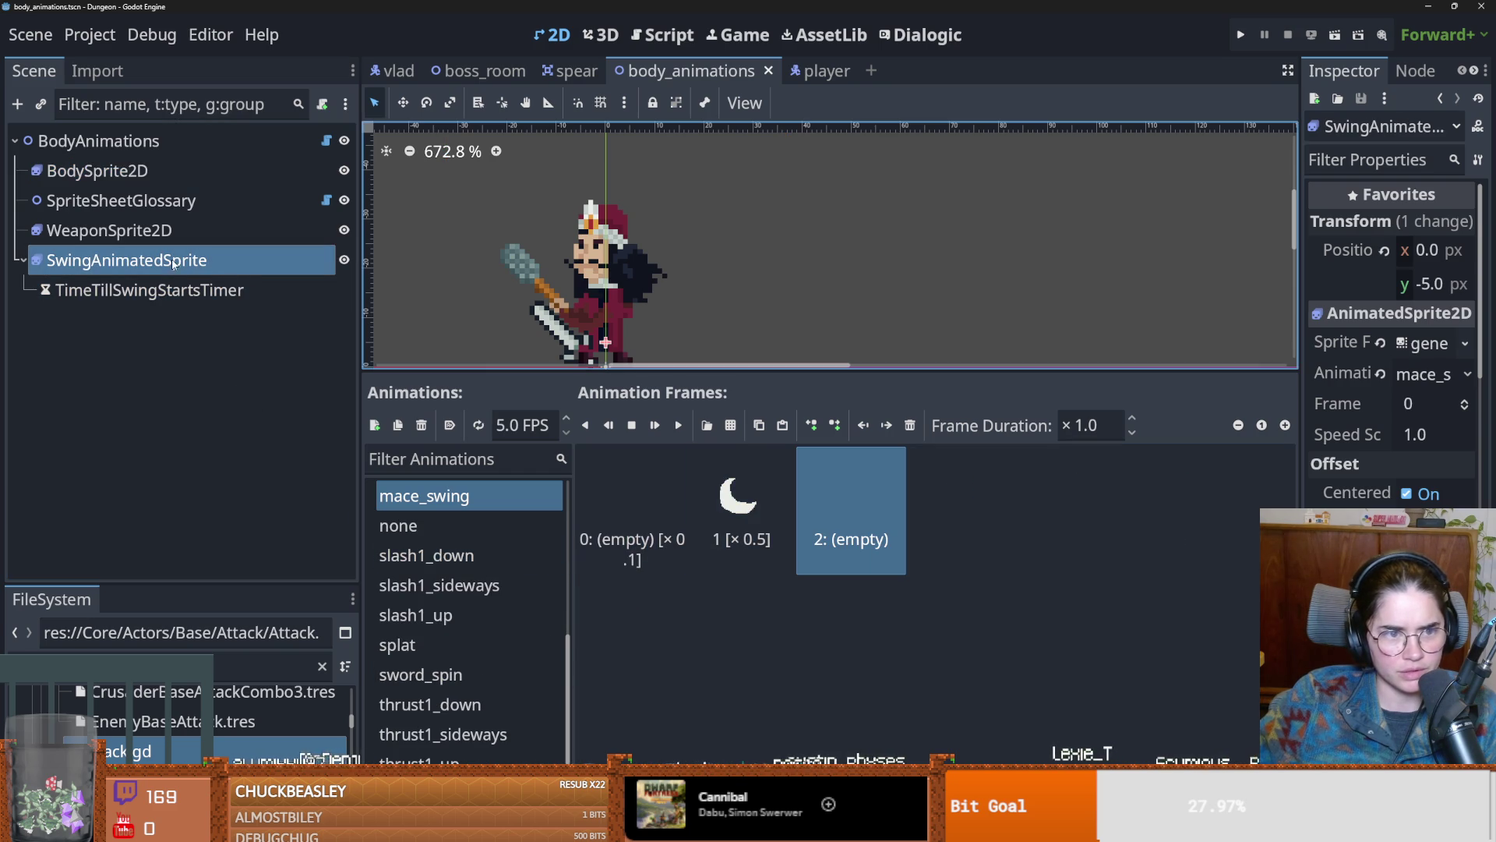
pyautogui.click(167, 296)
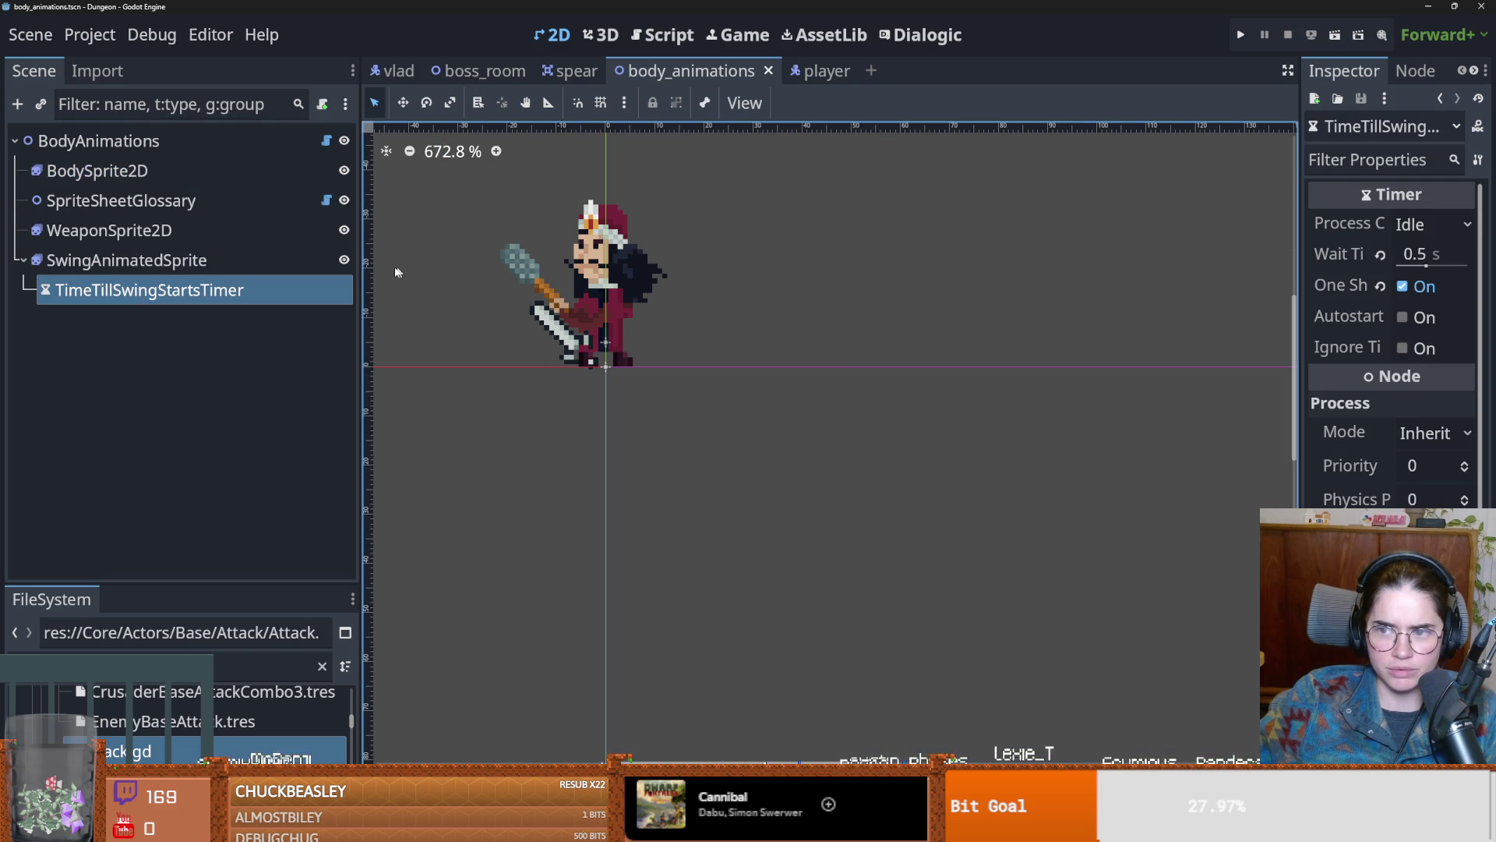
pyautogui.click(137, 263)
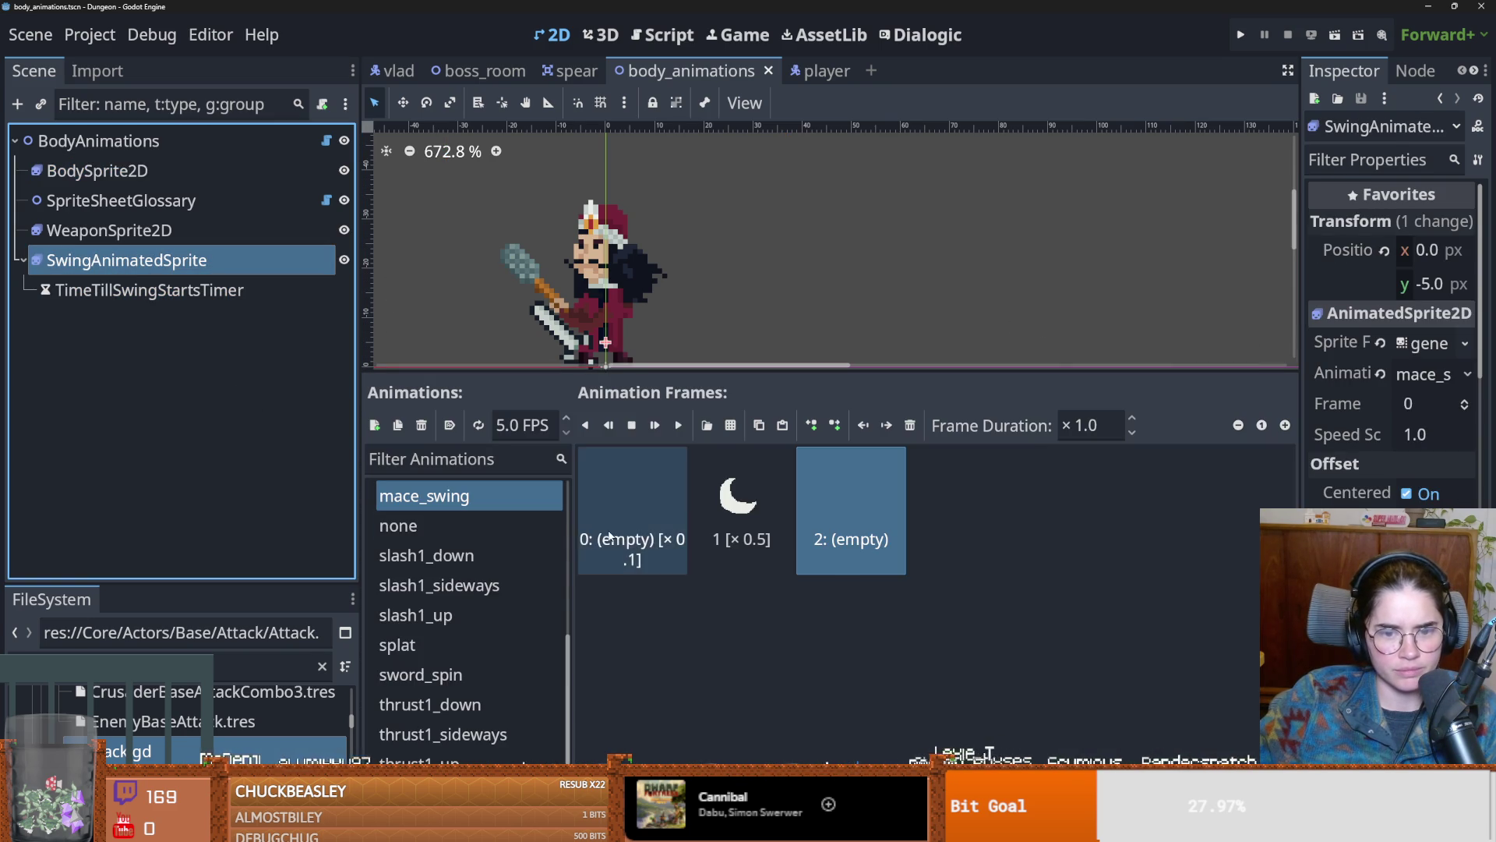
# Step: Set mace_swing's empty first frame to ×0.5, save, and run the game with F5
pyautogui.click(1101, 423)
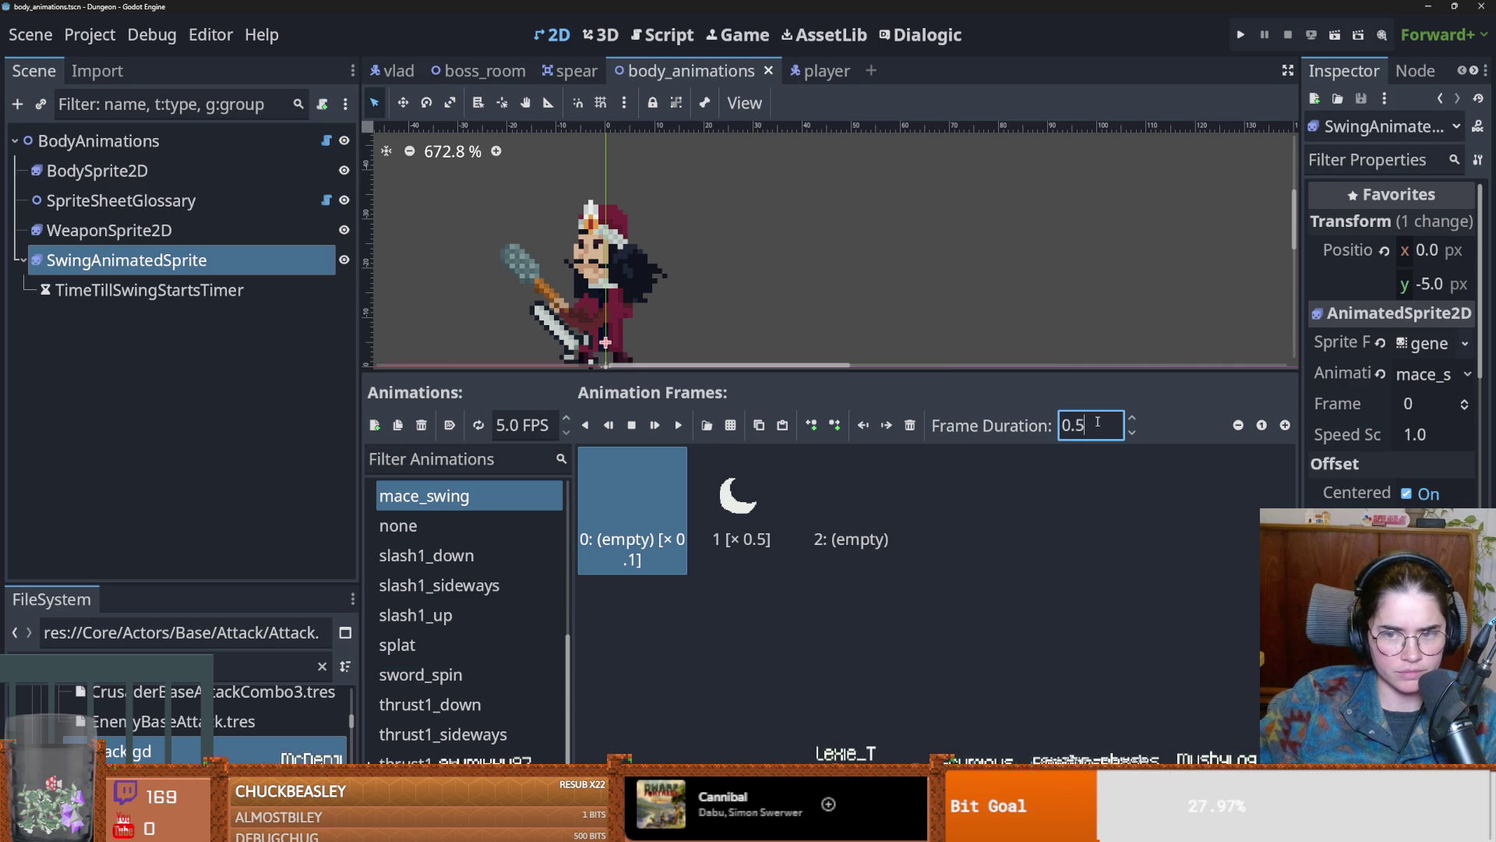
pyautogui.hotkey('ctrl', 's')
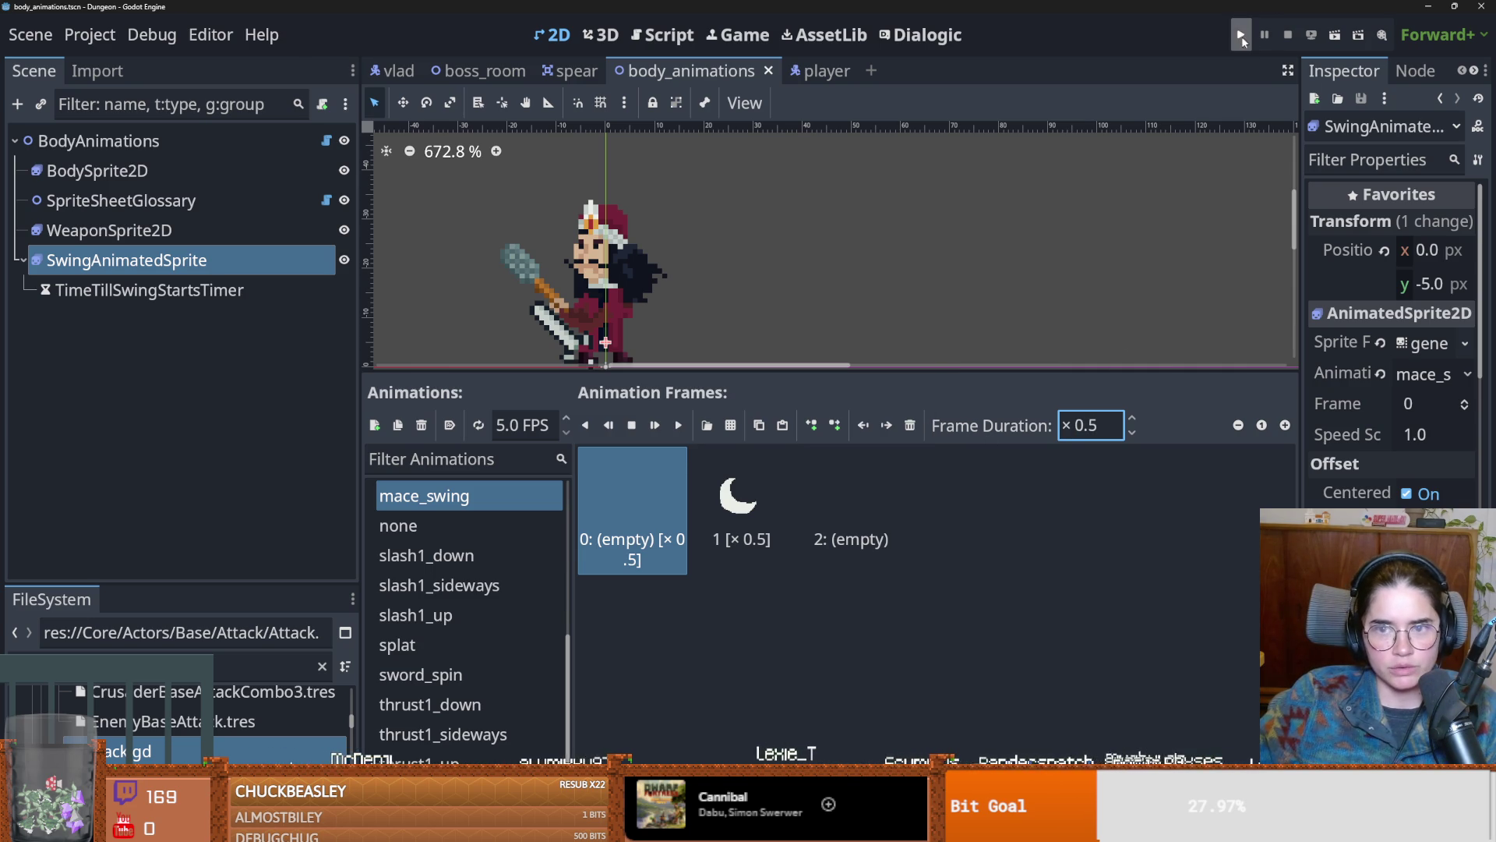
pyautogui.press('F5')
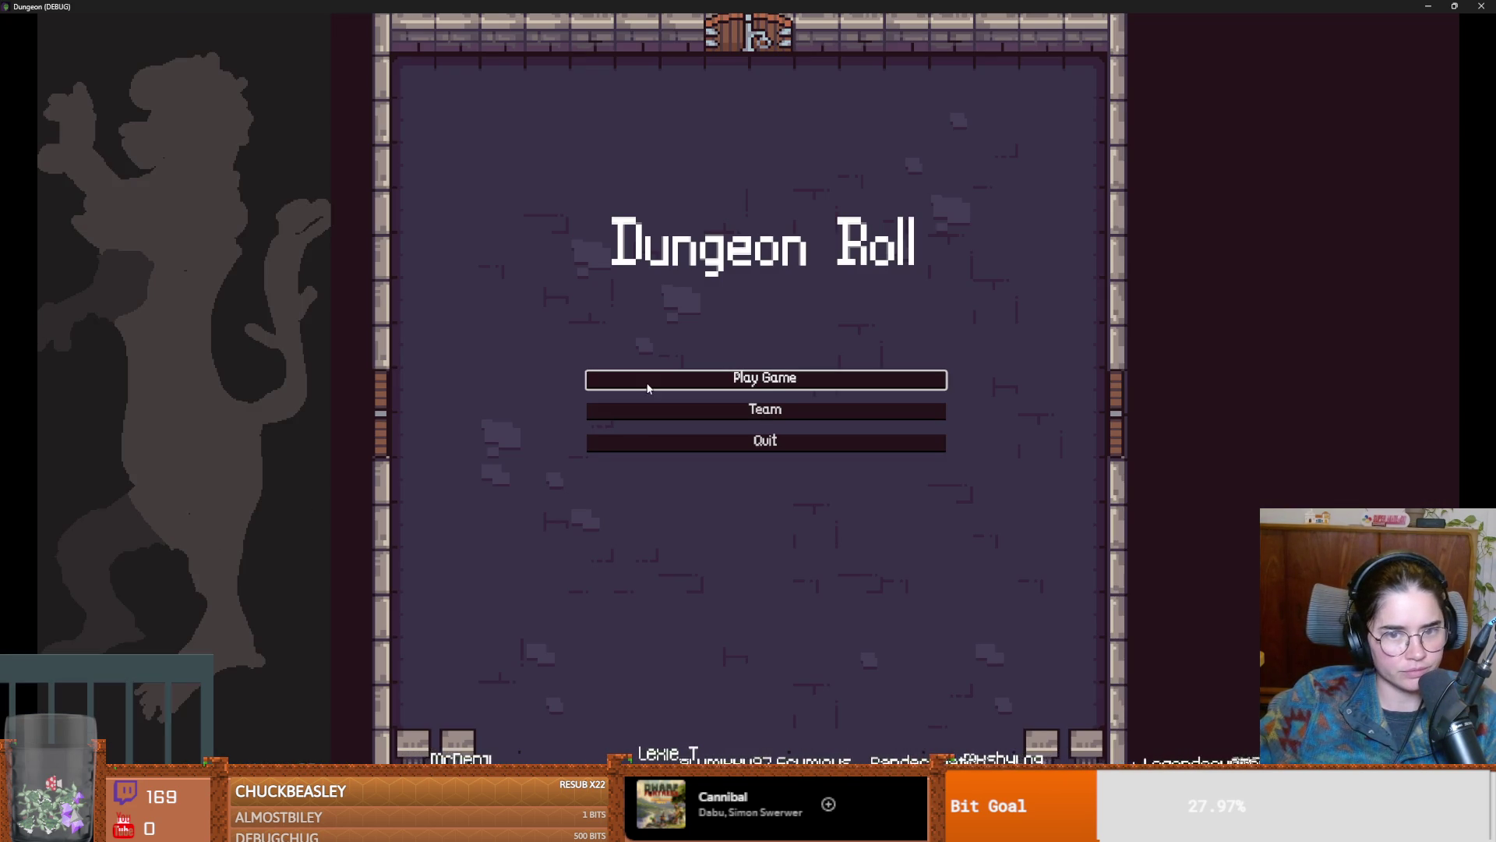
# Step: Start a new Warrior game and run tp_to_before_boss from the debug console
pyautogui.click(648, 388)
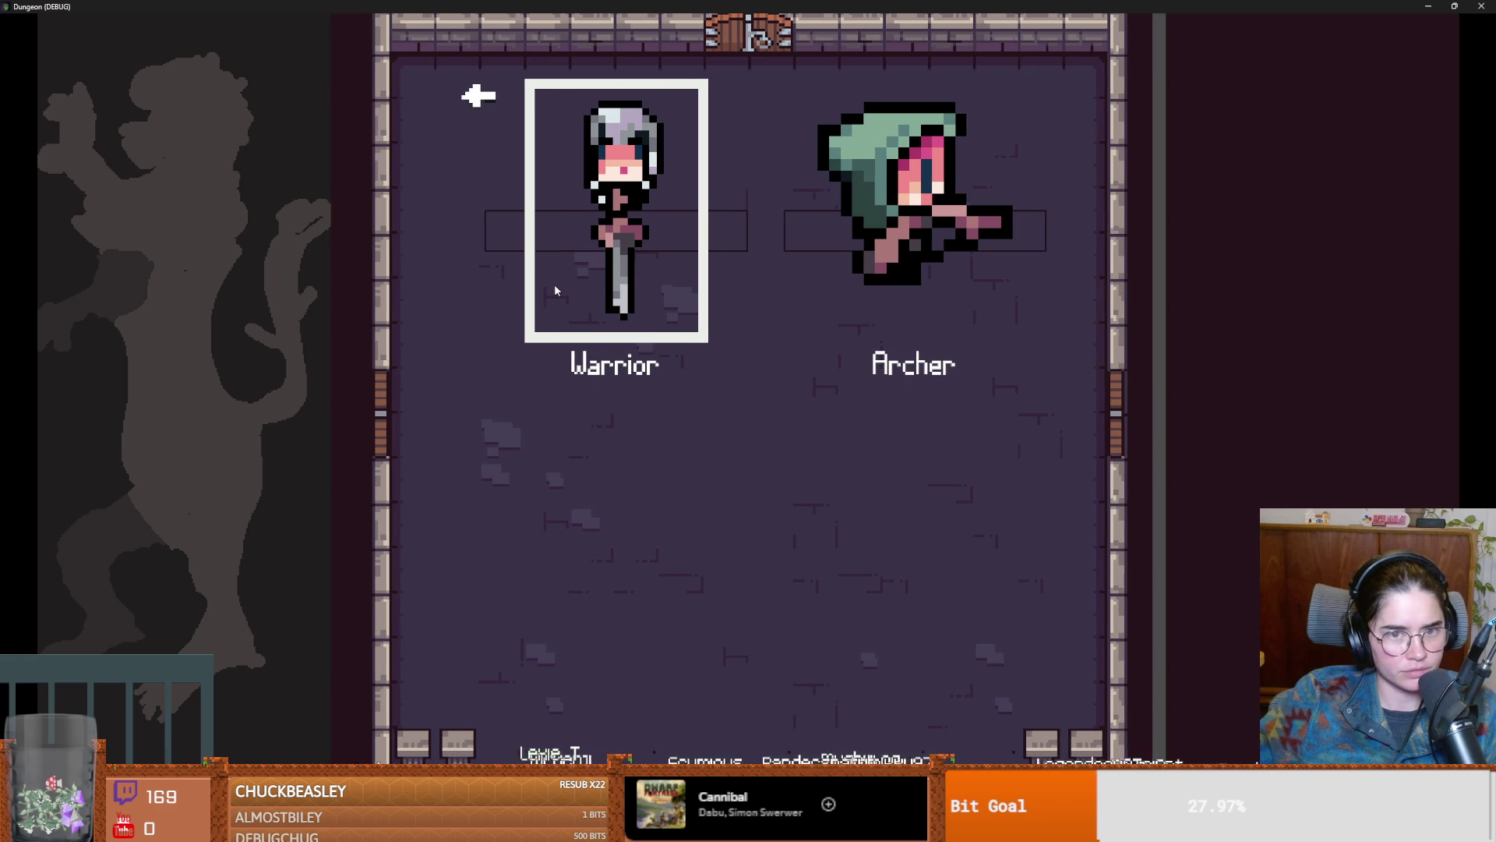
pyautogui.press('Return')
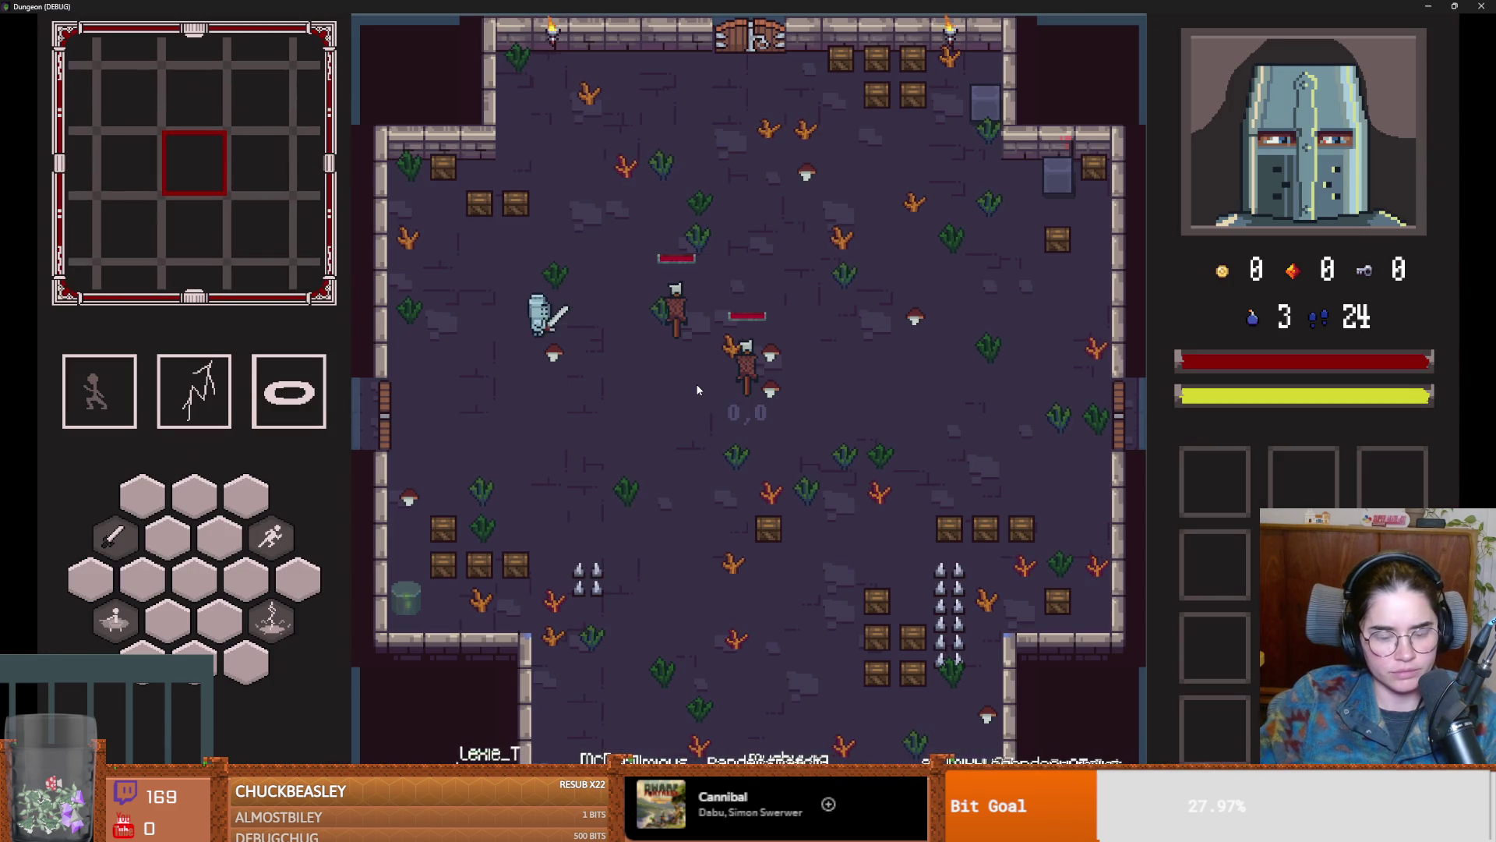
pyautogui.press('`')
pyautogui.write('tp')
pyautogui.press('Tab')
pyautogui.press('Return')
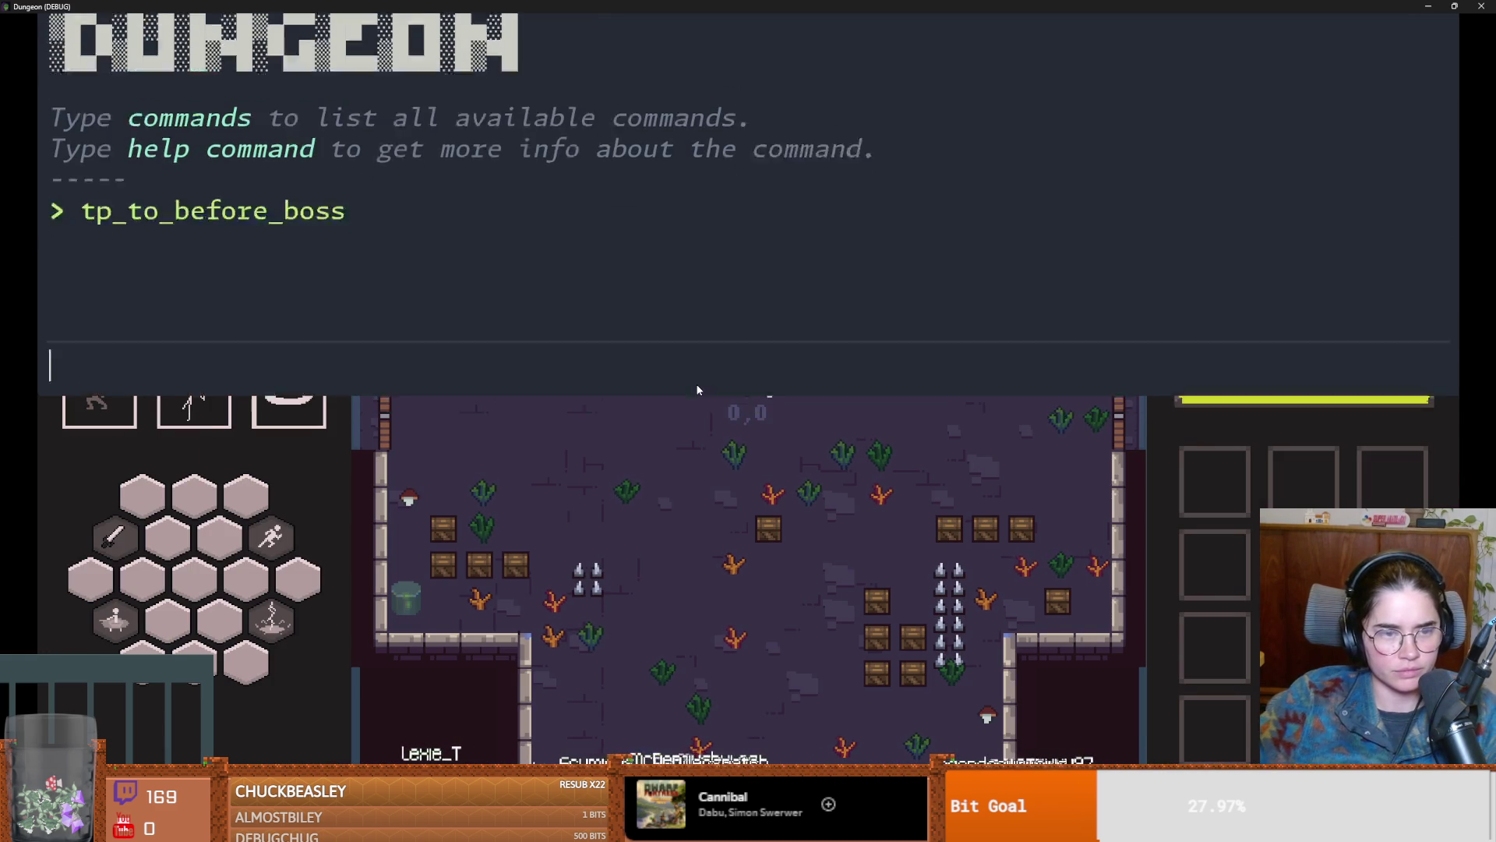
pyautogui.press('`')
# Step: Walk the warrior into Vlad's room and dismiss his greeting
pyautogui.press('s')
pyautogui.press('d')
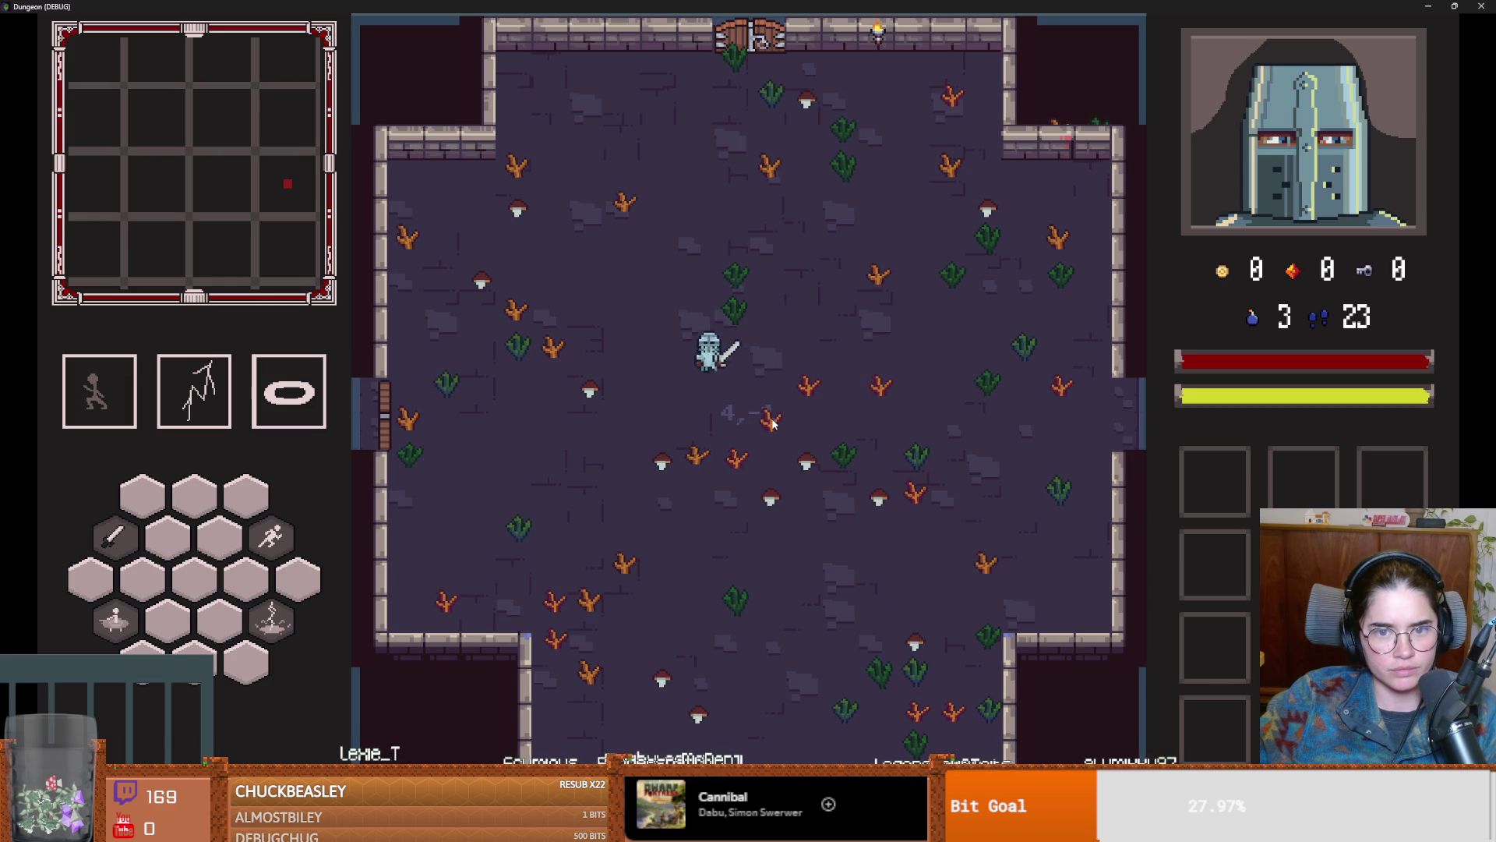
pyautogui.press('d')
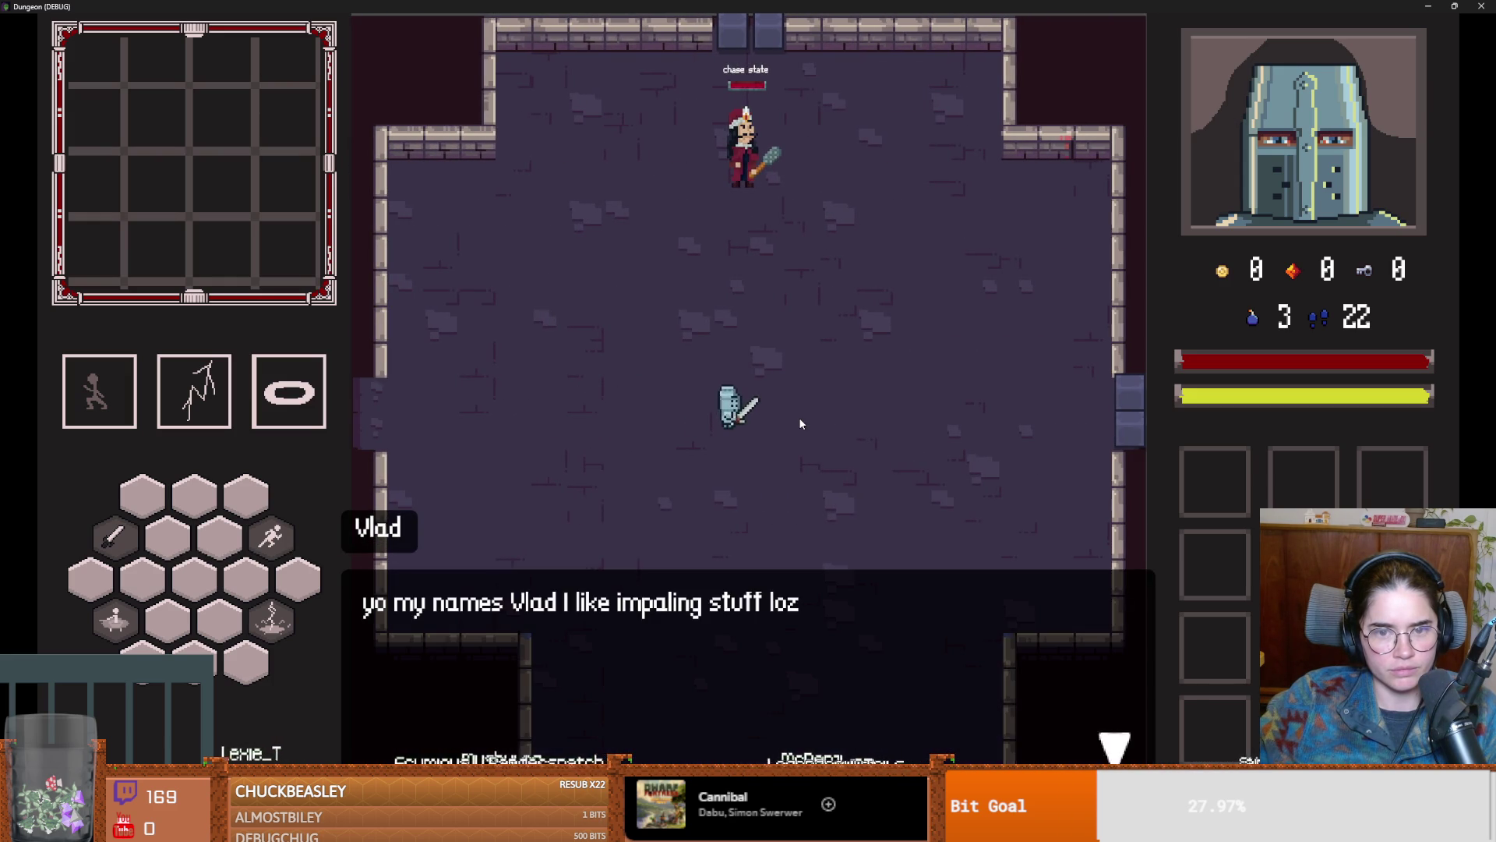
pyautogui.click(798, 418)
# Step: Move around Vlad to draw his mace swings, then shrink the game window
pyautogui.press('s')
pyautogui.press('a')
pyautogui.press('s')
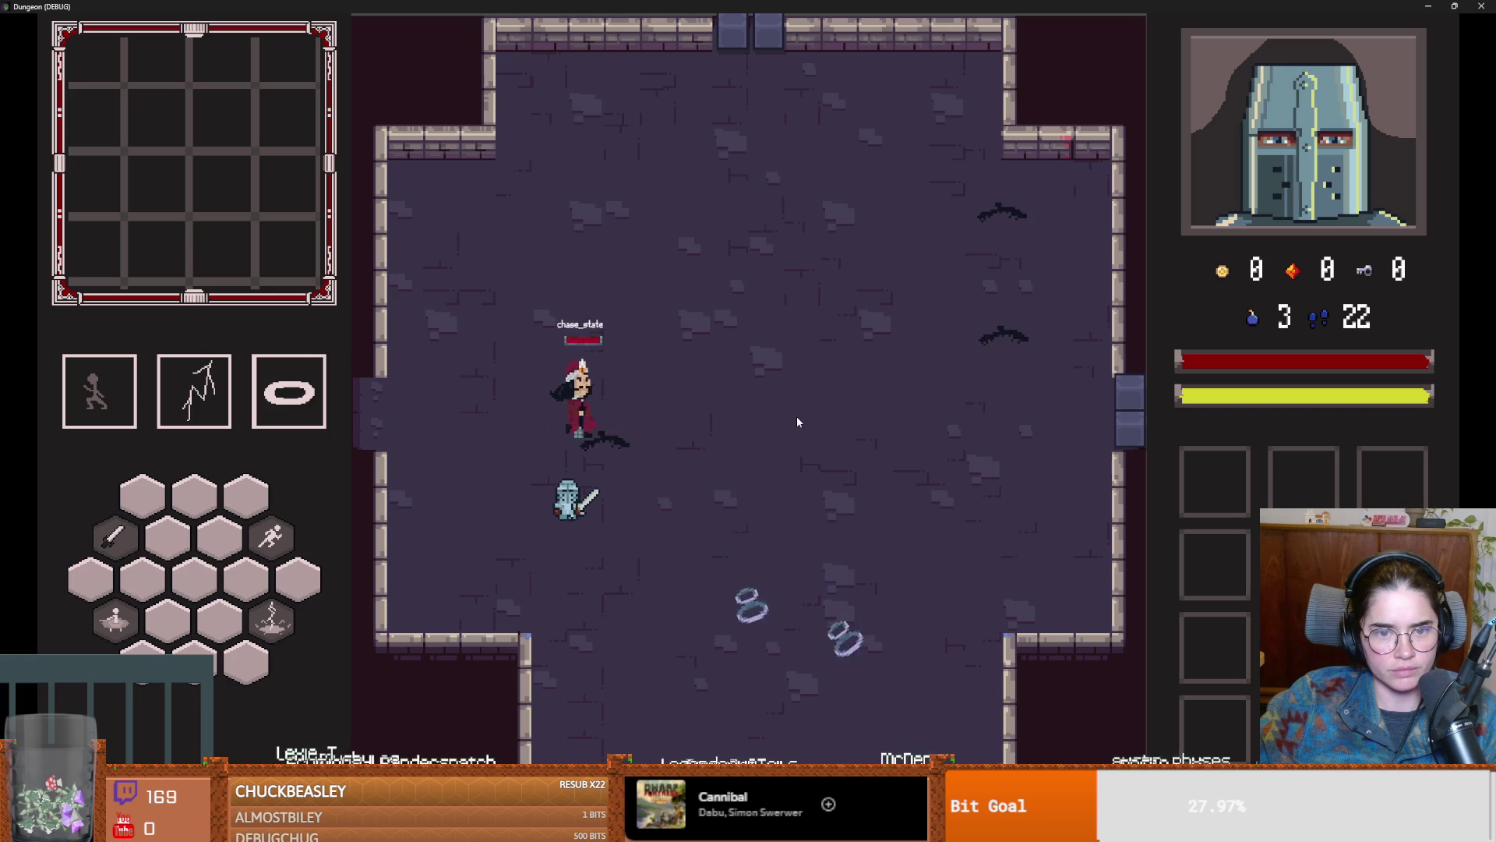
pyautogui.press('d')
pyautogui.press('w')
pyautogui.press('d')
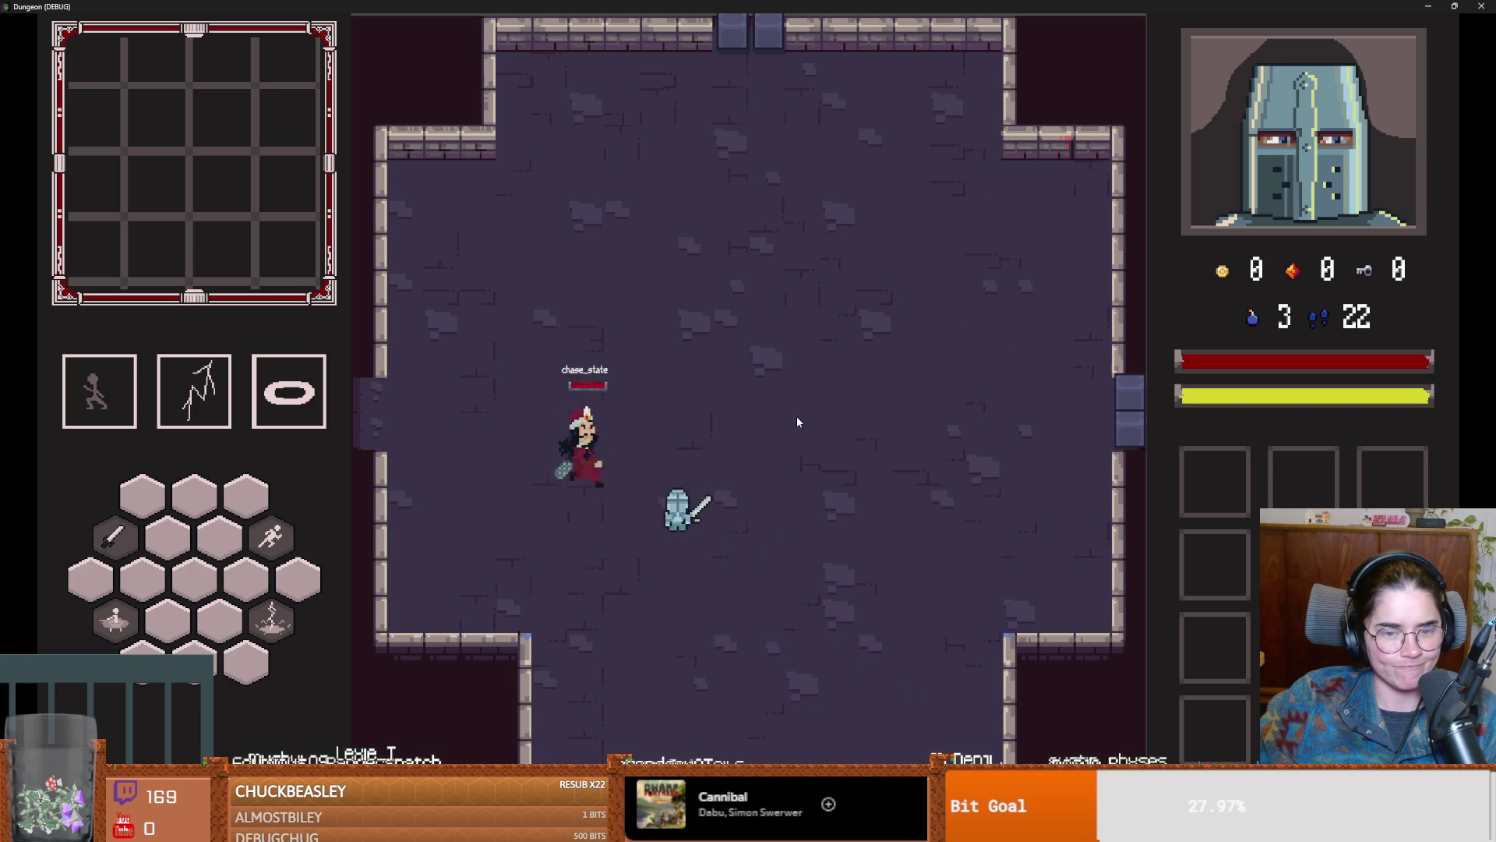
pyautogui.press('w')
pyautogui.press('d')
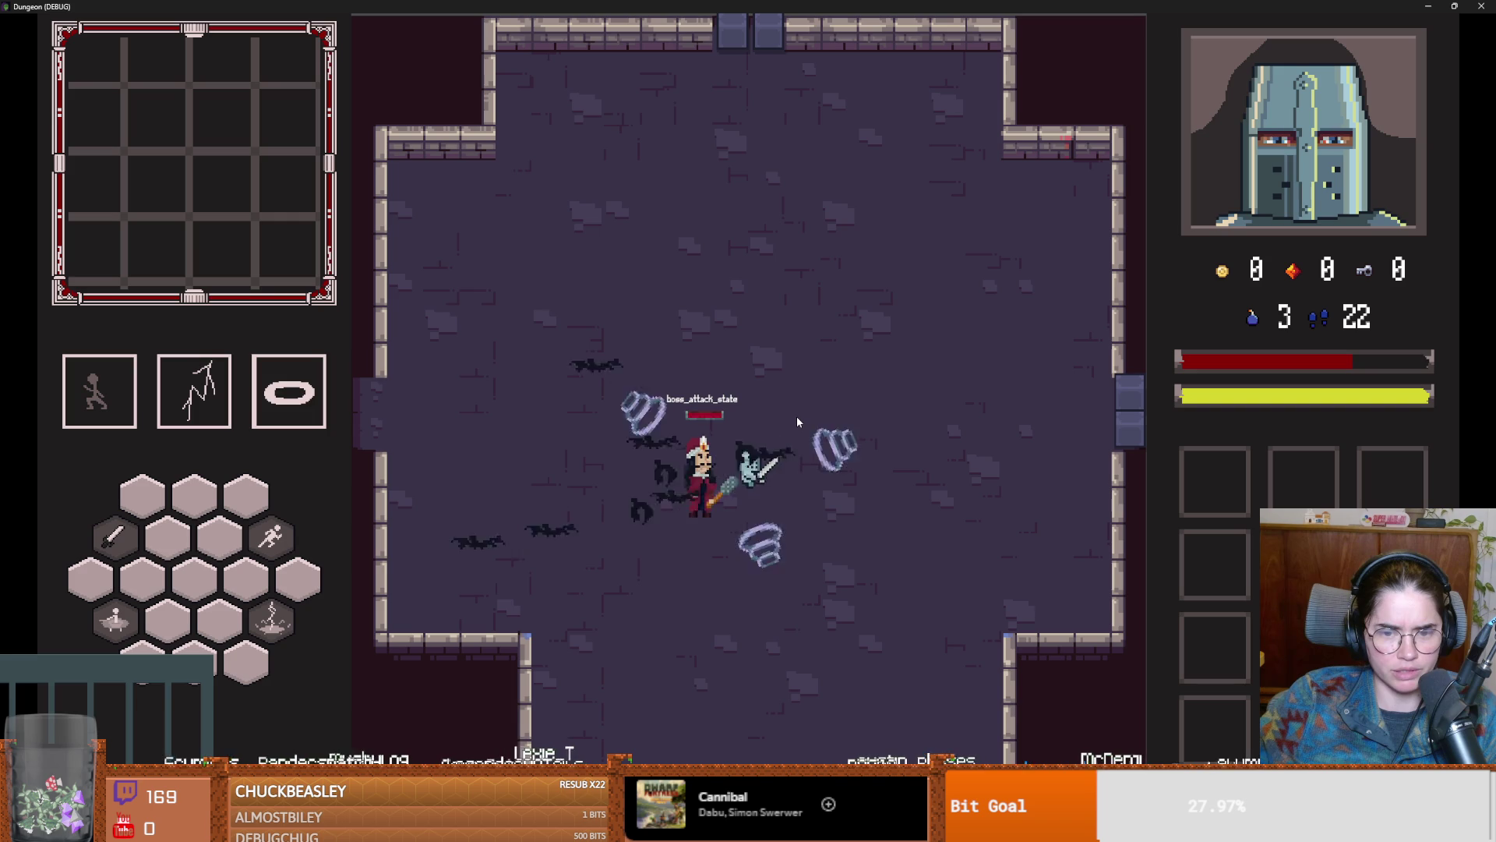
pyautogui.press('s')
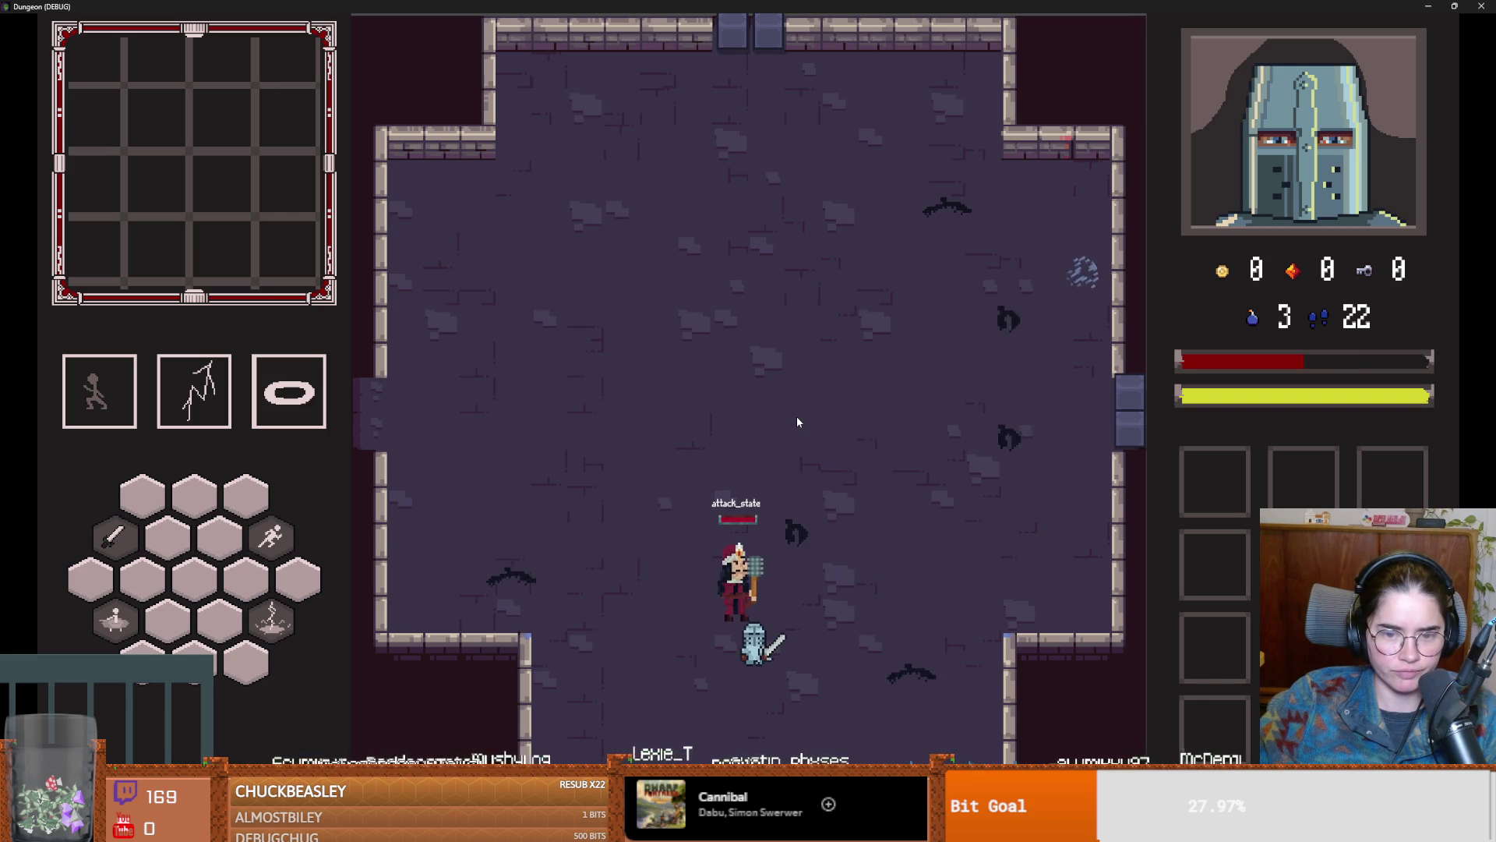
pyautogui.press('w')
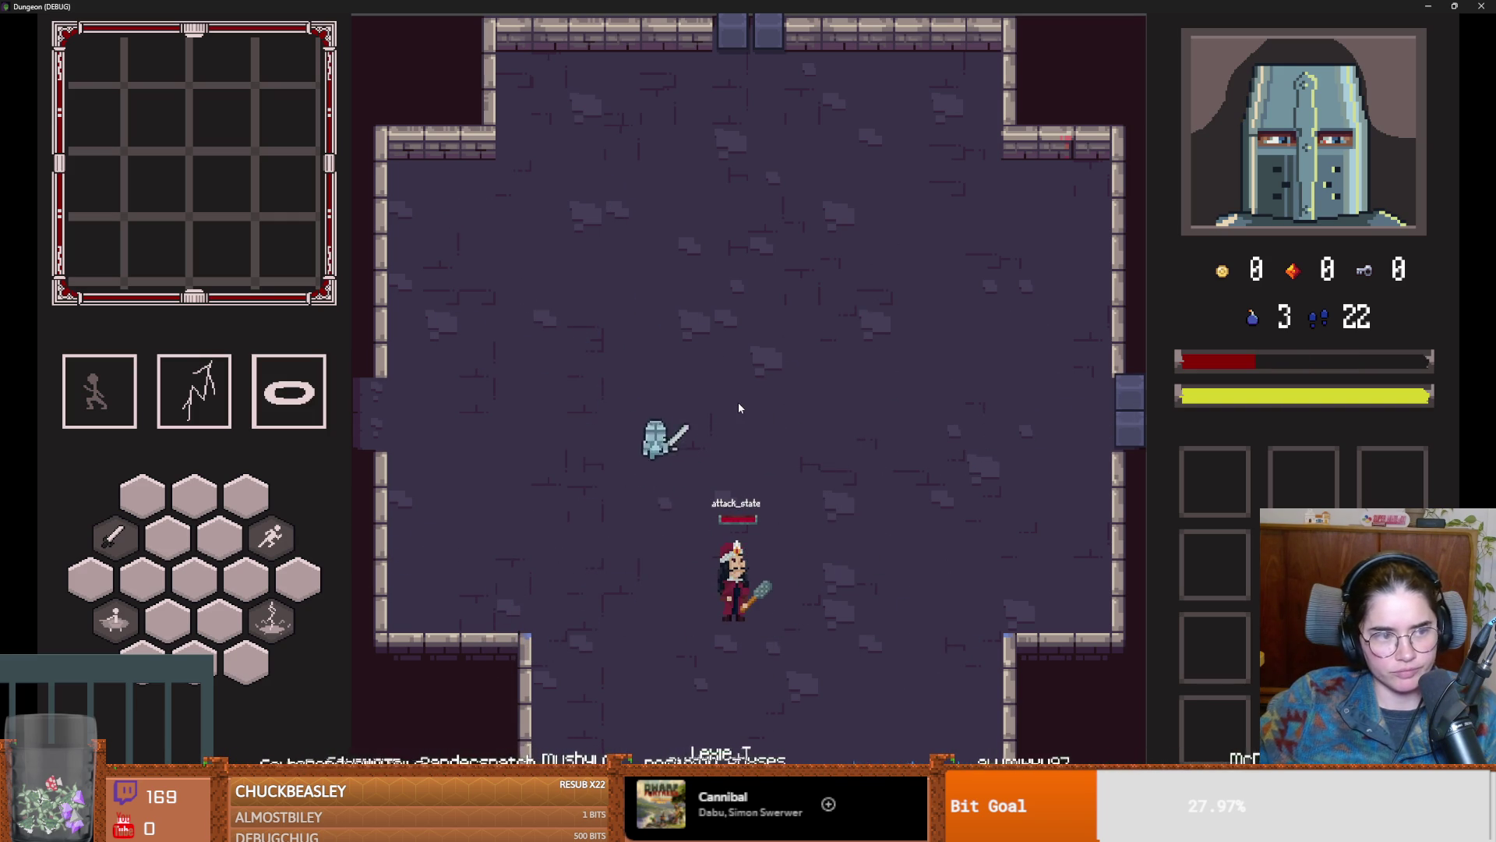
pyautogui.doubleClick(802, 6)
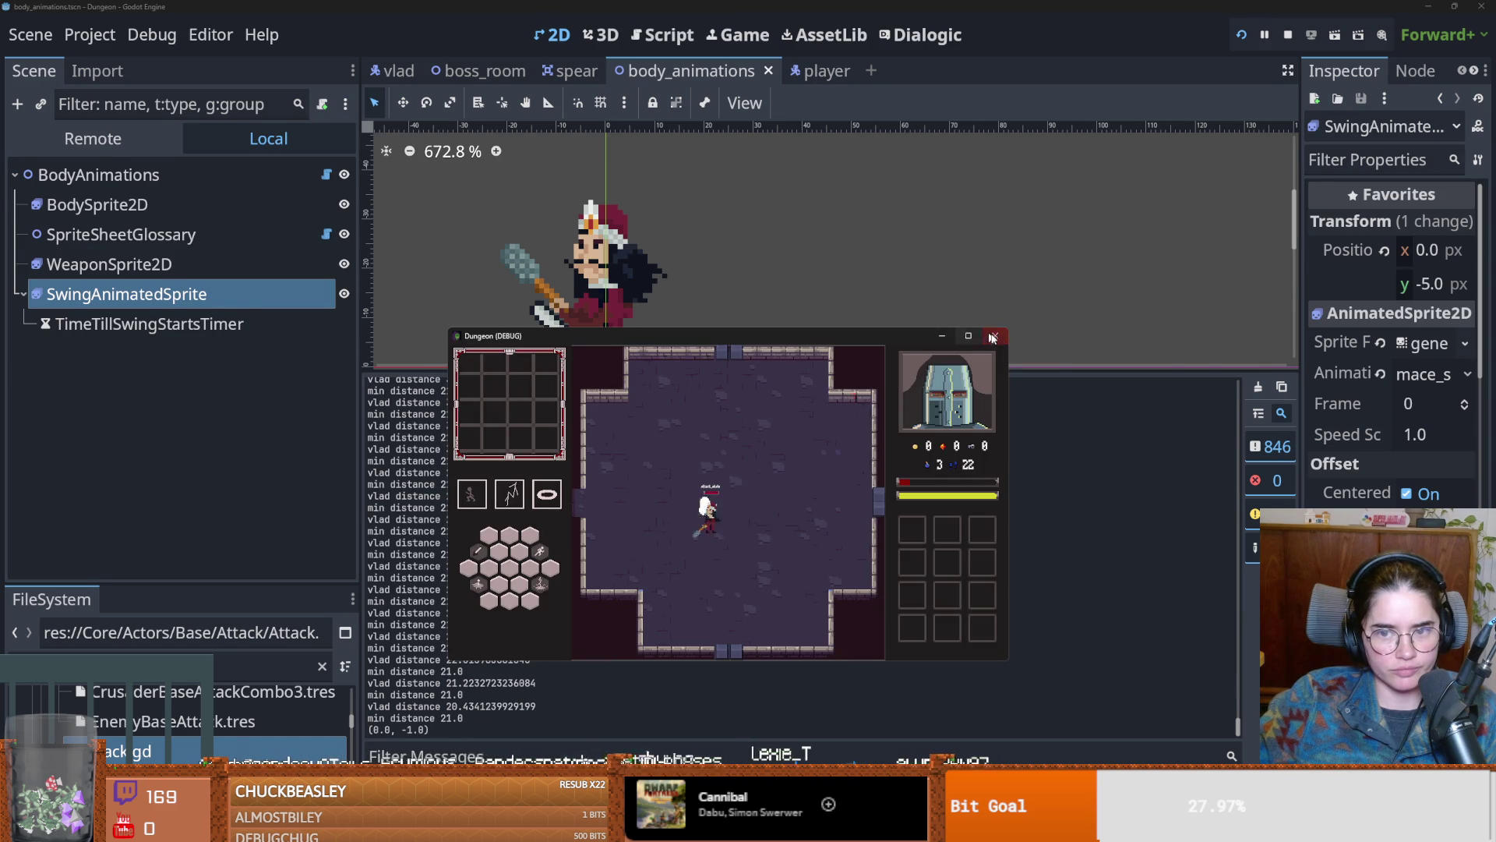
# Step: Close the running game and select the swing effect sprite's mace_swing frames
pyautogui.click(994, 335)
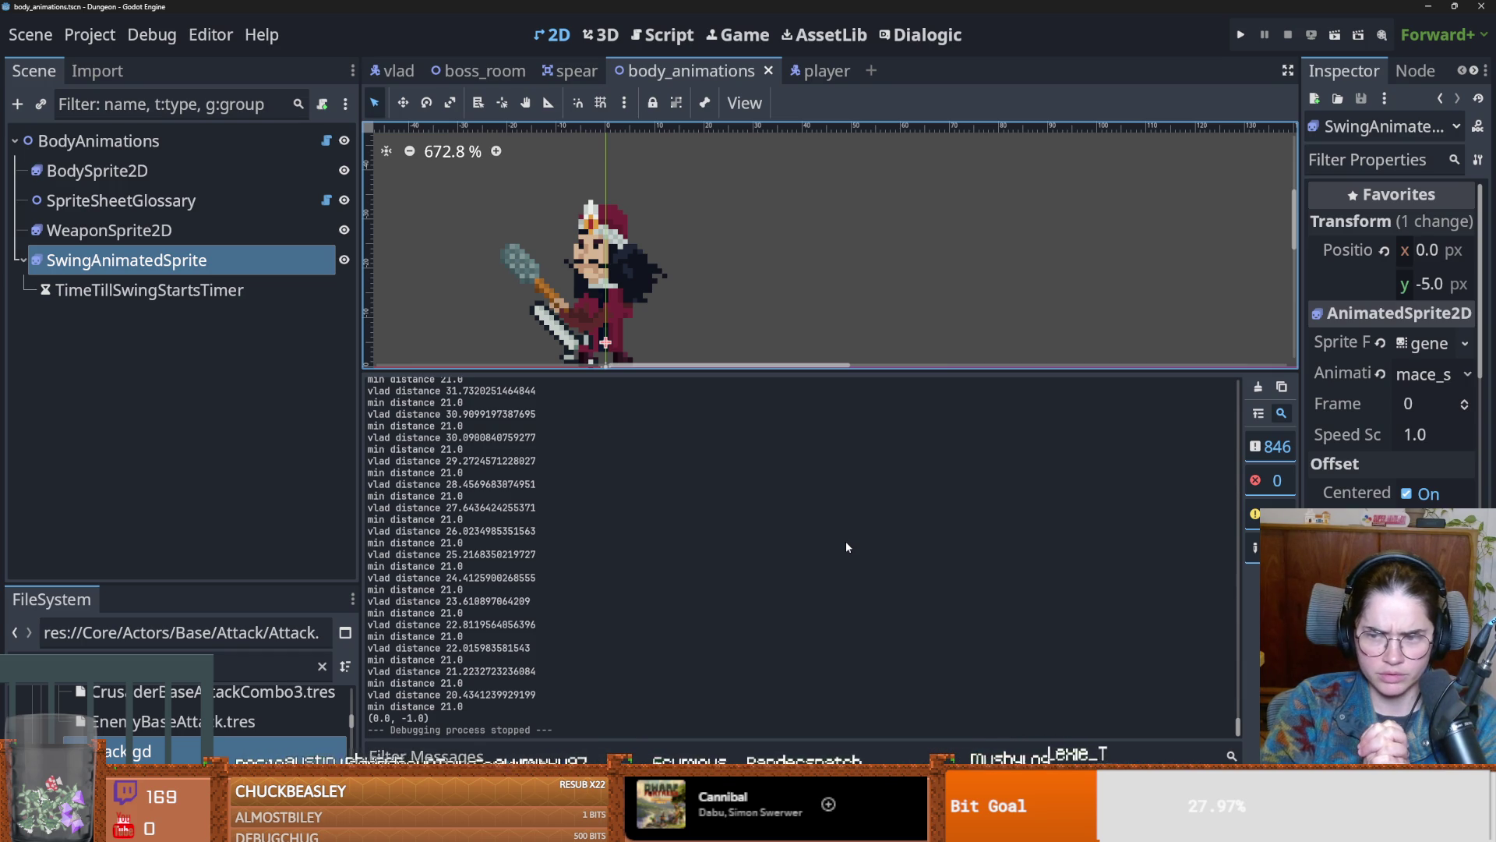
pyautogui.click(249, 204)
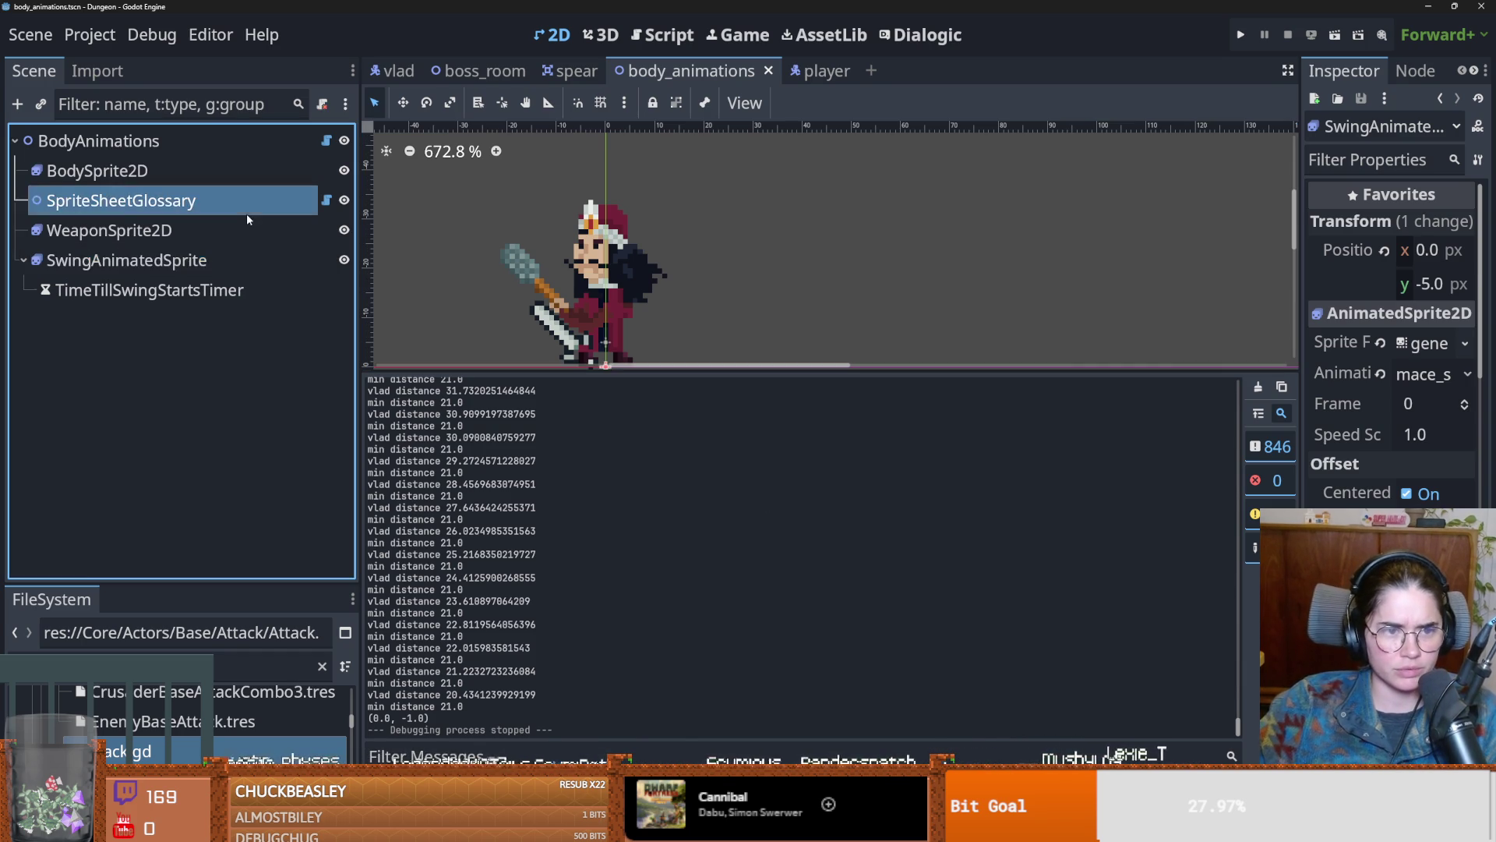
pyautogui.click(234, 230)
pyautogui.click(224, 262)
pyautogui.click(746, 502)
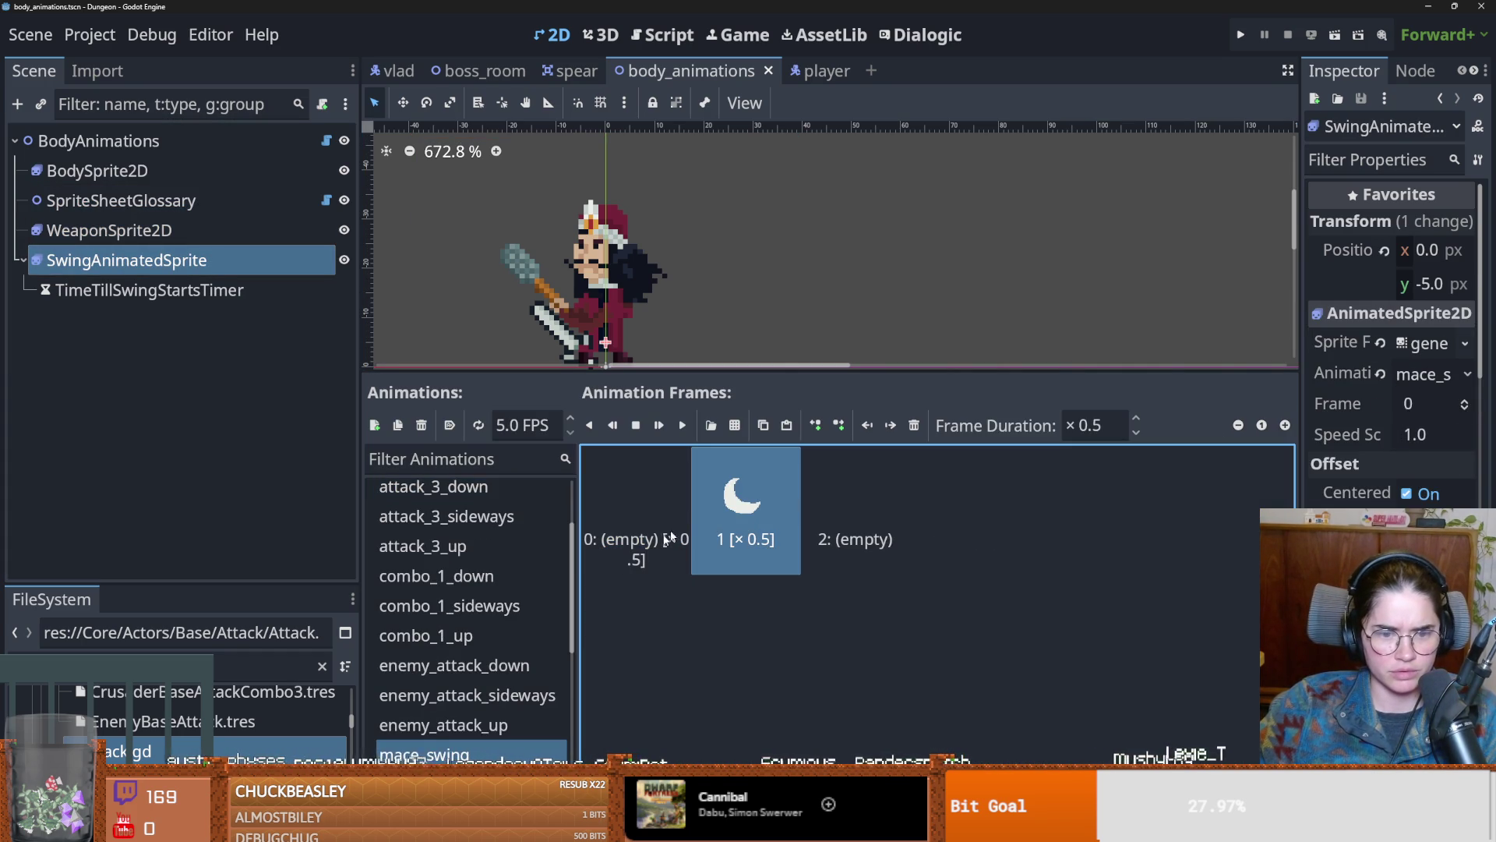
# Step: Preview attack_1_sideways, attack_1_down and attack_1_up, leaving attack_1_up shown
pyautogui.scroll(3, 442, 610)
pyautogui.click(468, 525)
pyautogui.click(475, 497)
pyautogui.click(476, 525)
pyautogui.click(466, 554)
pyautogui.scroll(-5, 466, 555)
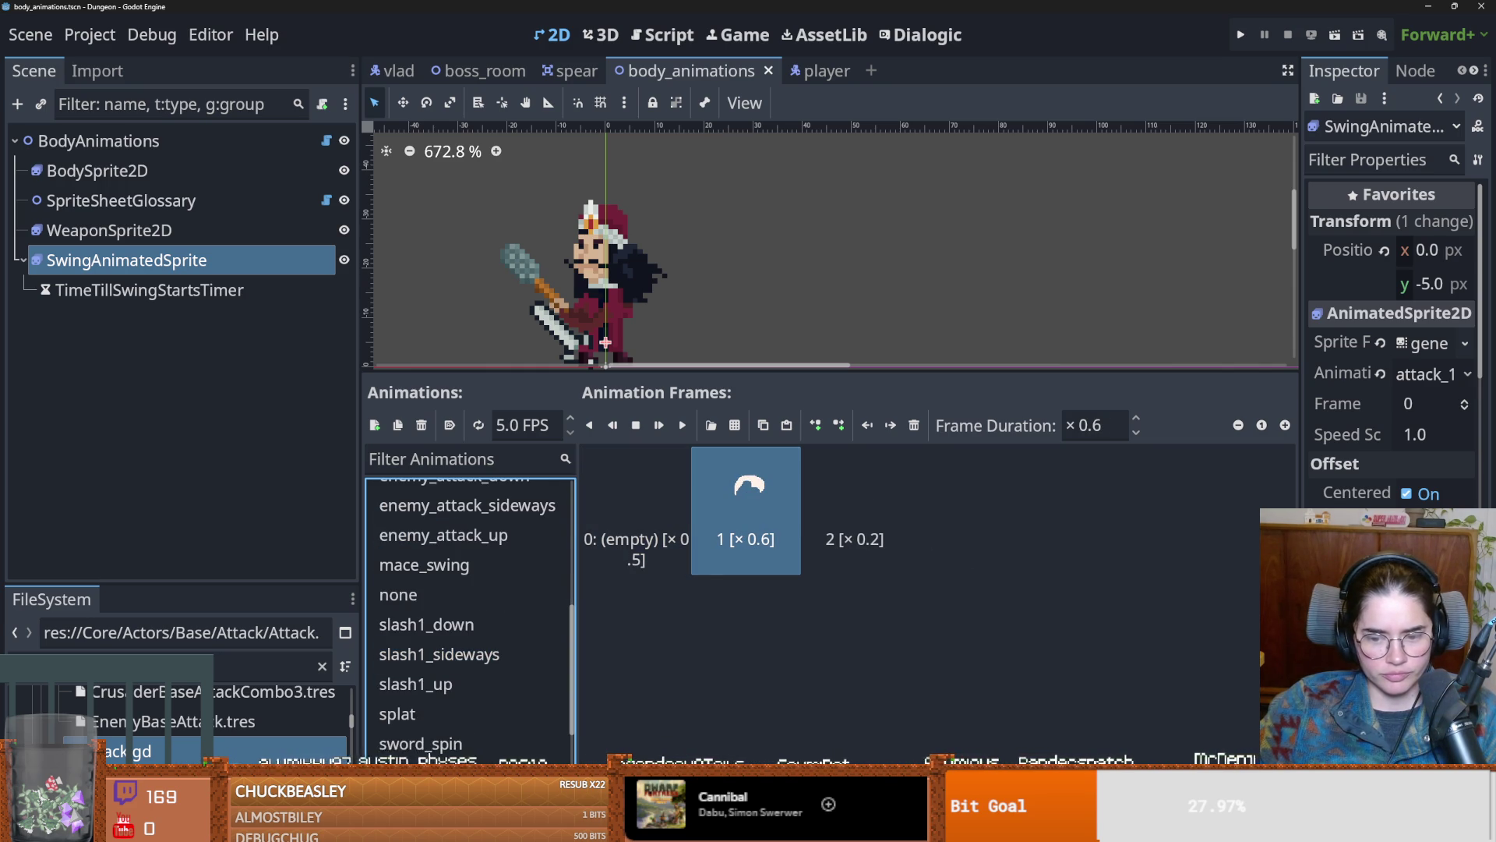
pyautogui.hotkey('alt', 'Tab')
# Step: Replace the note's placeholder word with 'vlad swing vfx flipping in the wrong direction'
pyautogui.doubleClick(520, 154)
pyautogui.write('vlad swing v')
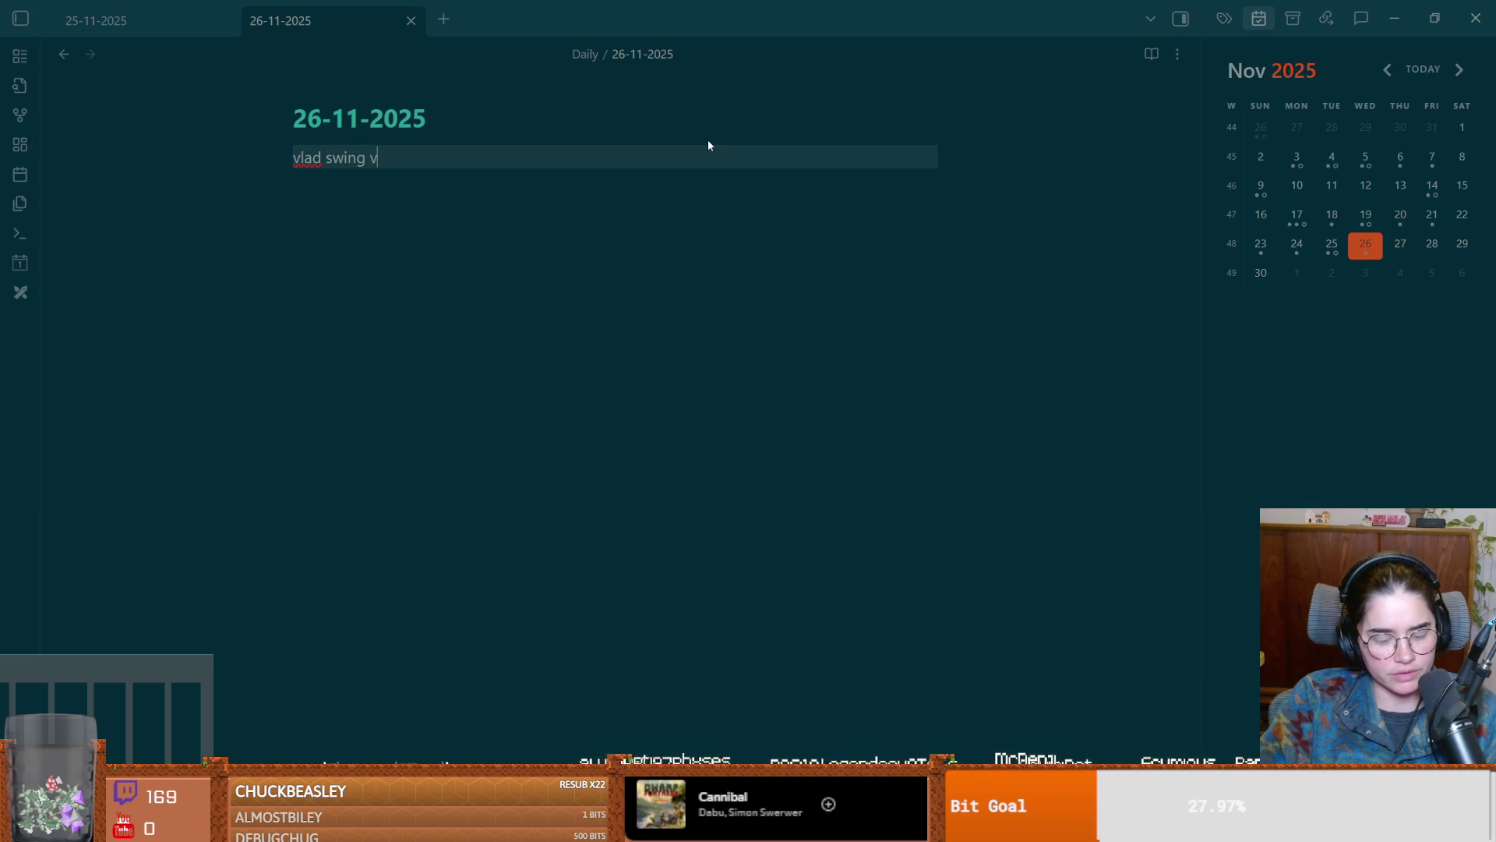
pyautogui.write('ing in the wrong direction')
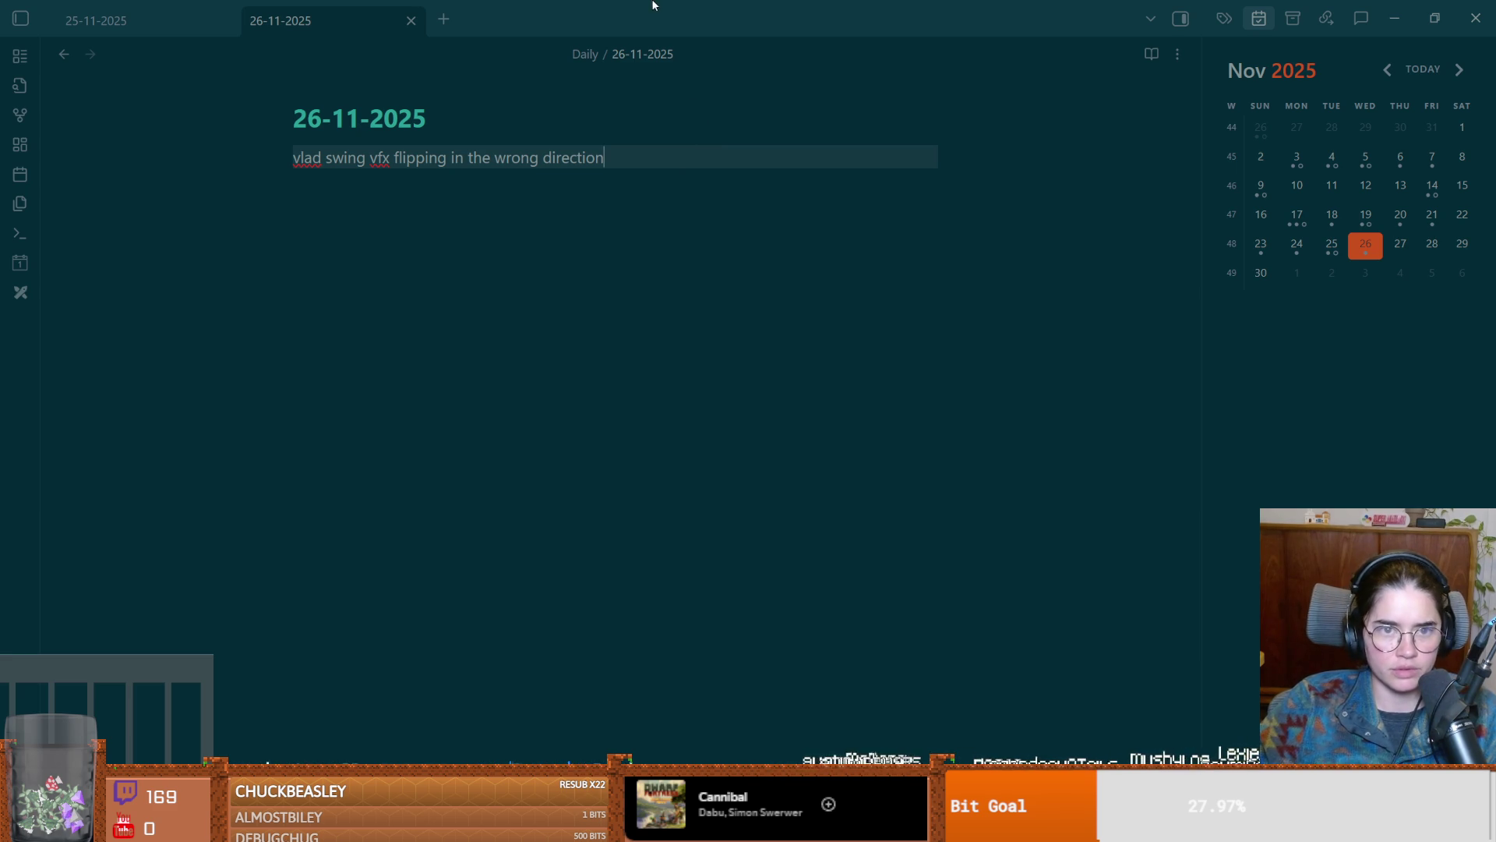
pyautogui.hotkey('alt', 'Tab')
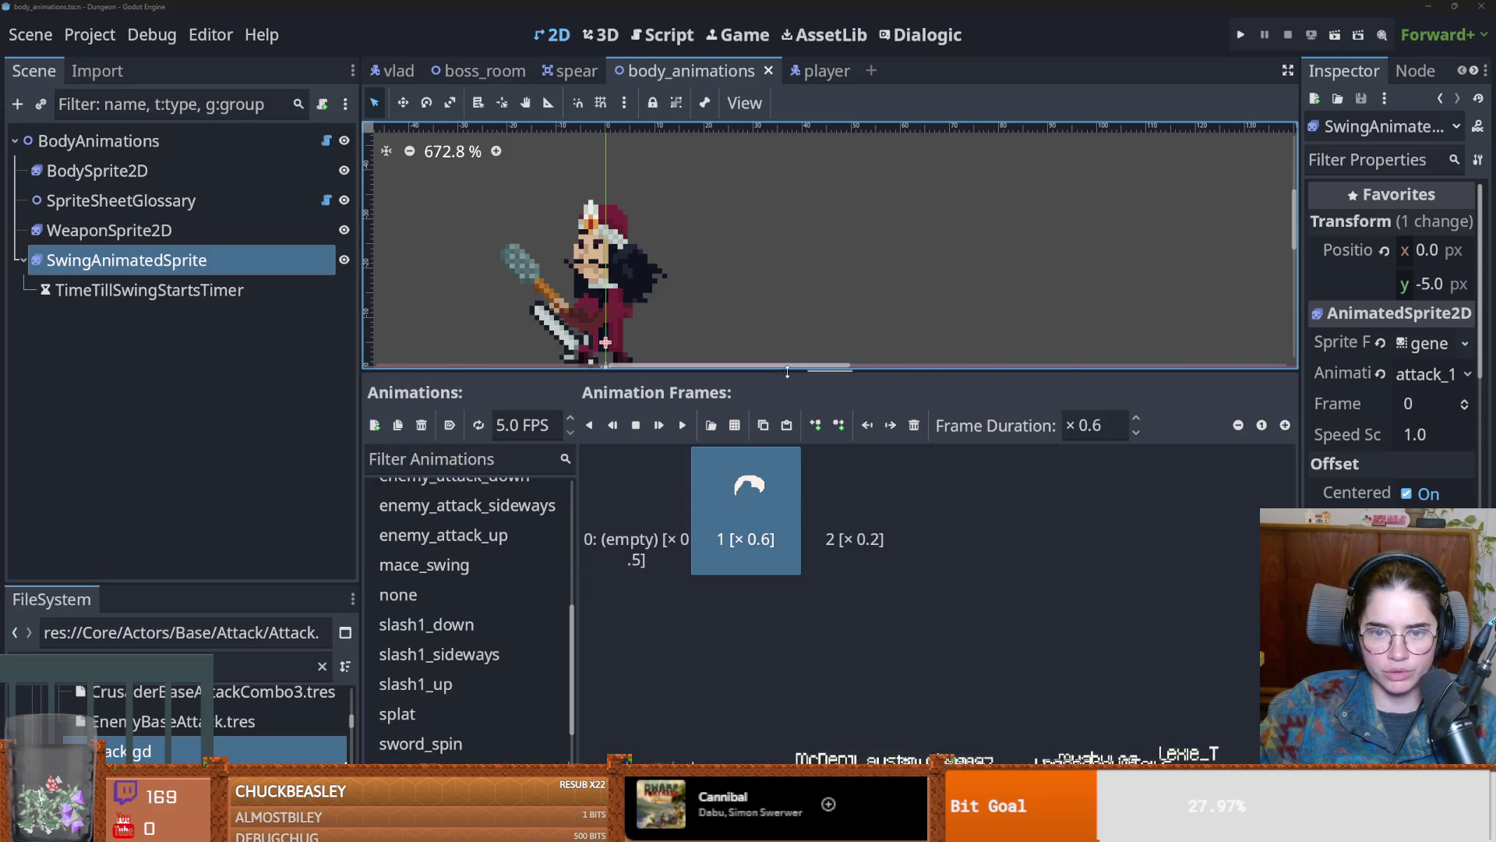
# Step: Drag the Animations panel splitter down to enlarge the 2D scene view, then go to GitHub Desktop
pyautogui.moveTo(787, 372); pyautogui.dragTo(787, 547)
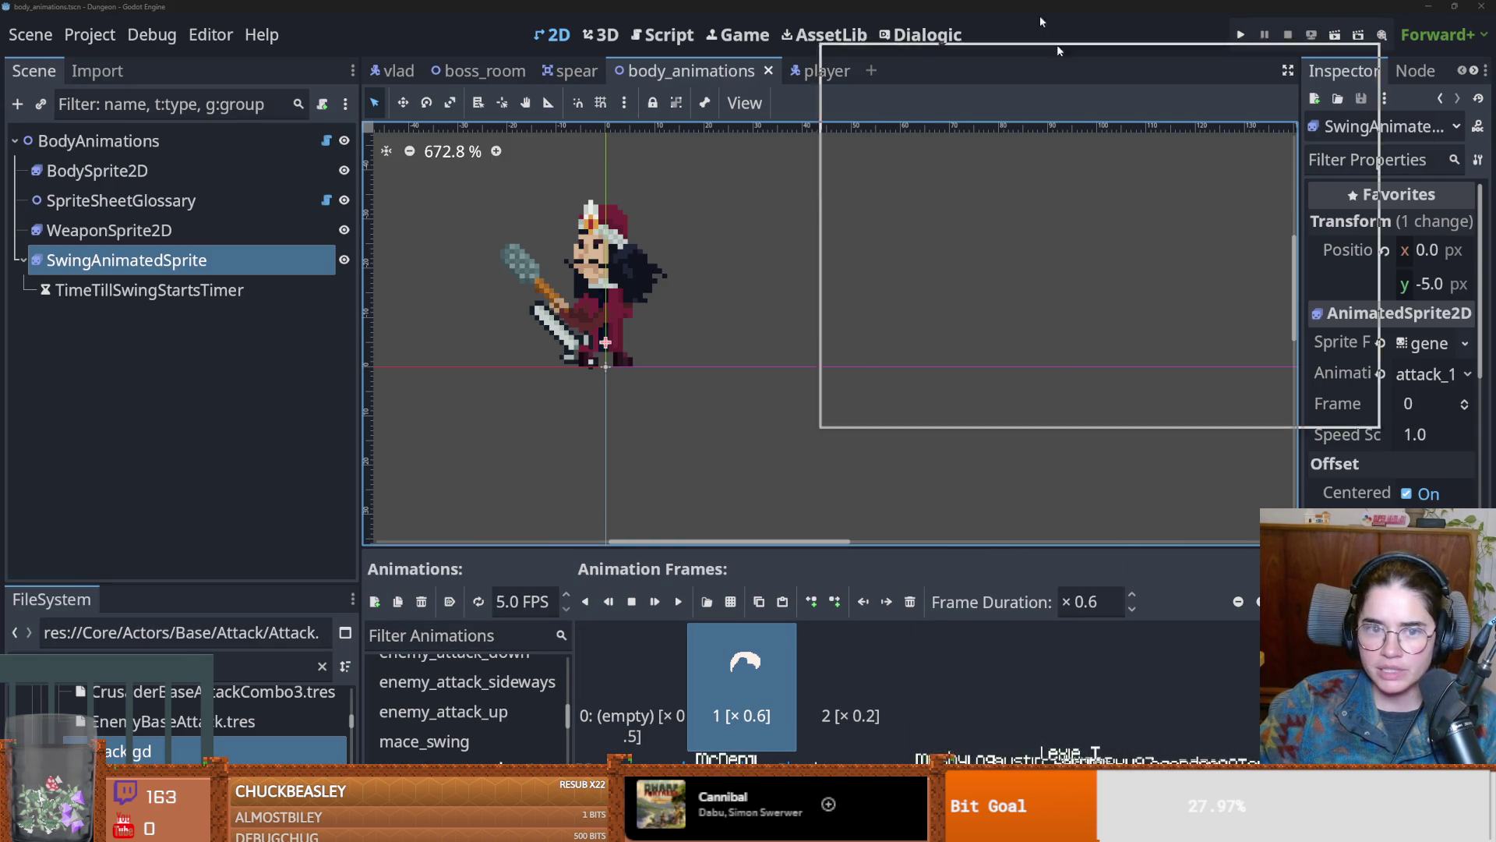
pyautogui.hotkey('alt', 'Tab')
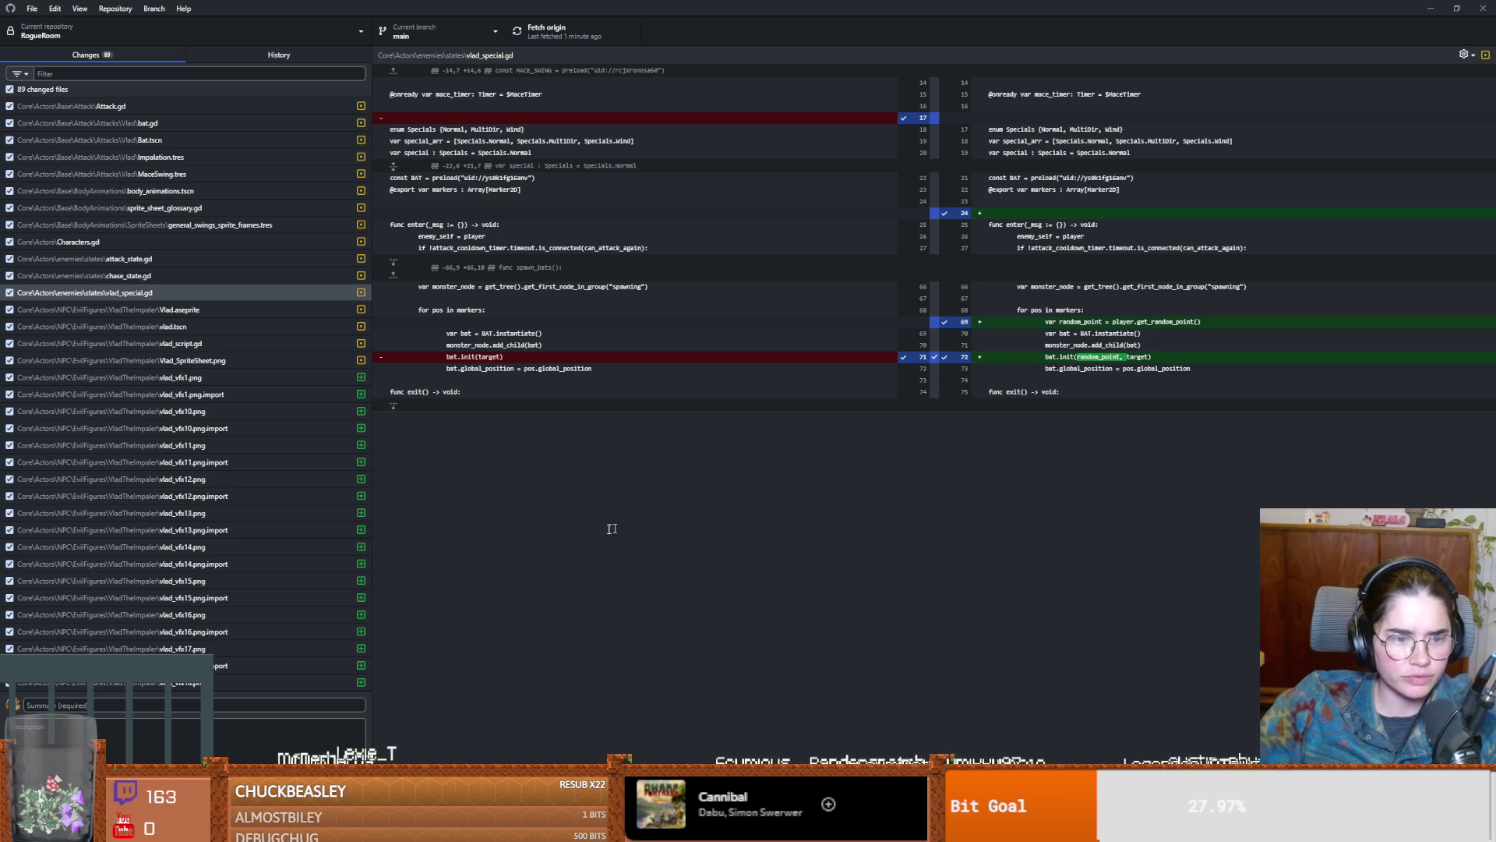
# Step: Review the vlad_vfx13.png.import and newly added vlad_vfx9.png diffs, then return to Godot
pyautogui.click(210, 531)
pyautogui.scroll(-6, 210, 535)
pyautogui.click(211, 534)
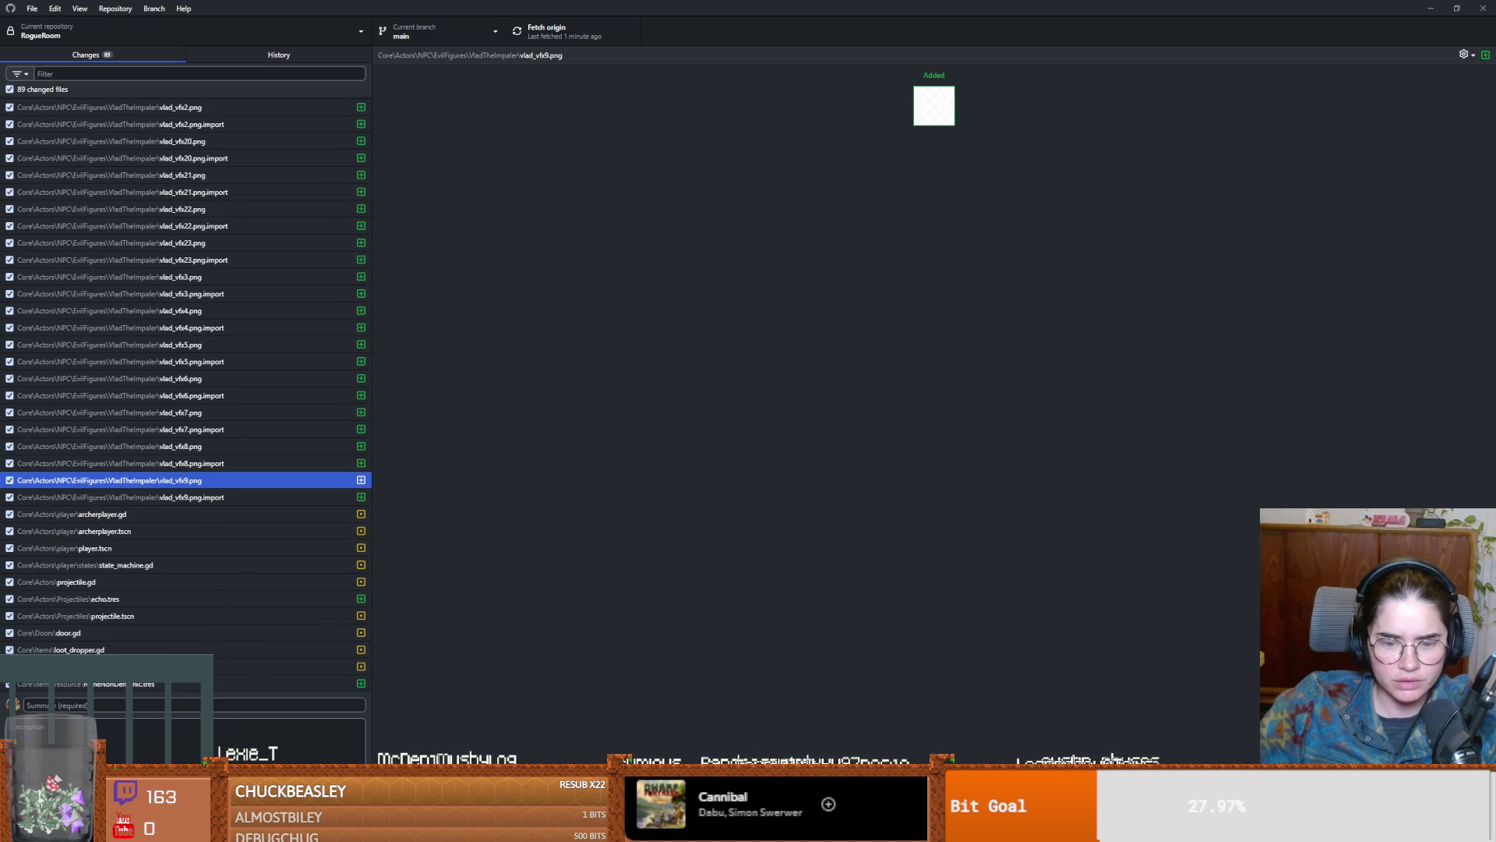
pyautogui.hotkey('alt', 'Tab')
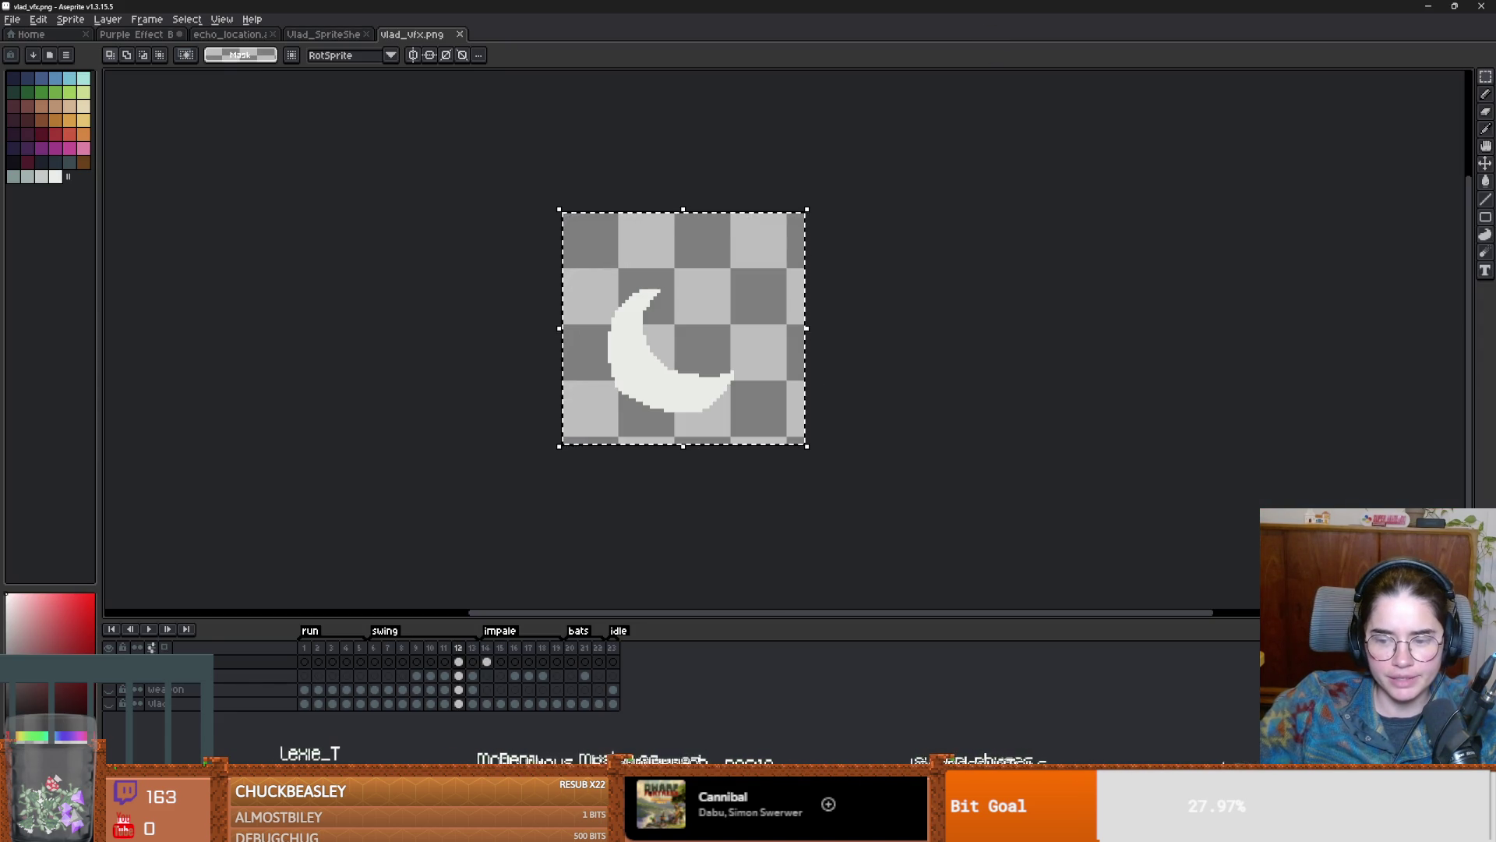
pyautogui.hotkey('alt', 'Tab')
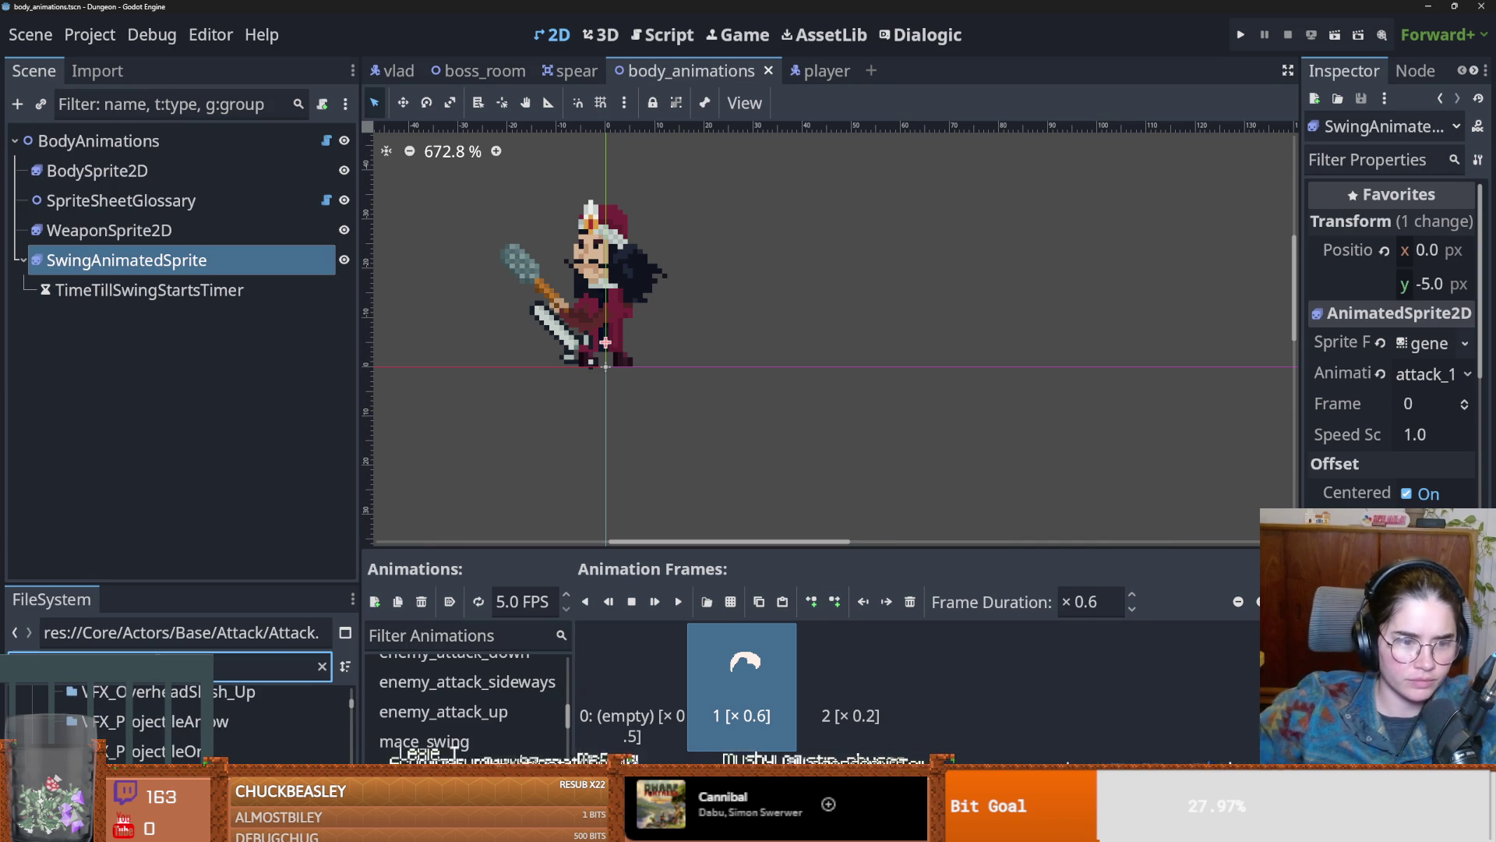
# Step: Enlarge the FileSystem panel and open vlad_vfx11.png's folder in the system file manager
pyautogui.moveTo(184, 586); pyautogui.dragTo(185, 381)
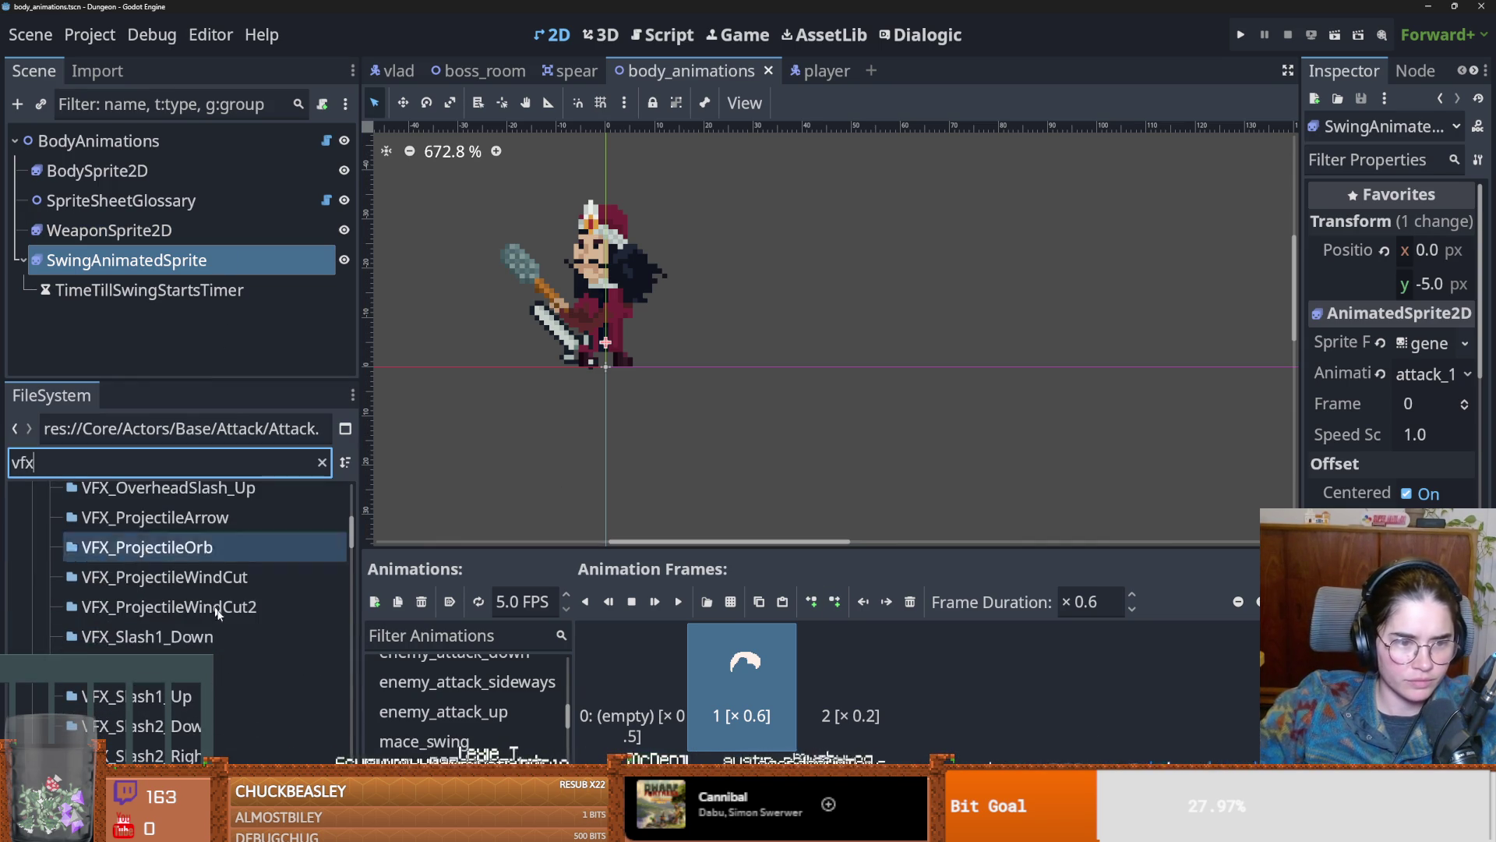
pyautogui.scroll(-15, 217, 614)
pyautogui.scroll(3, 180, 678)
pyautogui.rightClick(181, 678)
pyautogui.press('Escape')
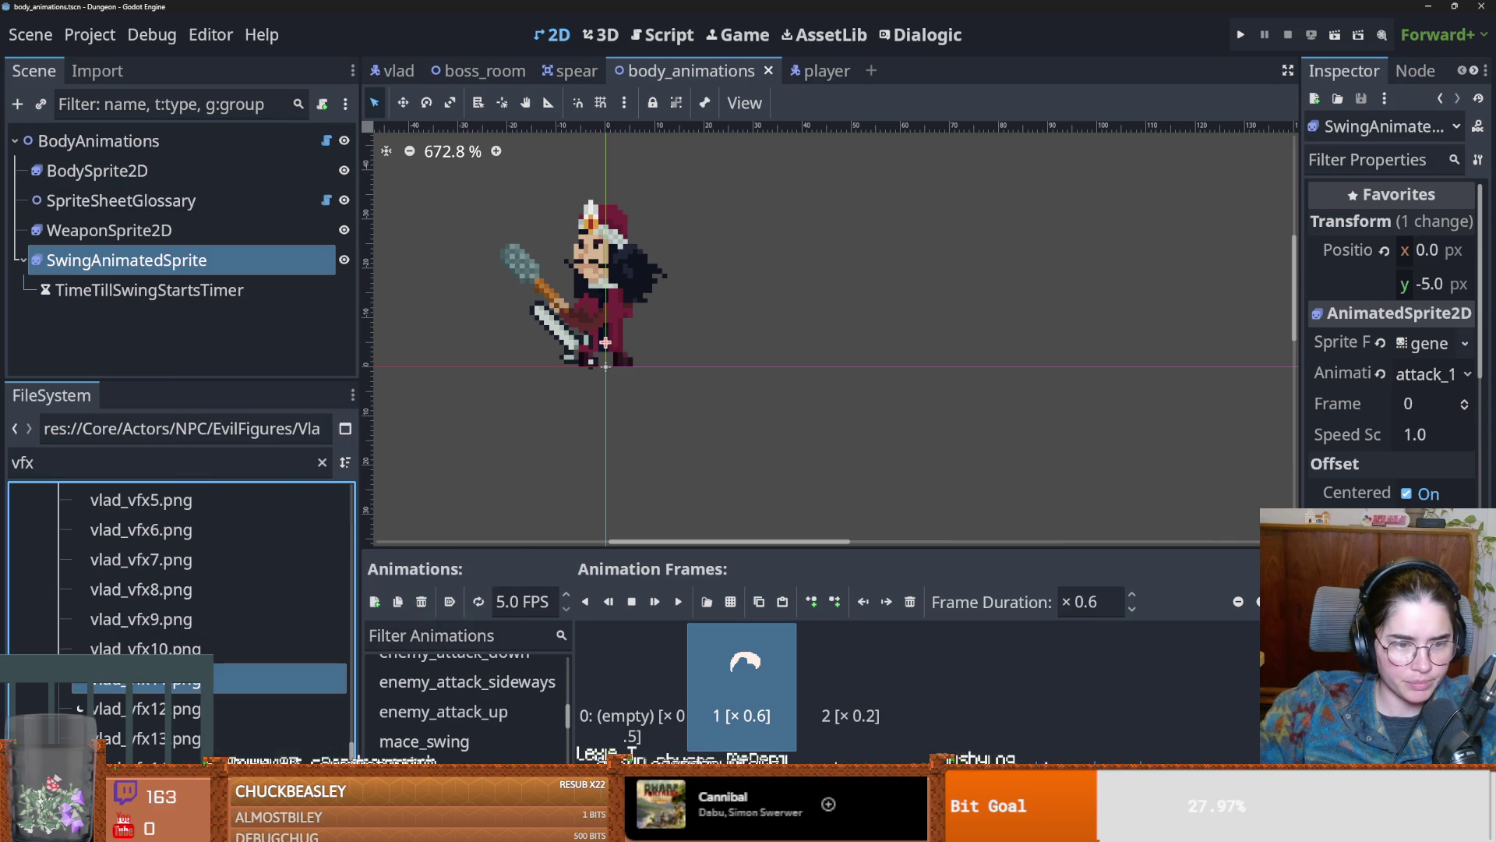
pyautogui.rightClick(179, 679)
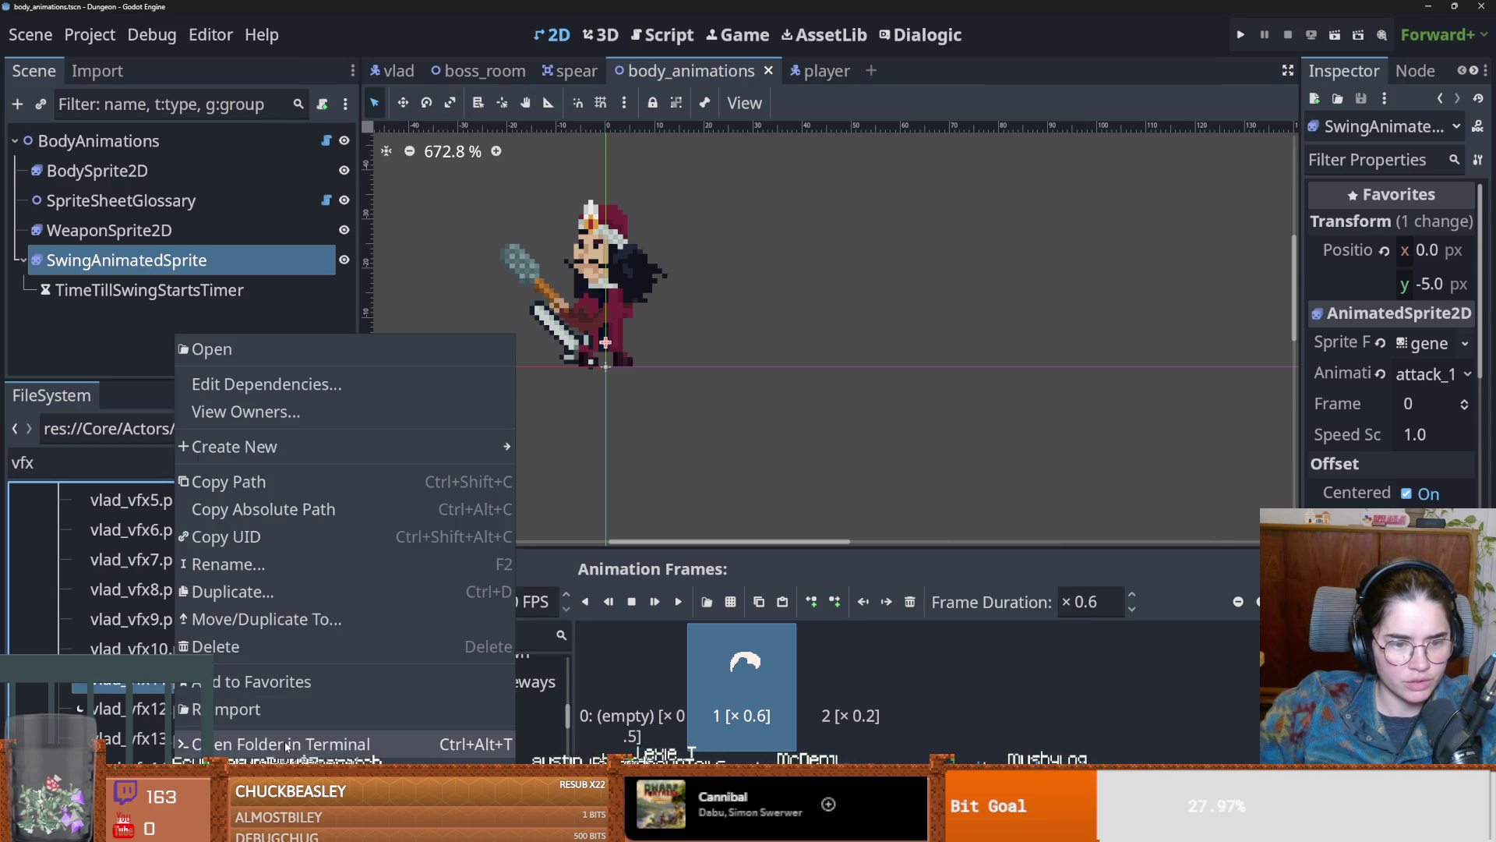
pyautogui.press('Escape')
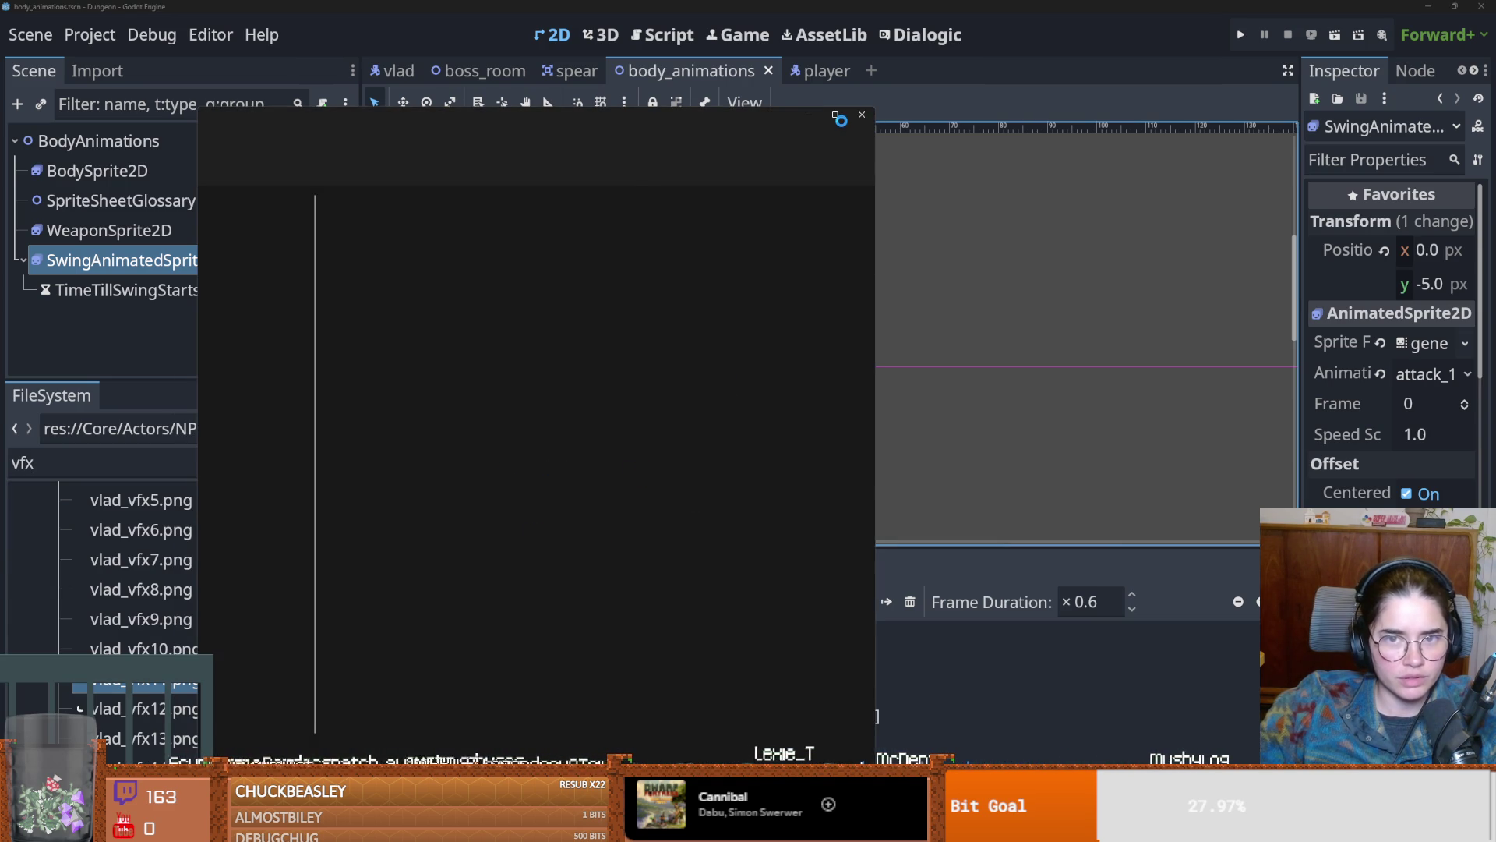
# Step: Delete the numbered vlad_vfx images and import files from VladTheImpaler, then close the folder window
pyautogui.click(838, 117)
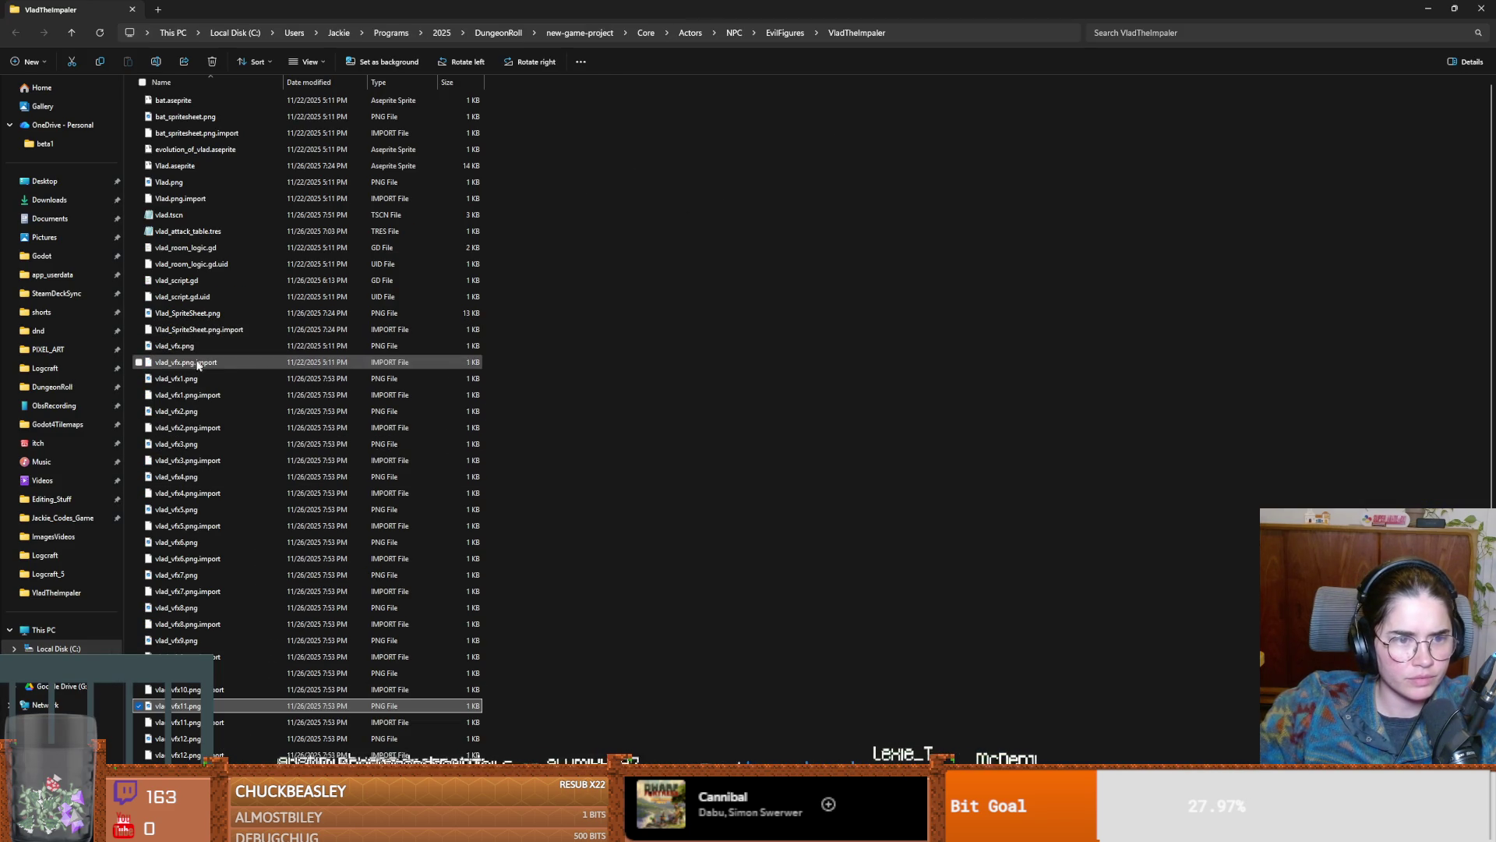
pyautogui.click(195, 379)
pyautogui.scroll(-7, 246, 614)
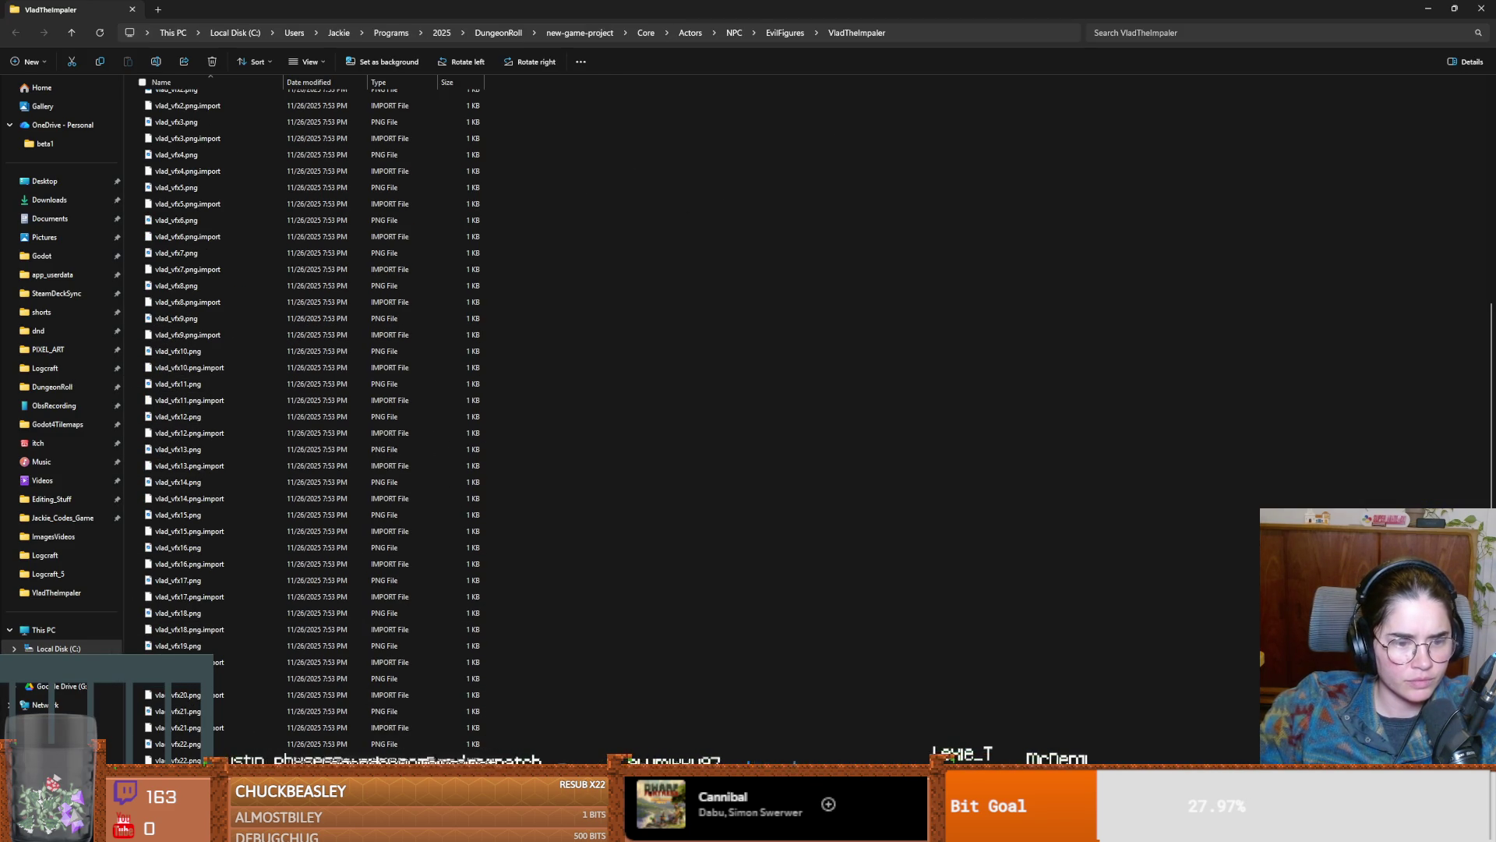
pyautogui.hotkey('ctrl', 'a')
pyautogui.rightClick(244, 711)
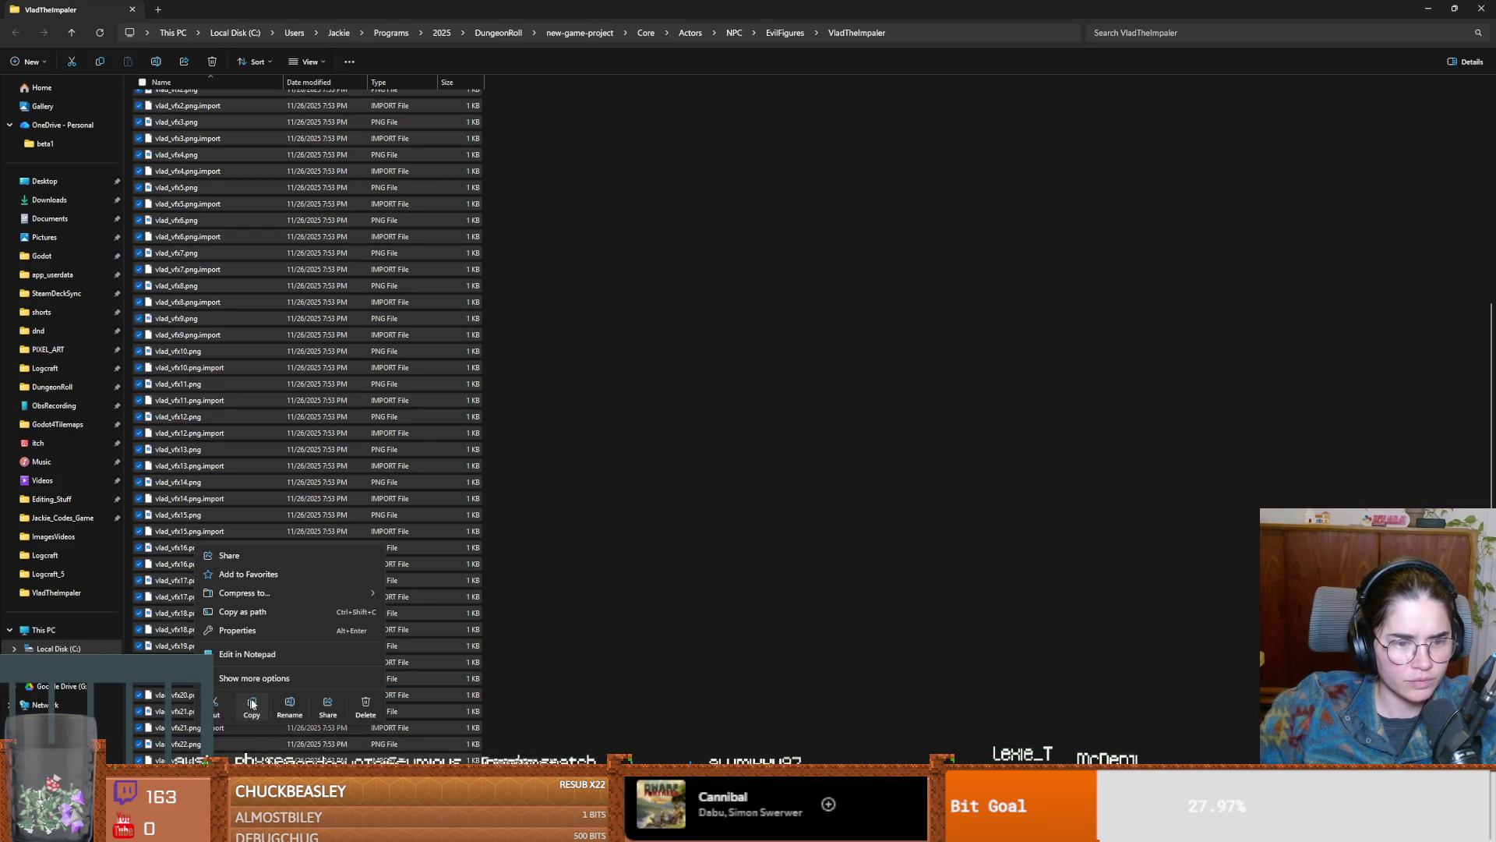
pyautogui.press('Delete')
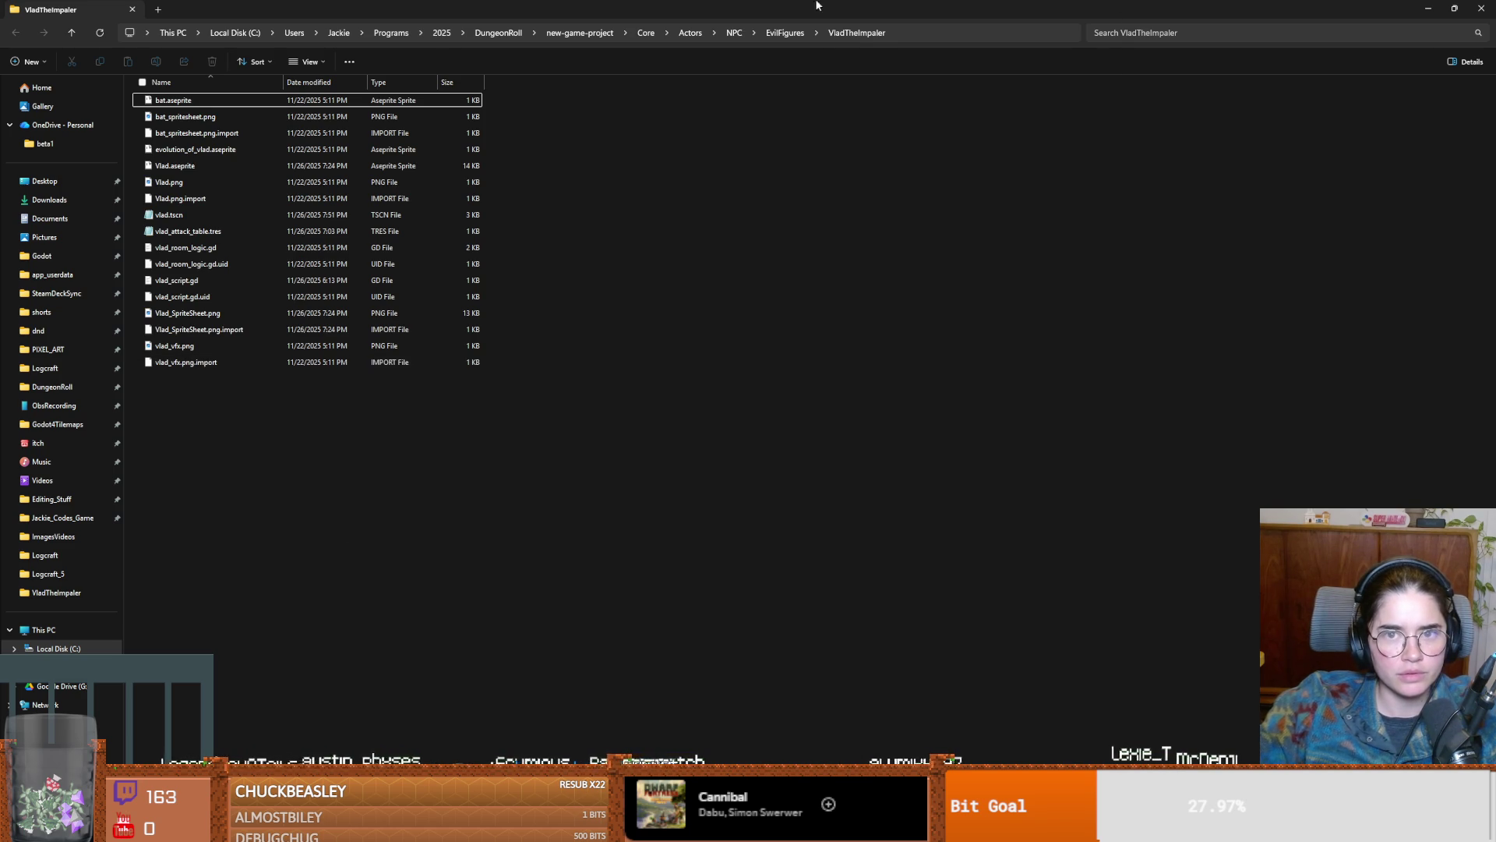
pyautogui.press('super+Down')
pyautogui.click(883, 417)
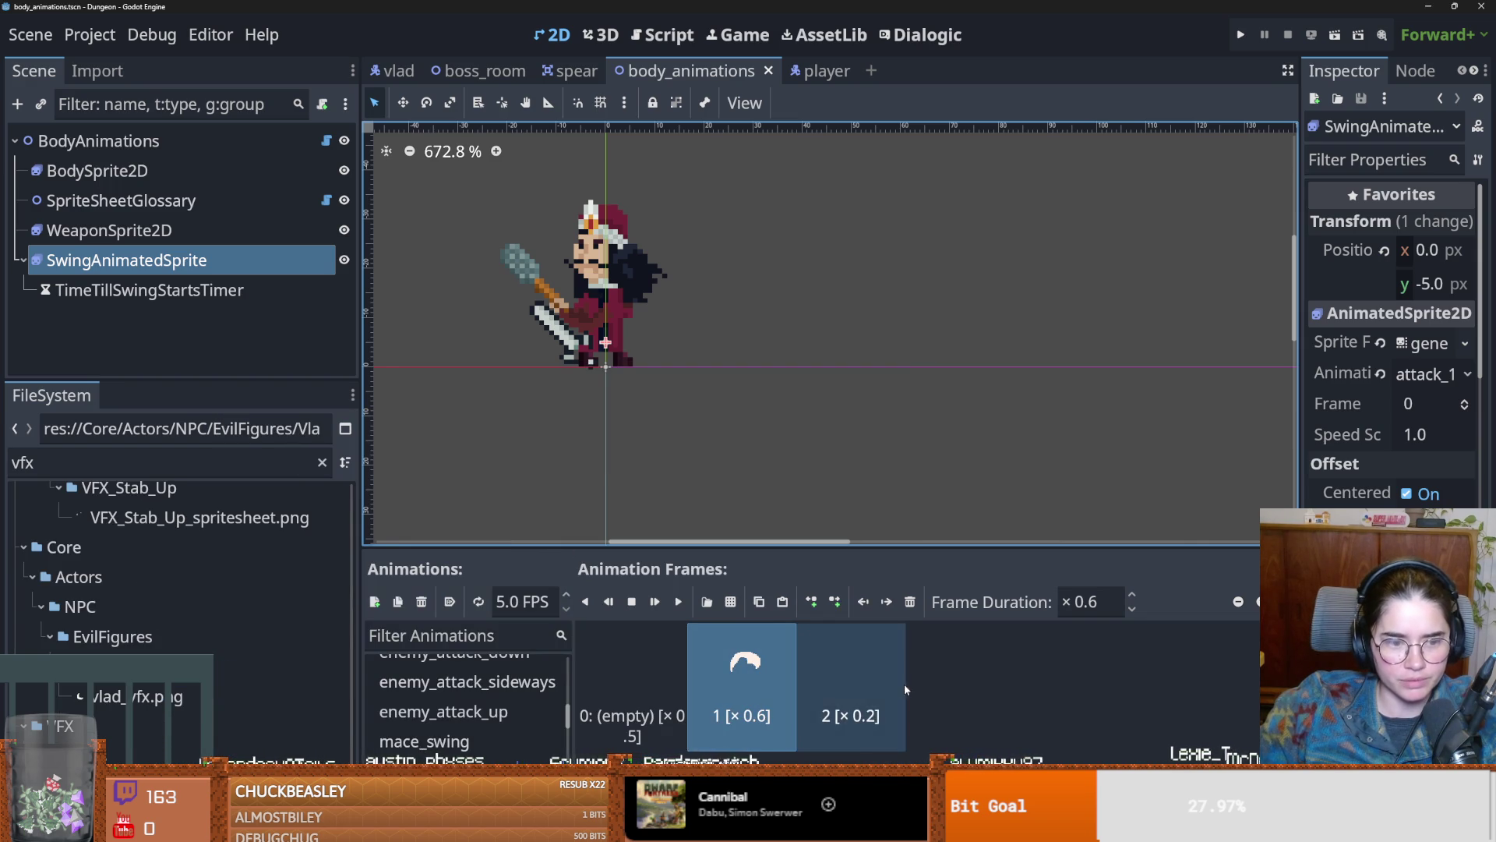
# Step: Save the scene and start a test run of the game with F5
pyautogui.hotkey('ctrl', 's')
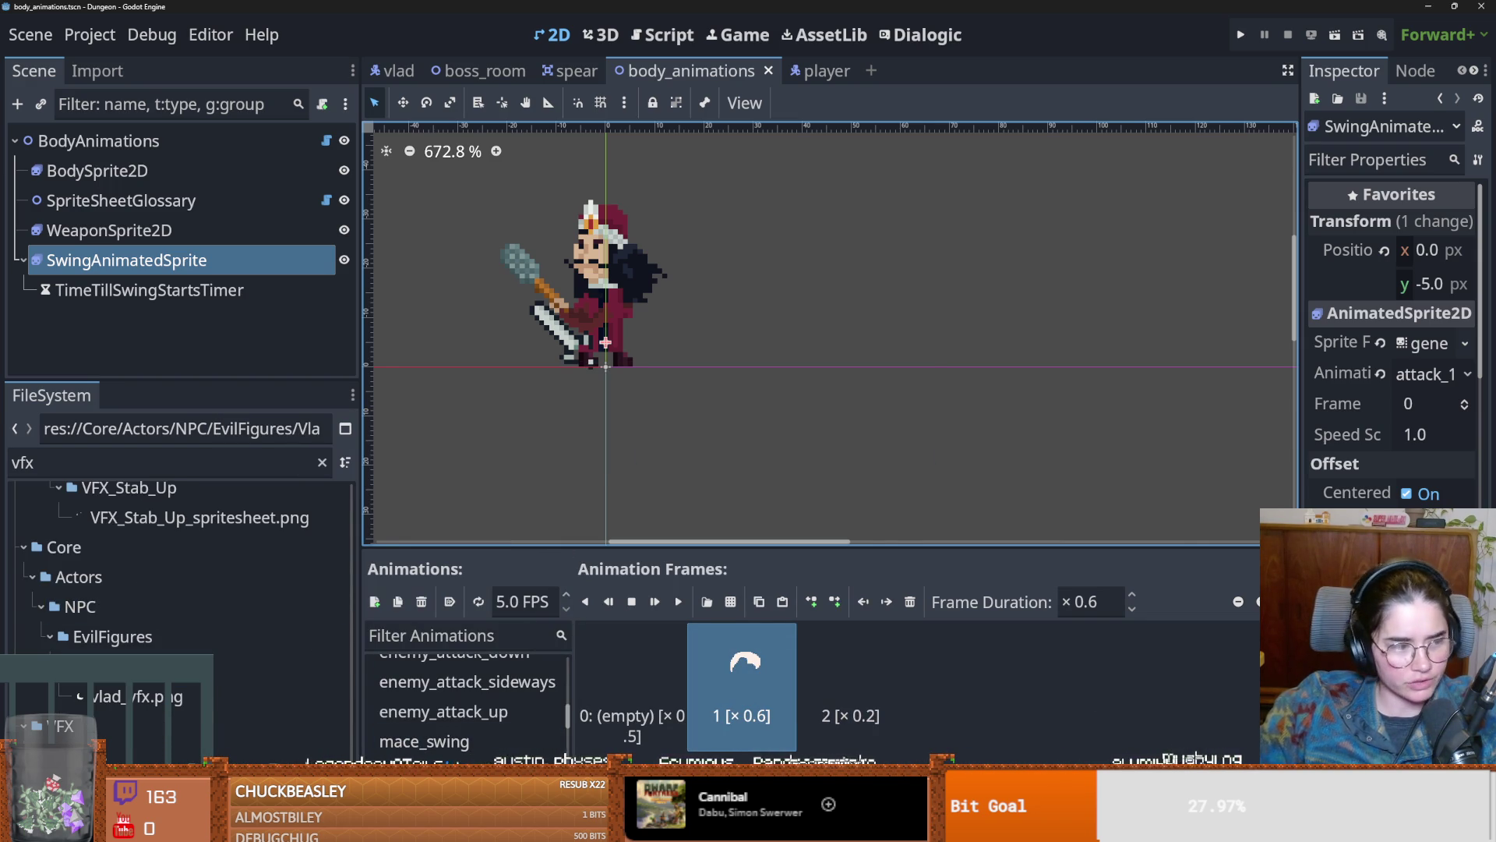
pyautogui.press('F5')
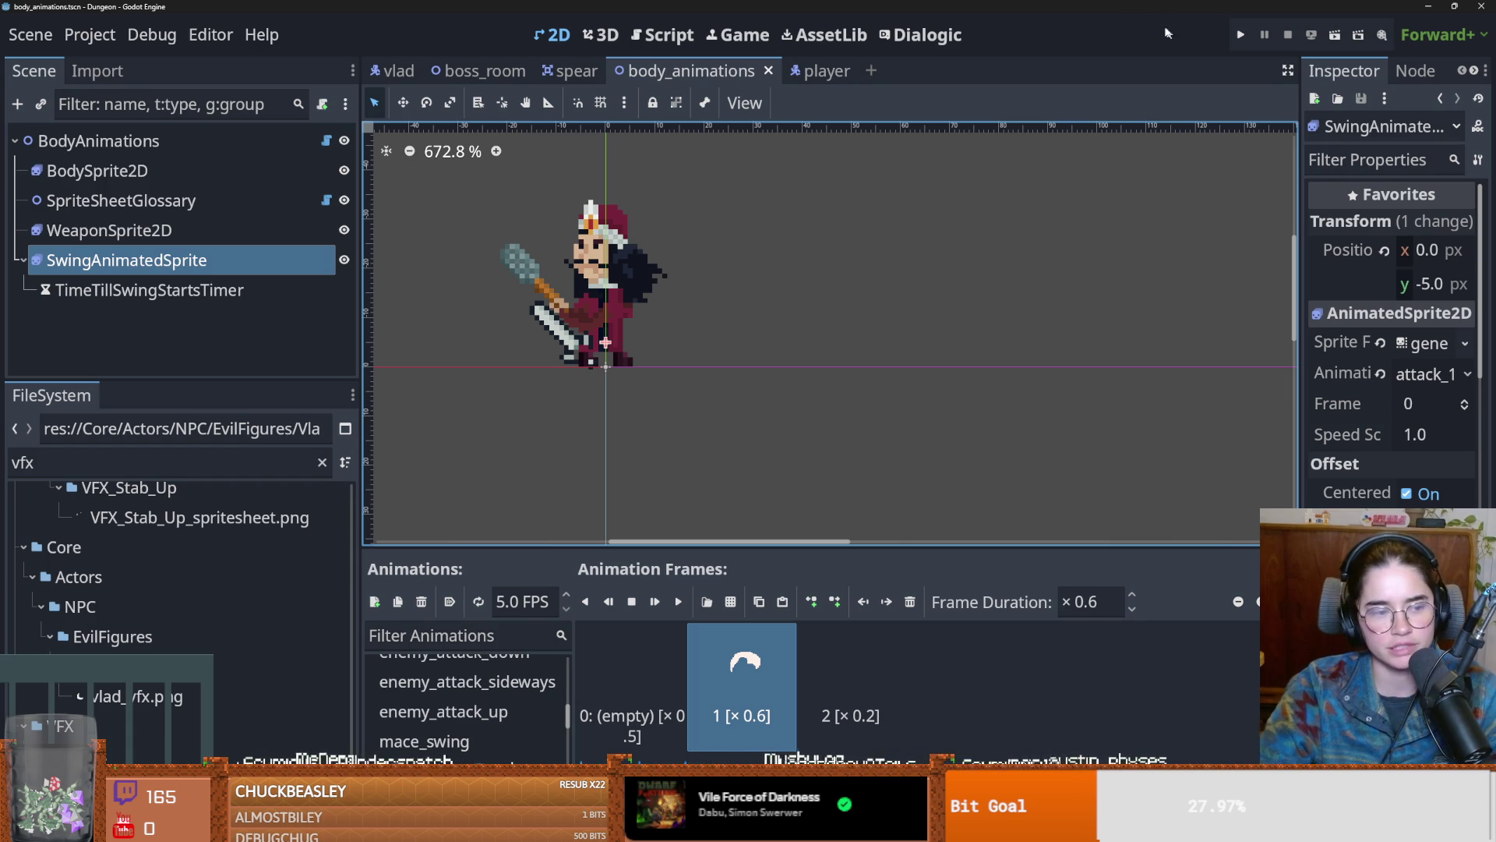
# Step: Save the body_animations scene with Ctrl+S
pyautogui.hotkey('ctrl', 's')
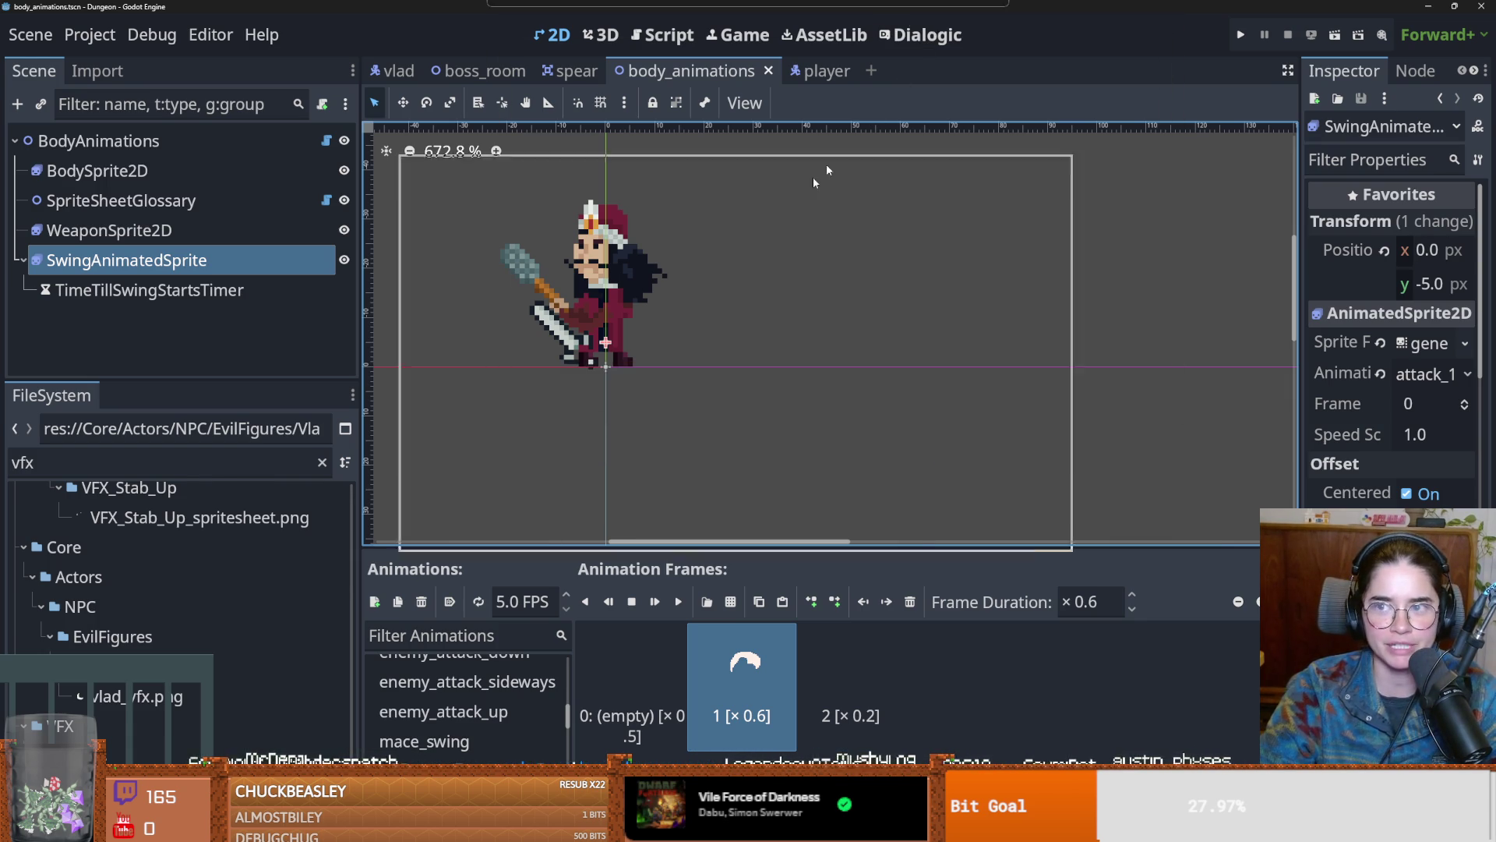
# Step: Minimize the Godot and folder windows, then quit Aseprite
pyautogui.press('super+Down')
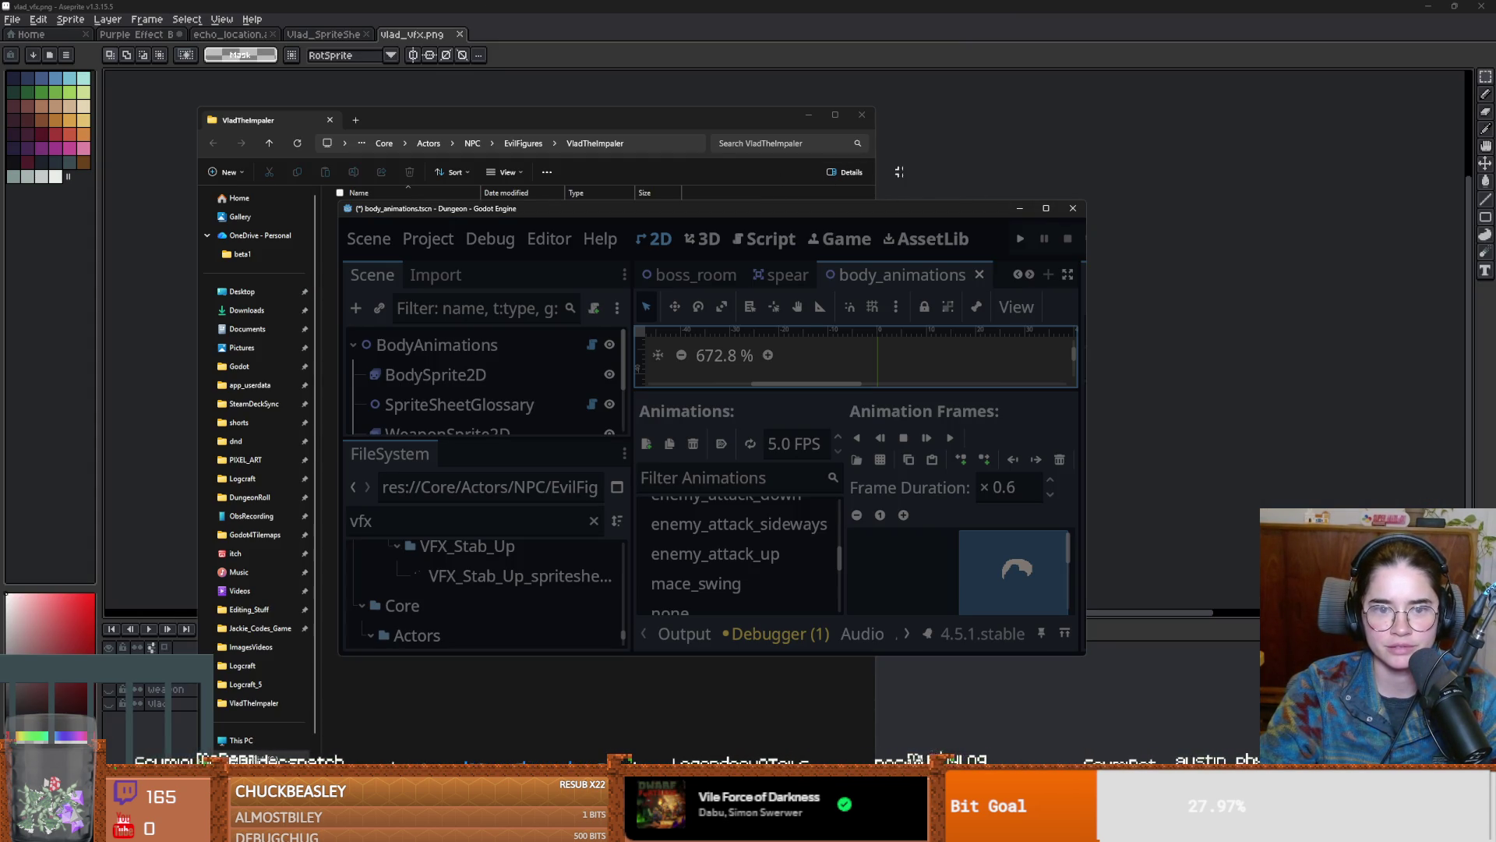
pyautogui.press('super+Down')
pyautogui.press('super+Down')
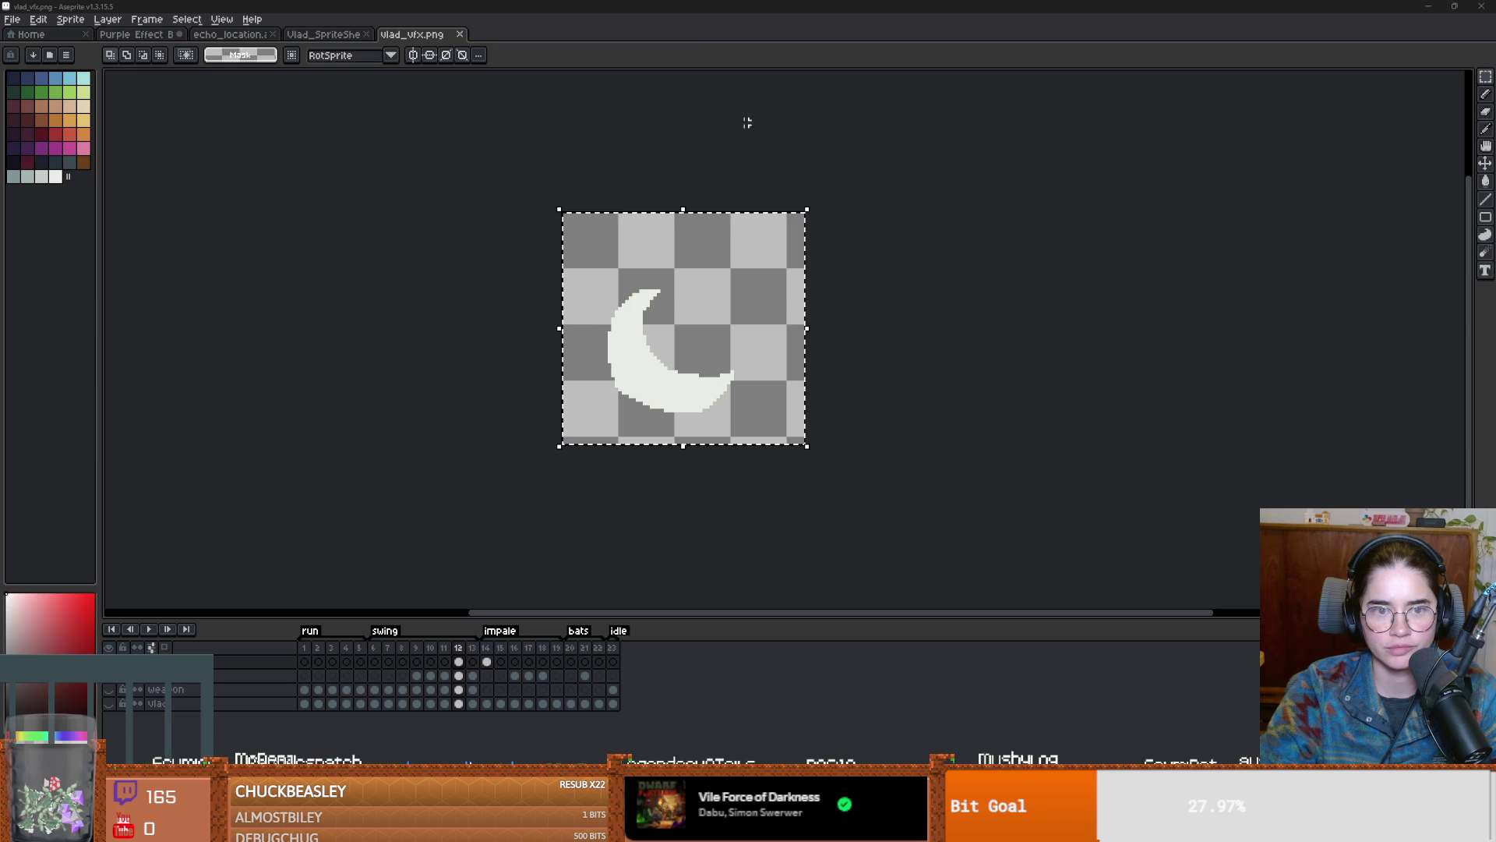
pyautogui.press('super+Down')
pyautogui.click(906, 209)
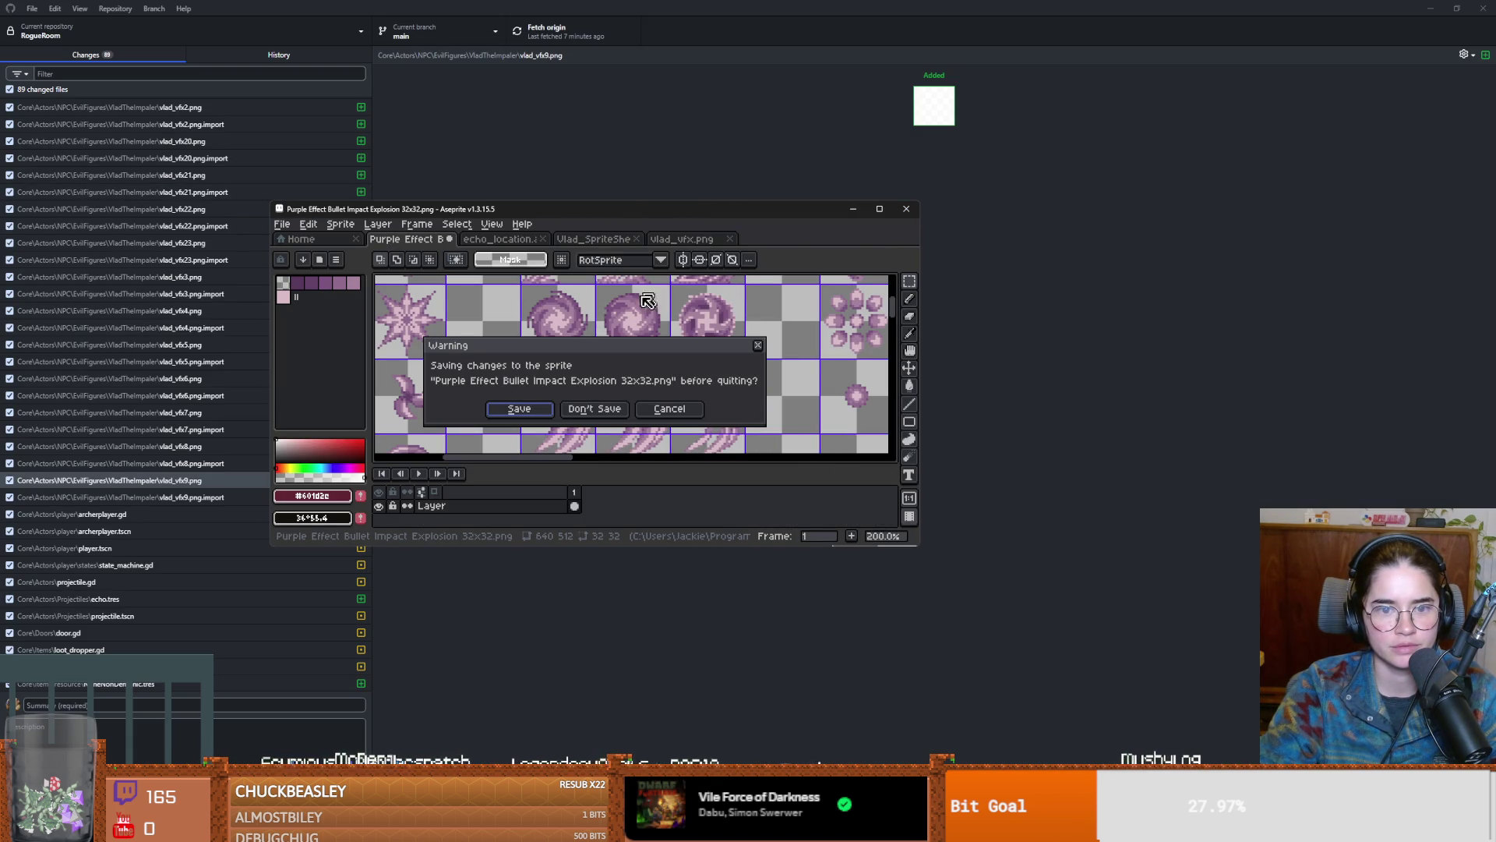
# Step: Quit Aseprite without saving, then commit all changed files in GitHub Desktop
pyautogui.click(607, 409)
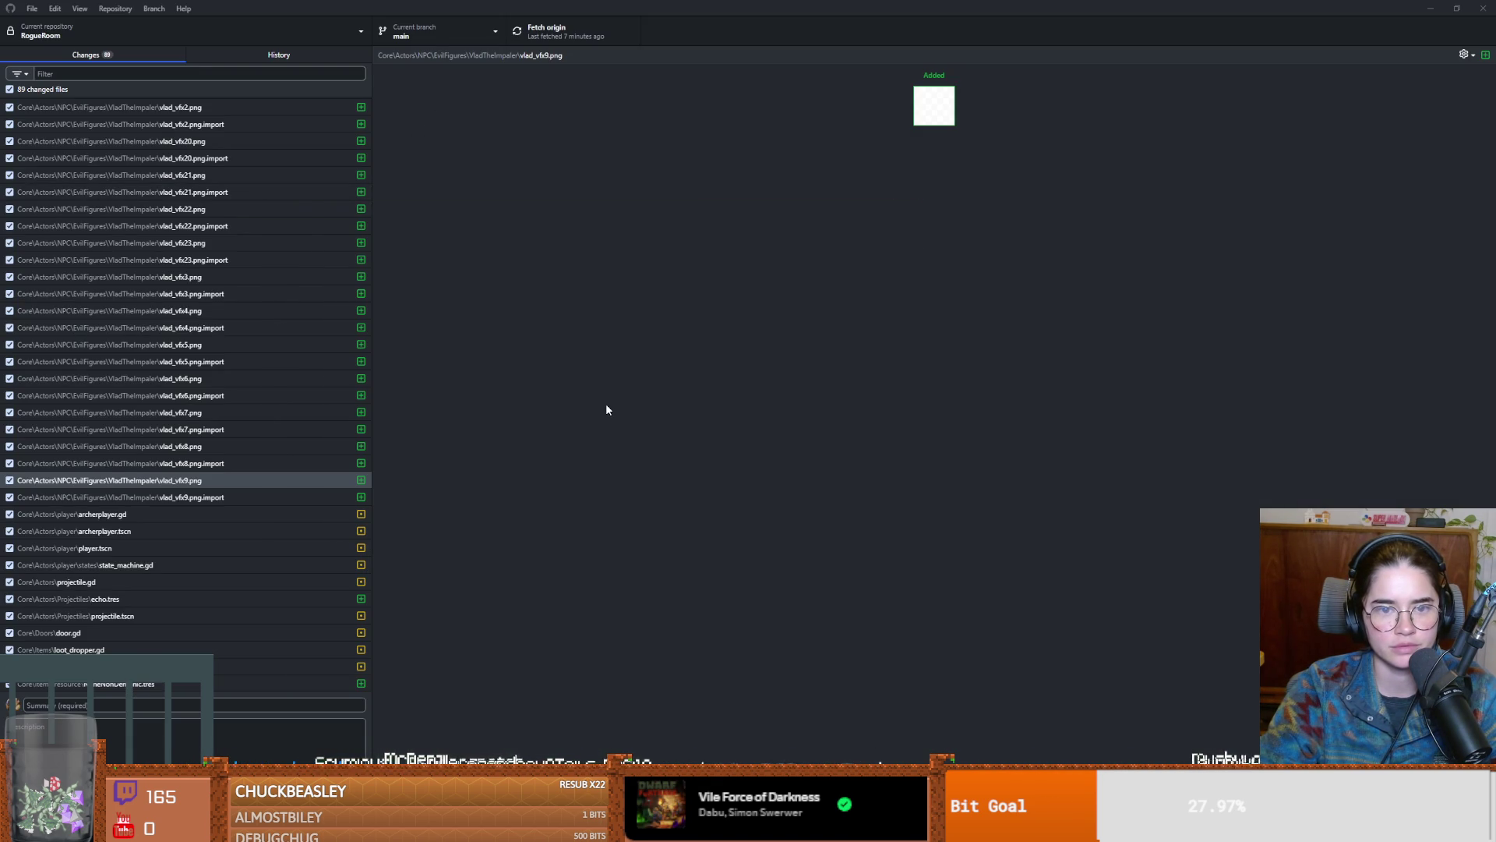
pyautogui.click(187, 706)
pyautogui.write('vlad boss battle progress bar and face swi')
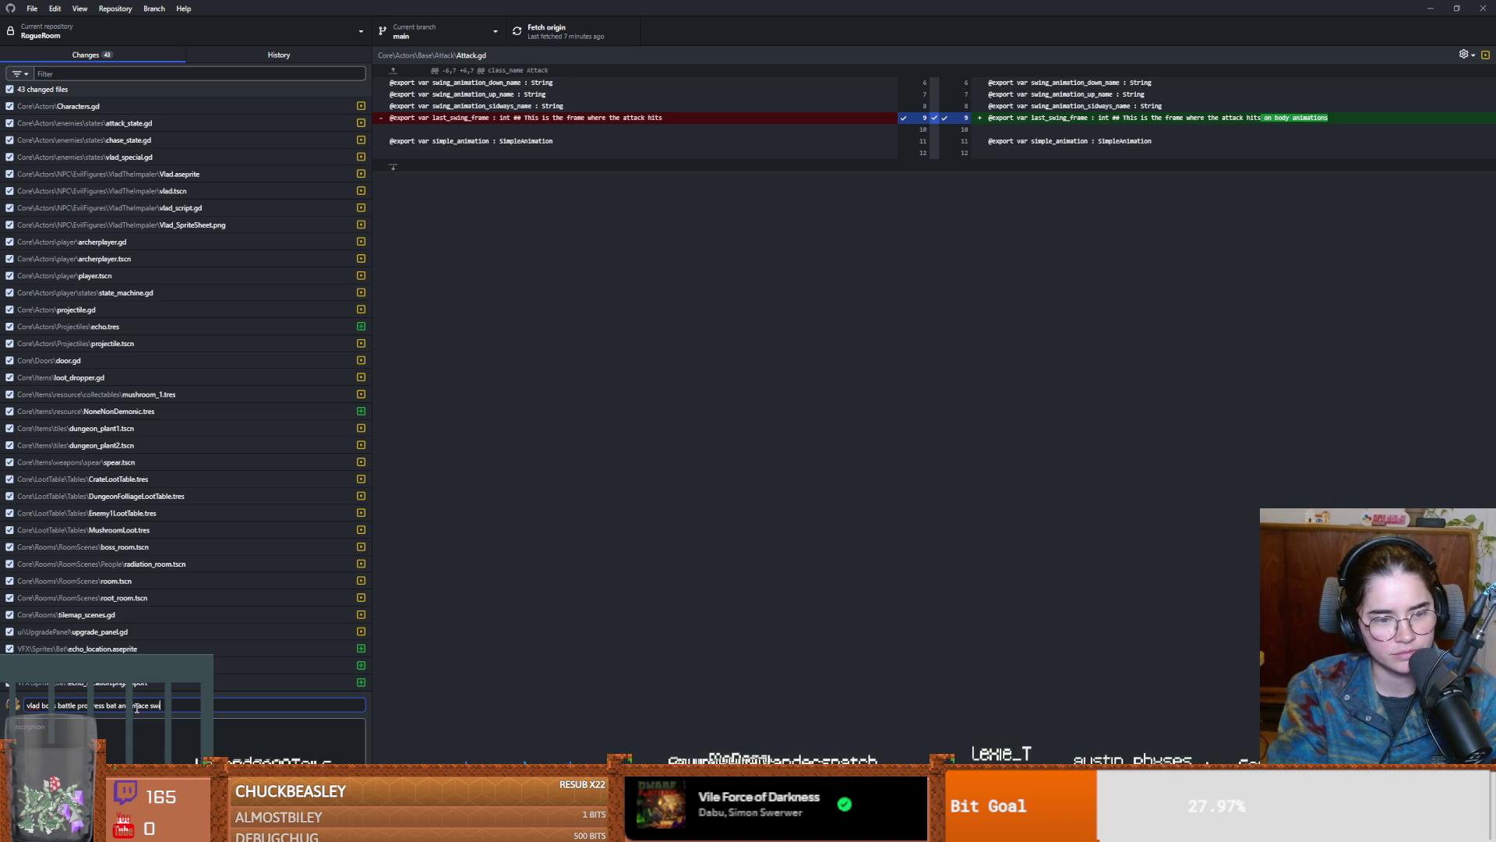
pyautogui.write('n')
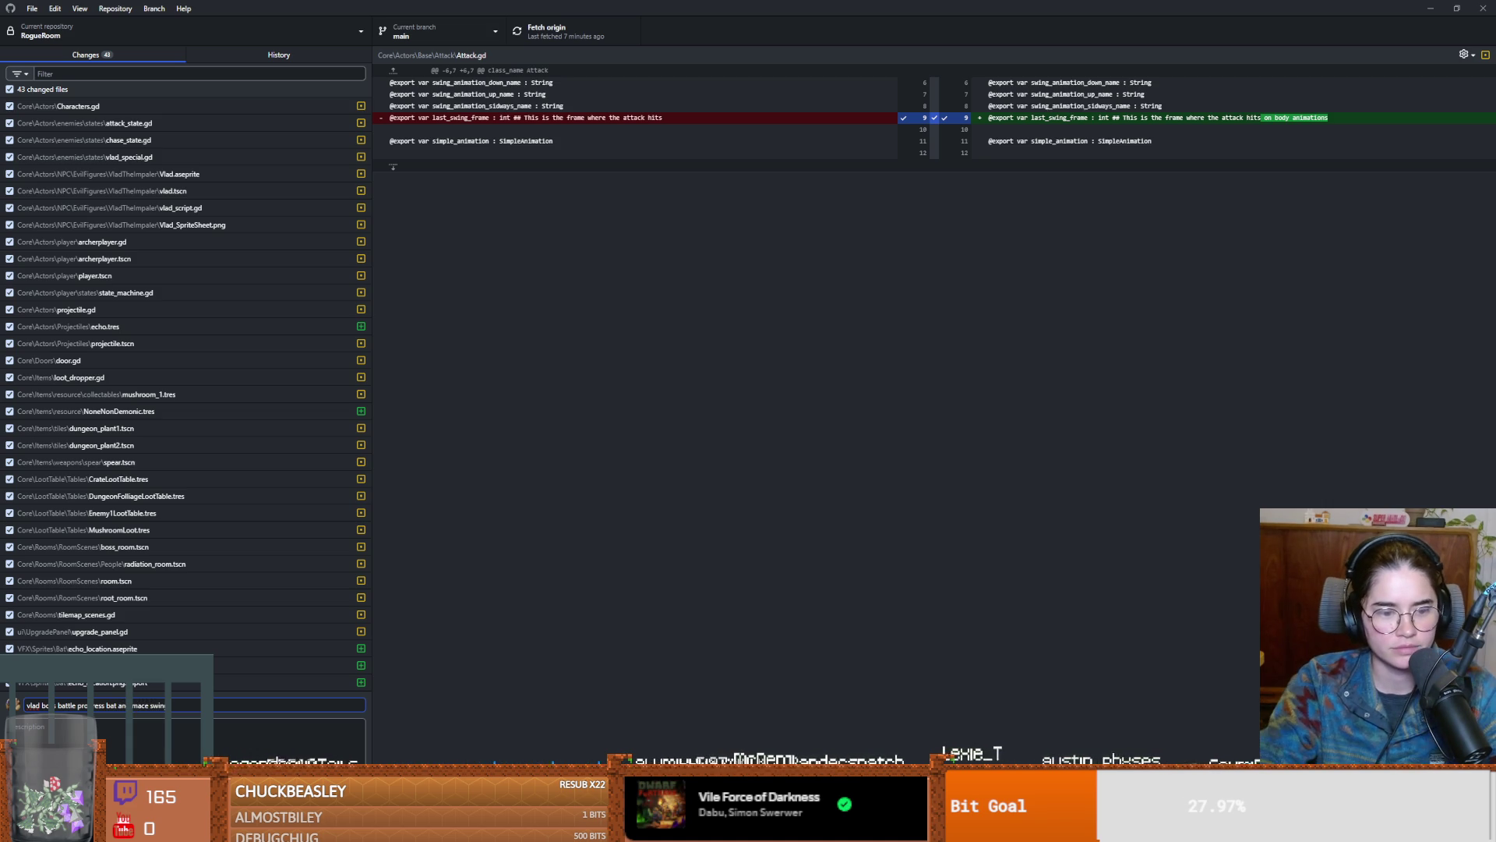
pyautogui.hotkey('ctrl', 'Return')
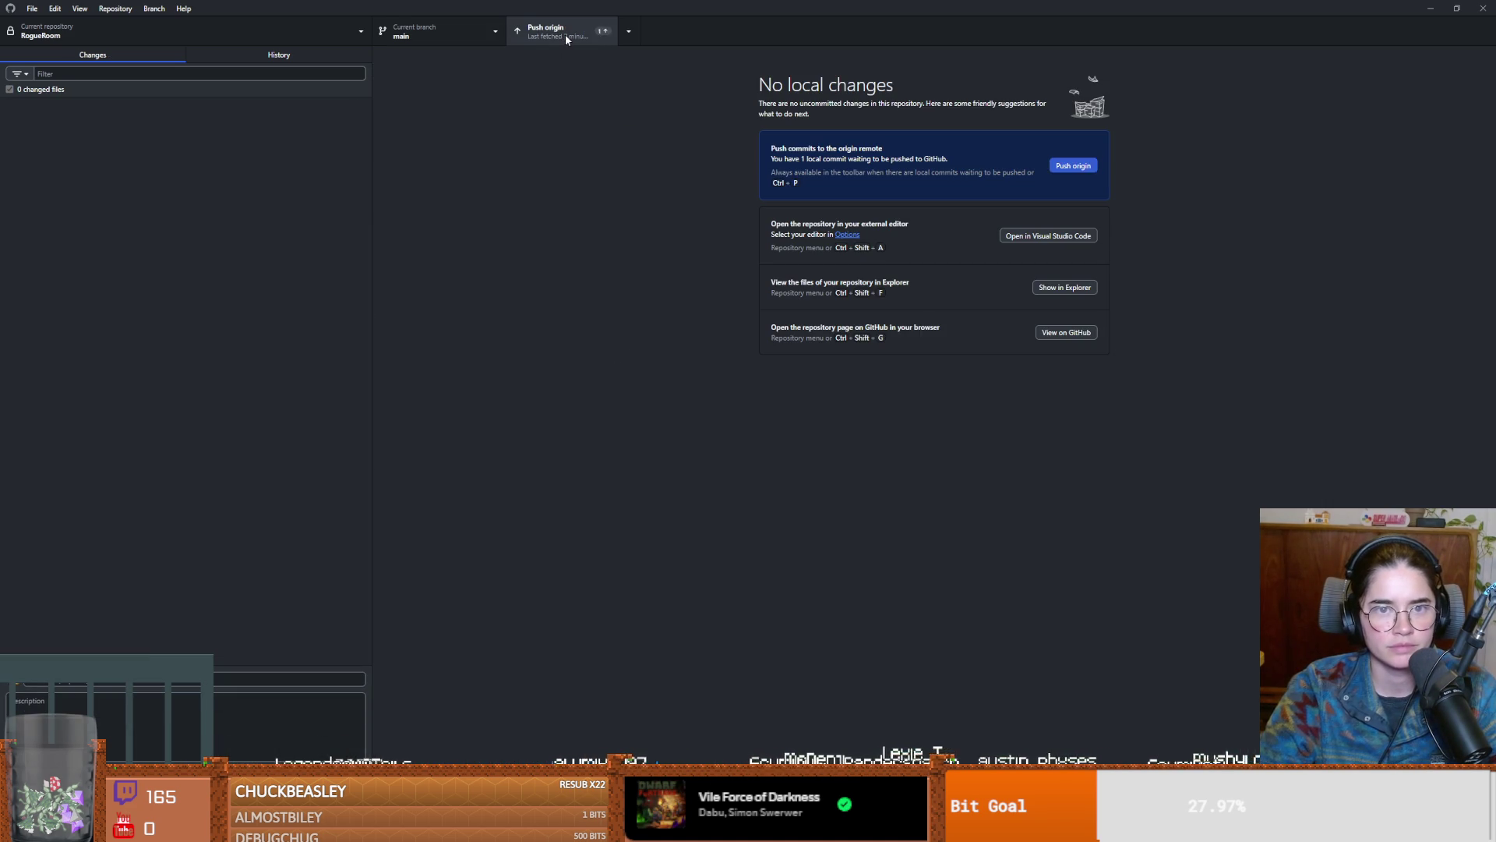
# Step: Push the new commit to origin until no local changes remain
pyautogui.click(565, 34)
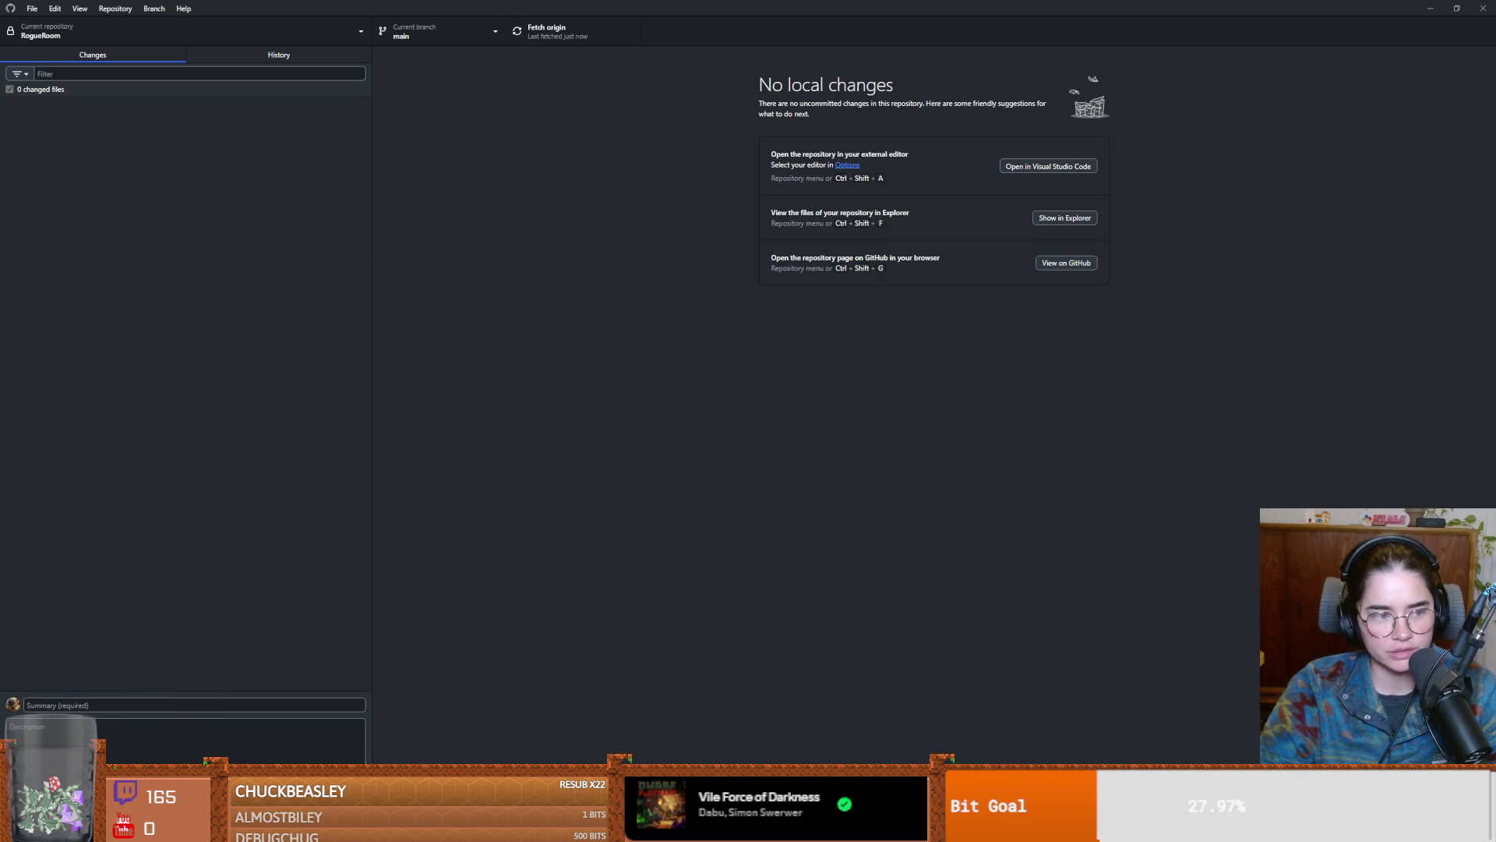
pyautogui.moveTo(672, 826)
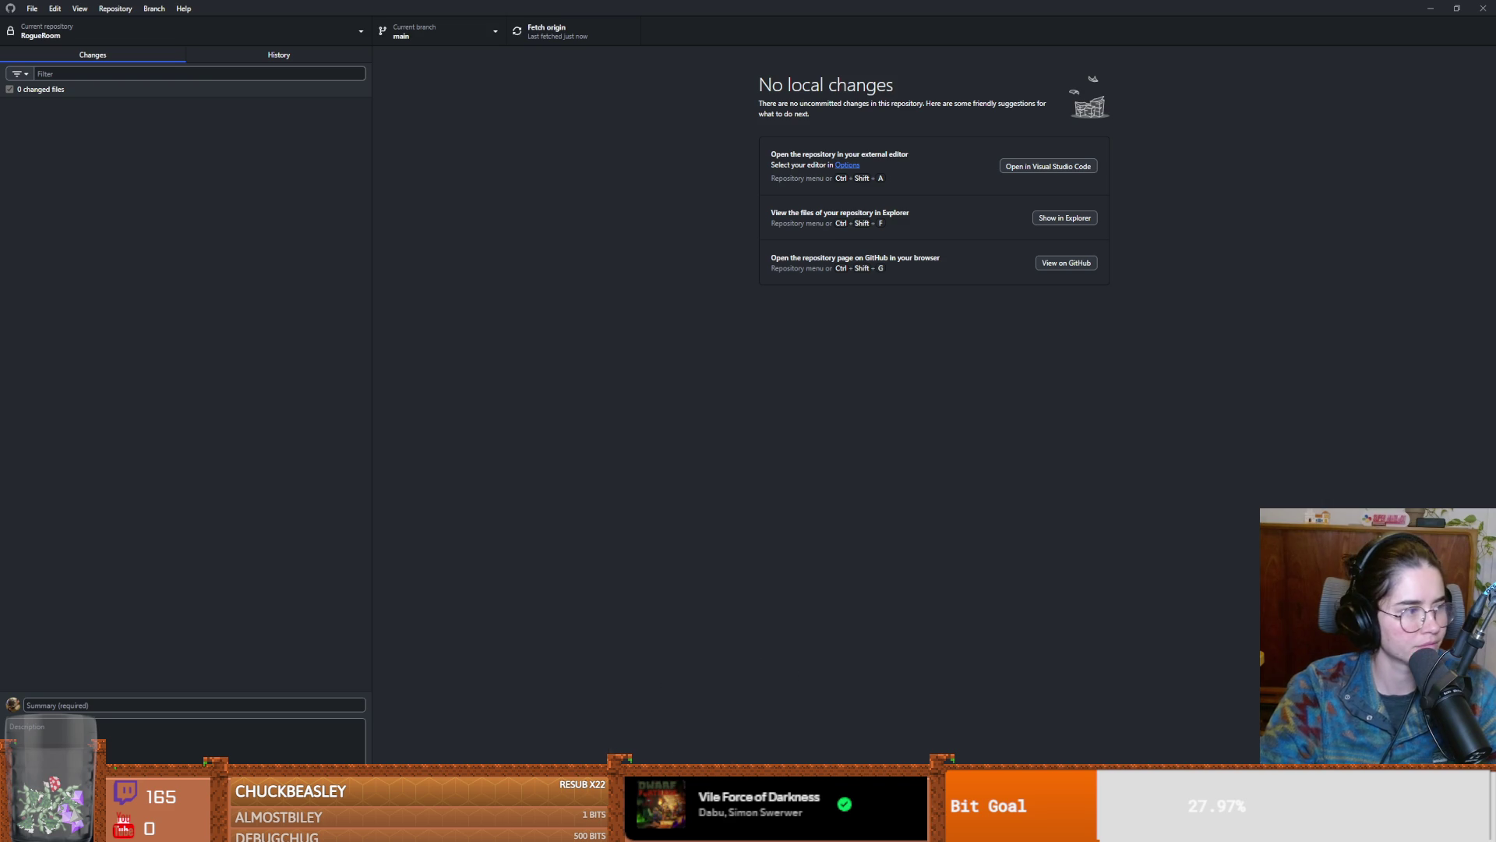
pyautogui.hotkey('alt', 'Tab')
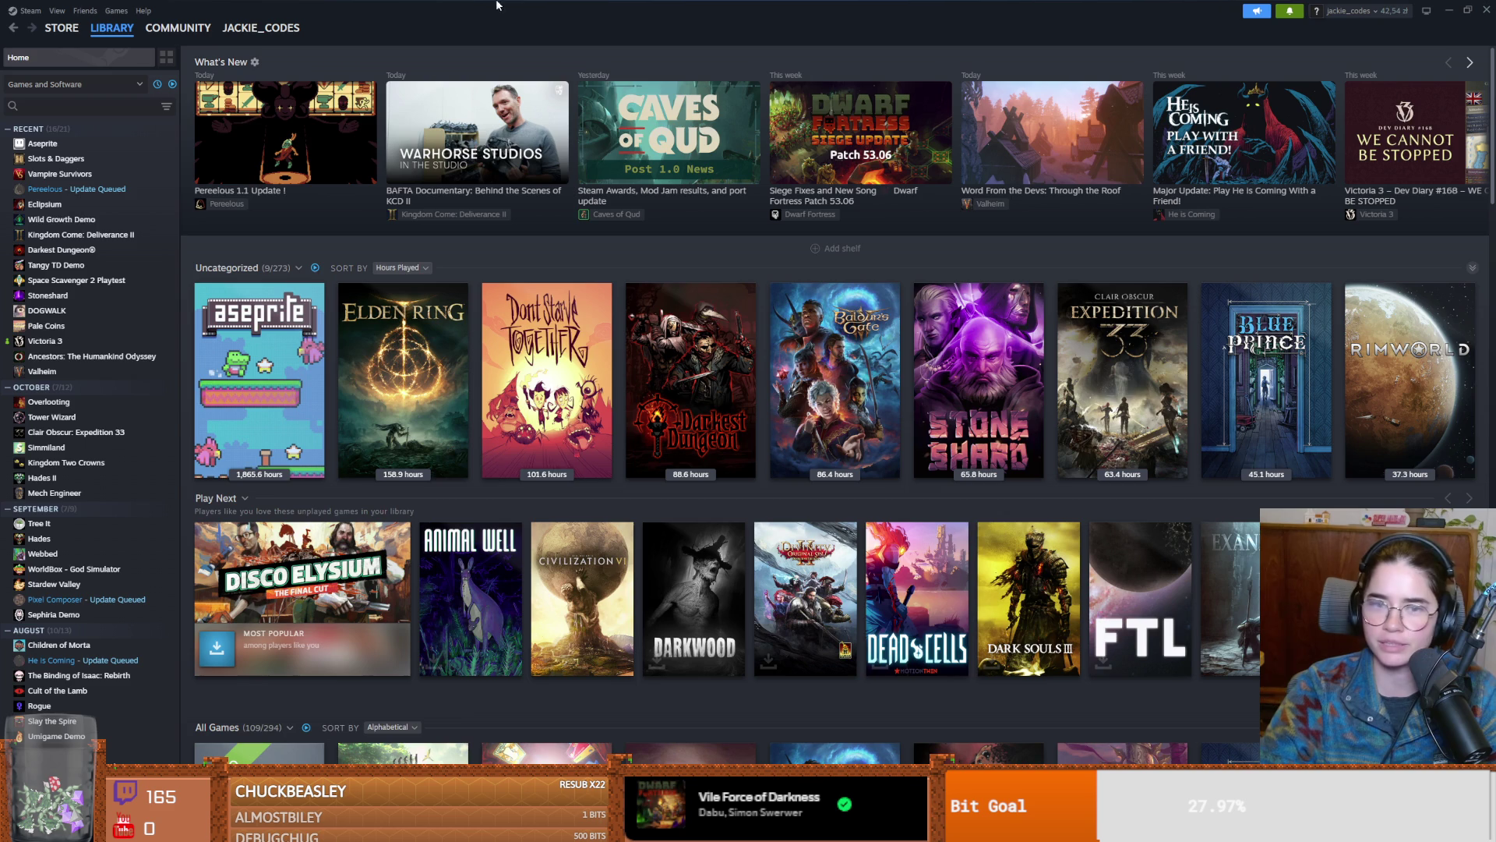
# Step: Select Kingdom Come: Deliverance II in the Steam library and launch it
pyautogui.click(117, 237)
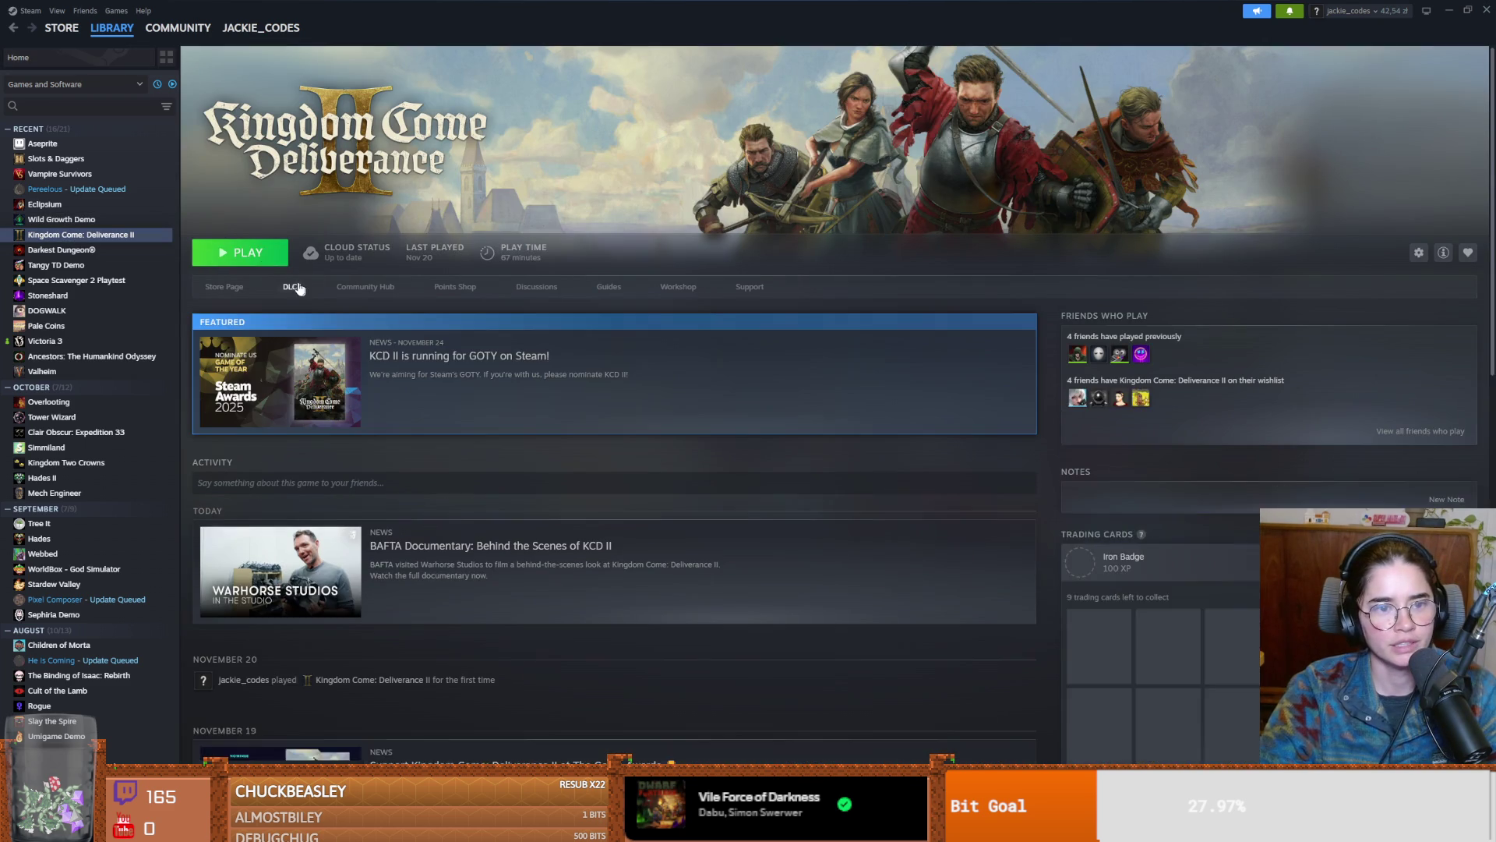
pyautogui.click(239, 257)
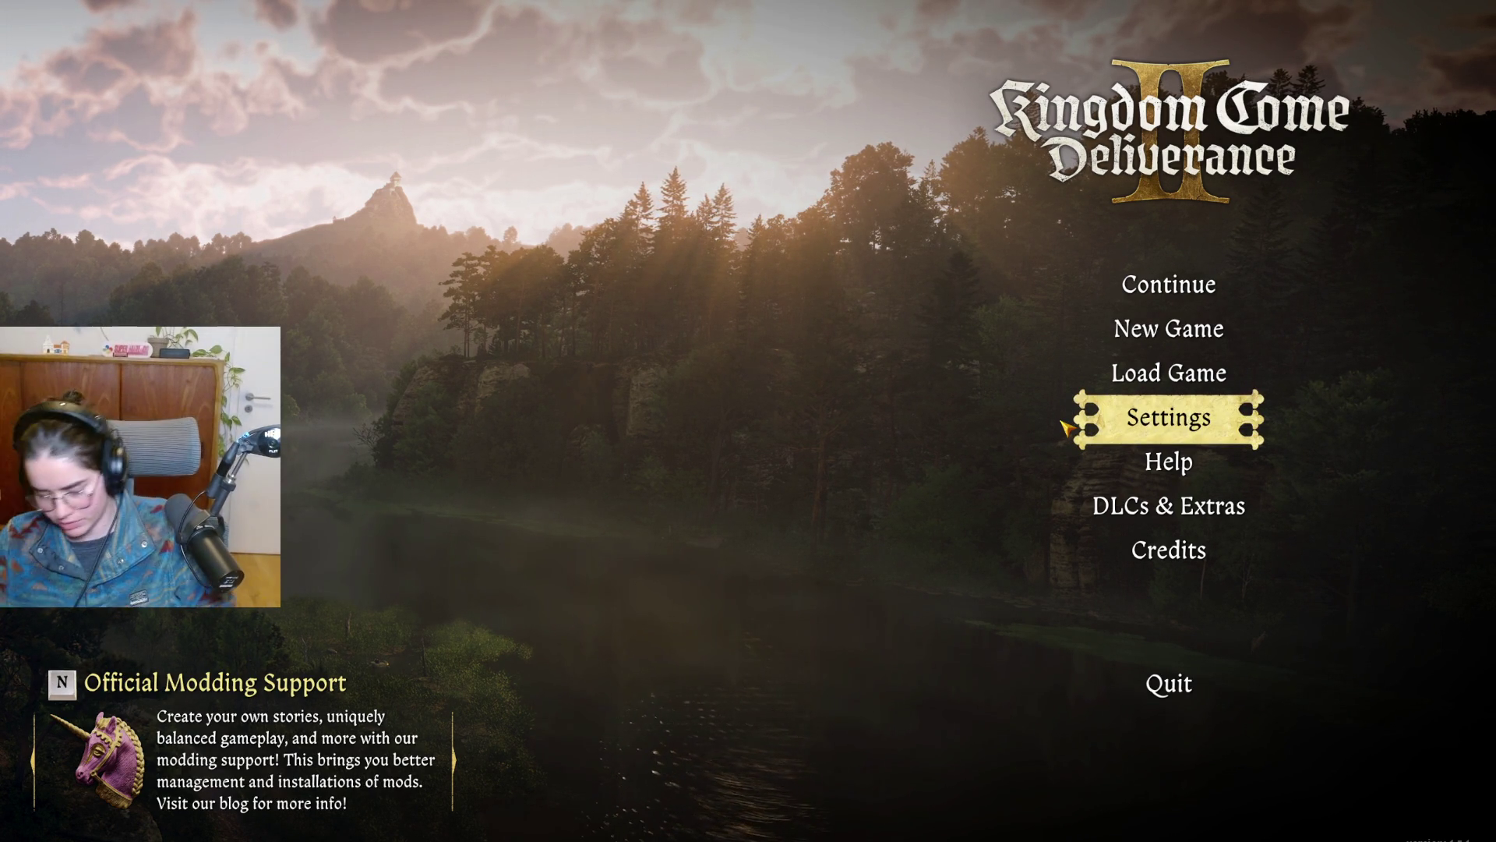
# Step: Start a new Standard Mode game on Playline 1, overwriting its existing save
pyautogui.click(1119, 334)
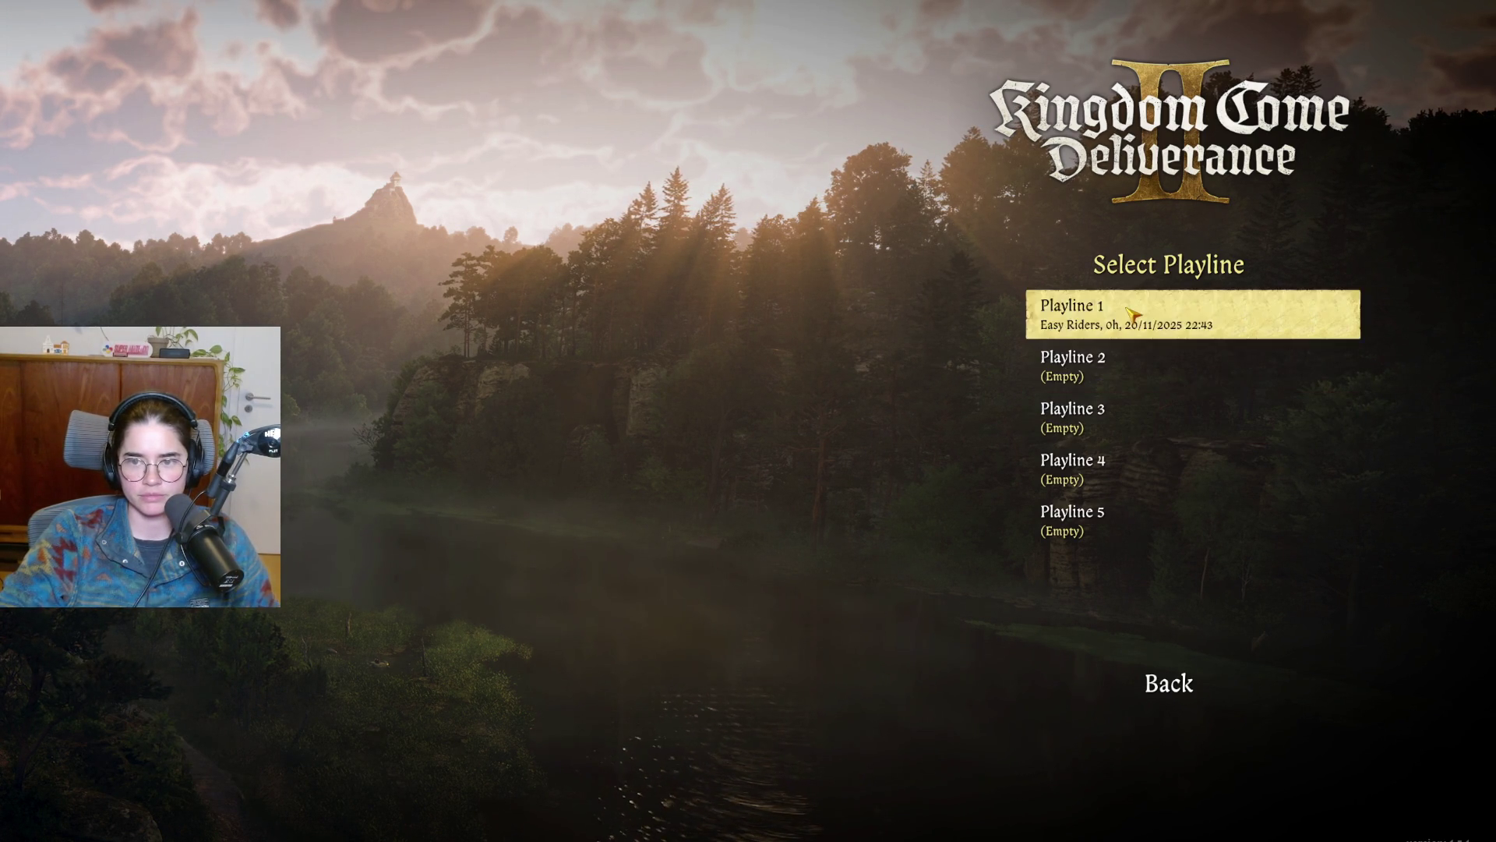
pyautogui.click(1129, 317)
pyautogui.click(1174, 440)
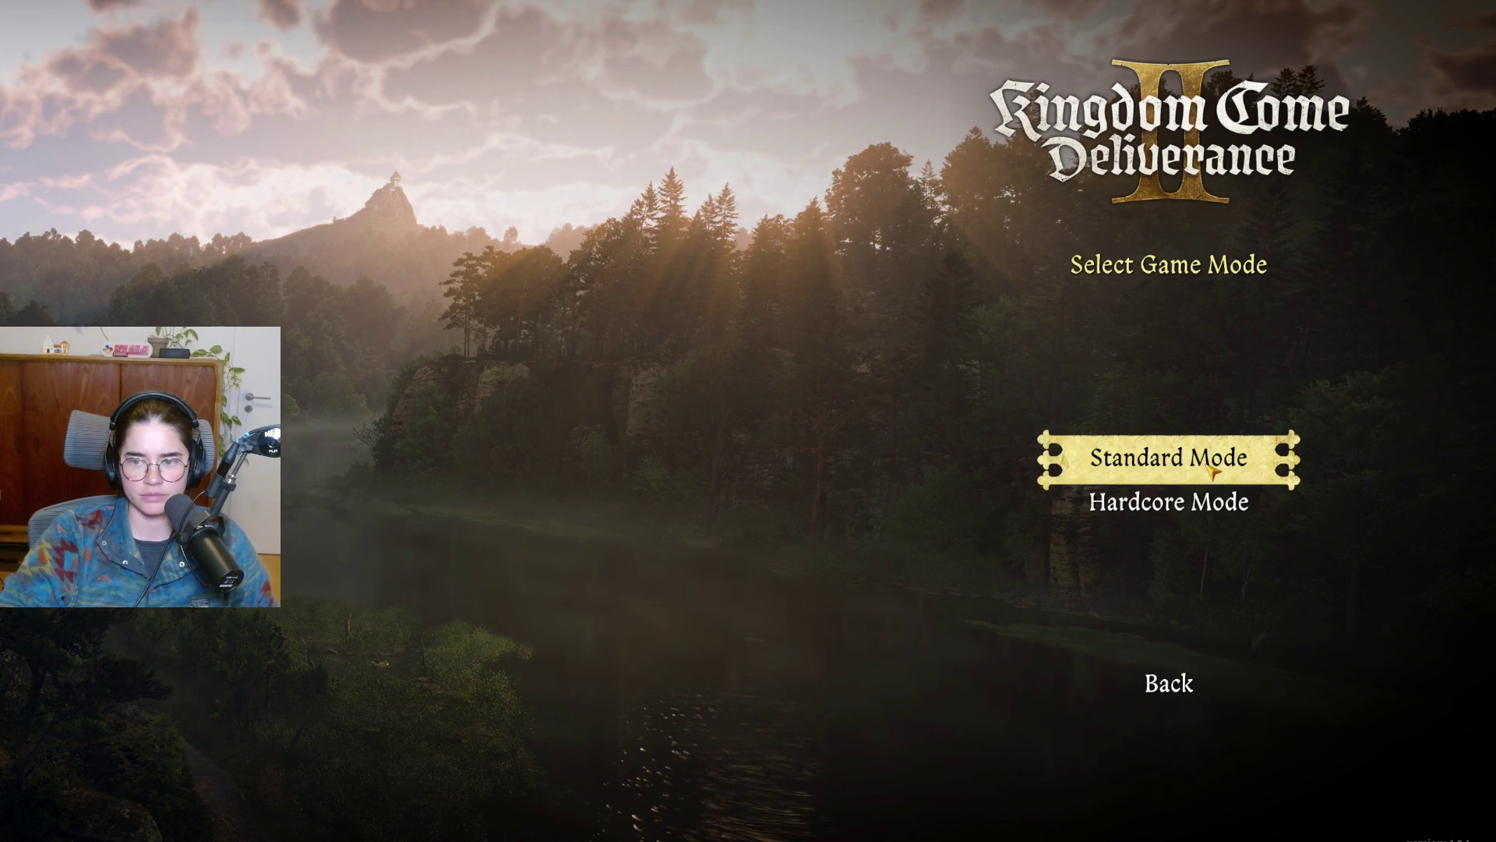
pyautogui.click(1212, 469)
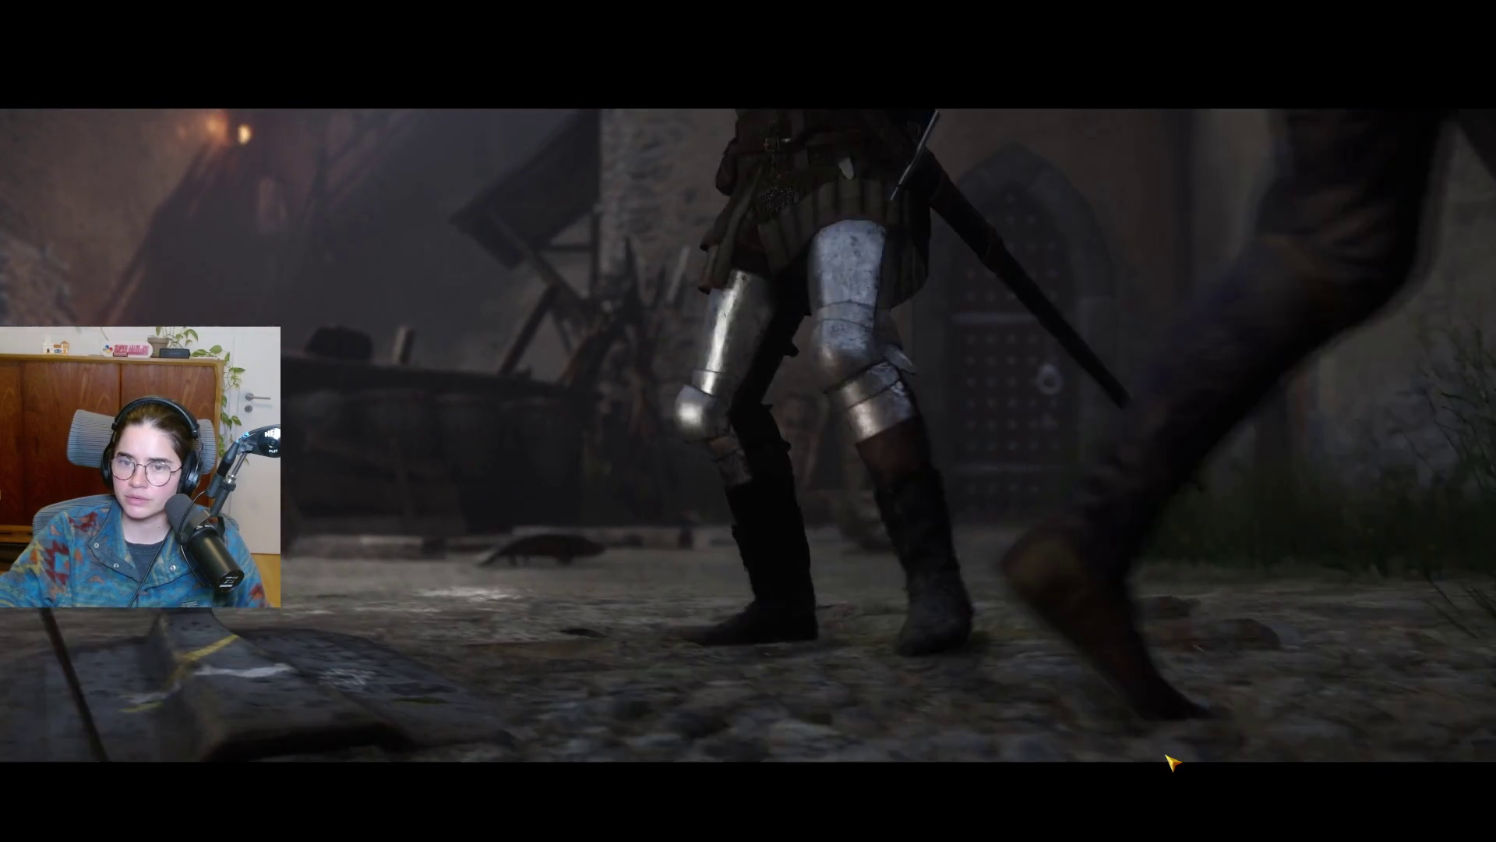
# Step: Return to the fullscreen game and climb the tower stairs up to the guard on the wall
pyautogui.press('super+Tab')
pyautogui.press('Escape')
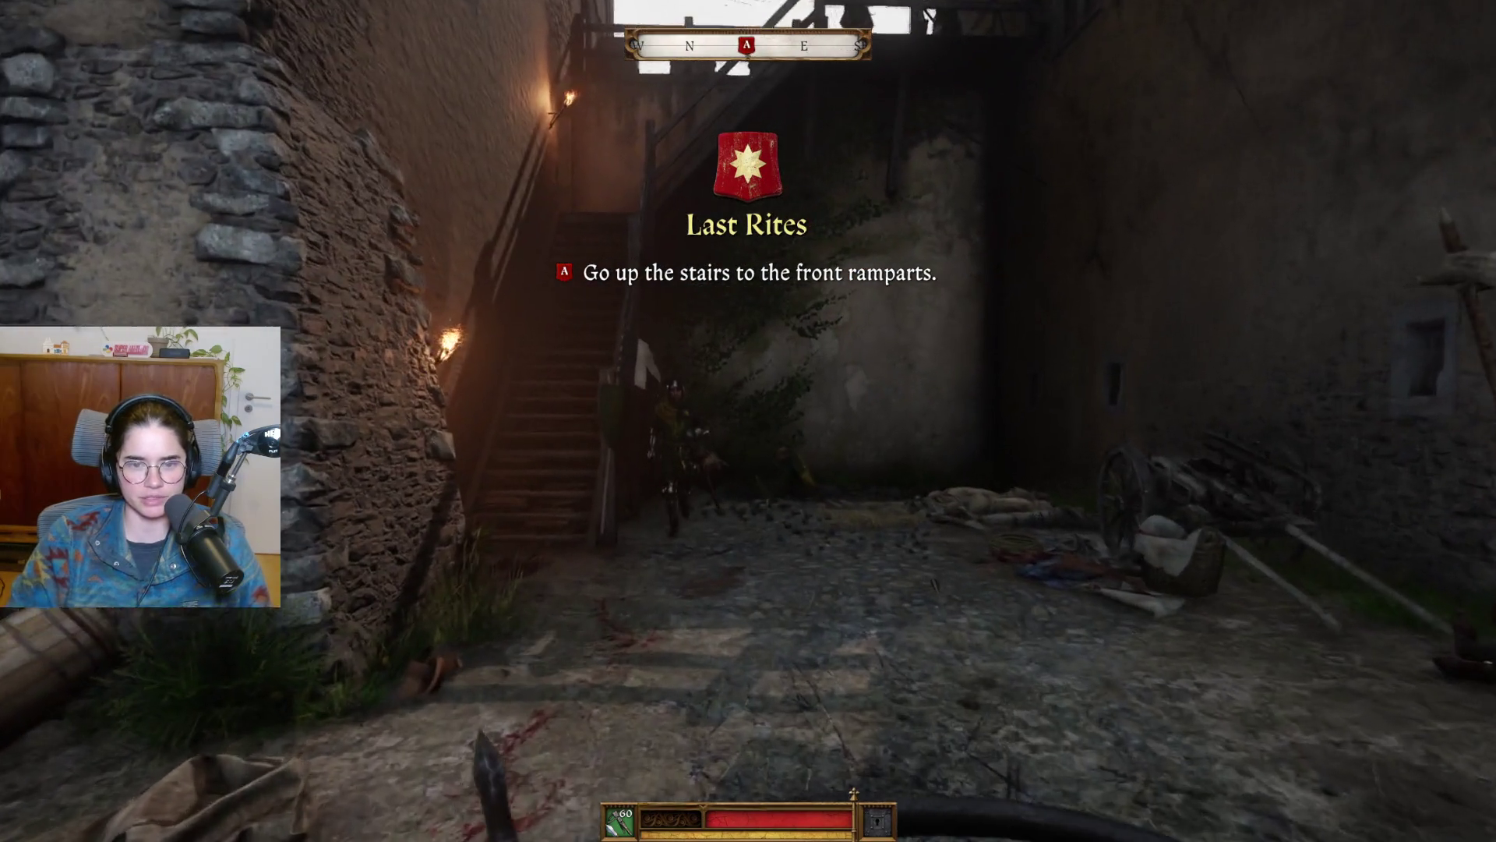
pyautogui.press('w')
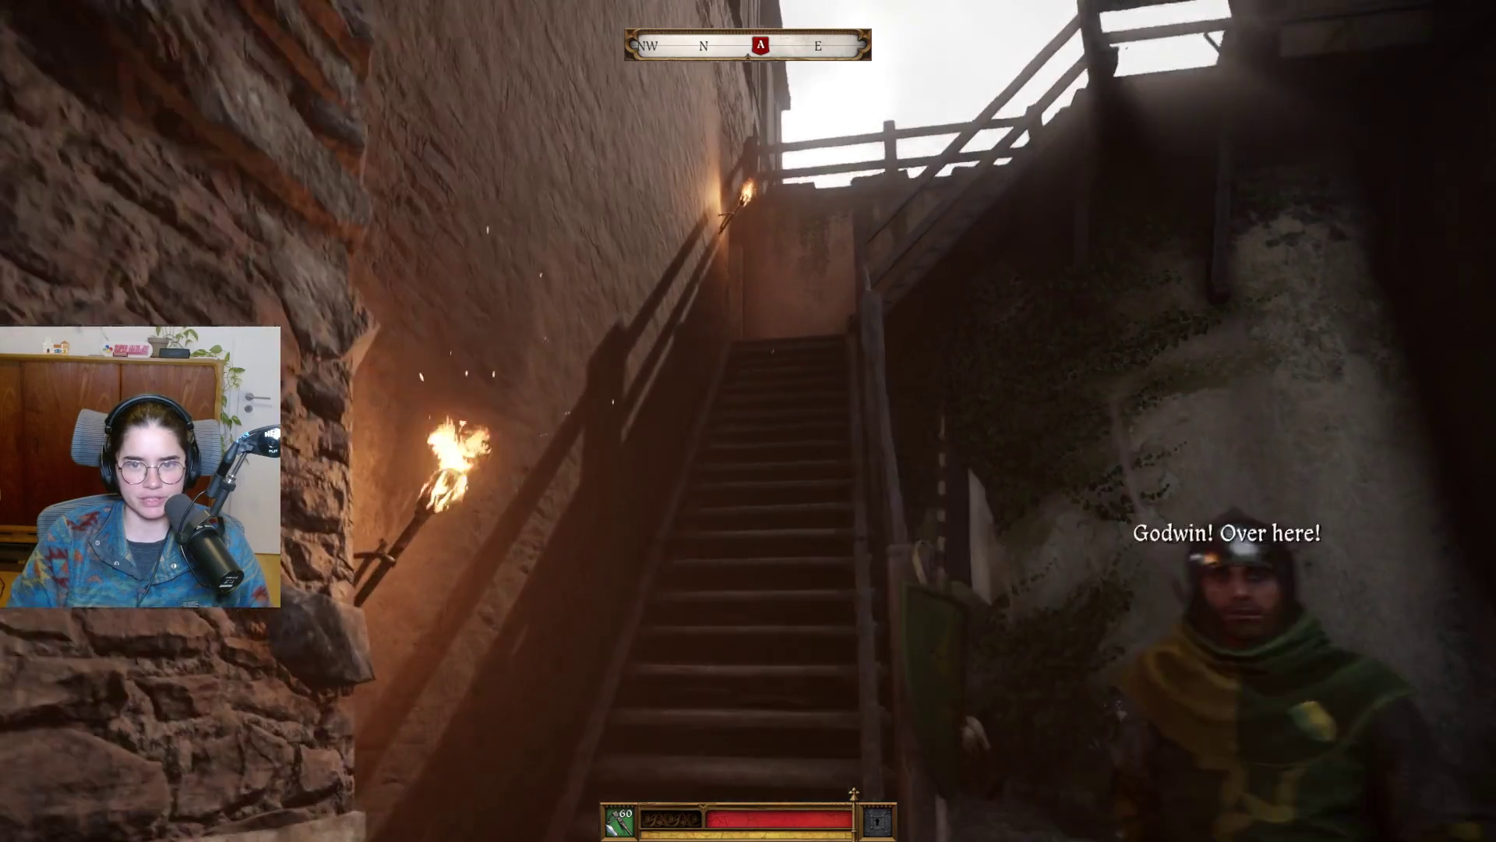
pyautogui.press('w')
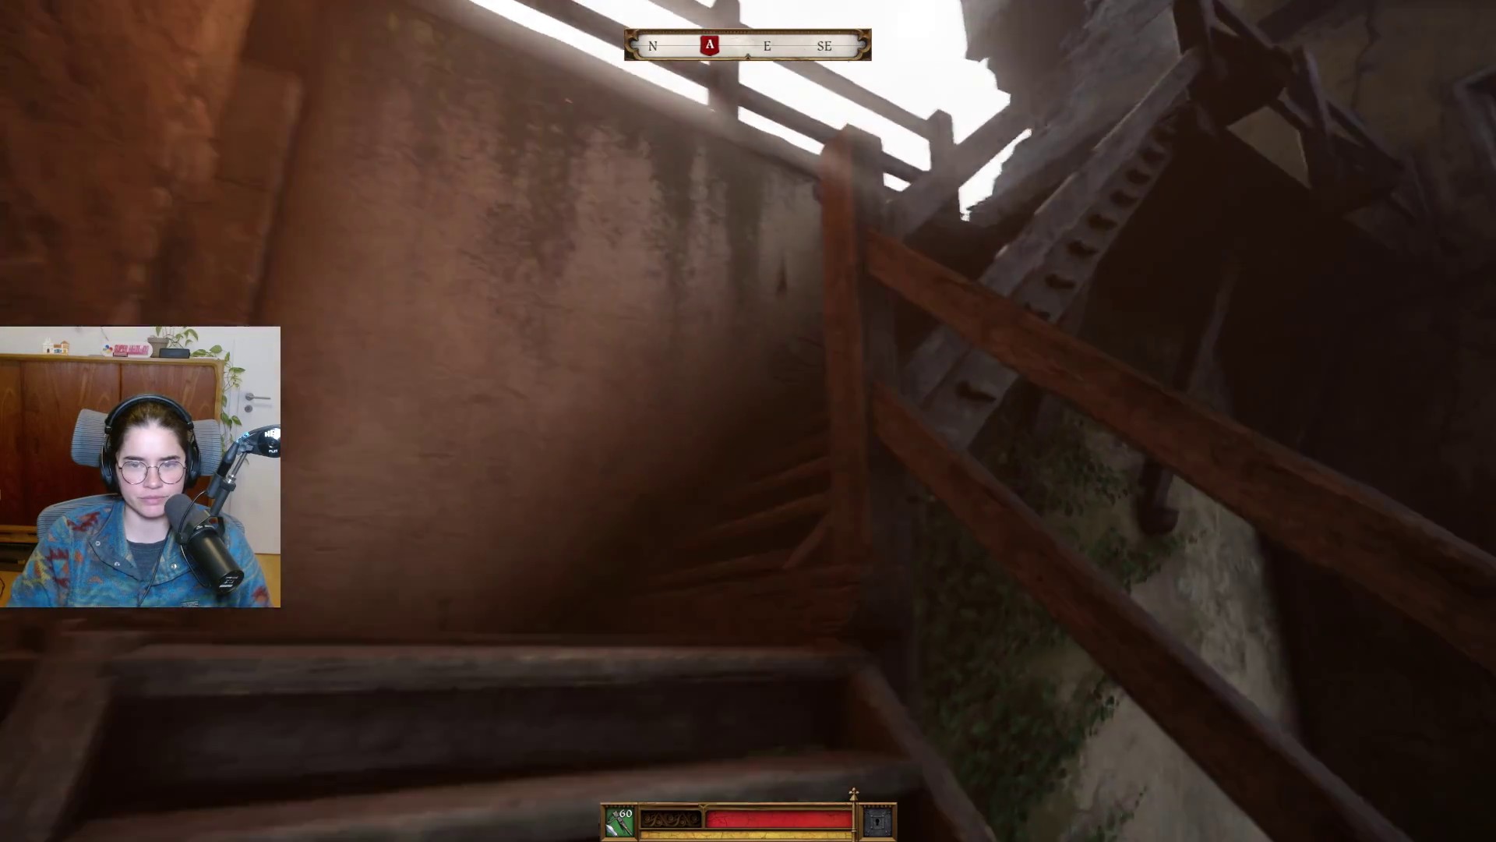
pyautogui.press('w')
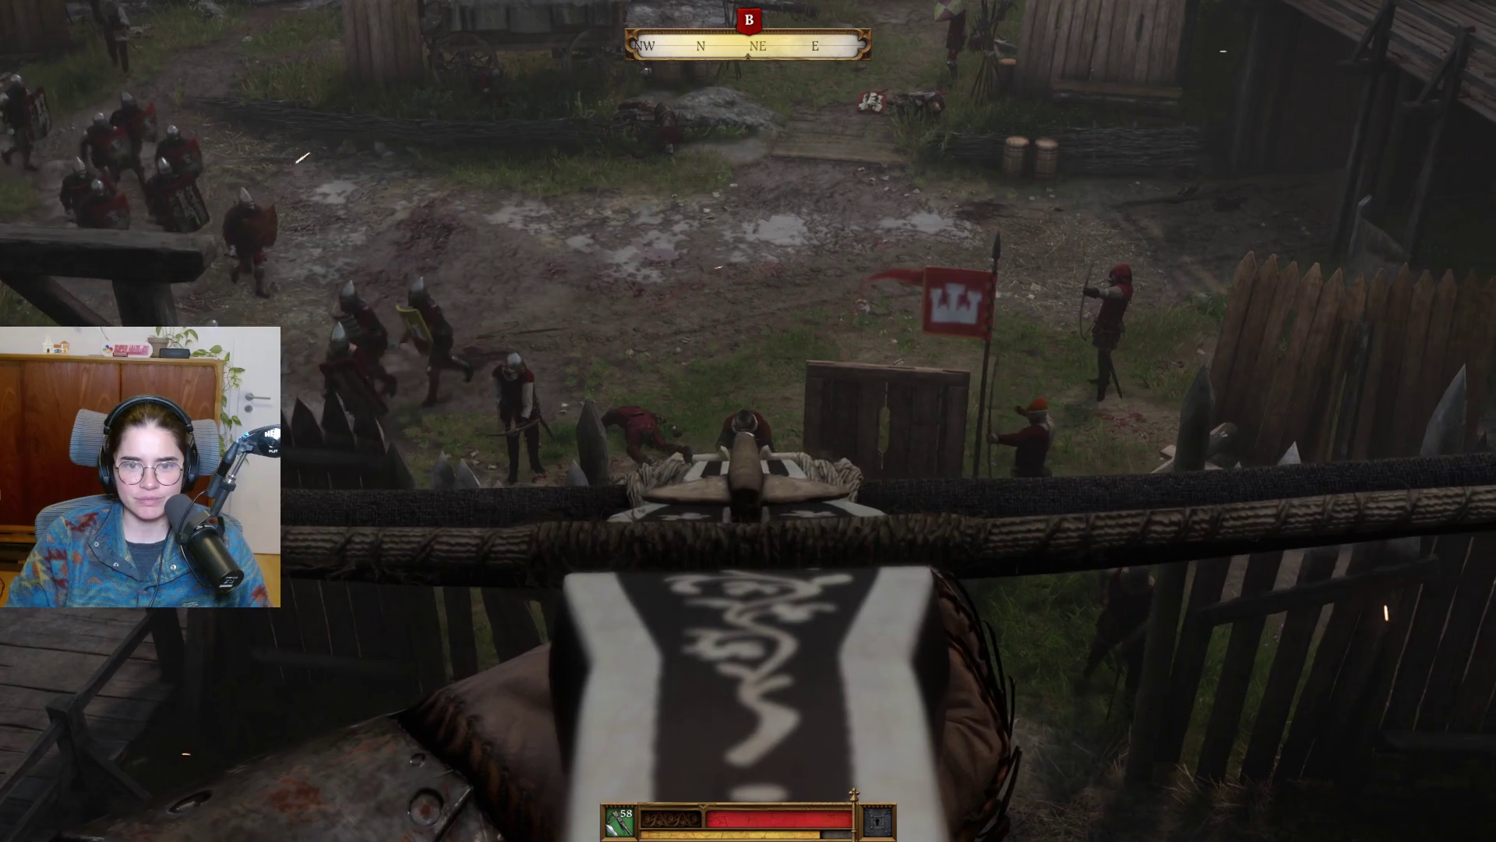
# Step: Fire crossbow bolts over the palisade at the attackers' camp, then head down into the tower
pyautogui.click(749, 421)
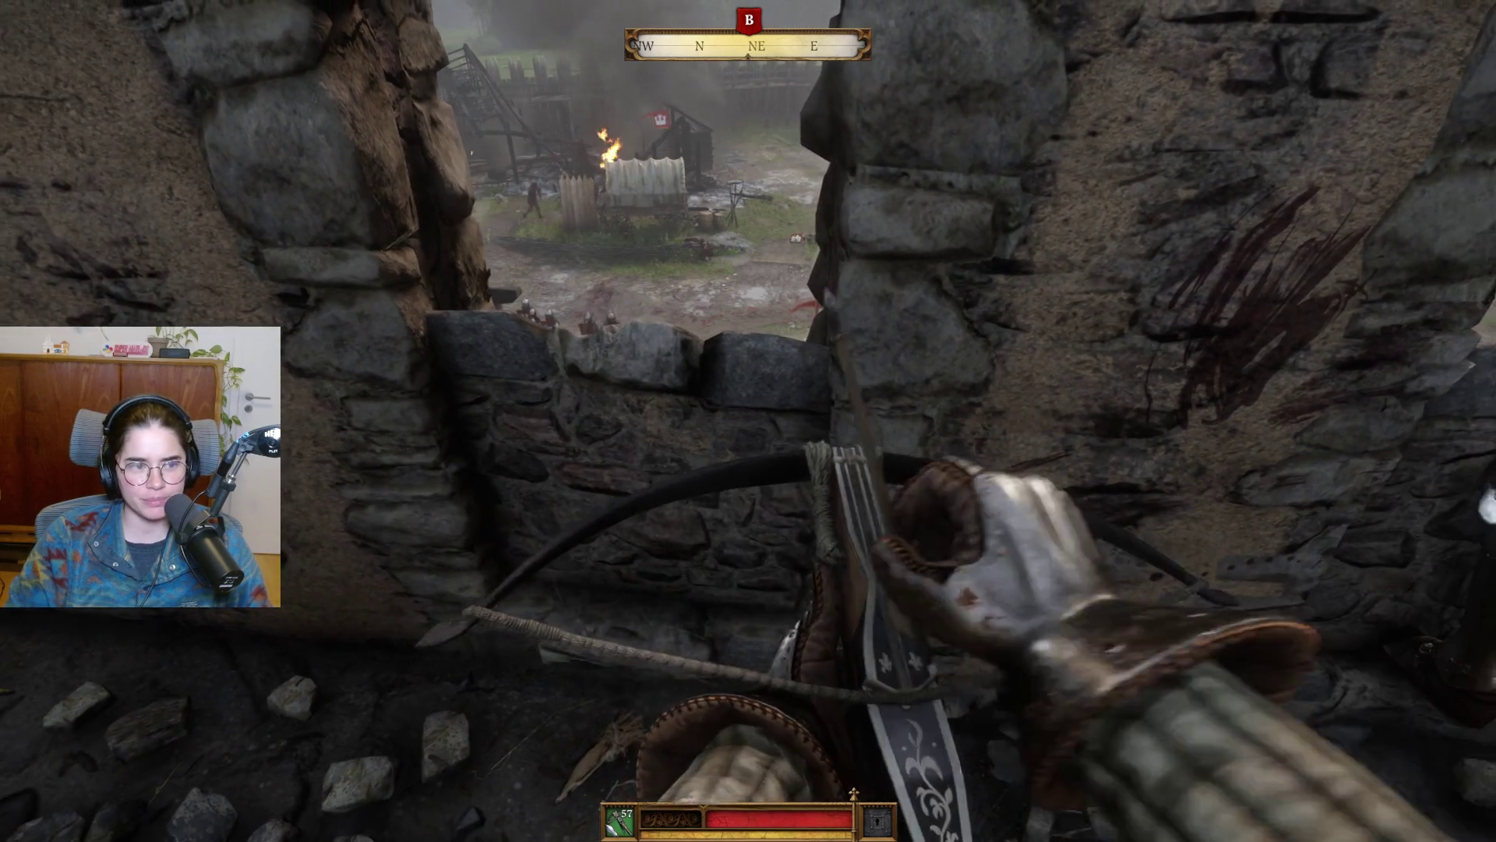
pyautogui.press('w')
pyautogui.rightClick(748, 421)
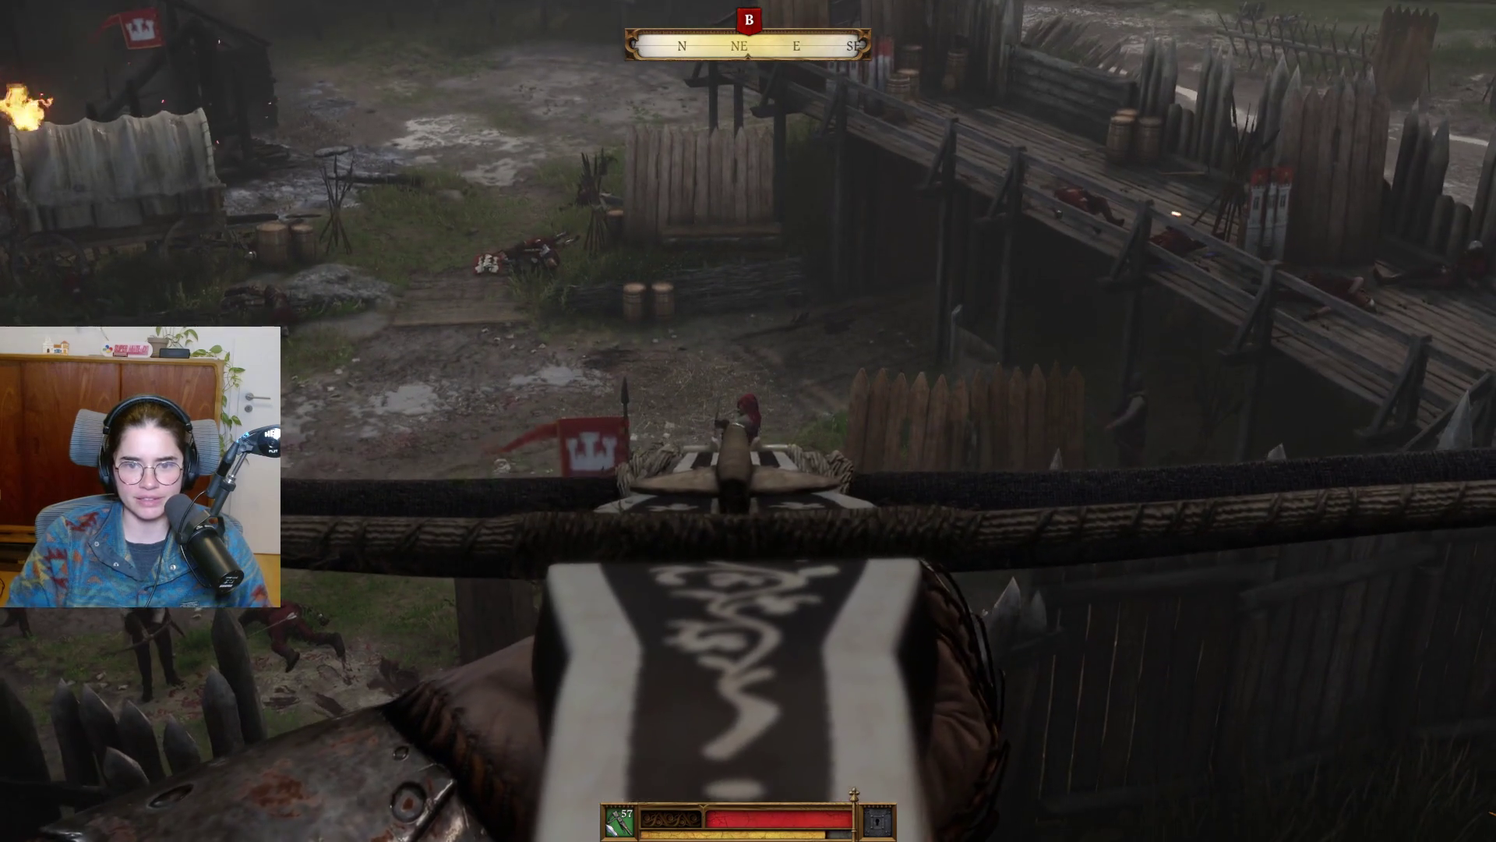
pyautogui.click(748, 421)
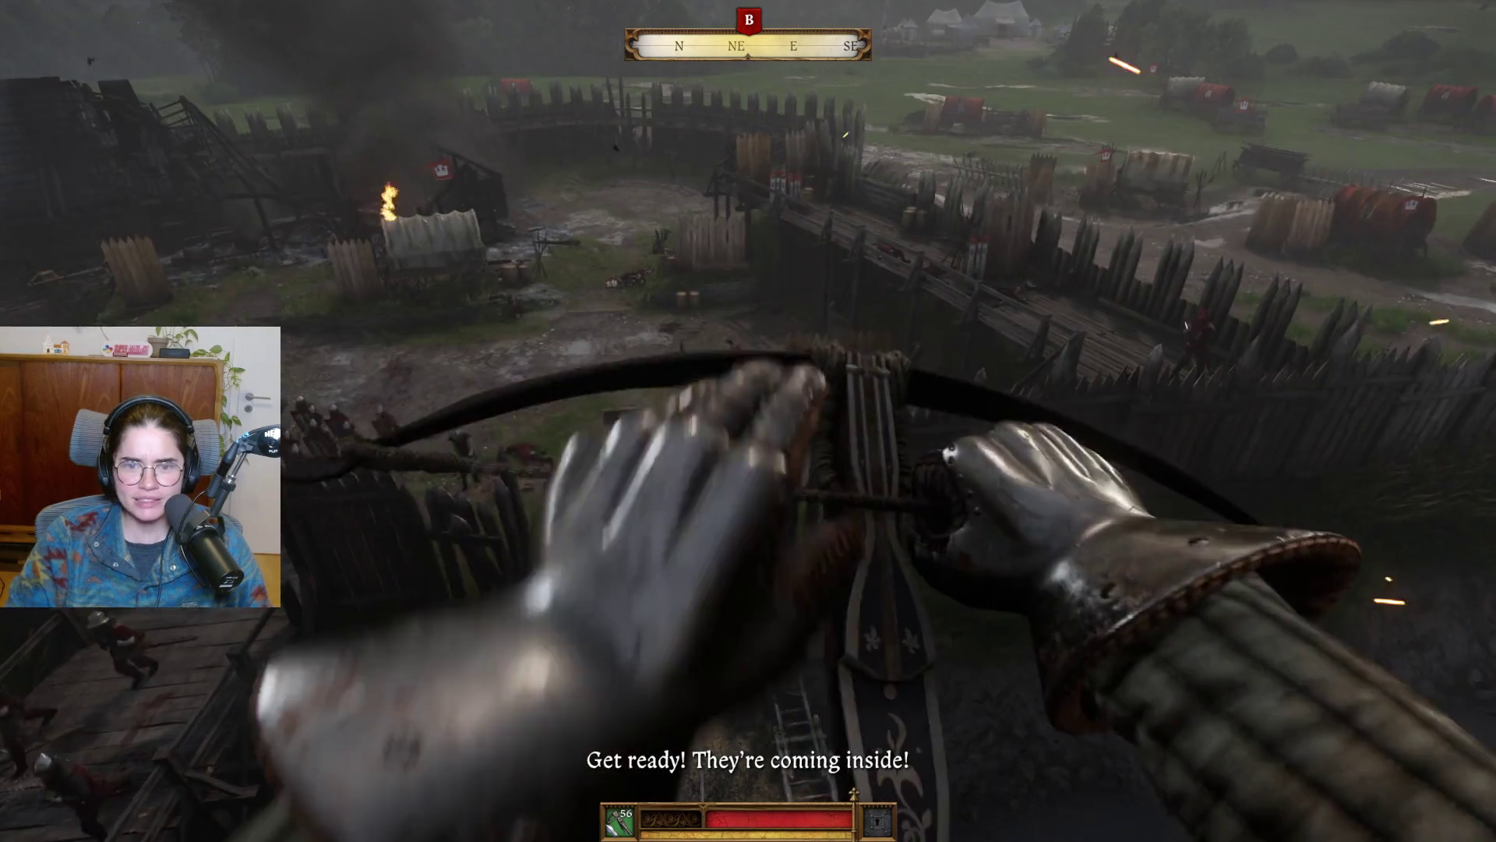
pyautogui.press('w')
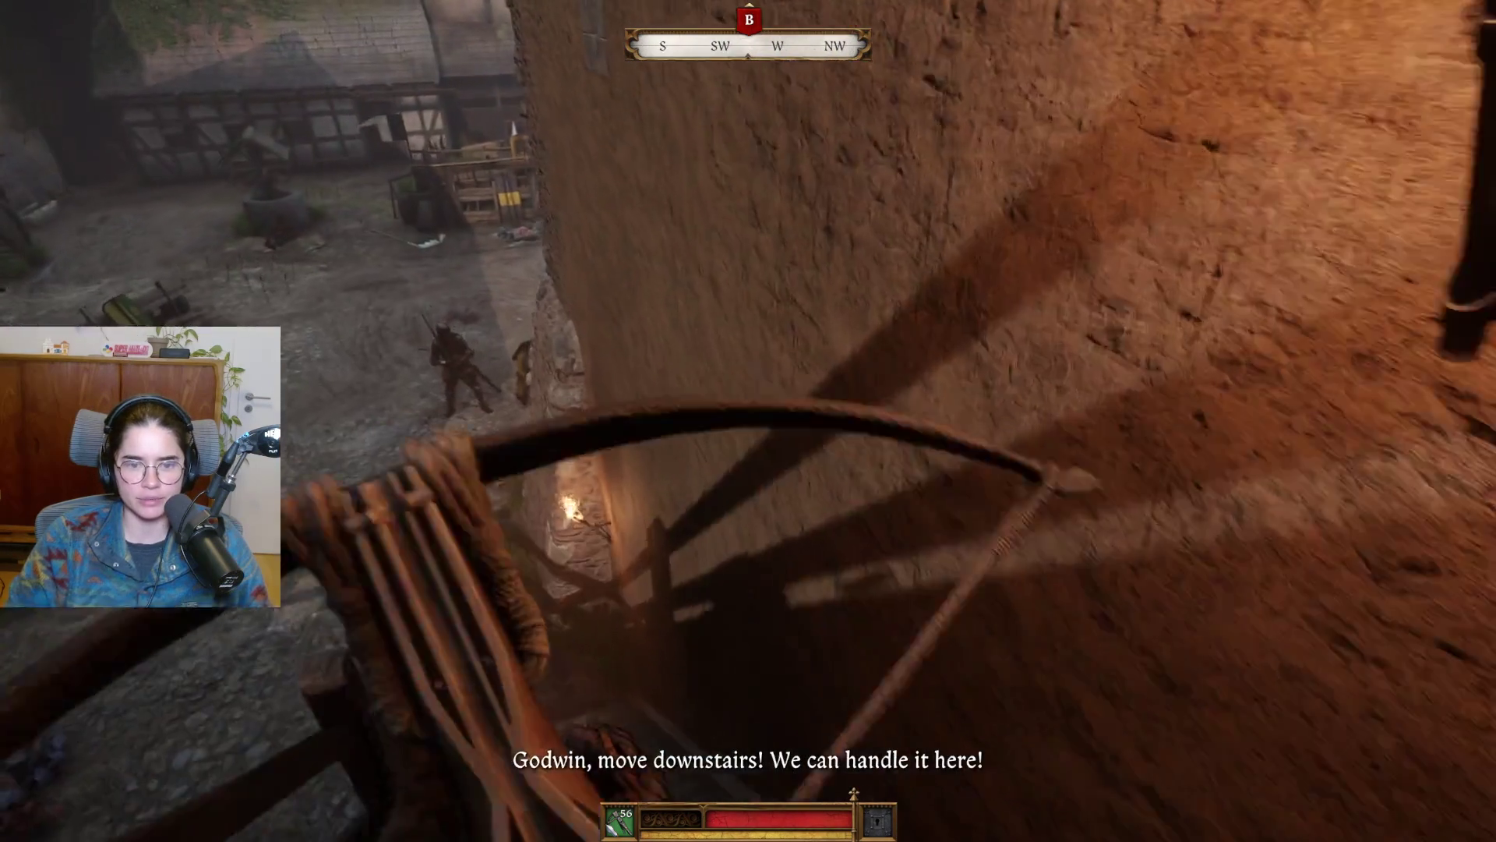
# Step: Walk out across the courtyard toward the soldiers at the gate
pyautogui.press('w')
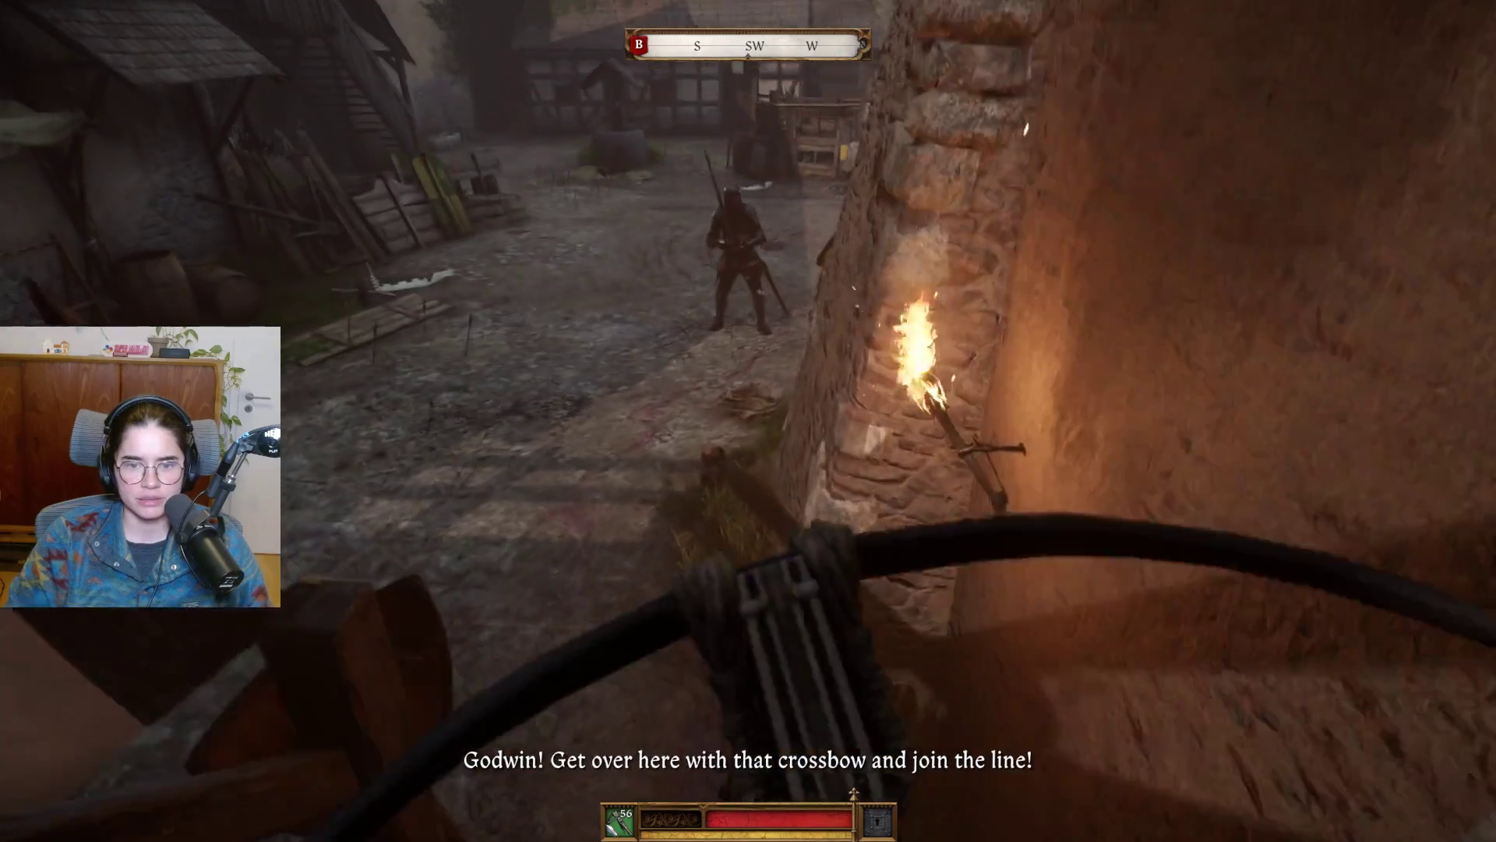
pyautogui.press('w')
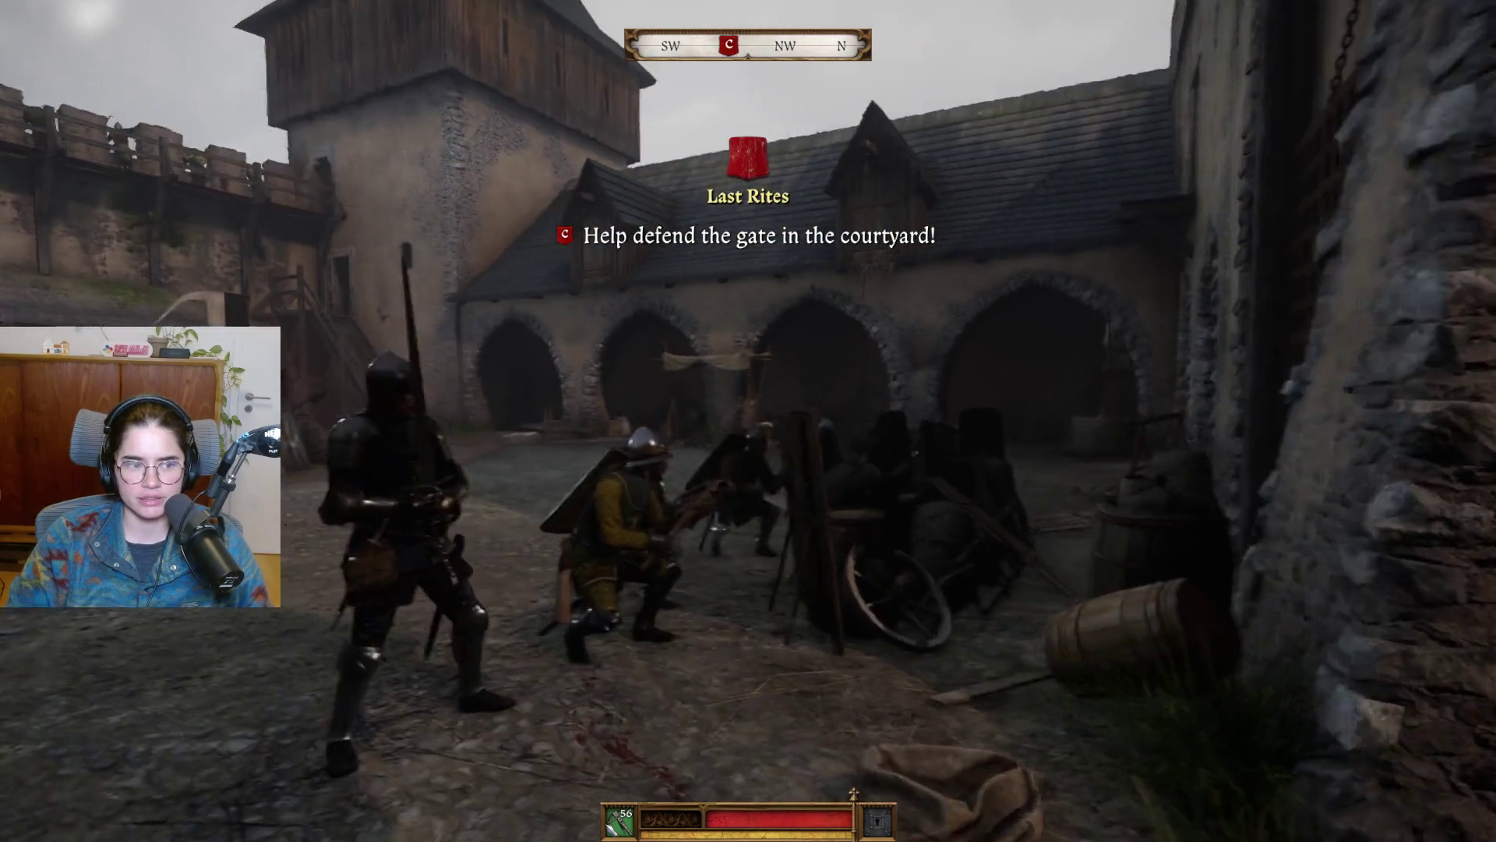
pyautogui.press('w')
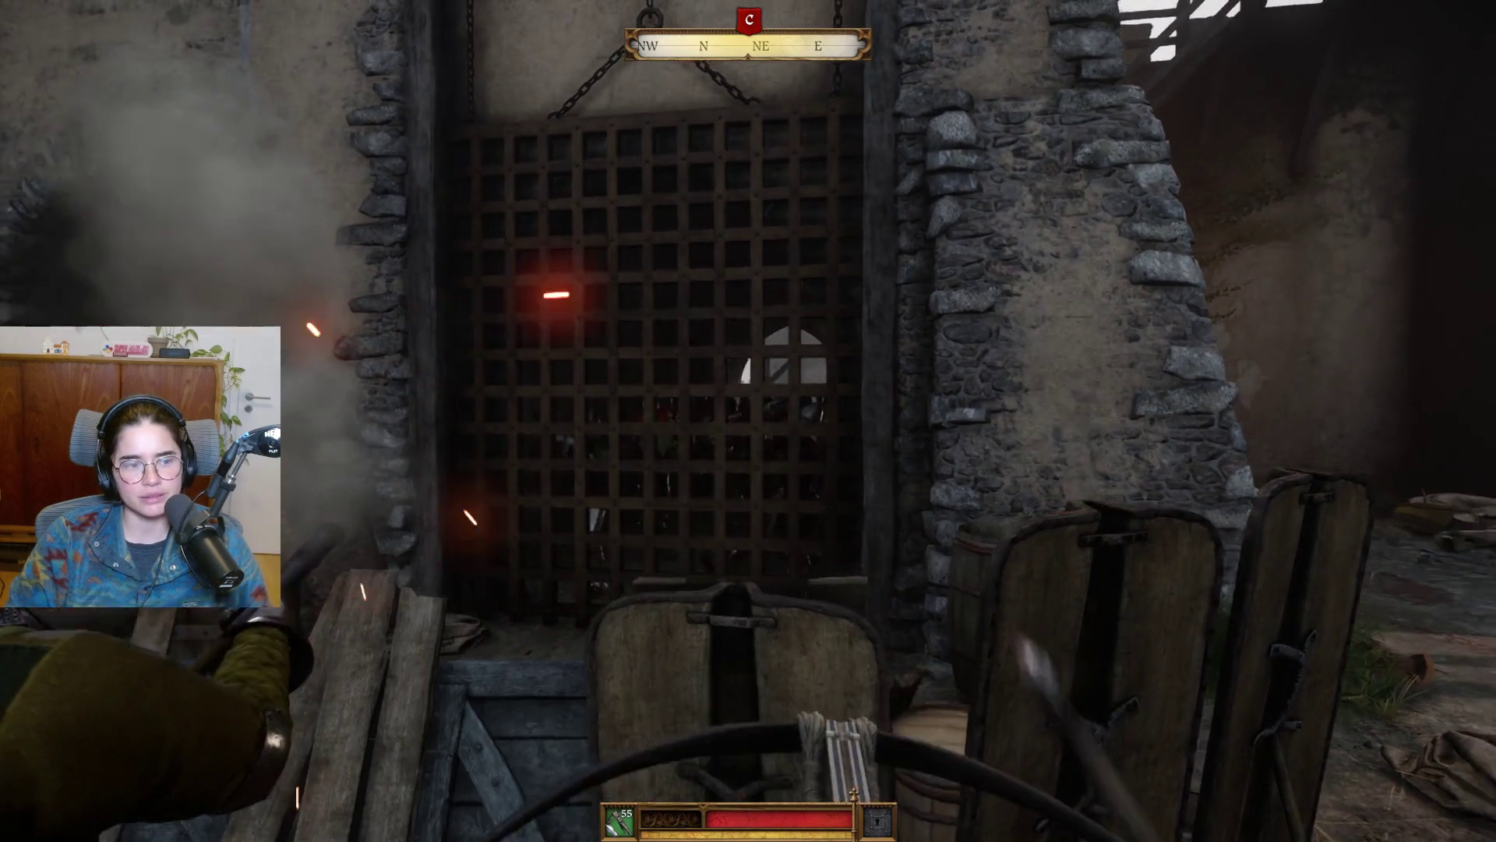
# Step: Aim the crossbow through the burning portcullis and fire bolts, leaving 53 bolts
pyautogui.rightClick(748, 421)
pyautogui.click(748, 420)
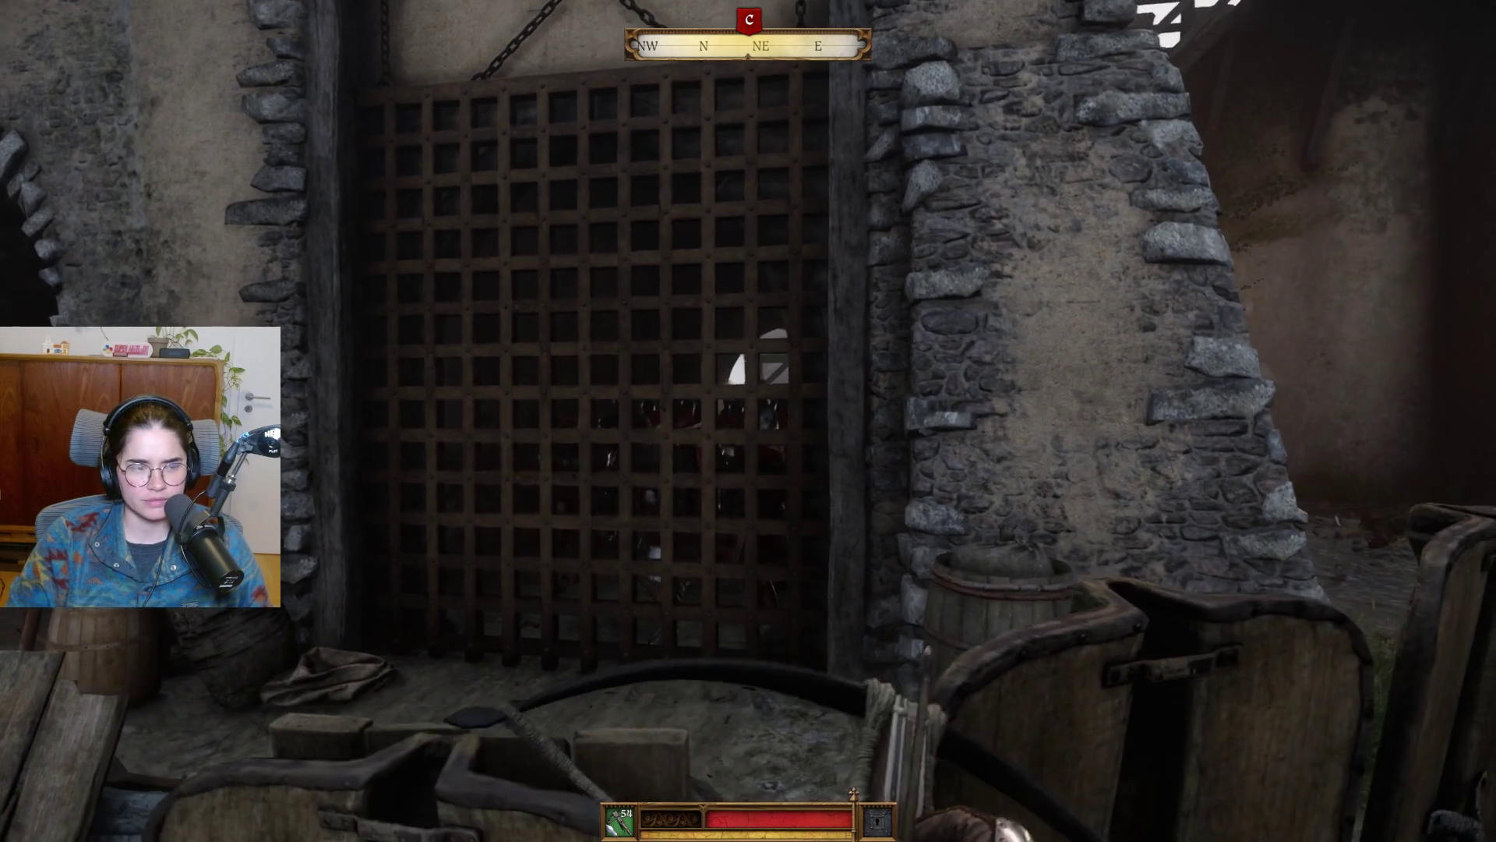
pyautogui.rightClick(748, 421)
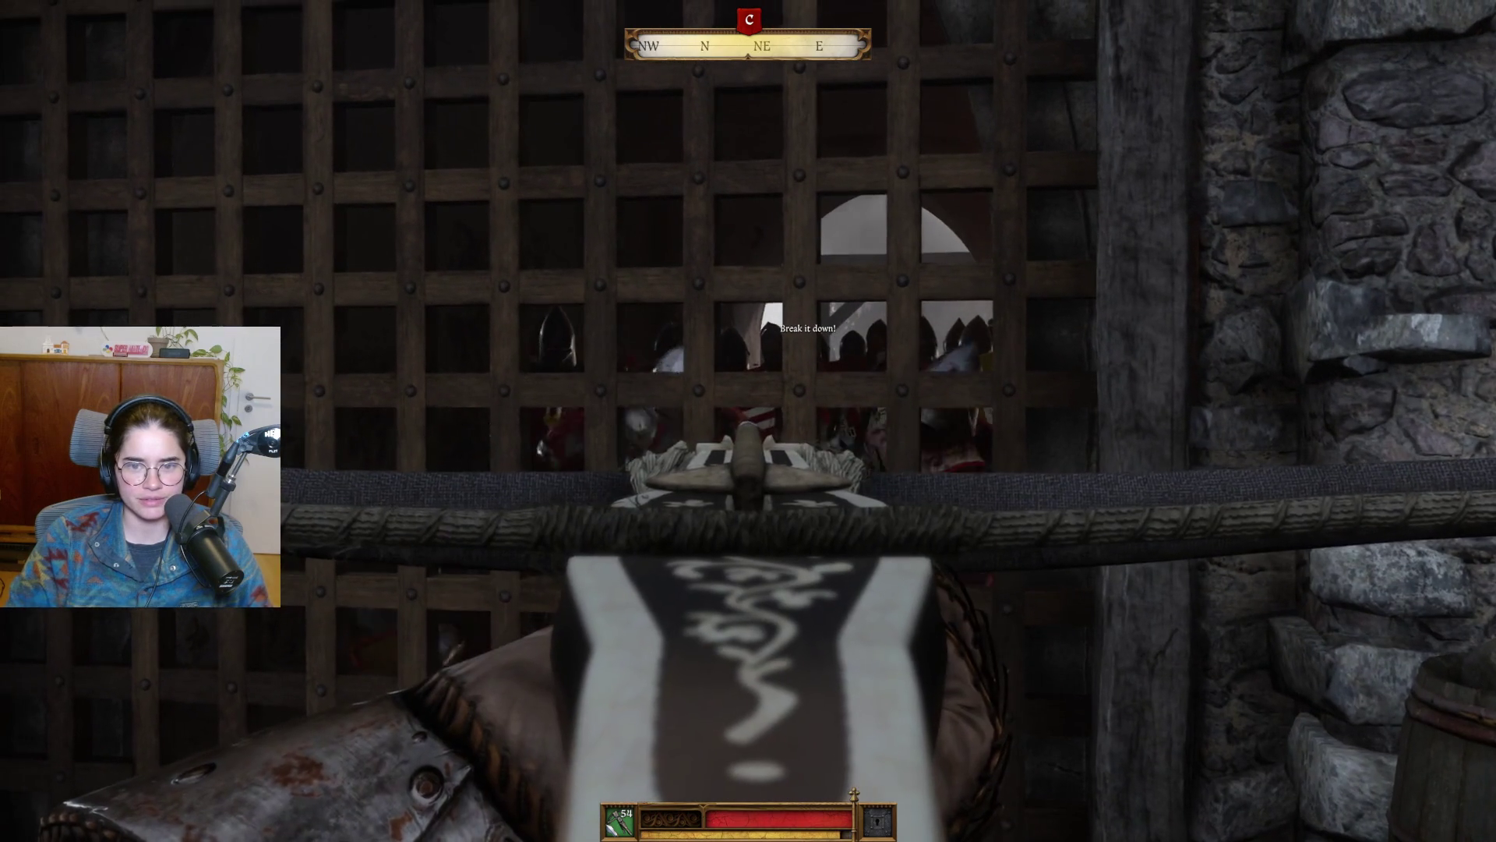
pyautogui.rightClick(748, 420)
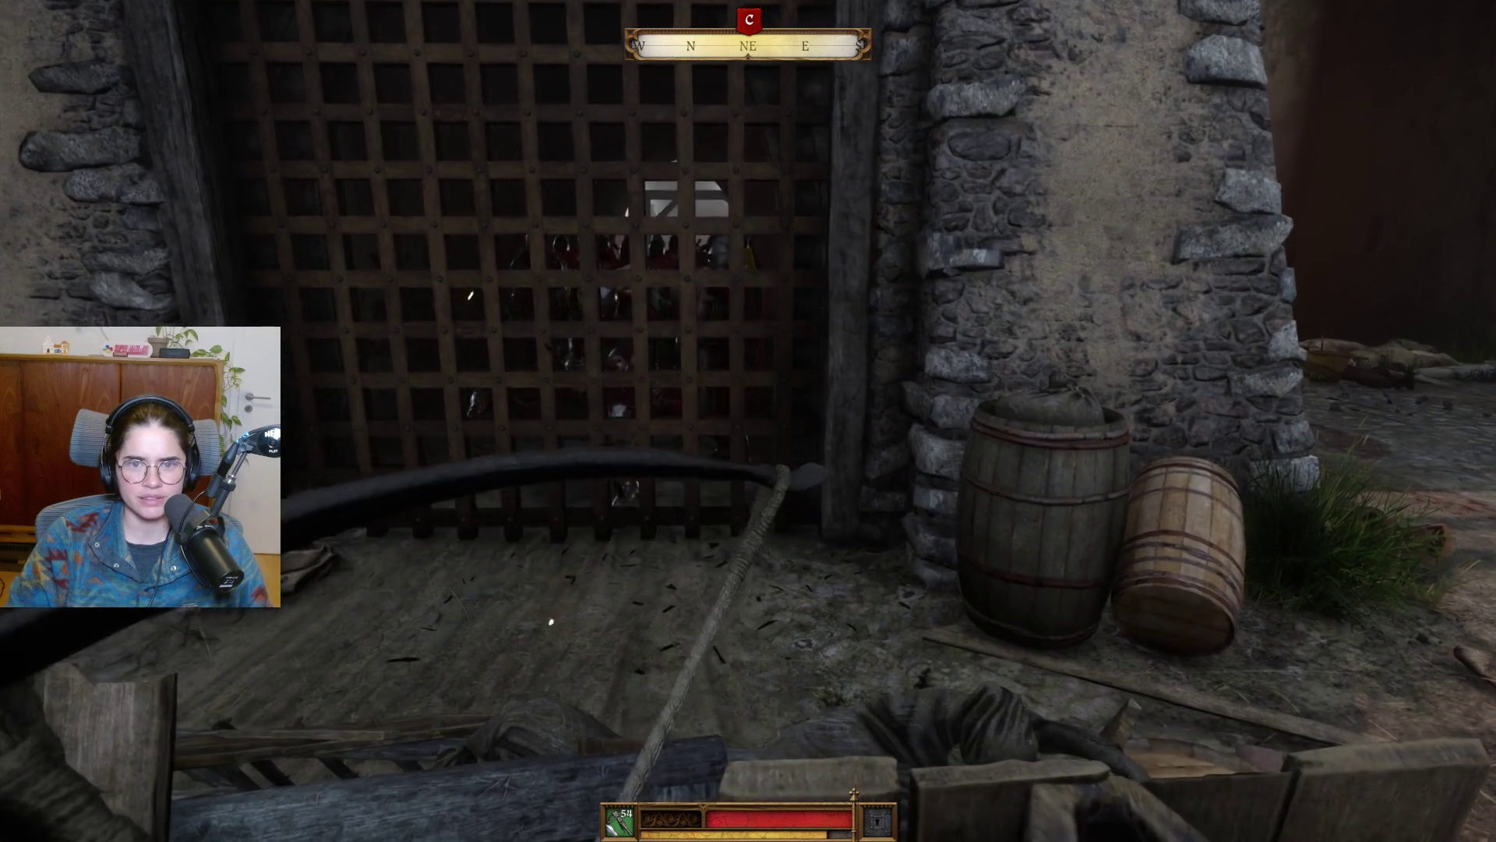
pyautogui.rightClick(749, 421)
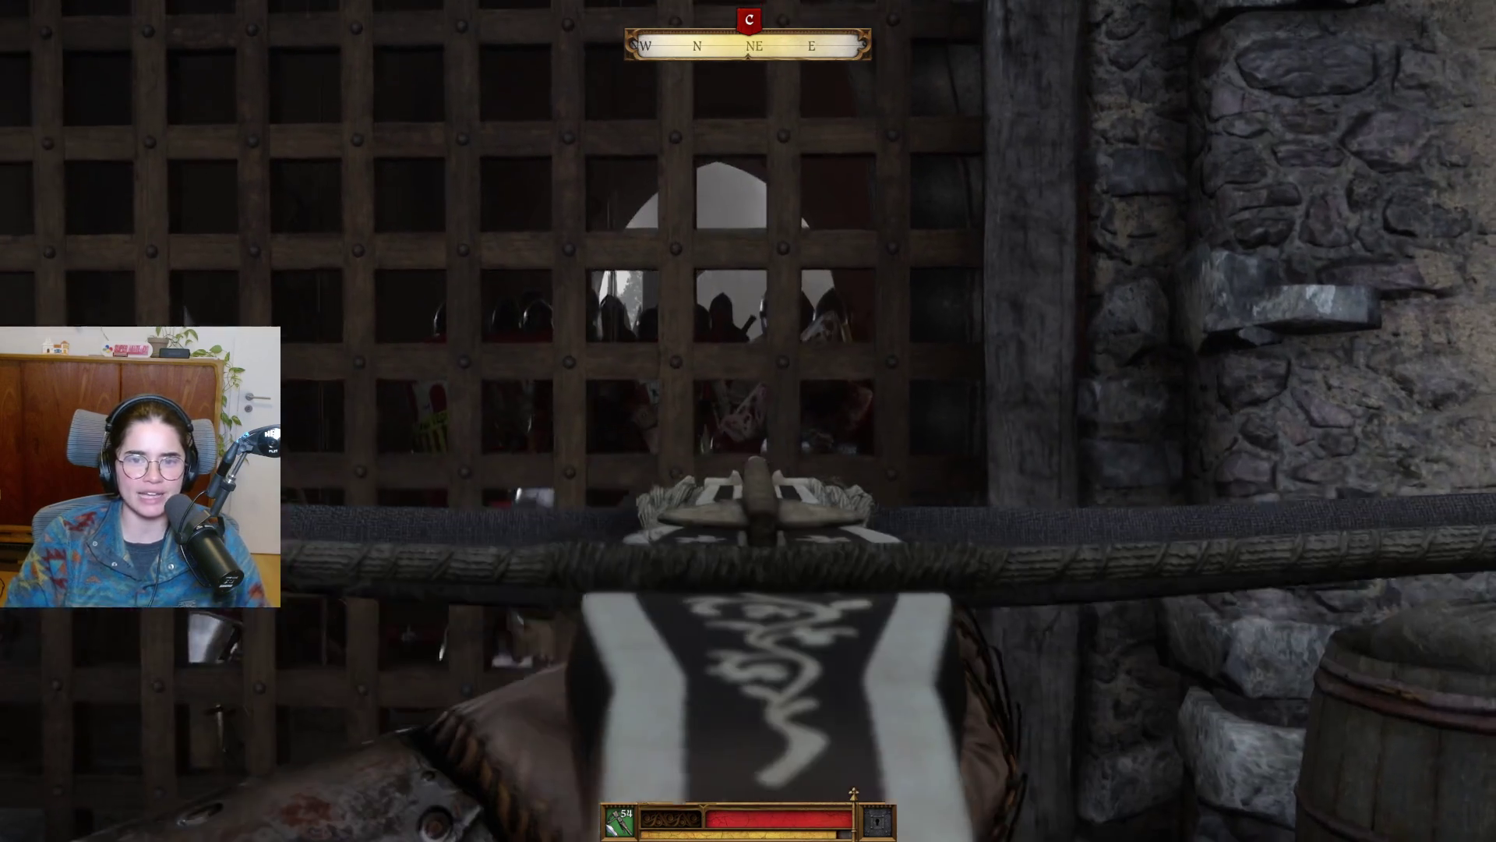
pyautogui.rightClick(748, 421)
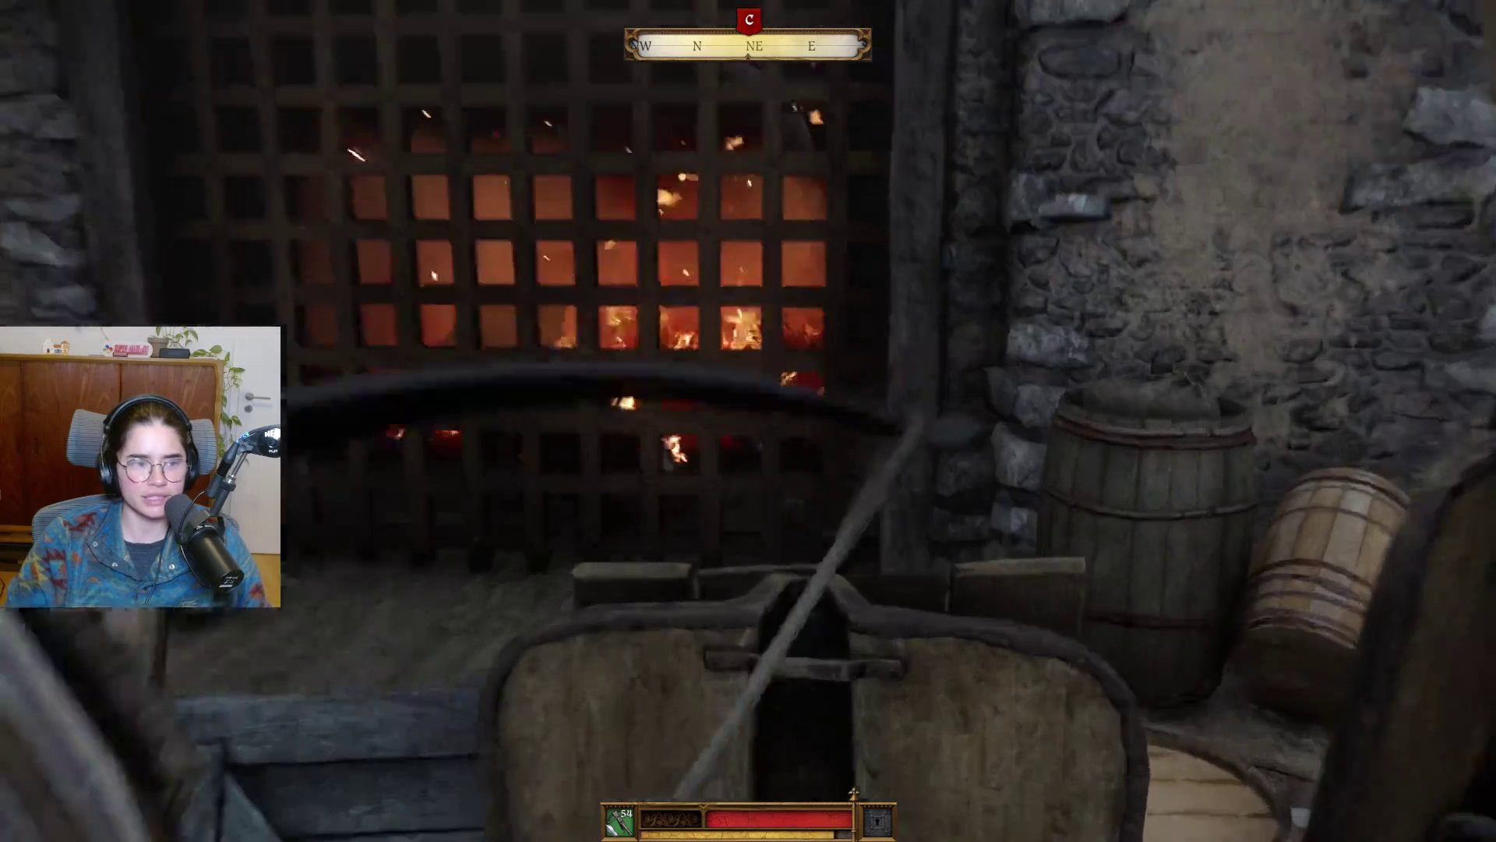
pyautogui.rightClick(748, 420)
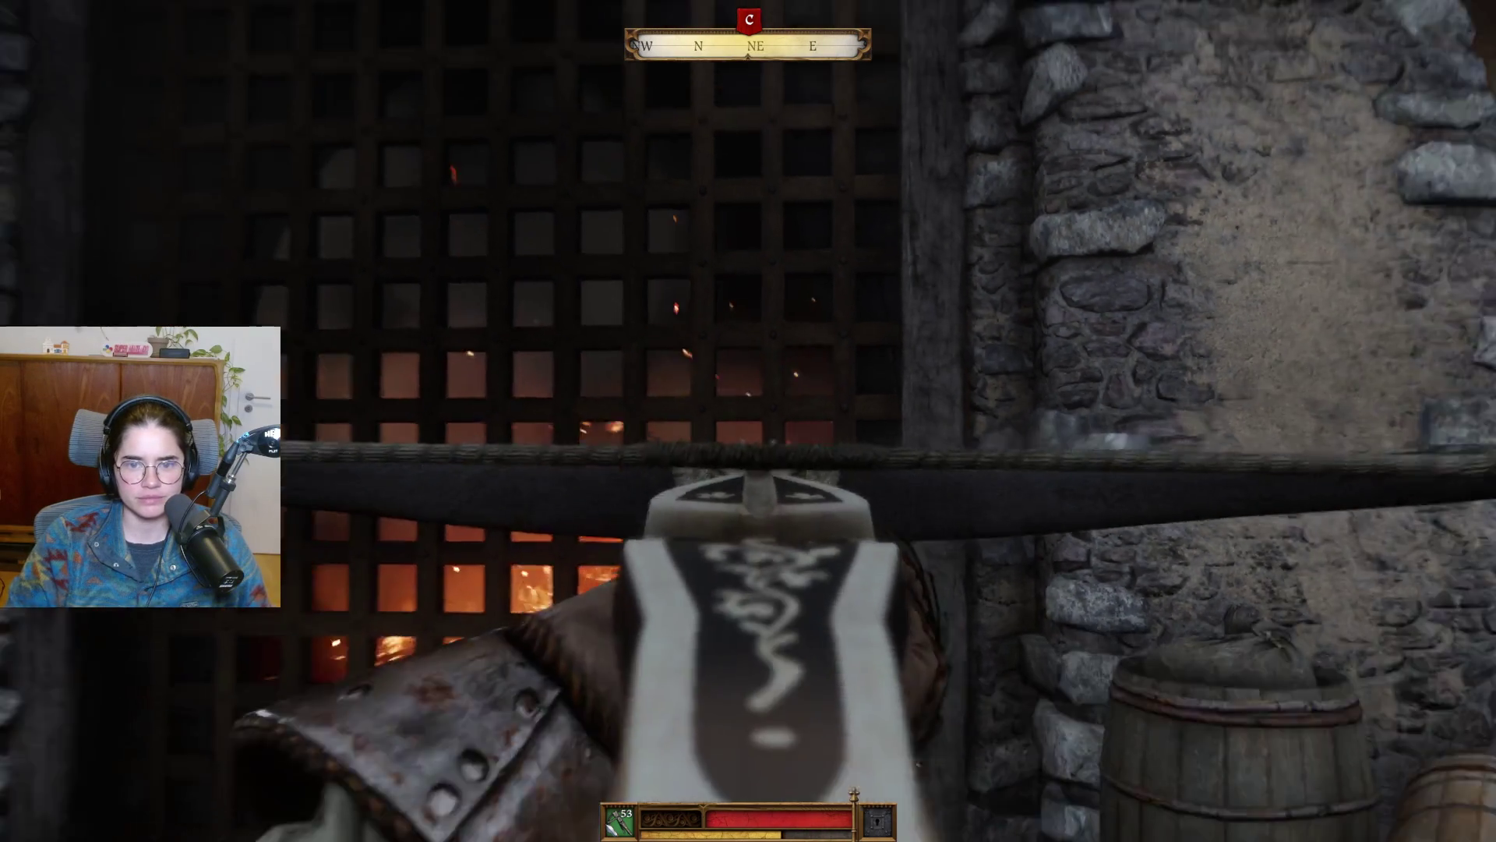
pyautogui.click(748, 421)
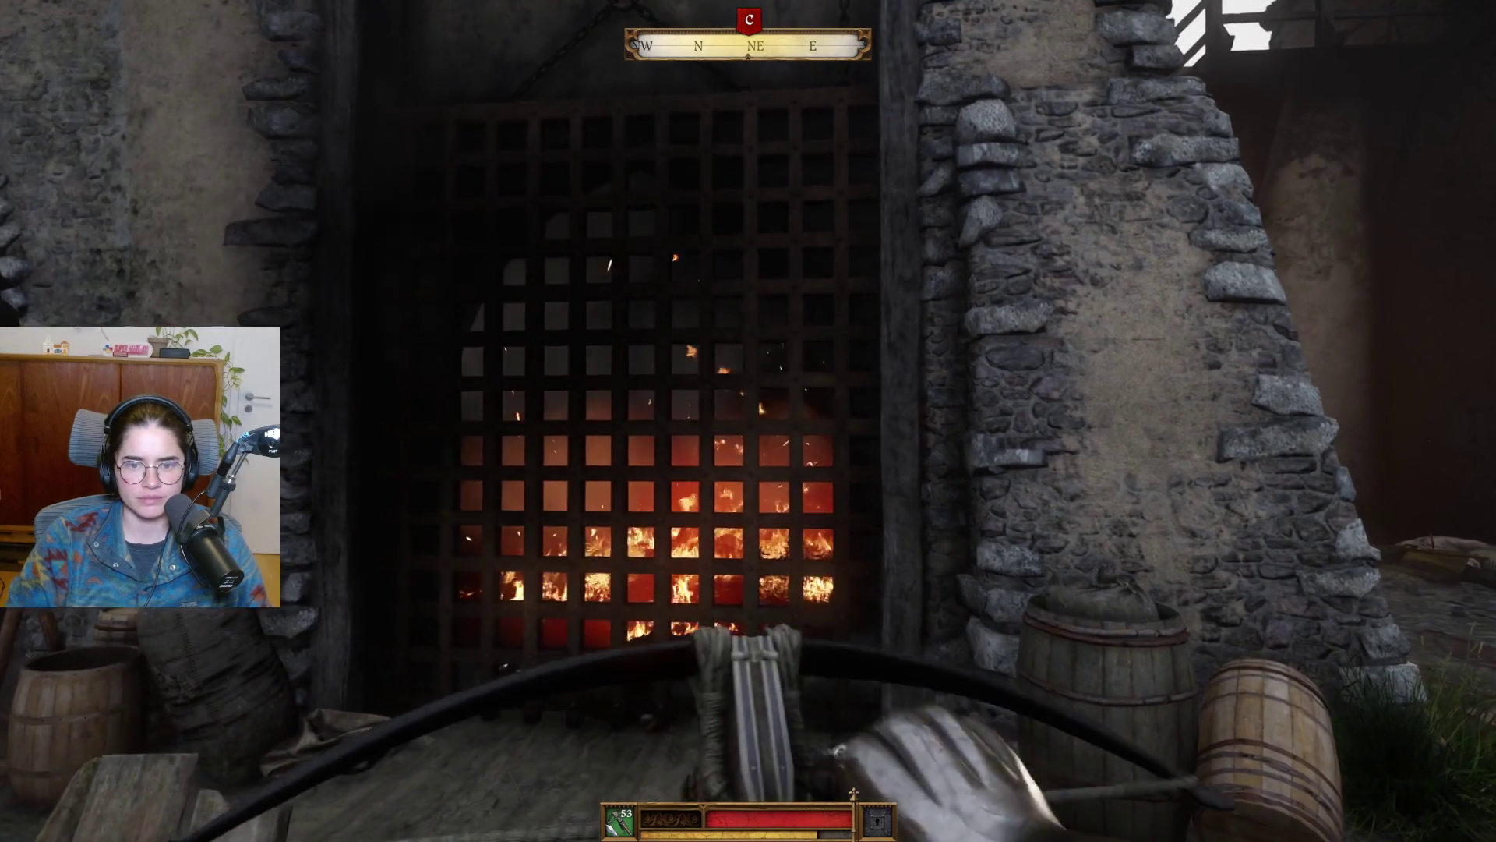
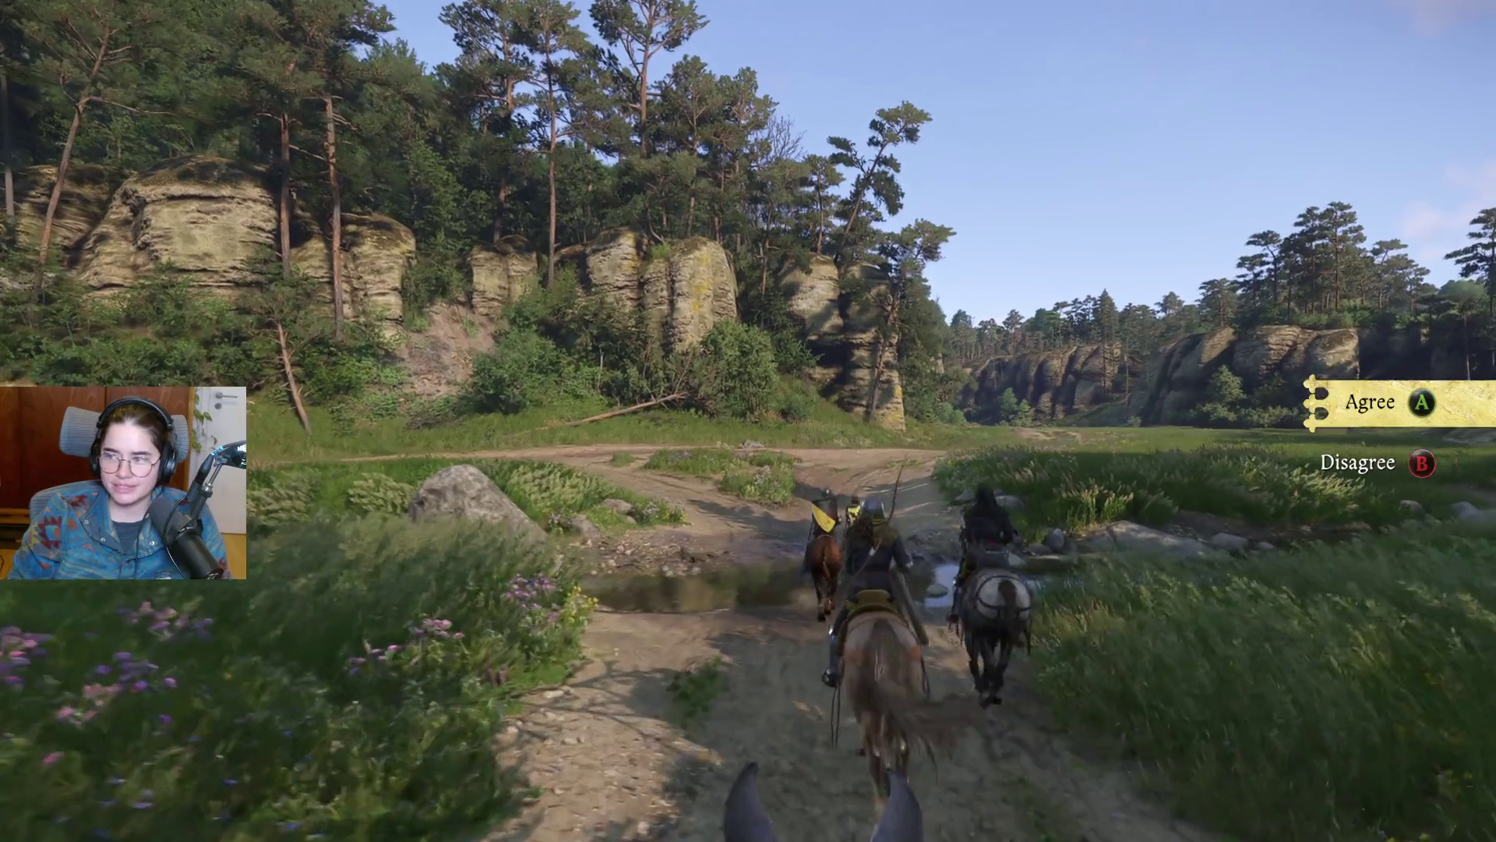
# Step: Pause the ride and bring up the Settings menu from the pause menu
pyautogui.press('Escape')
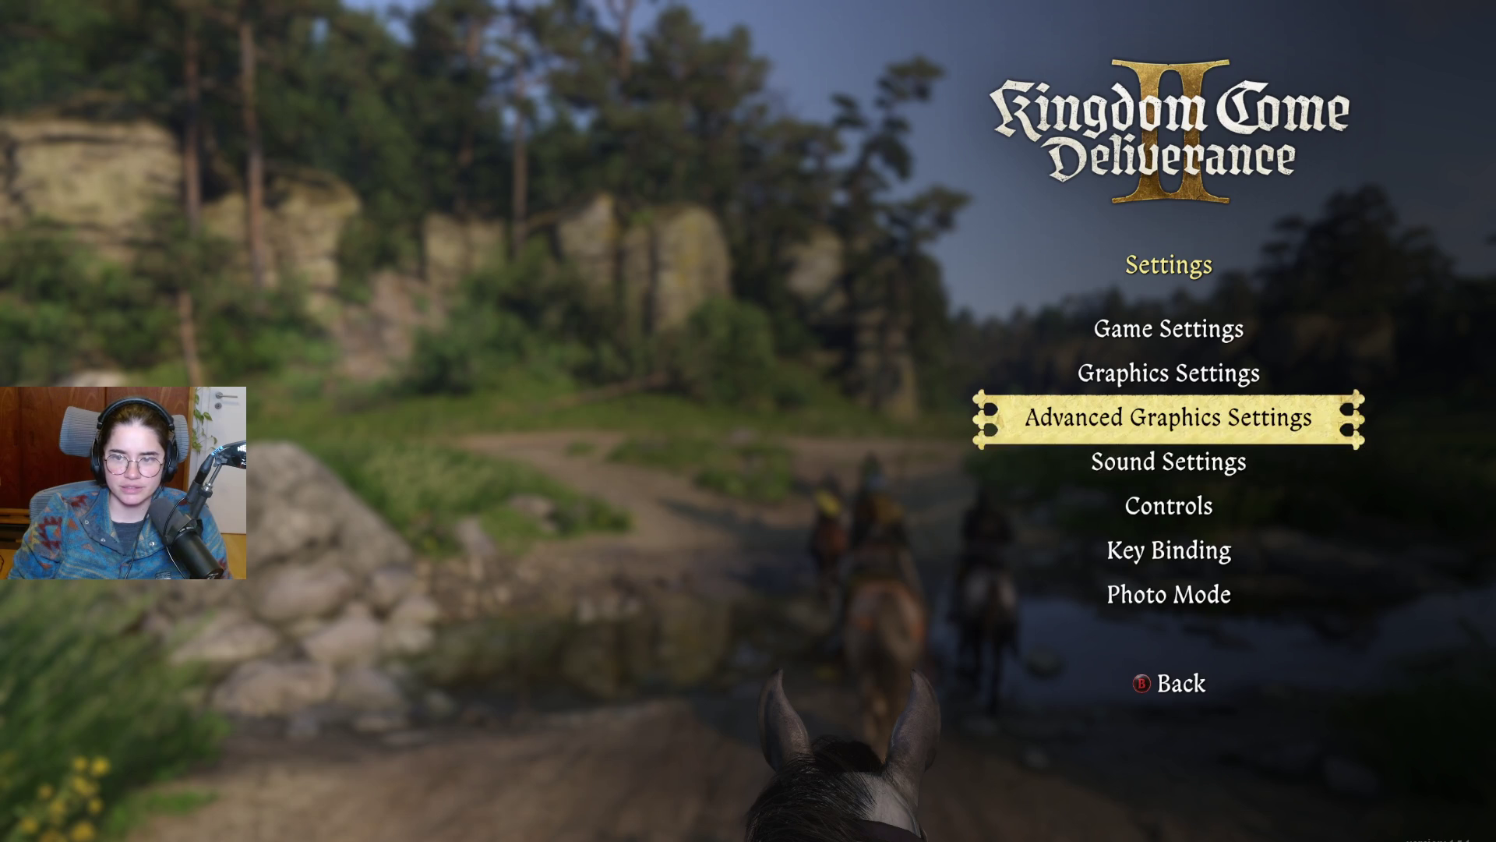
# Step: Look through the advanced graphics settings, then back out of them
pyautogui.press('Return')
pyautogui.press('Down')
pyautogui.press('Down')
pyautogui.press('Down')
pyautogui.press('Down')
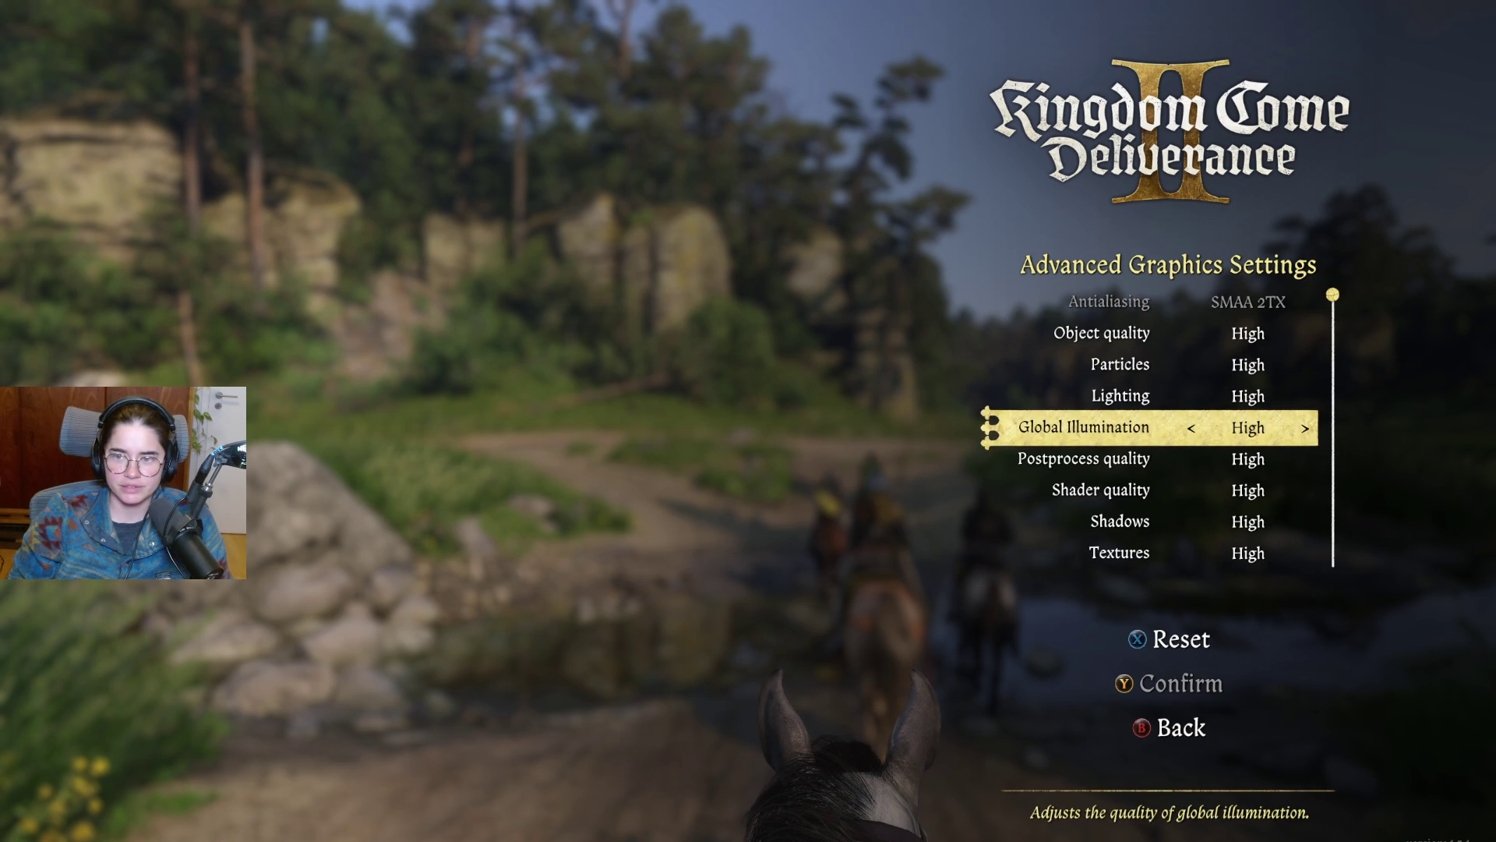
pyautogui.press('Escape')
# Step: Review the FPS display, frame rate limit, gamma and upscaling options in the basic graphics settings
pyautogui.press('Up')
pyautogui.press('Return')
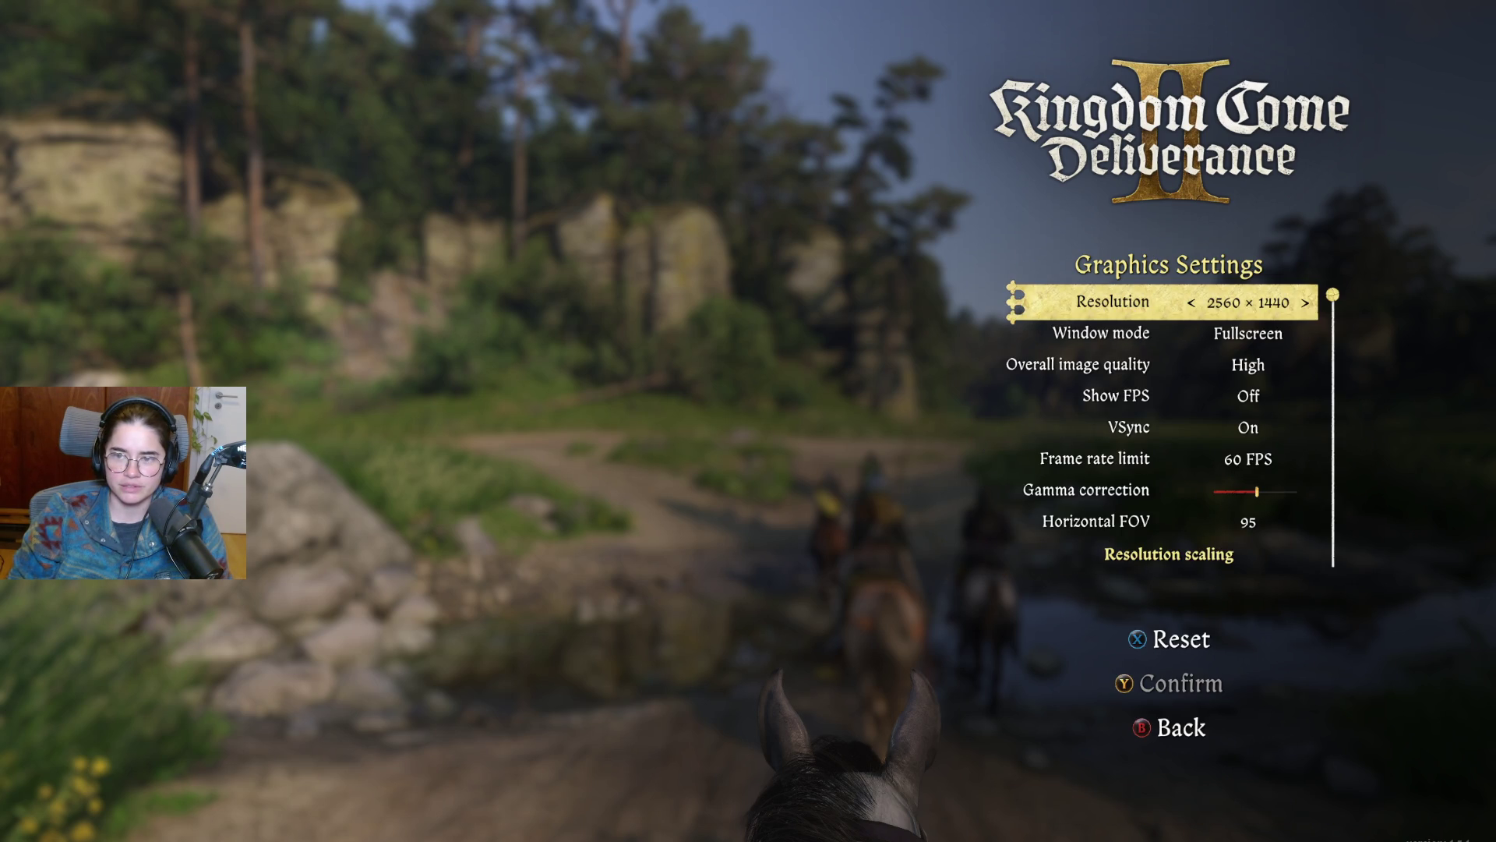
pyautogui.press('Down')
pyautogui.press('Down')
pyautogui.press('Down')
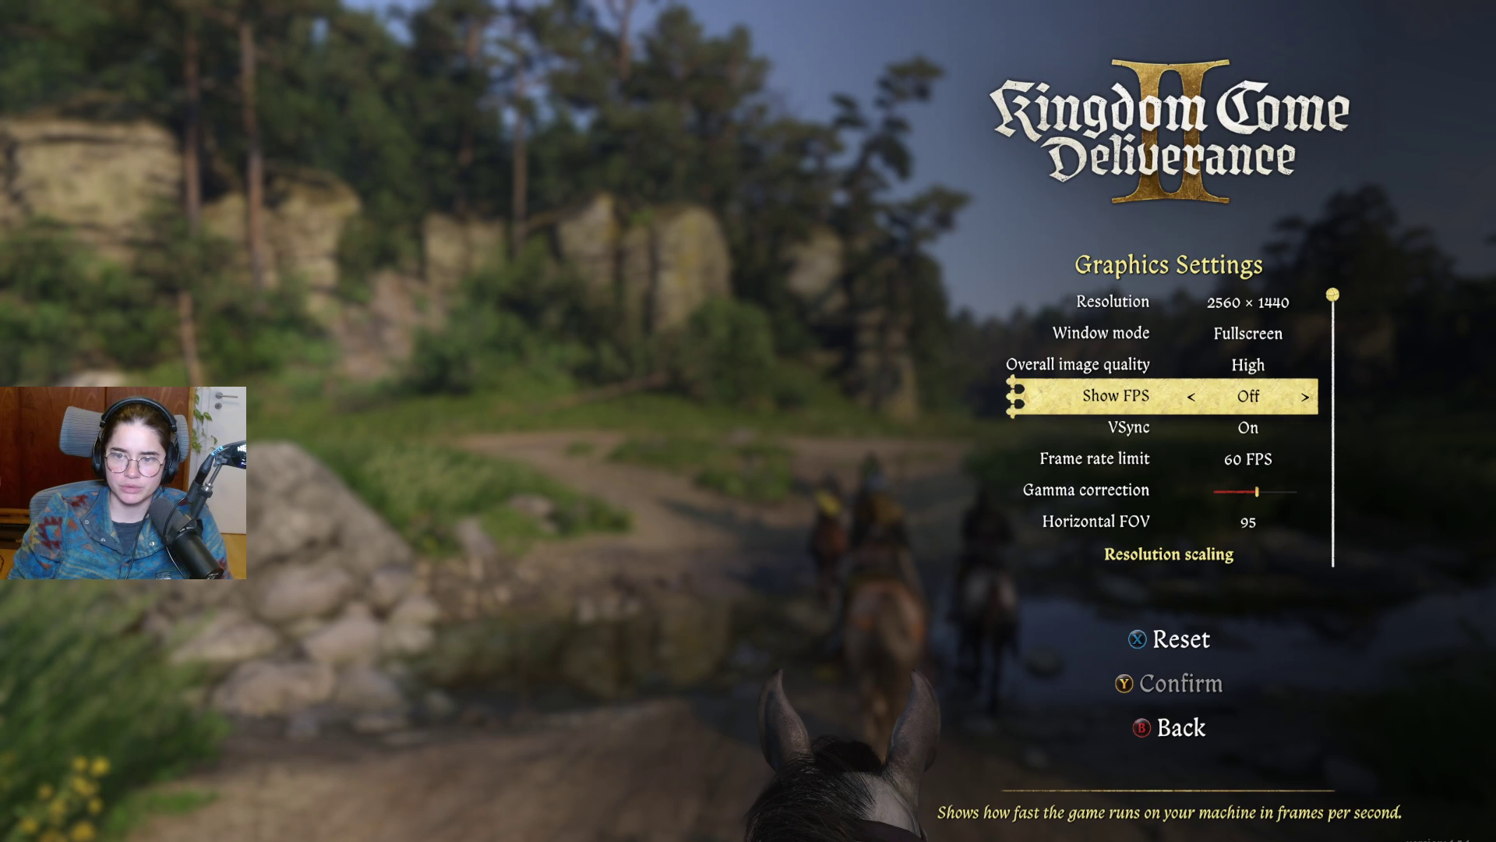
pyautogui.press('Up')
pyautogui.press('Down')
pyautogui.press('Down')
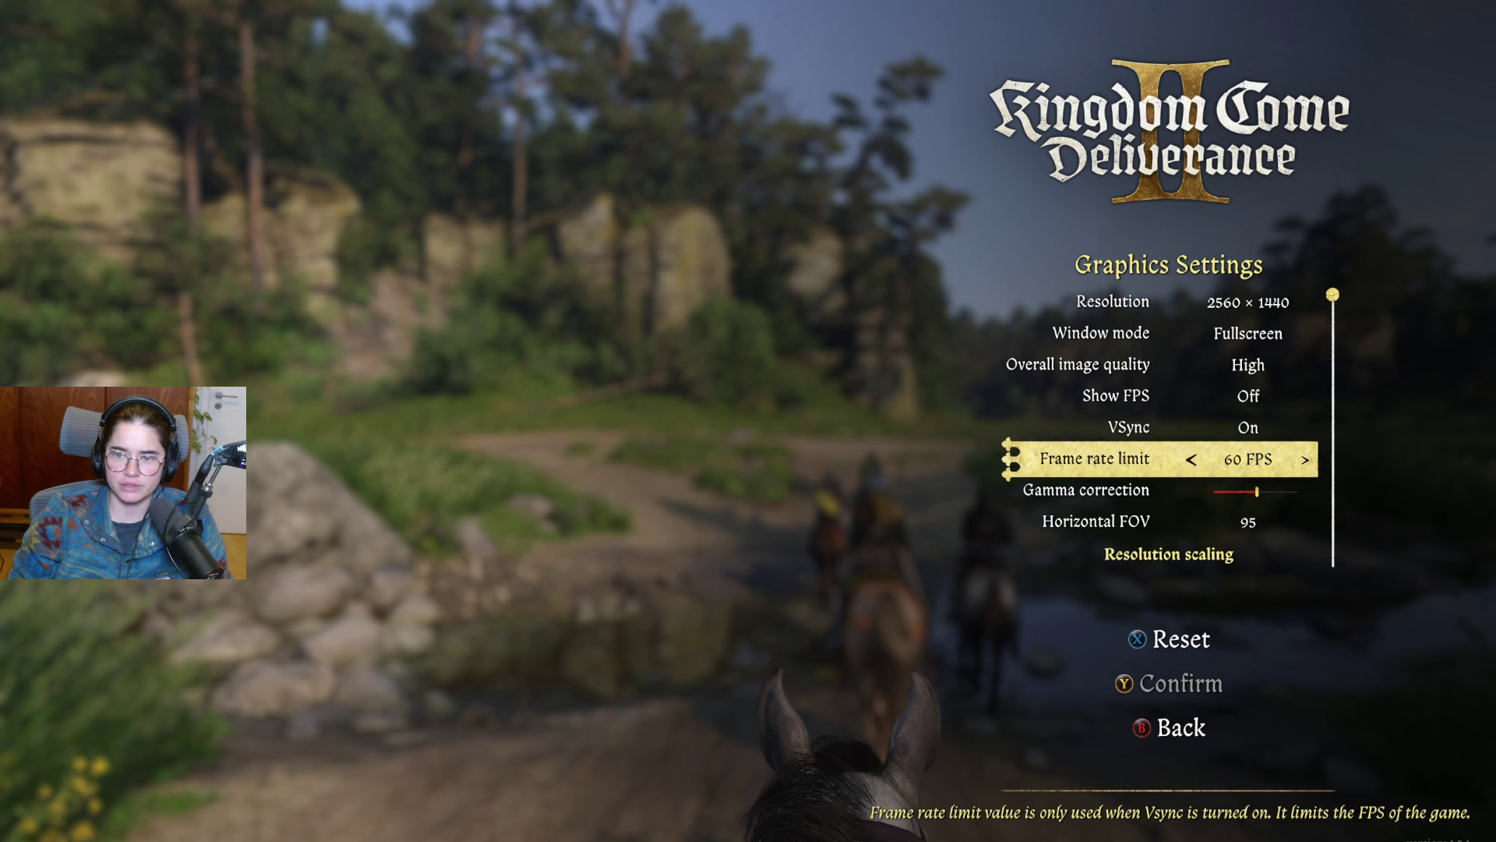
pyautogui.press('Up')
pyautogui.press('Up')
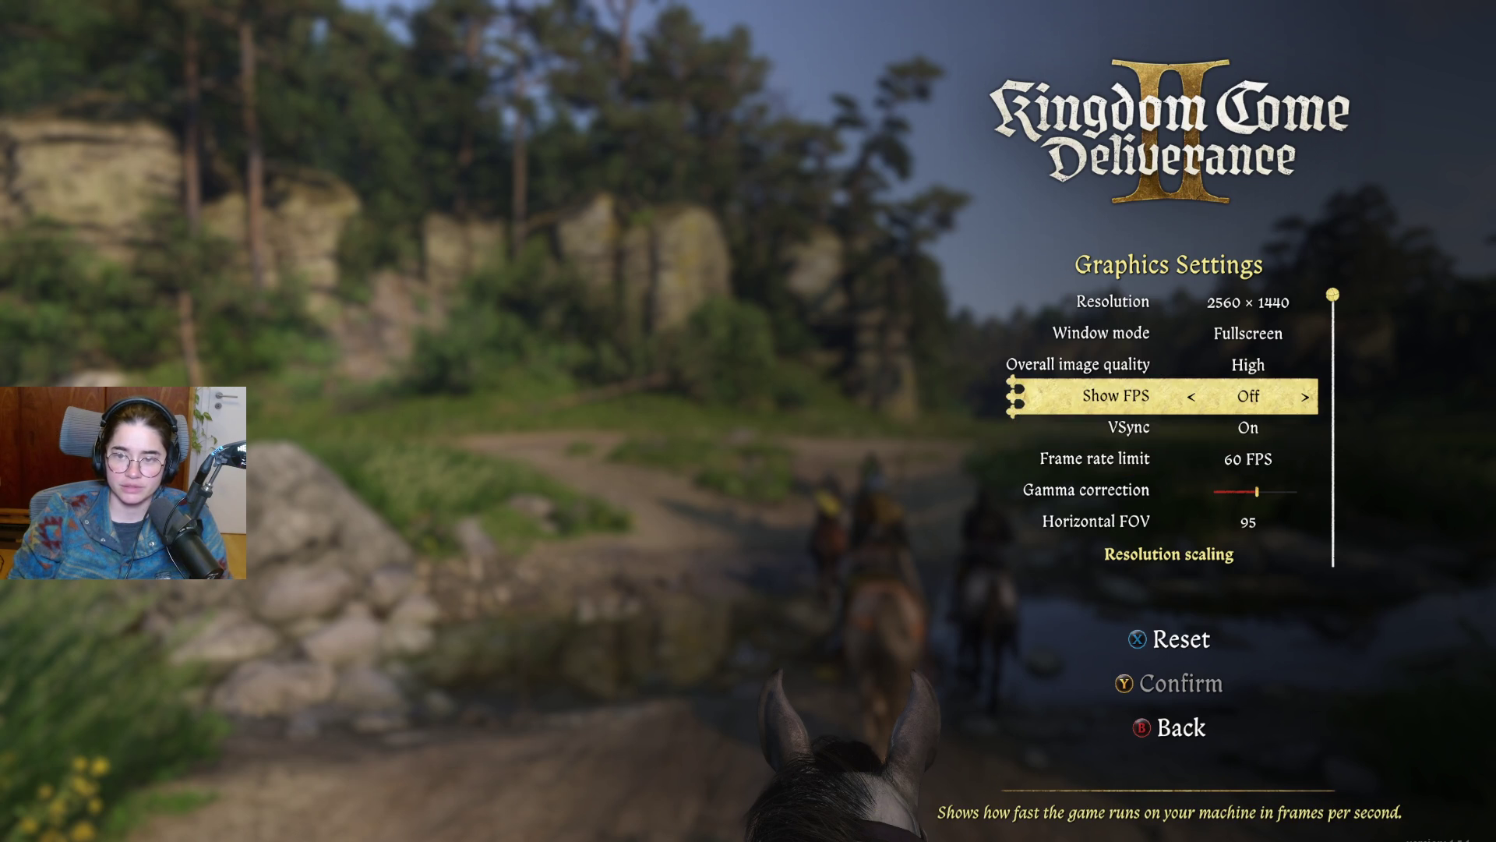
pyautogui.press('Down')
pyautogui.press('Down')
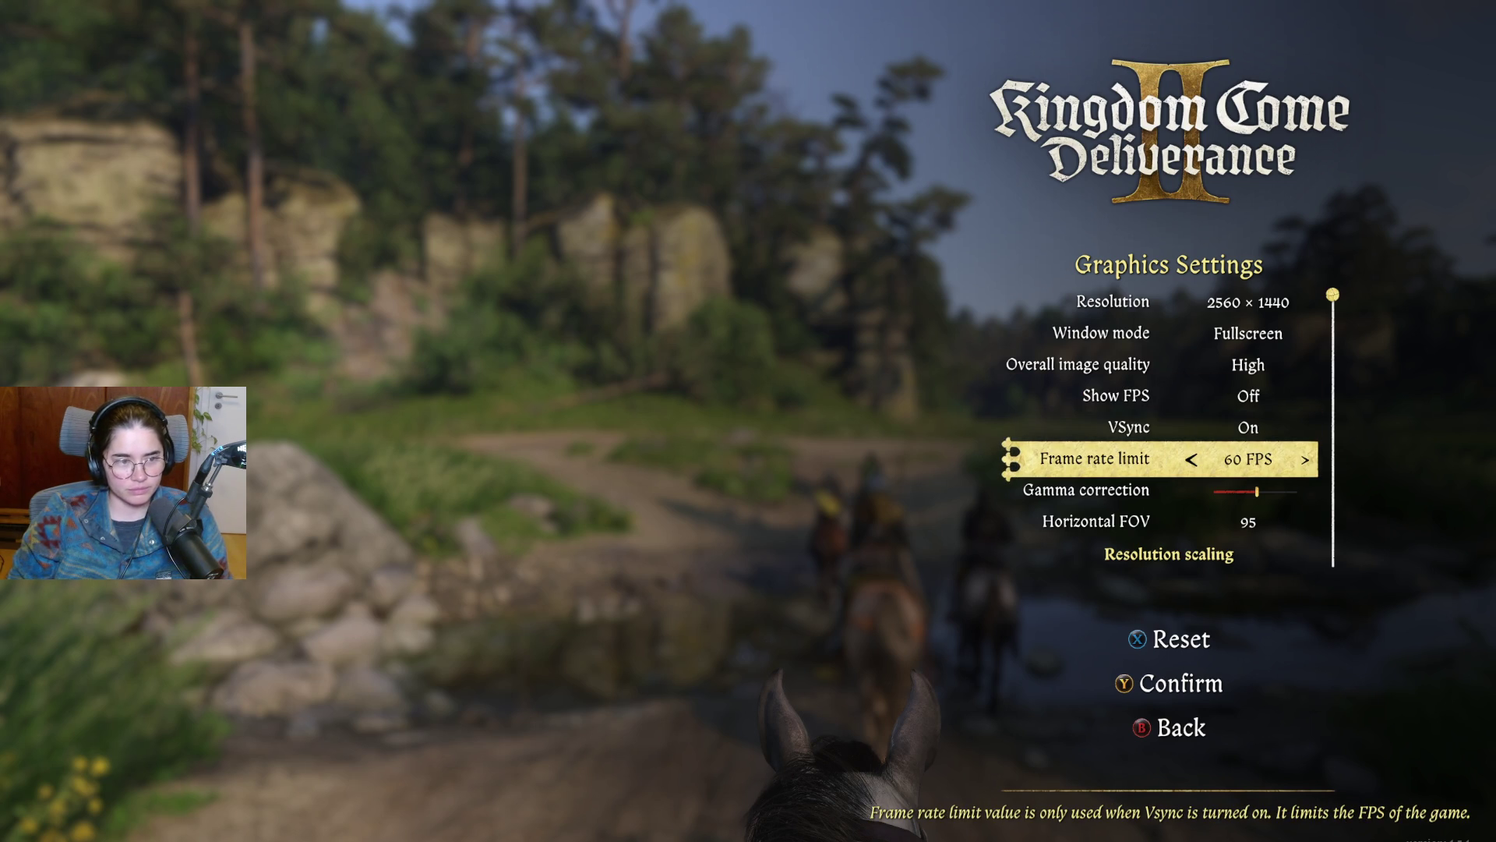
pyautogui.press('Down')
pyautogui.press('Up')
pyautogui.press('Up')
pyautogui.press('Down')
pyautogui.press('Down')
pyautogui.press('Up')
pyautogui.press('Down')
pyautogui.press('Down')
pyautogui.press('Down')
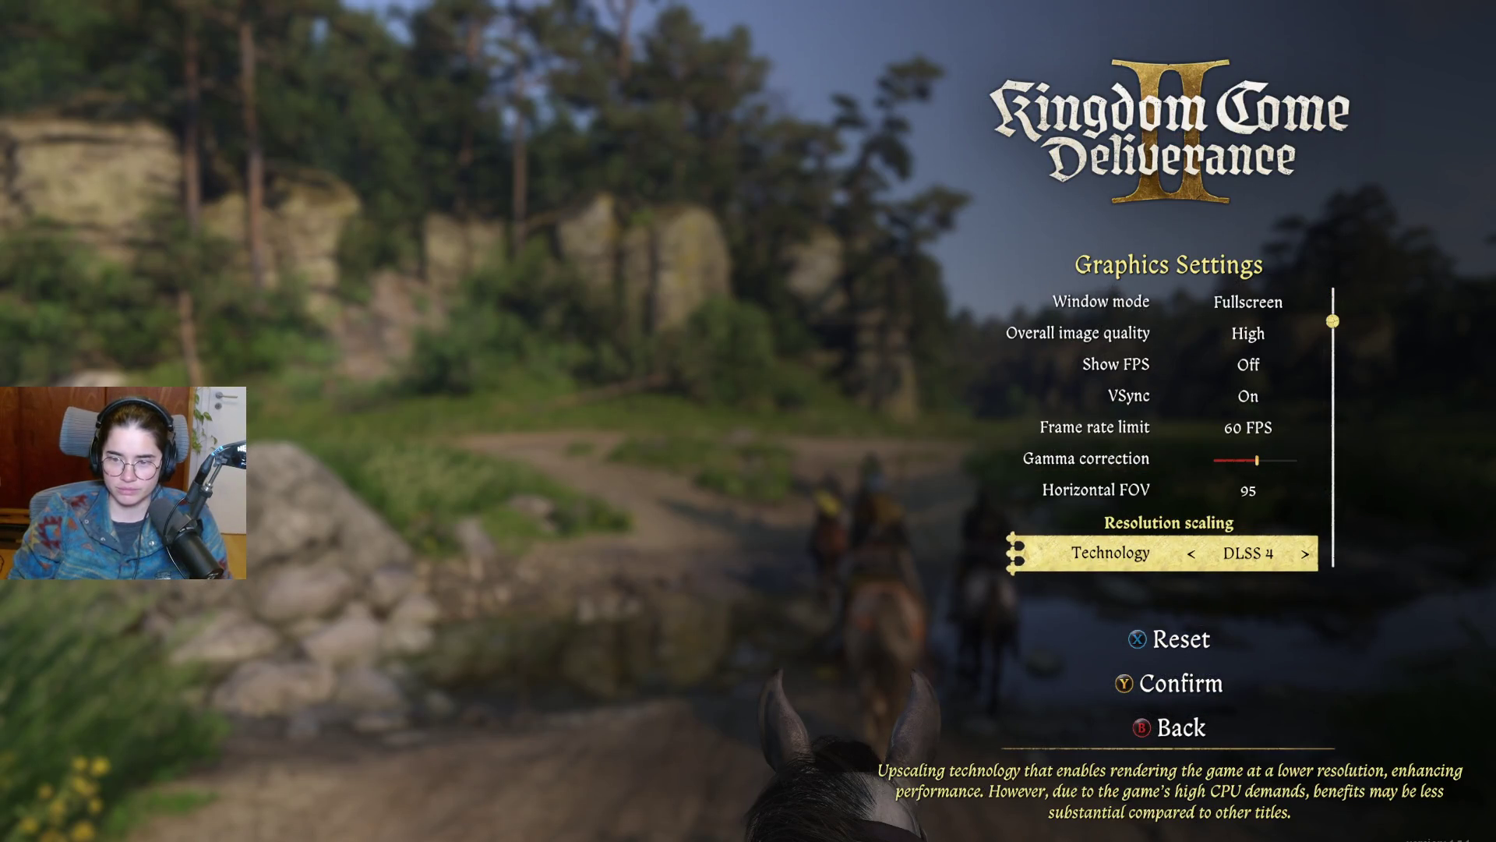
pyautogui.press('Down')
pyautogui.press('Down')
pyautogui.press('Up')
pyautogui.press('Up')
pyautogui.press('Up')
pyautogui.press('Up')
pyautogui.press('Up')
pyautogui.press('Up')
pyautogui.press('Up')
pyautogui.press('Up')
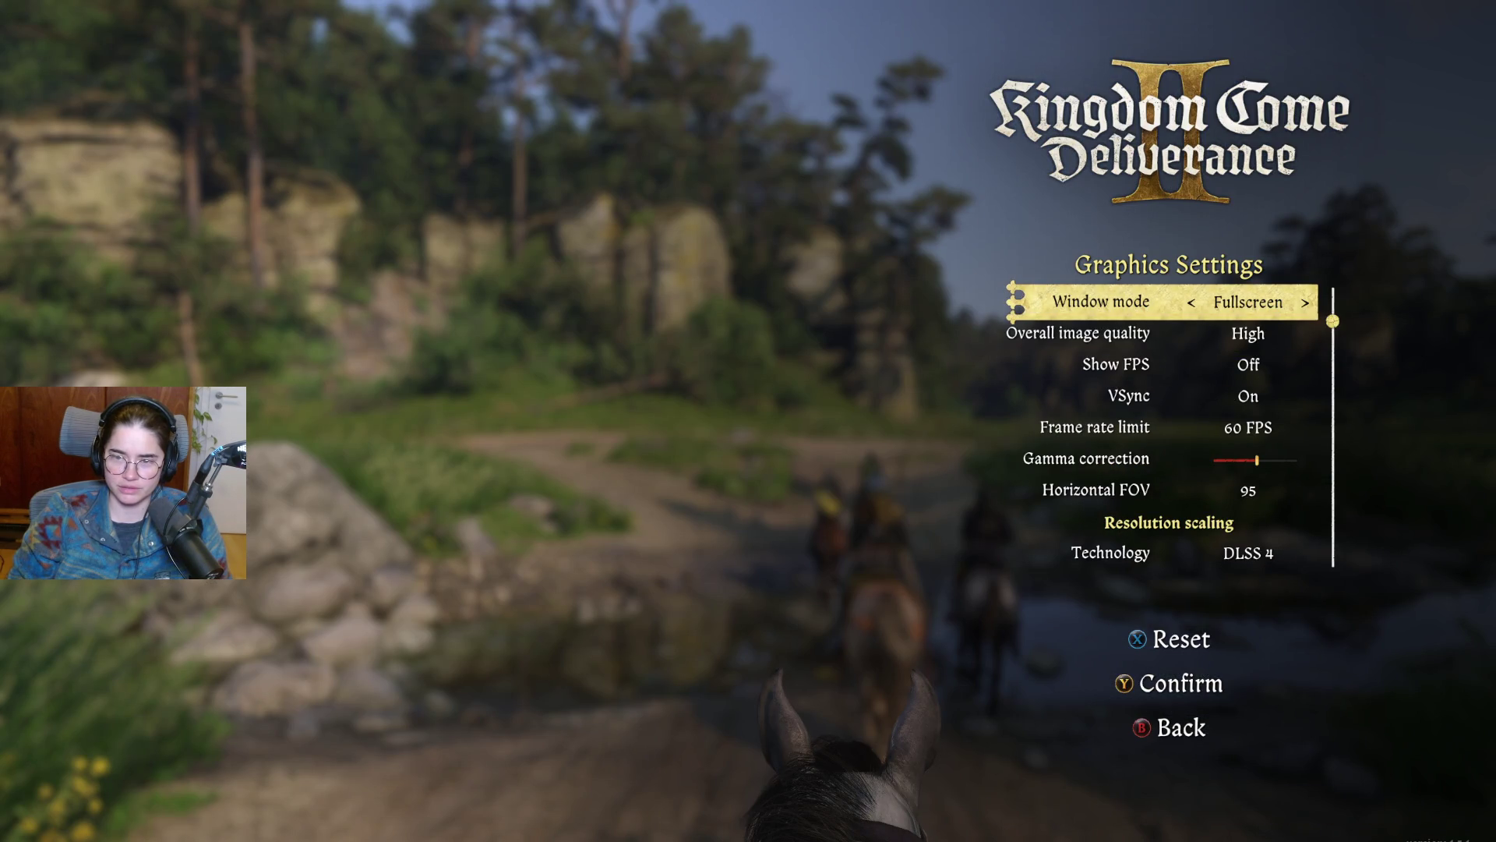
# Step: Set Overall image quality to Medium and Horizontal FOV to 110, and save the changes
pyautogui.press('Down')
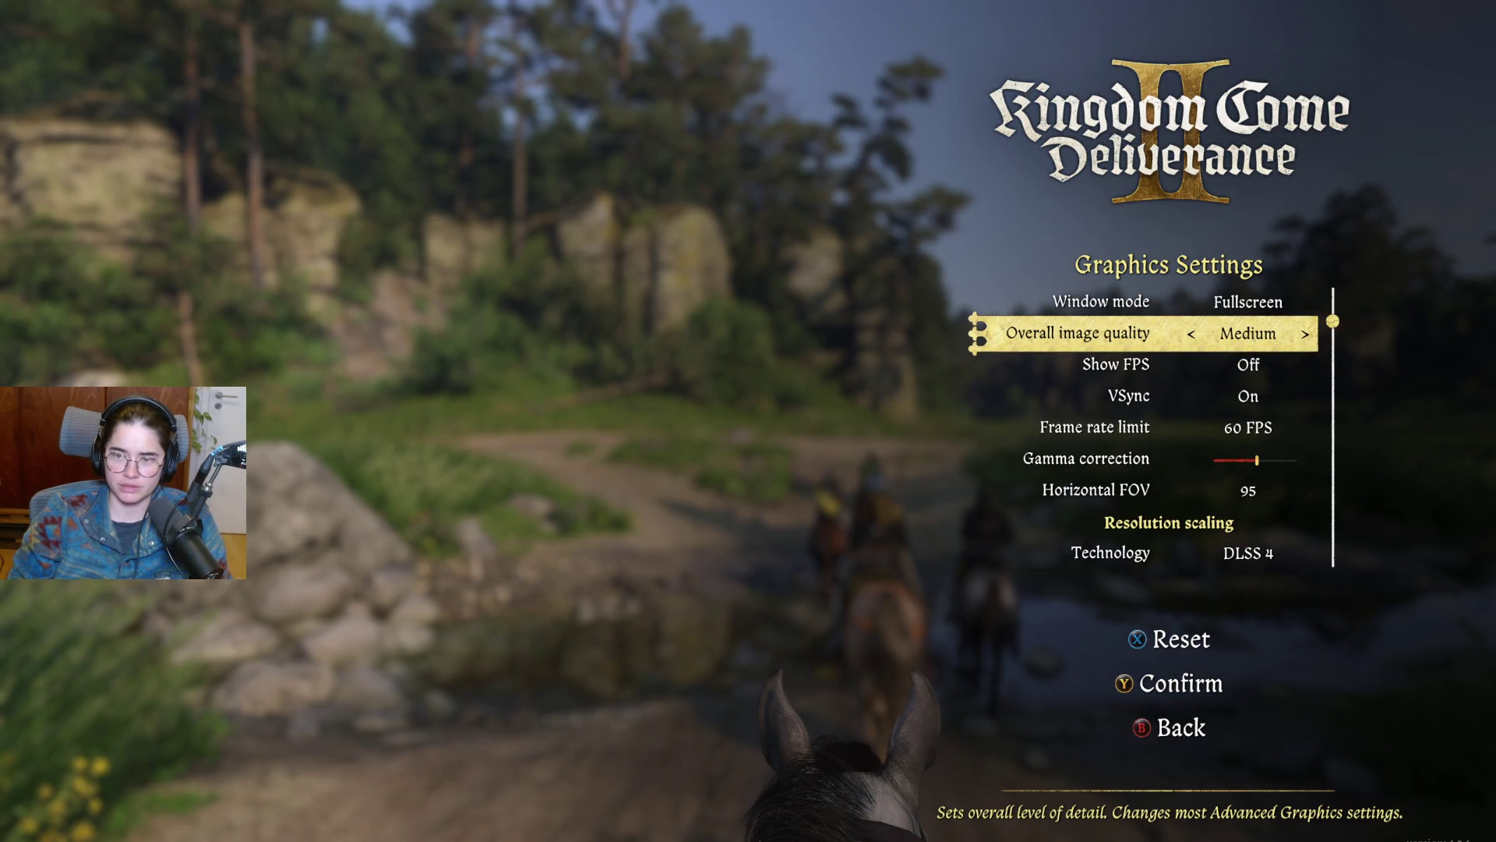
pyautogui.press('Down')
pyautogui.press('Down')
pyautogui.press('Down')
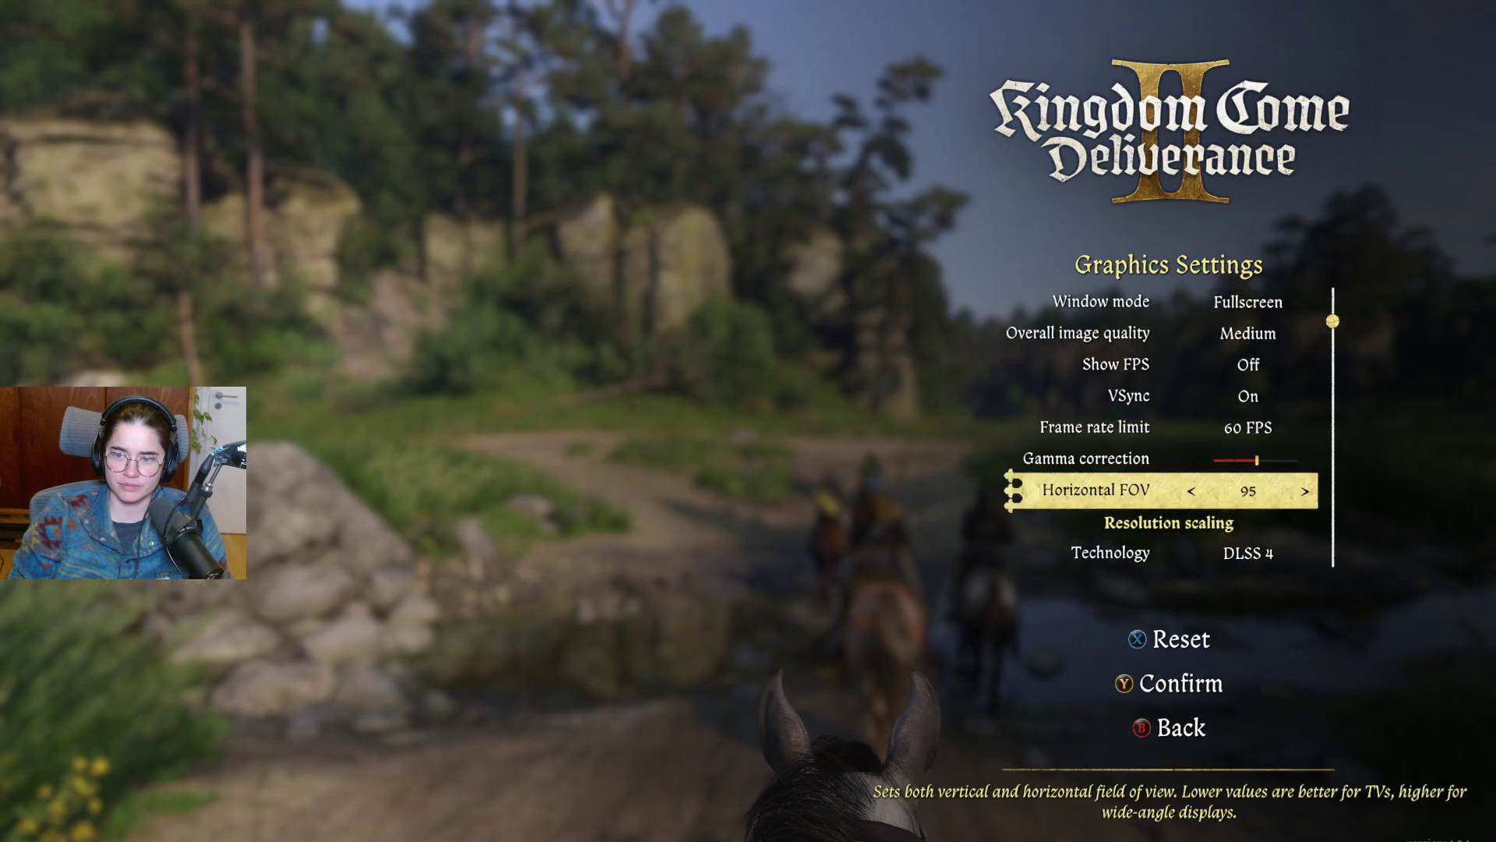
pyautogui.press('Down')
pyautogui.press('Down')
pyautogui.press('Down')
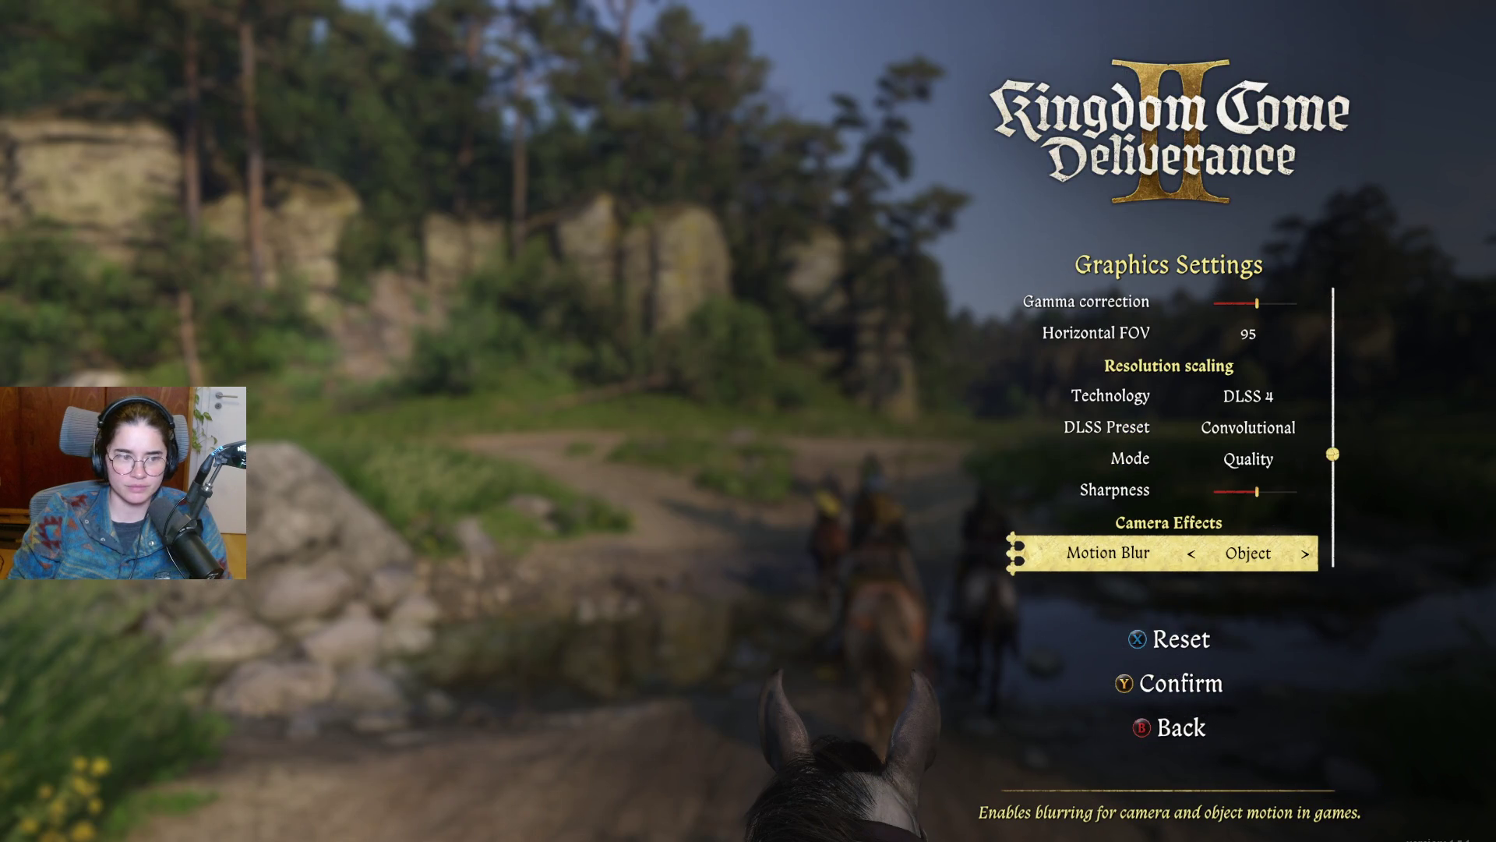
pyautogui.press('Up')
pyautogui.press('Up')
pyautogui.press('Up')
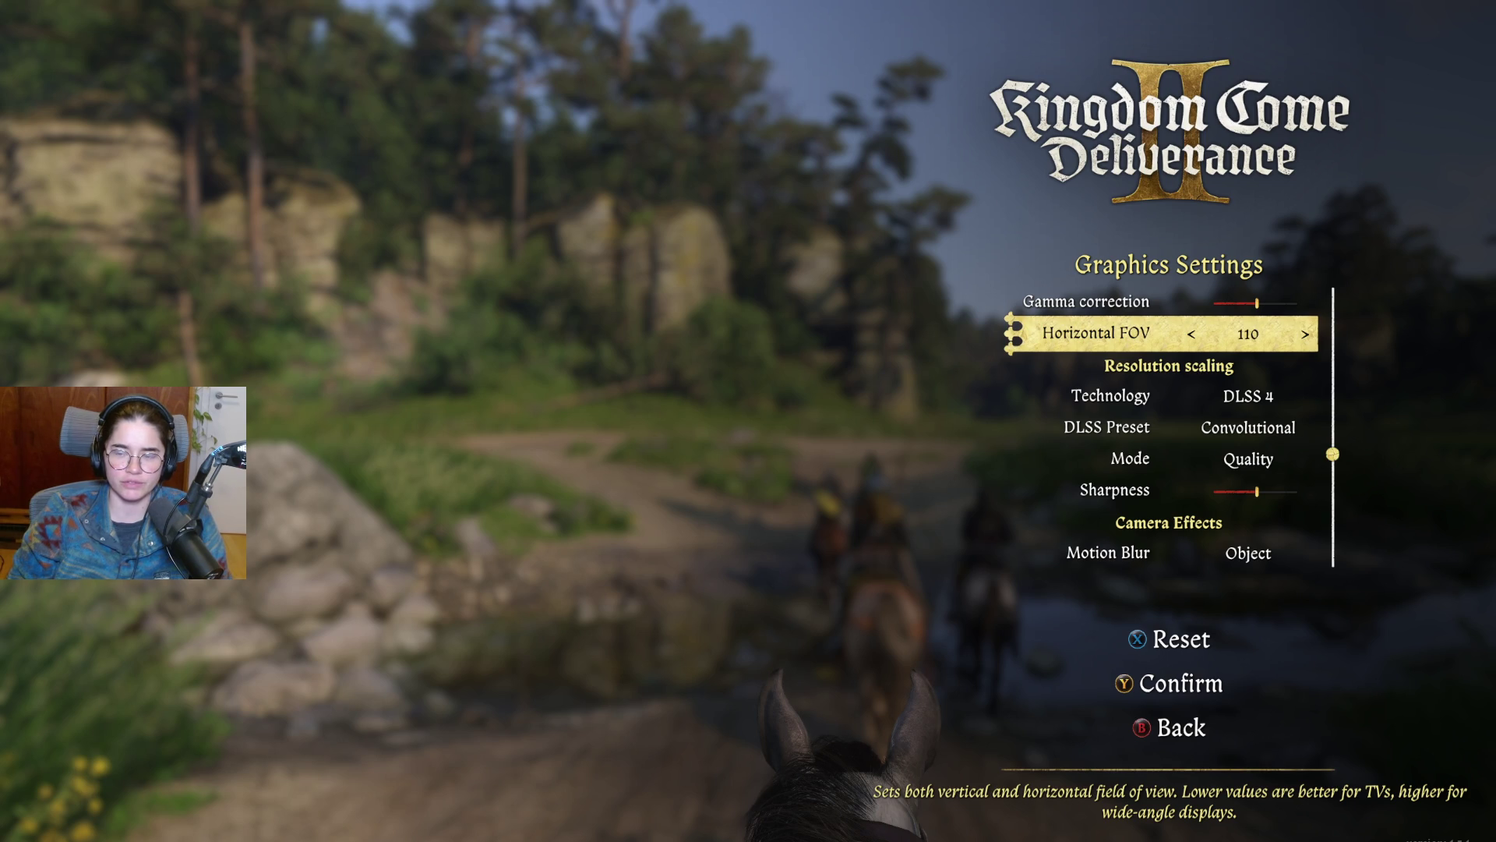
pyautogui.press('Escape')
pyautogui.press('Up')
pyautogui.press('Return')
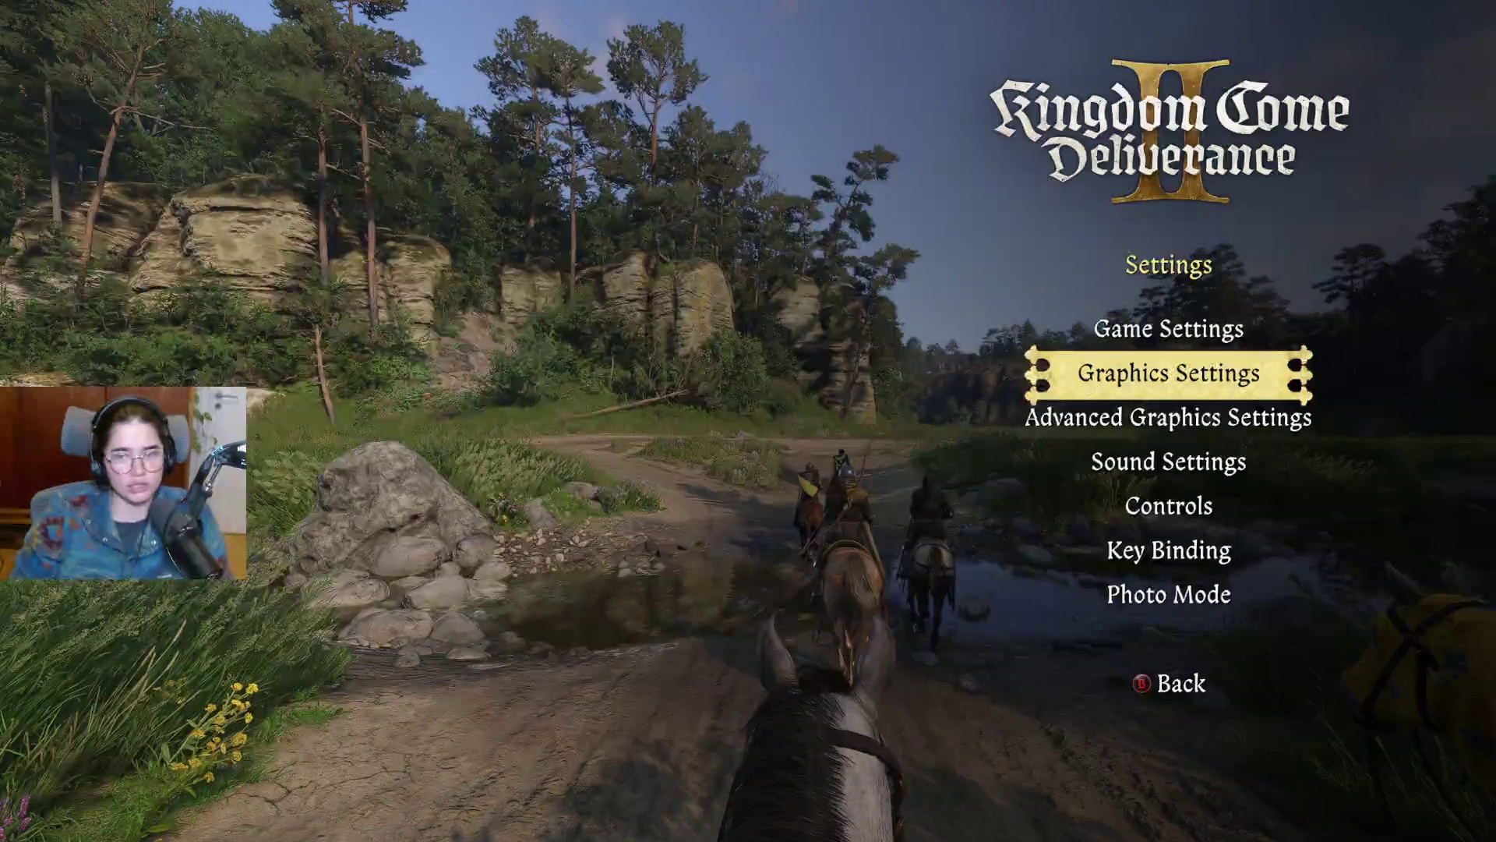
# Step: Resume the ride and agree with the companion, riding on until the knight asks about playstyle
pyautogui.press('Escape')
pyautogui.press('Escape')
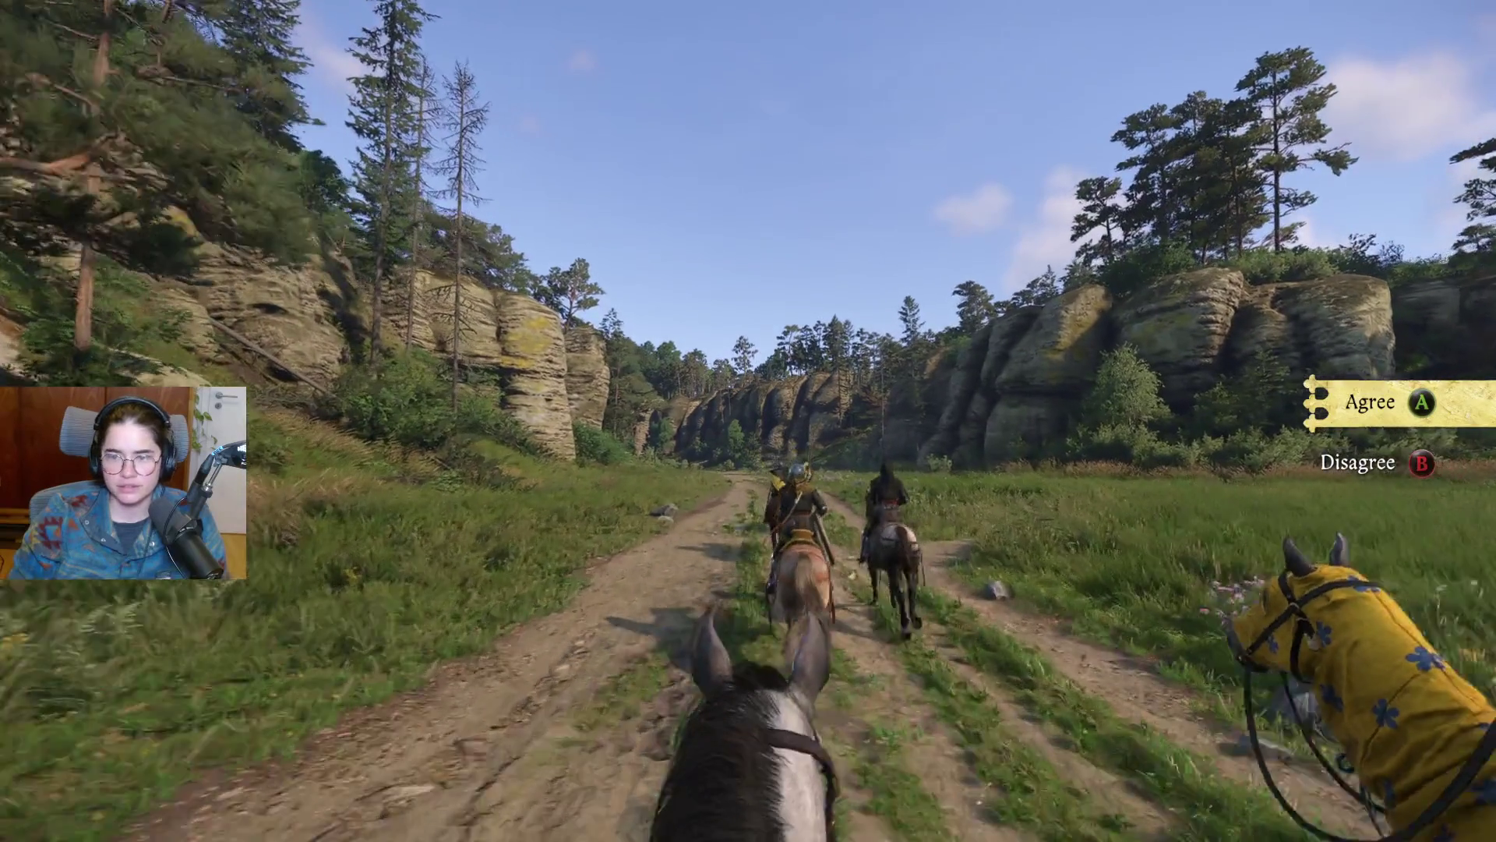
pyautogui.press('Return')
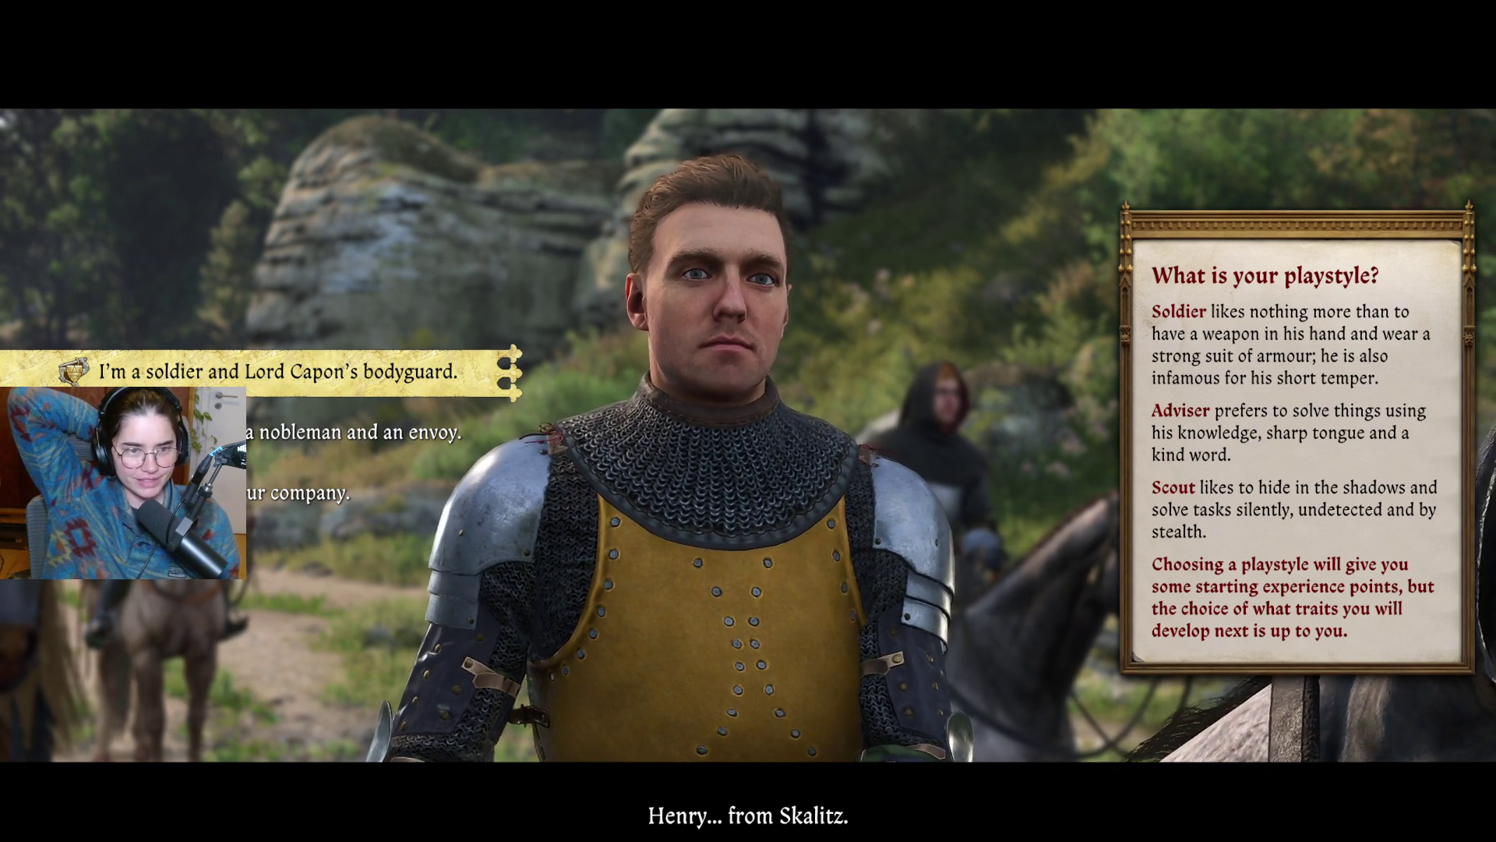
pyautogui.press('Down')
pyautogui.press('Down')
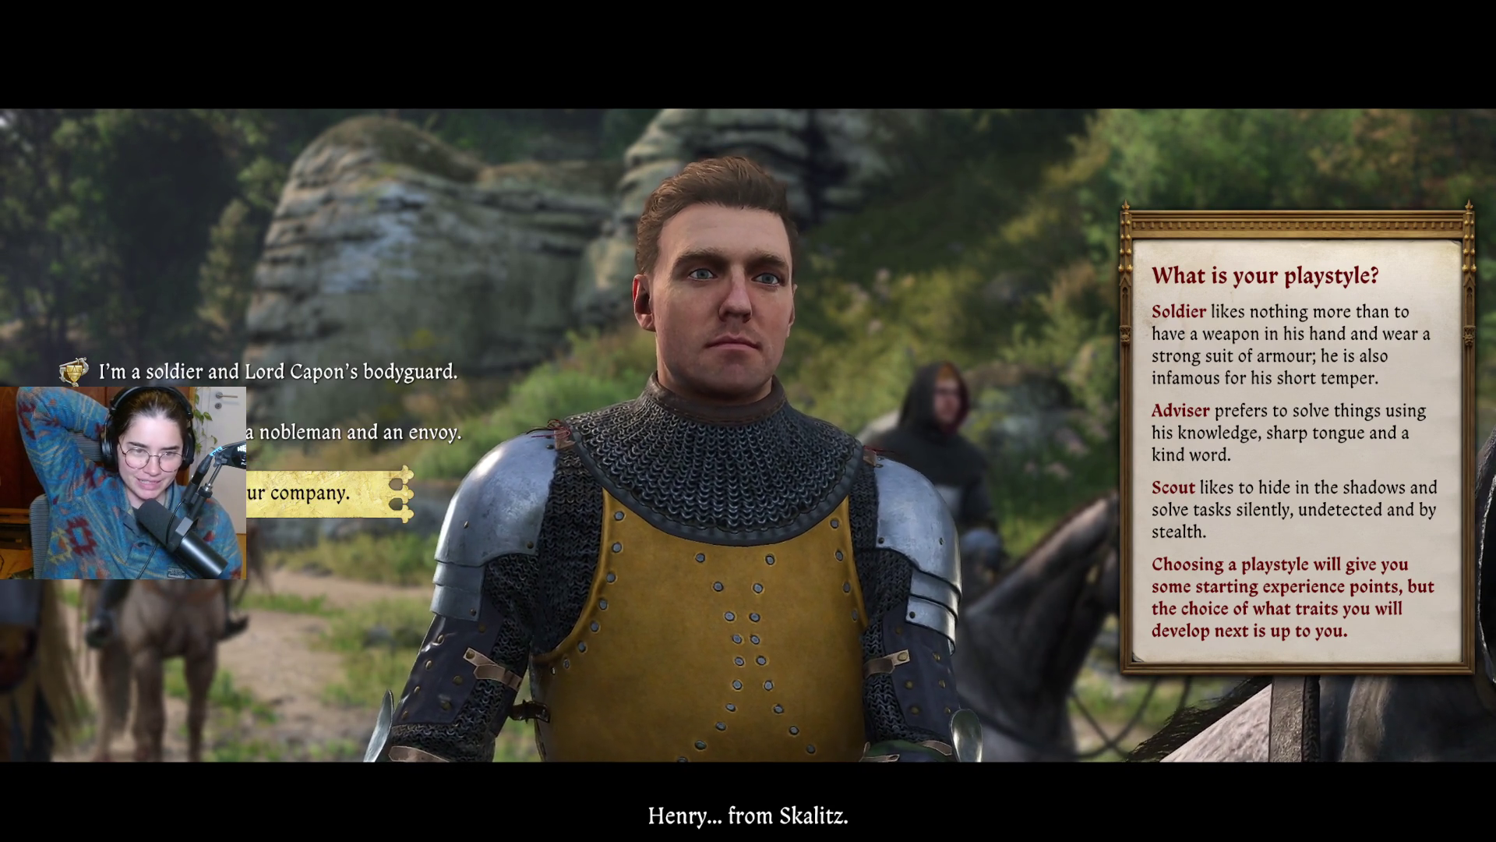
pyautogui.press('Up')
pyautogui.press('Down')
pyautogui.press('Up')
pyautogui.press('Down')
pyautogui.press('Up')
pyautogui.press('Up')
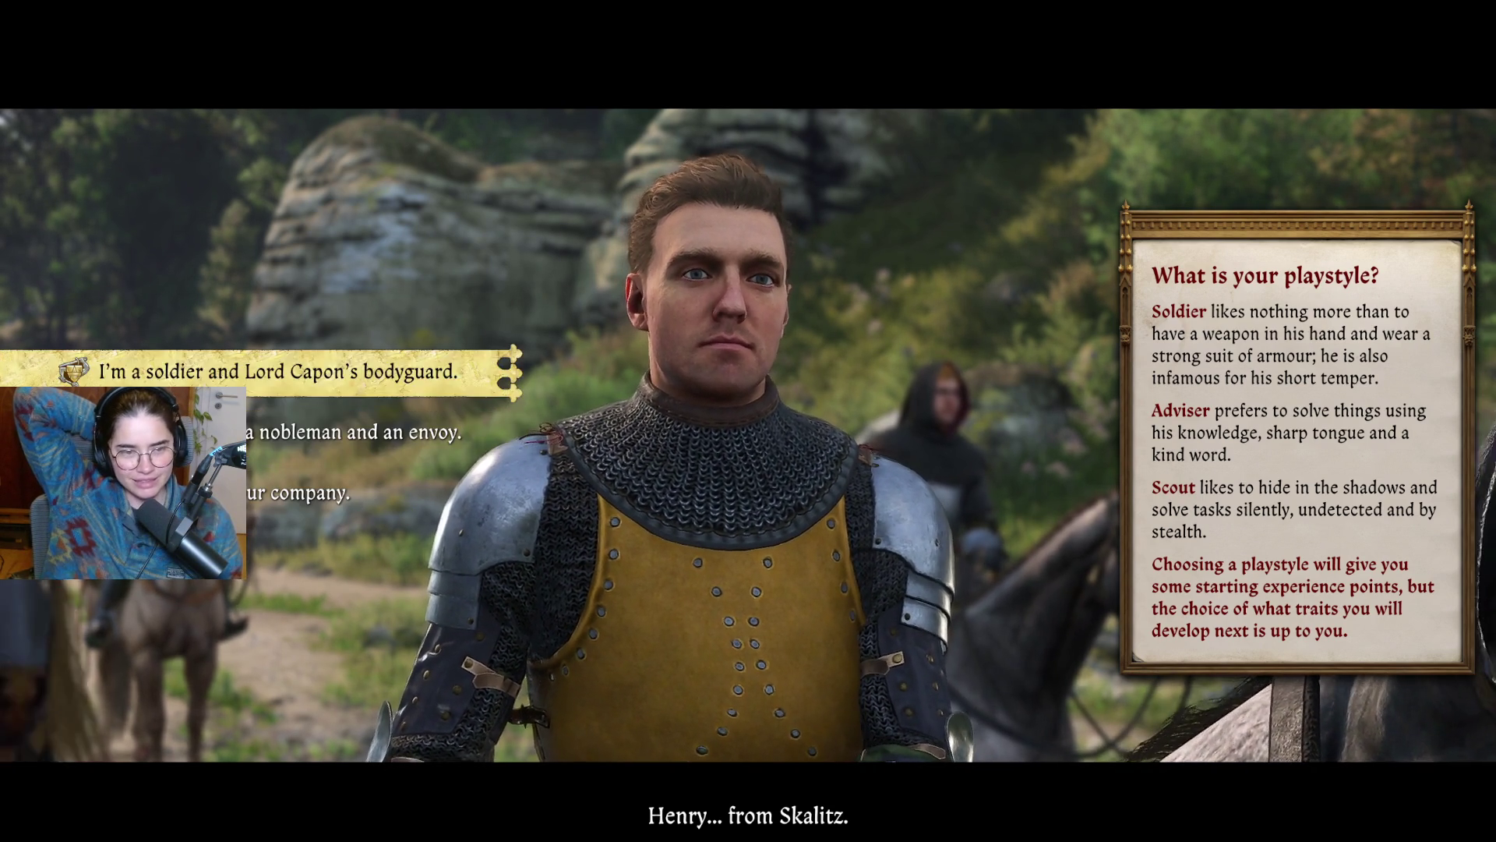
pyautogui.press('Down')
pyautogui.press('Up')
pyautogui.press('Down')
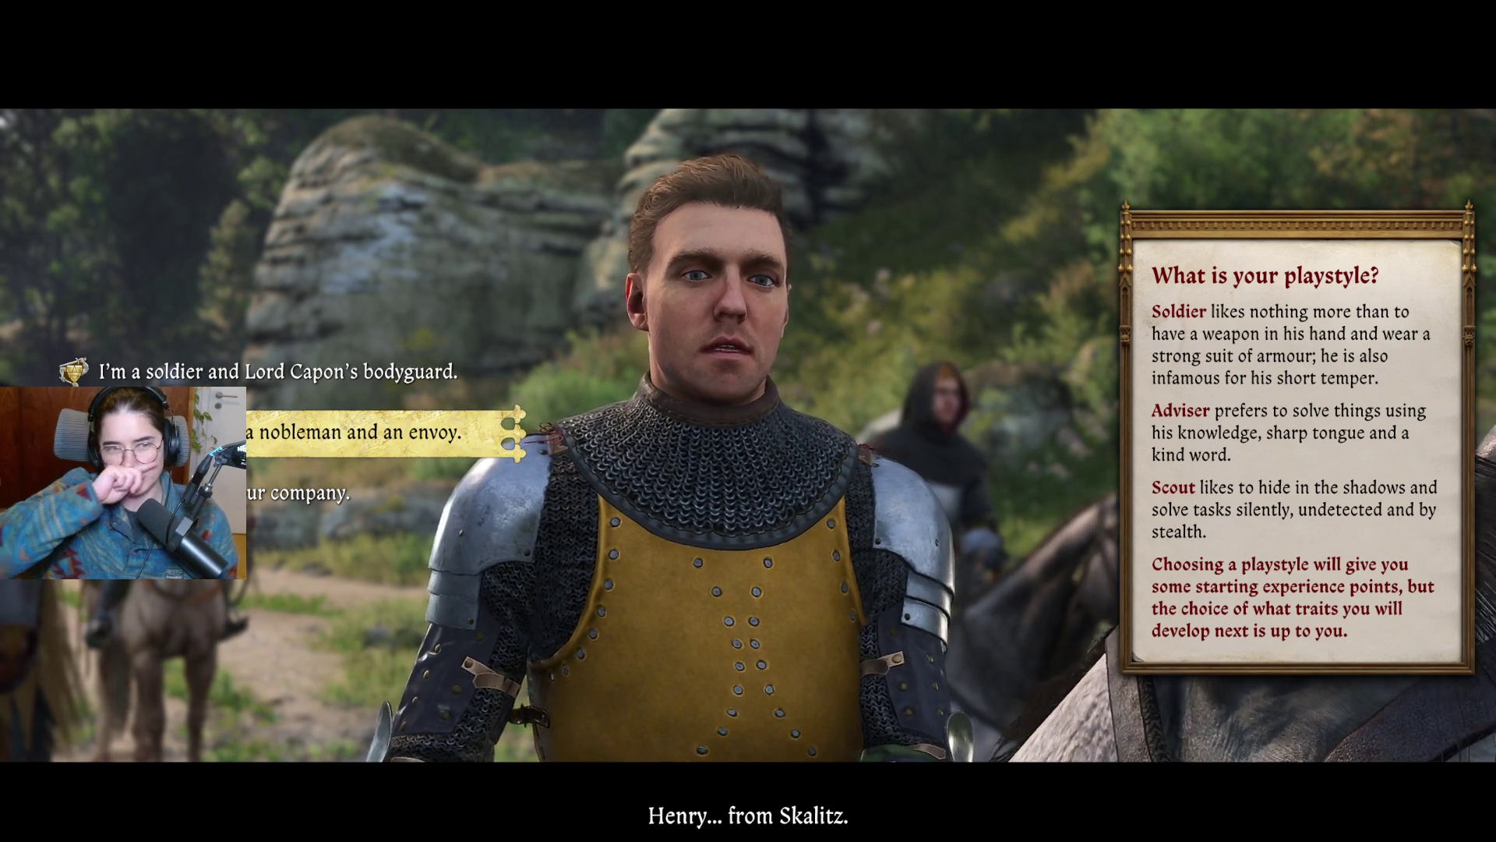
pyautogui.press('Up')
pyautogui.press('Down')
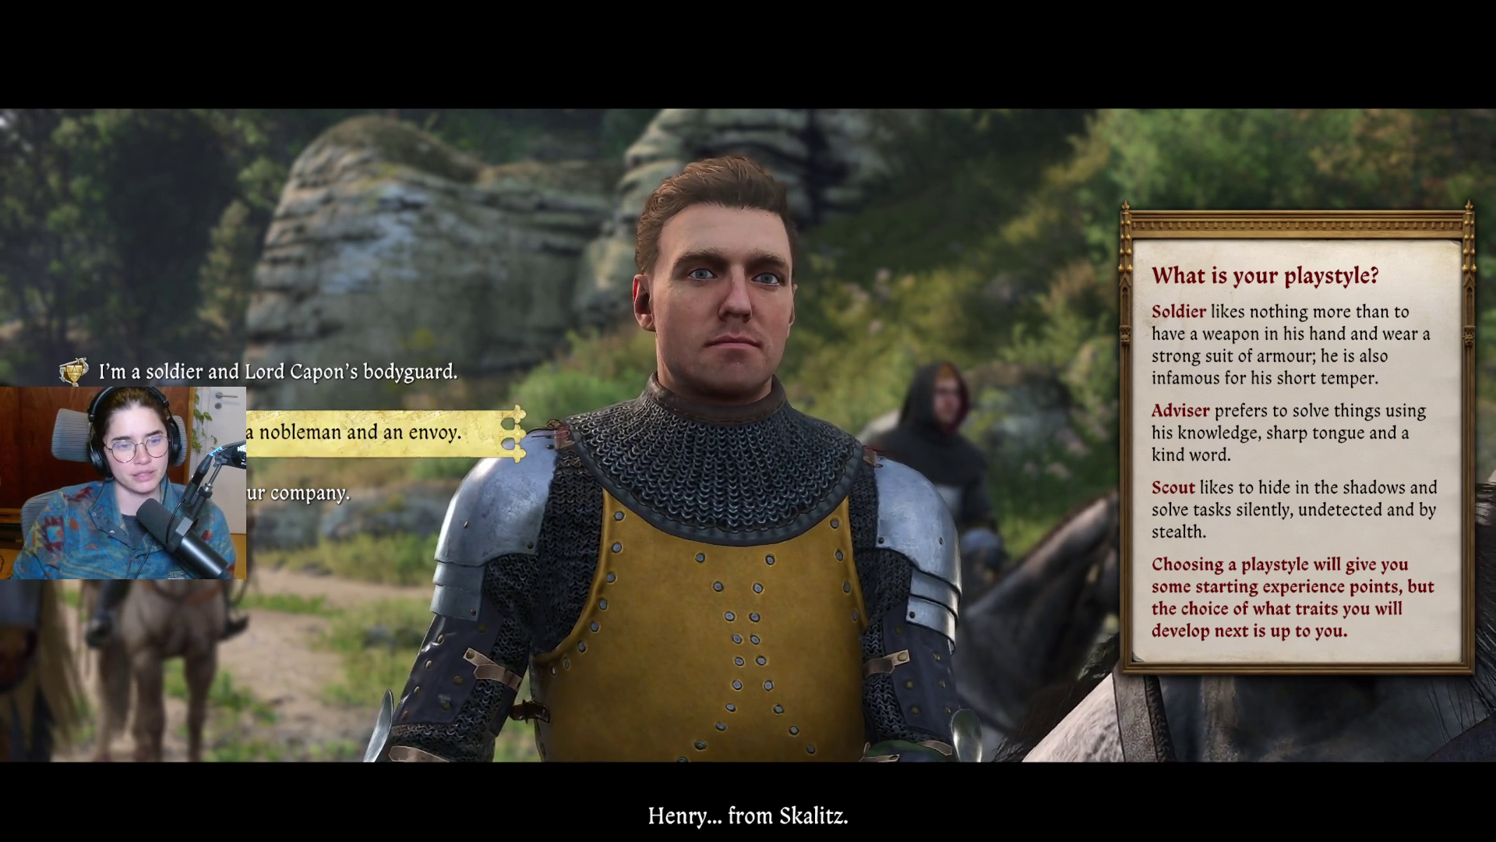
pyautogui.press('Down')
pyautogui.press('Up')
pyautogui.press('Up')
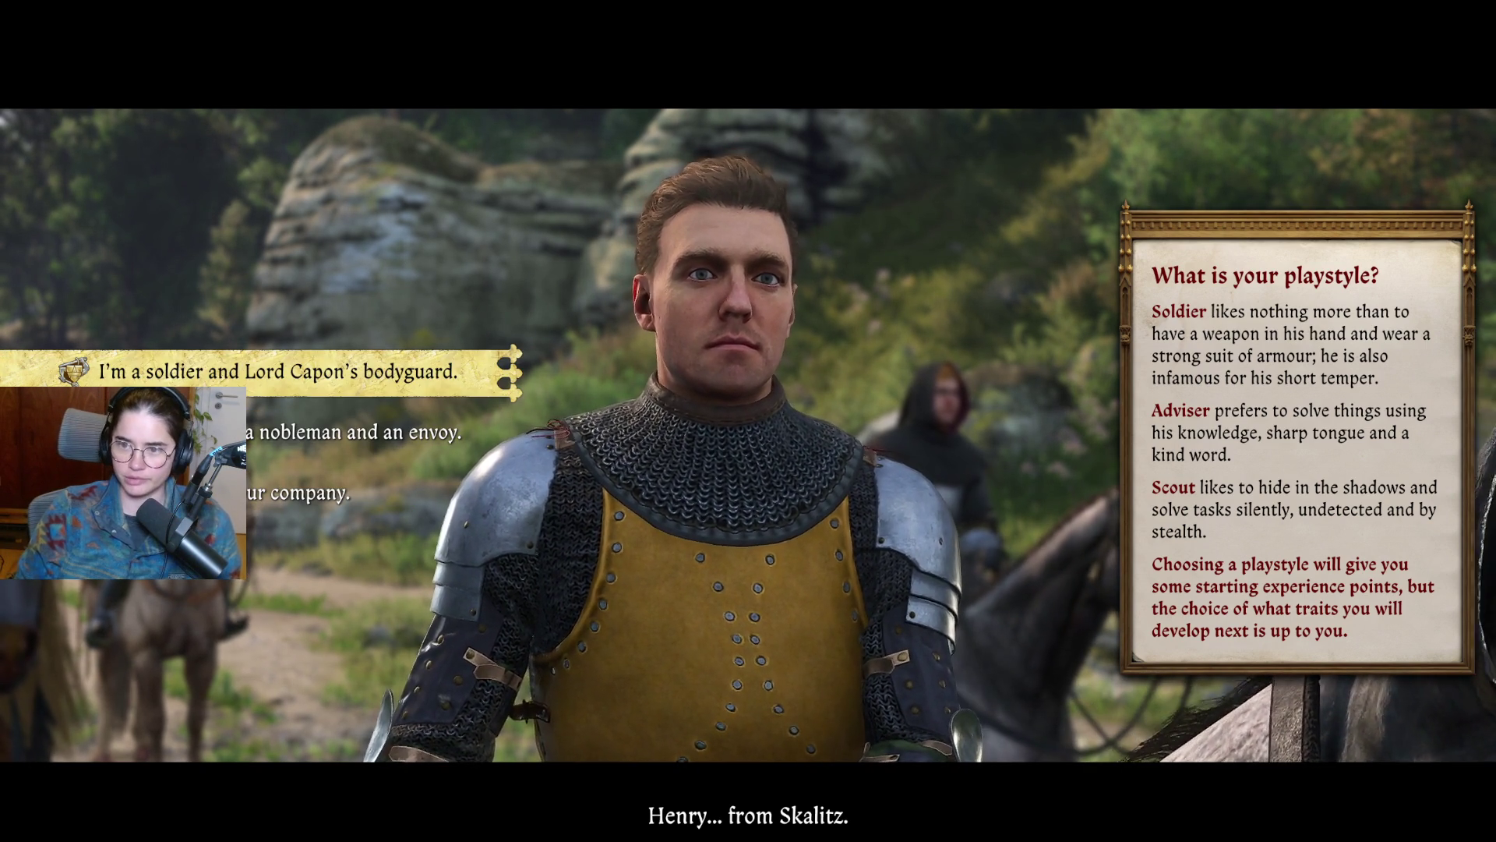
pyautogui.press('Down')
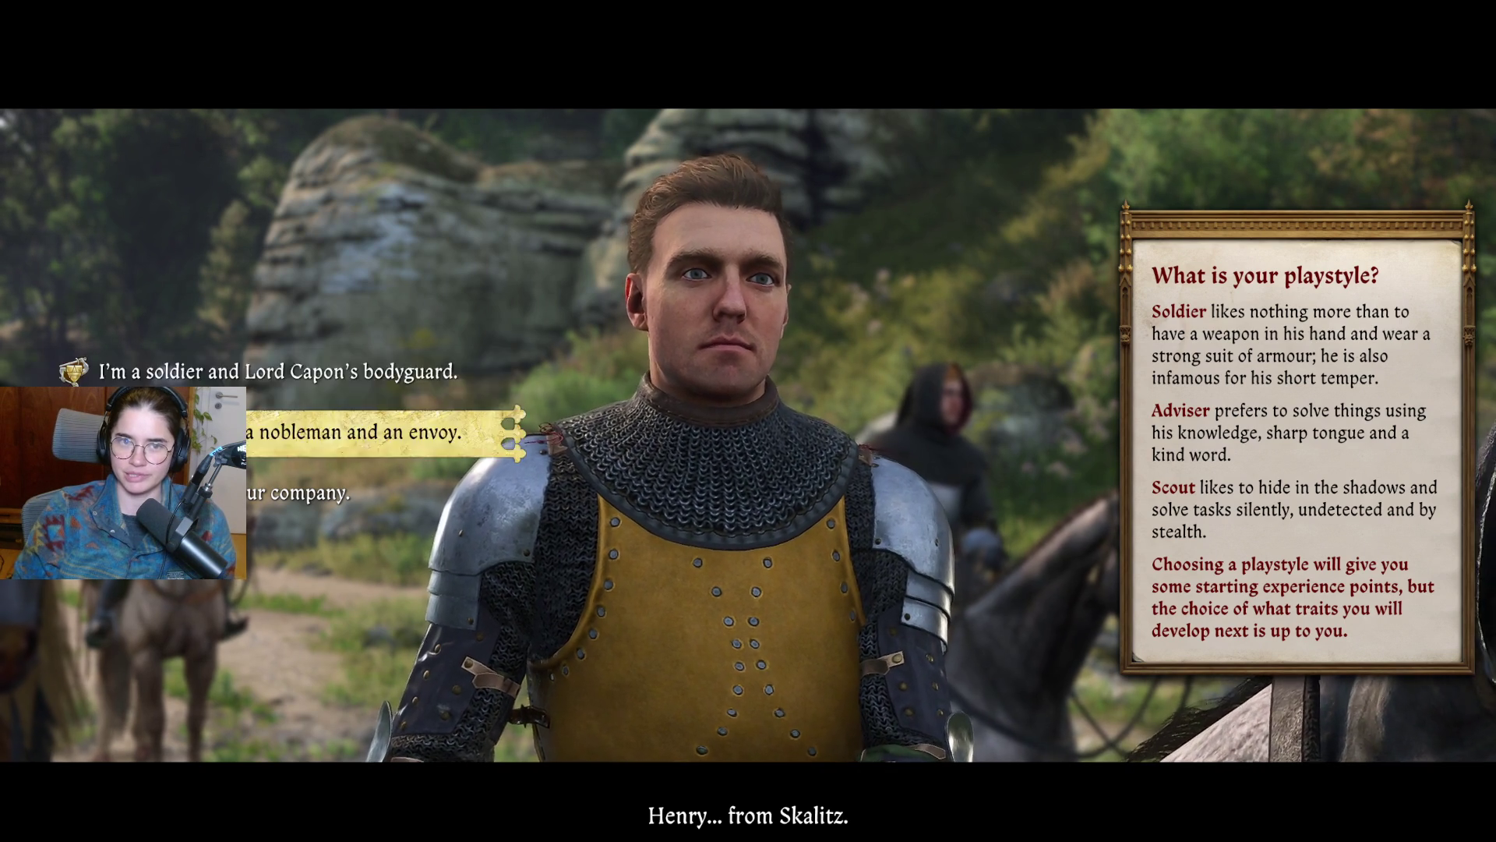
pyautogui.press('Up')
pyautogui.press('Down')
pyautogui.press('Down')
pyautogui.press('Up')
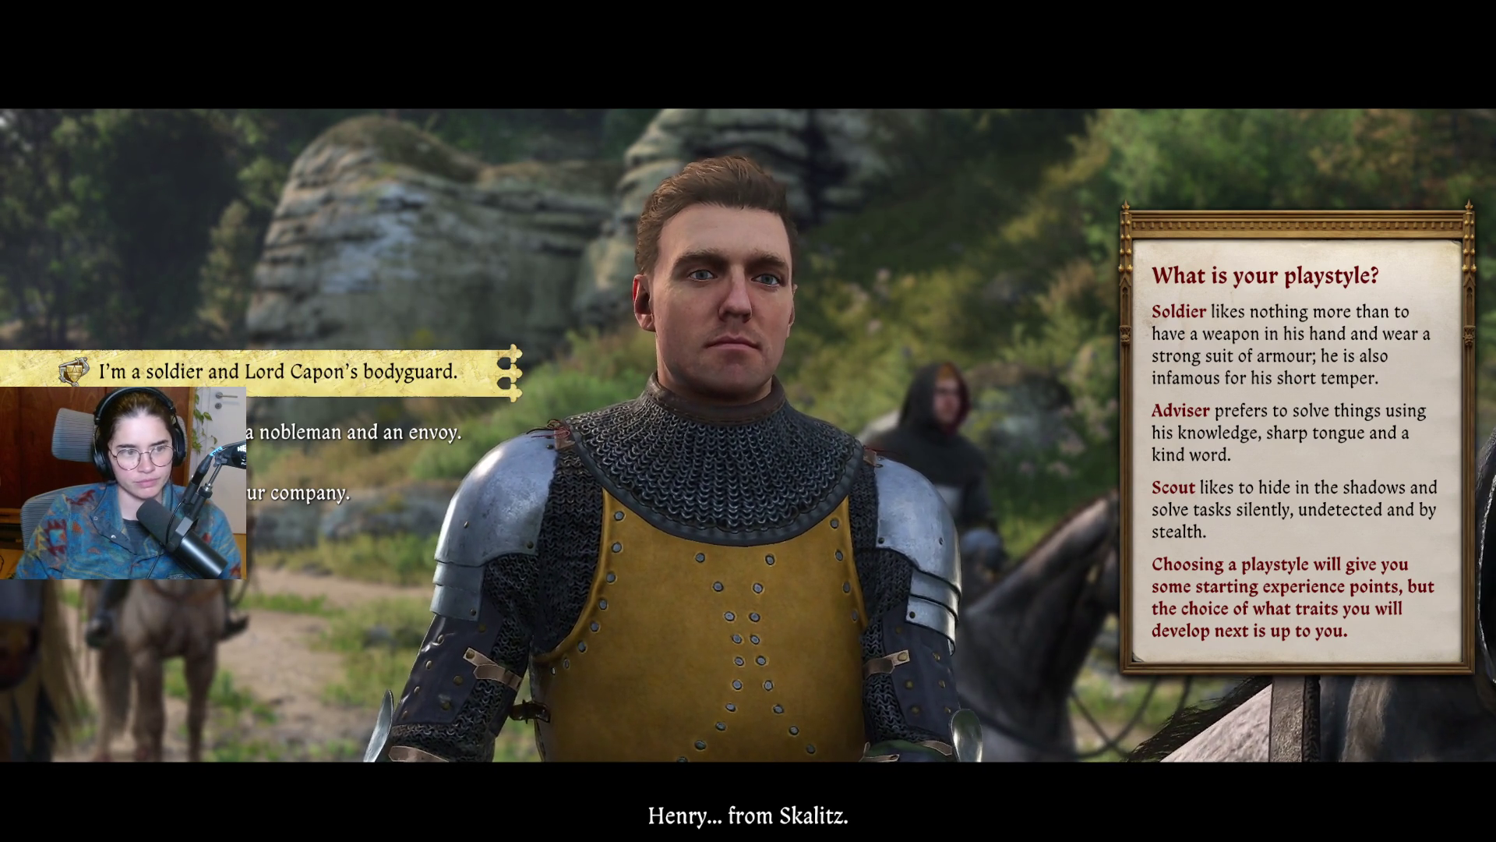
pyautogui.press('e')
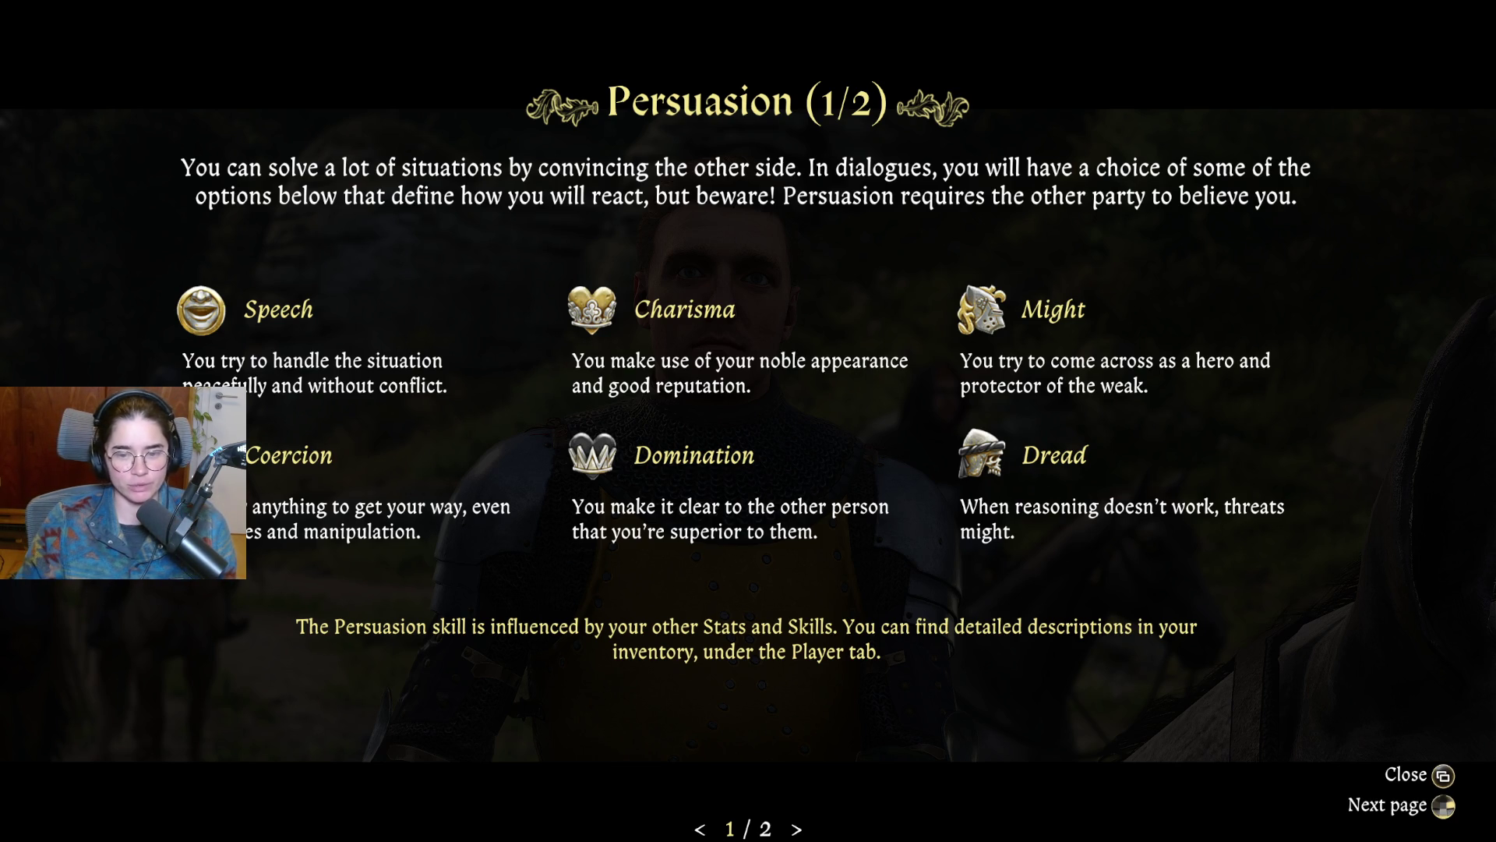
# Step: Read both Persuasion tutorial pages, flipping between 1/2 and 2/2, then close the tutorial
pyautogui.press('Right')
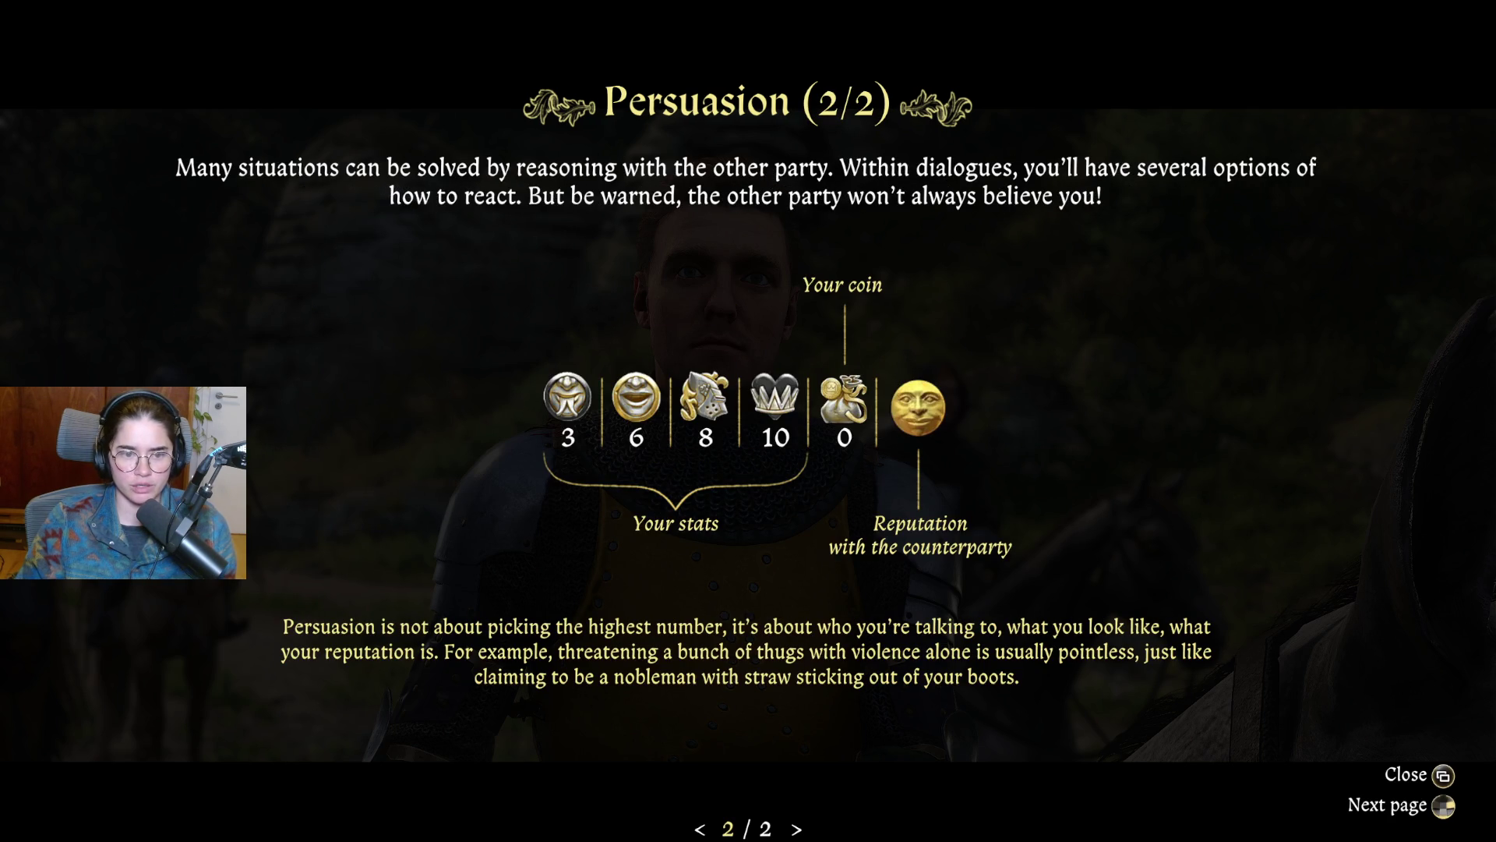
pyautogui.press('Left')
pyautogui.press('Right')
pyautogui.press('Left')
pyautogui.press('Right')
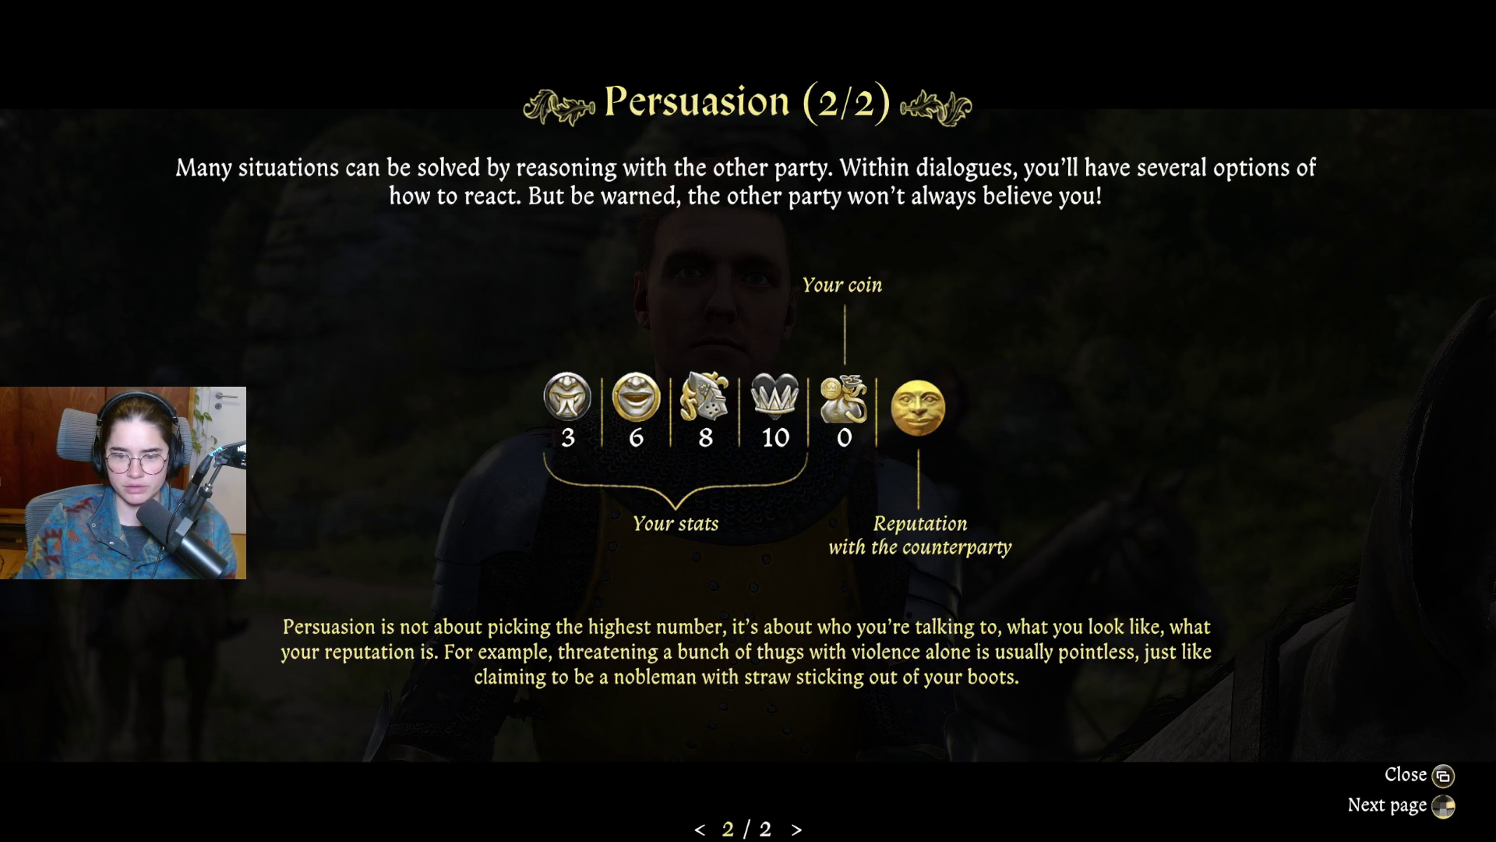
pyautogui.press('Escape')
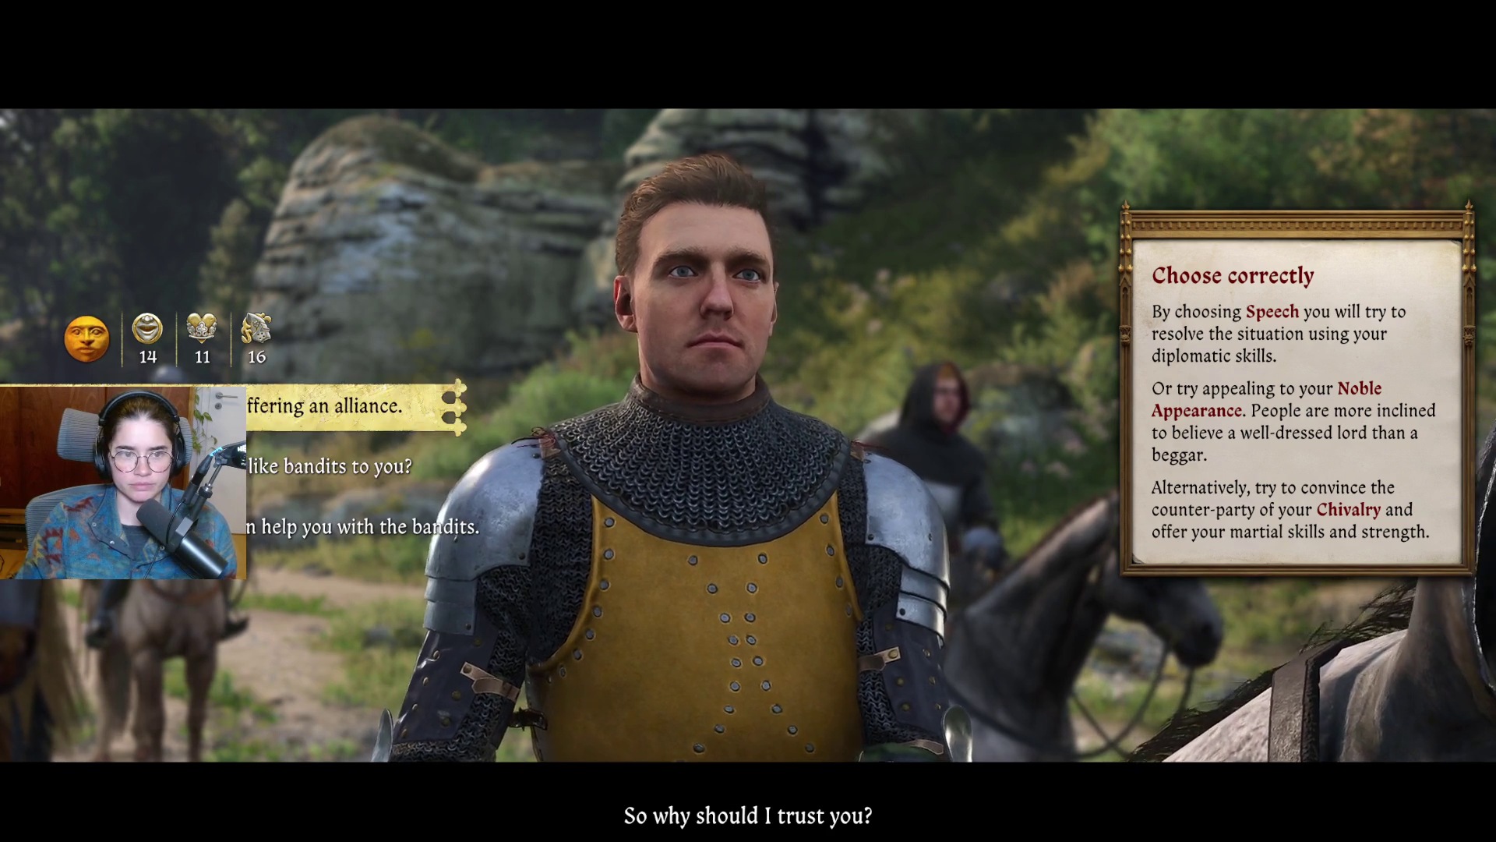
pyautogui.press('Up')
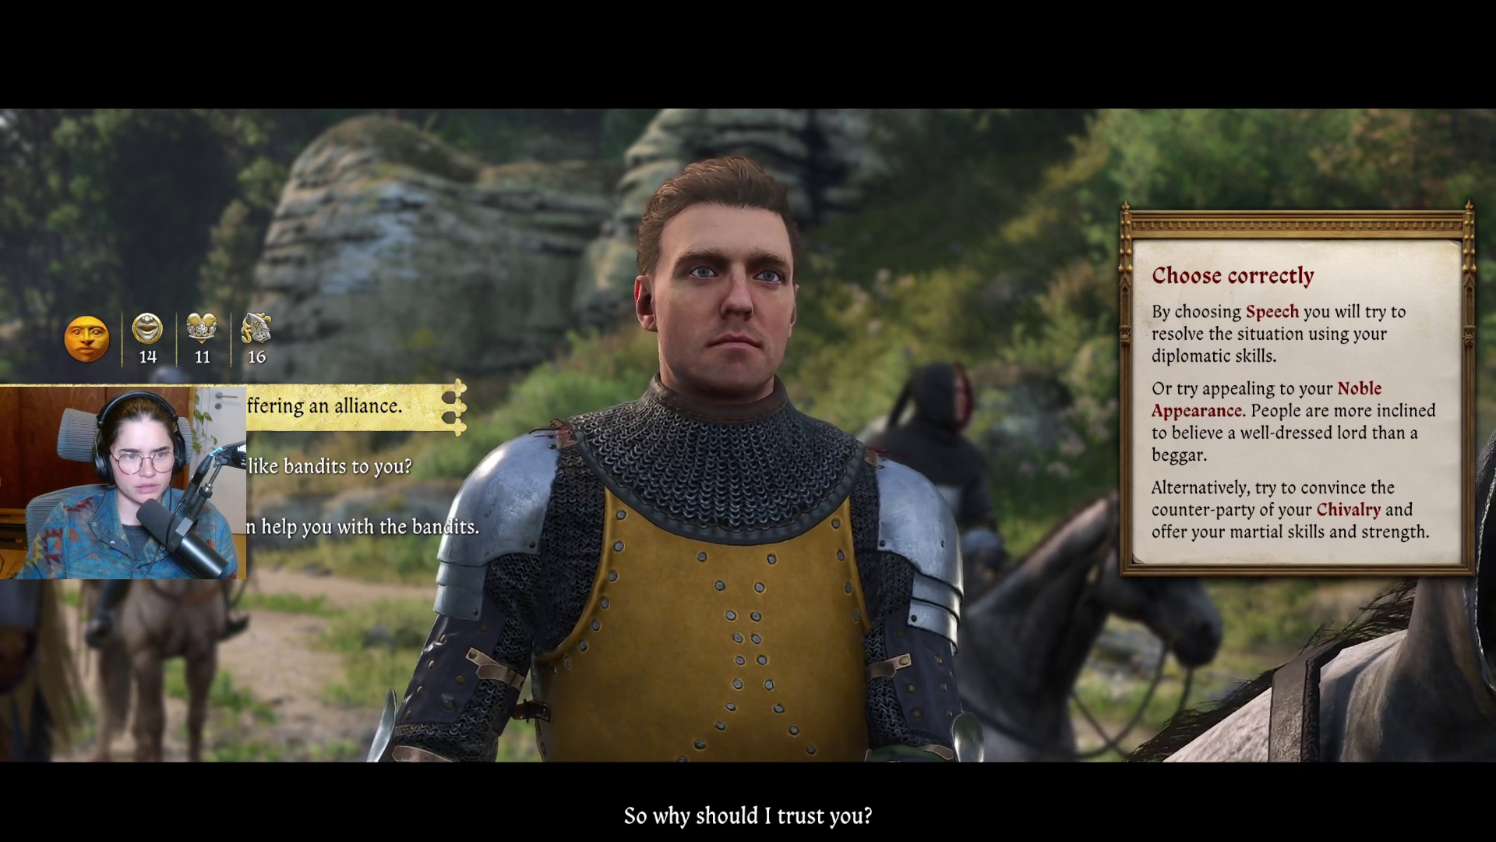
pyautogui.press('Up')
pyautogui.press('Up')
pyautogui.press('Up')
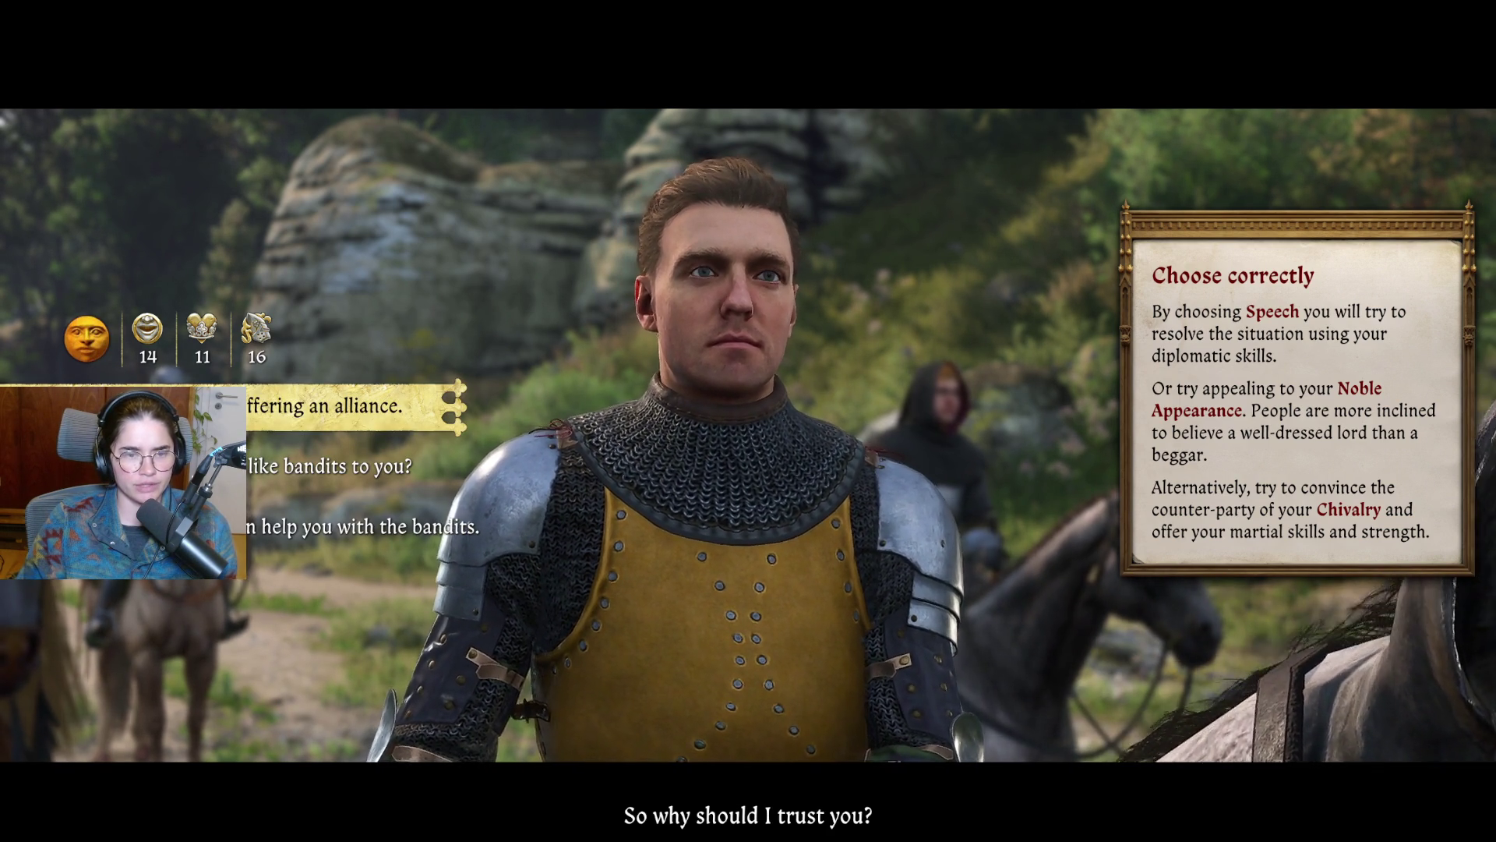
pyautogui.press('Down')
pyautogui.press('Down')
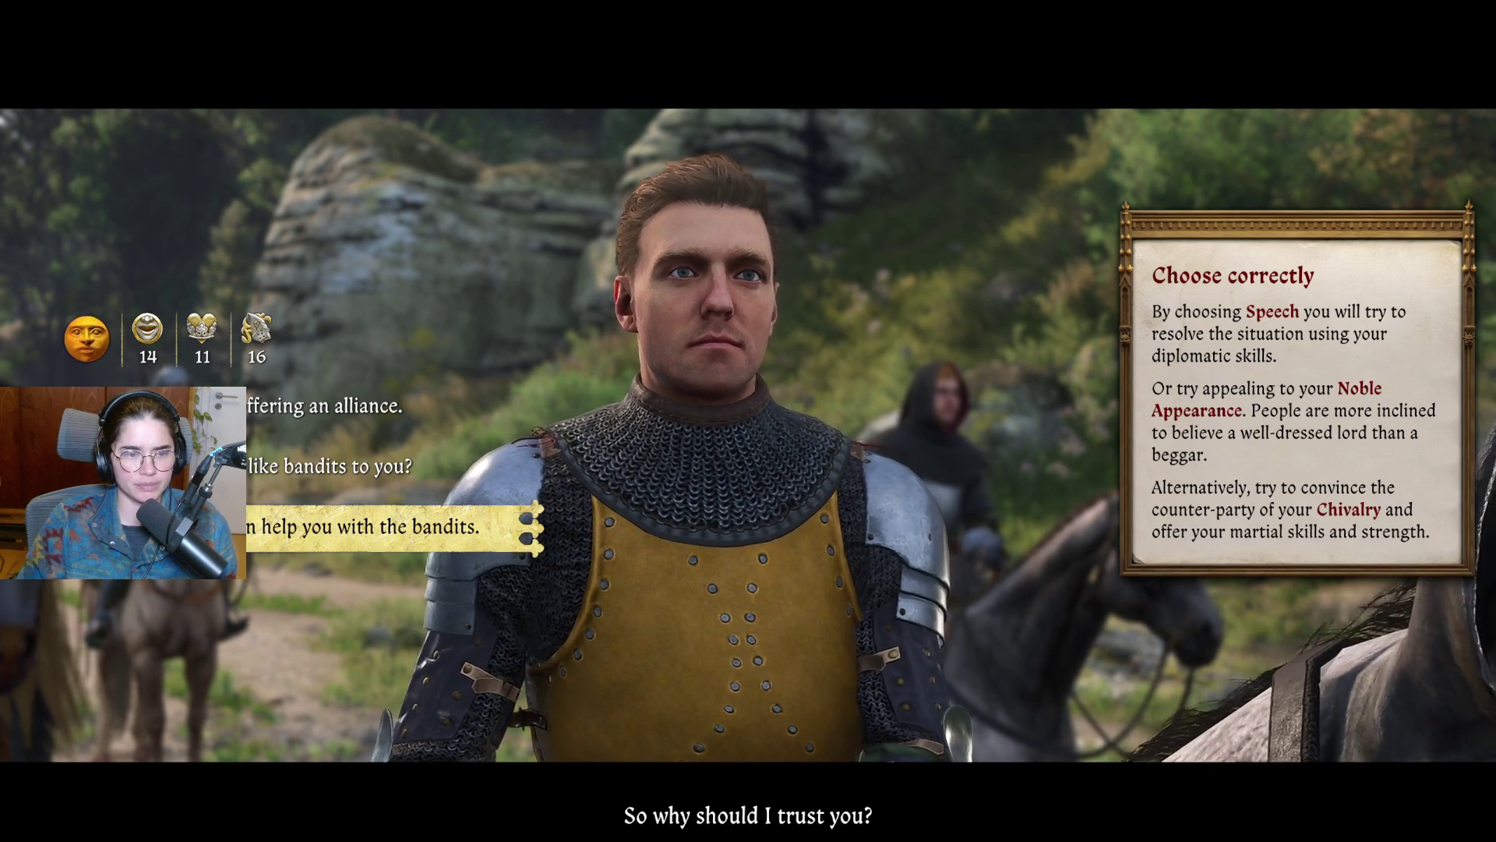
pyautogui.press('Up')
pyautogui.press('Up')
pyautogui.press('Down')
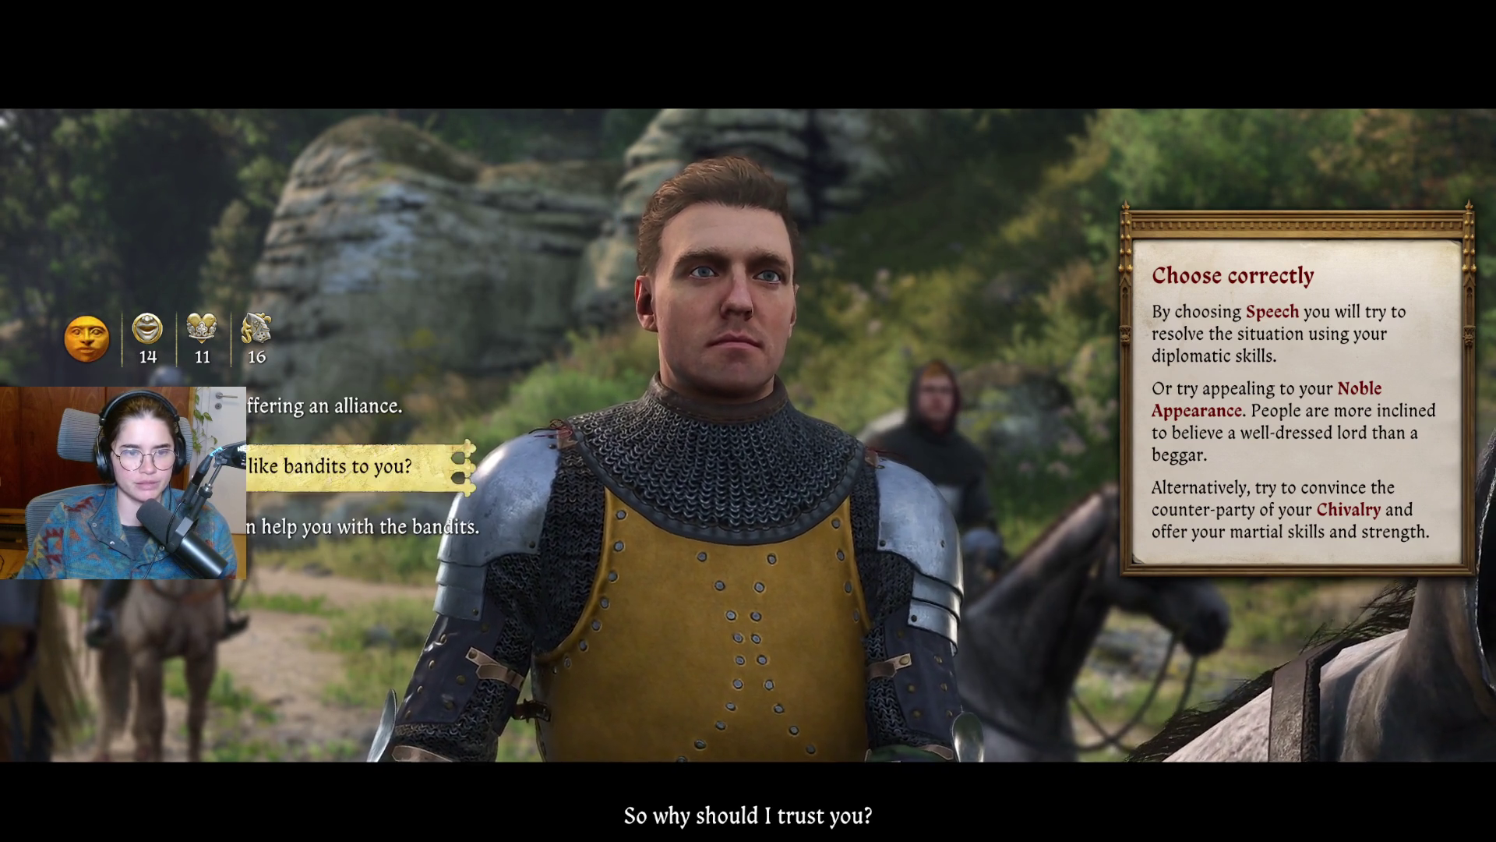
pyautogui.press('Down')
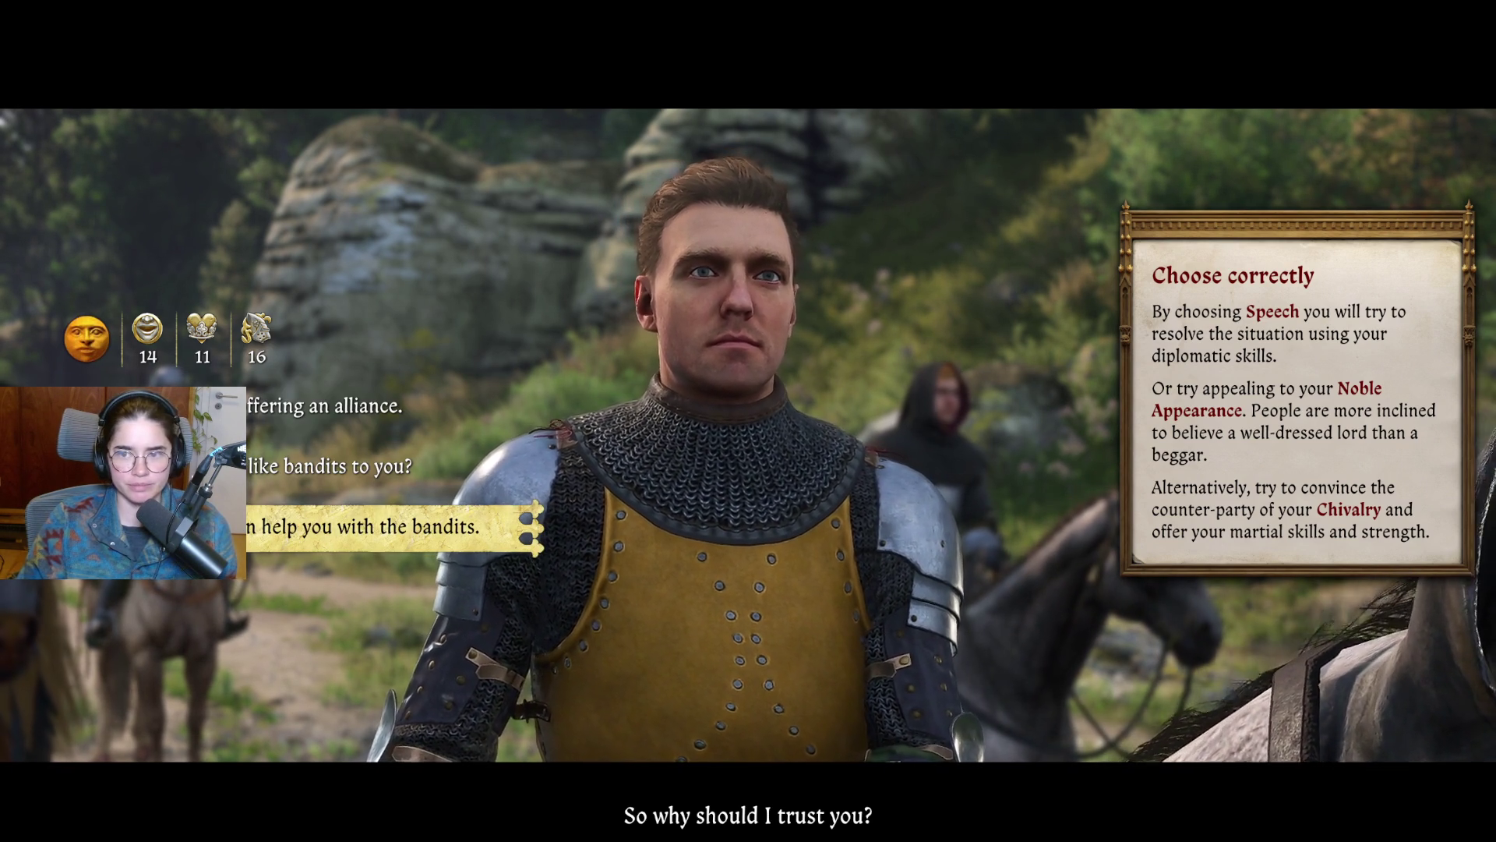
pyautogui.press('Return')
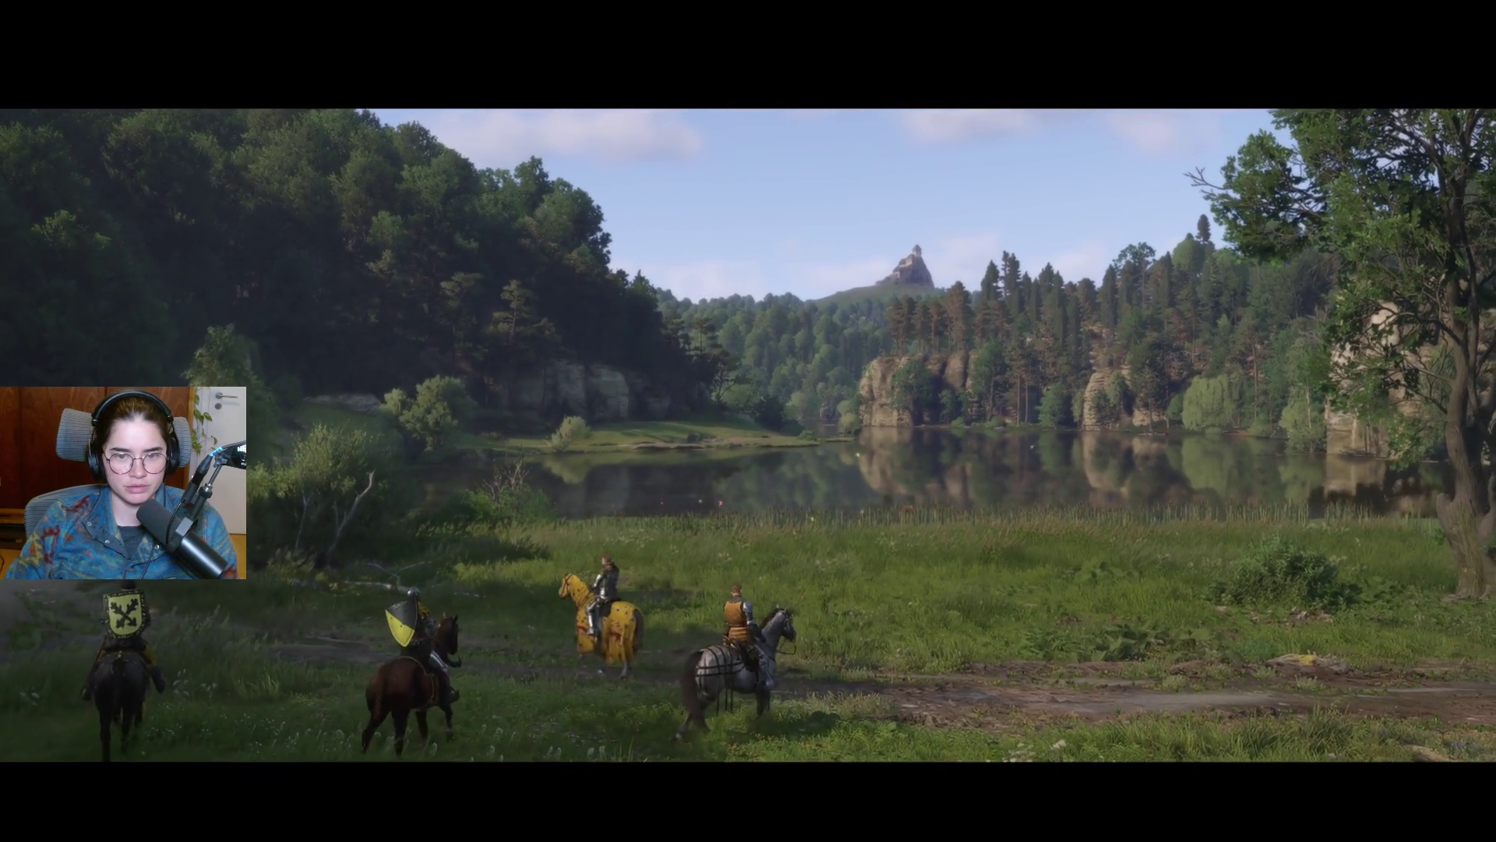
# Step: Watch the lakeside cutscene after proposing the alliance, then pause the game
pyautogui.press('Escape')
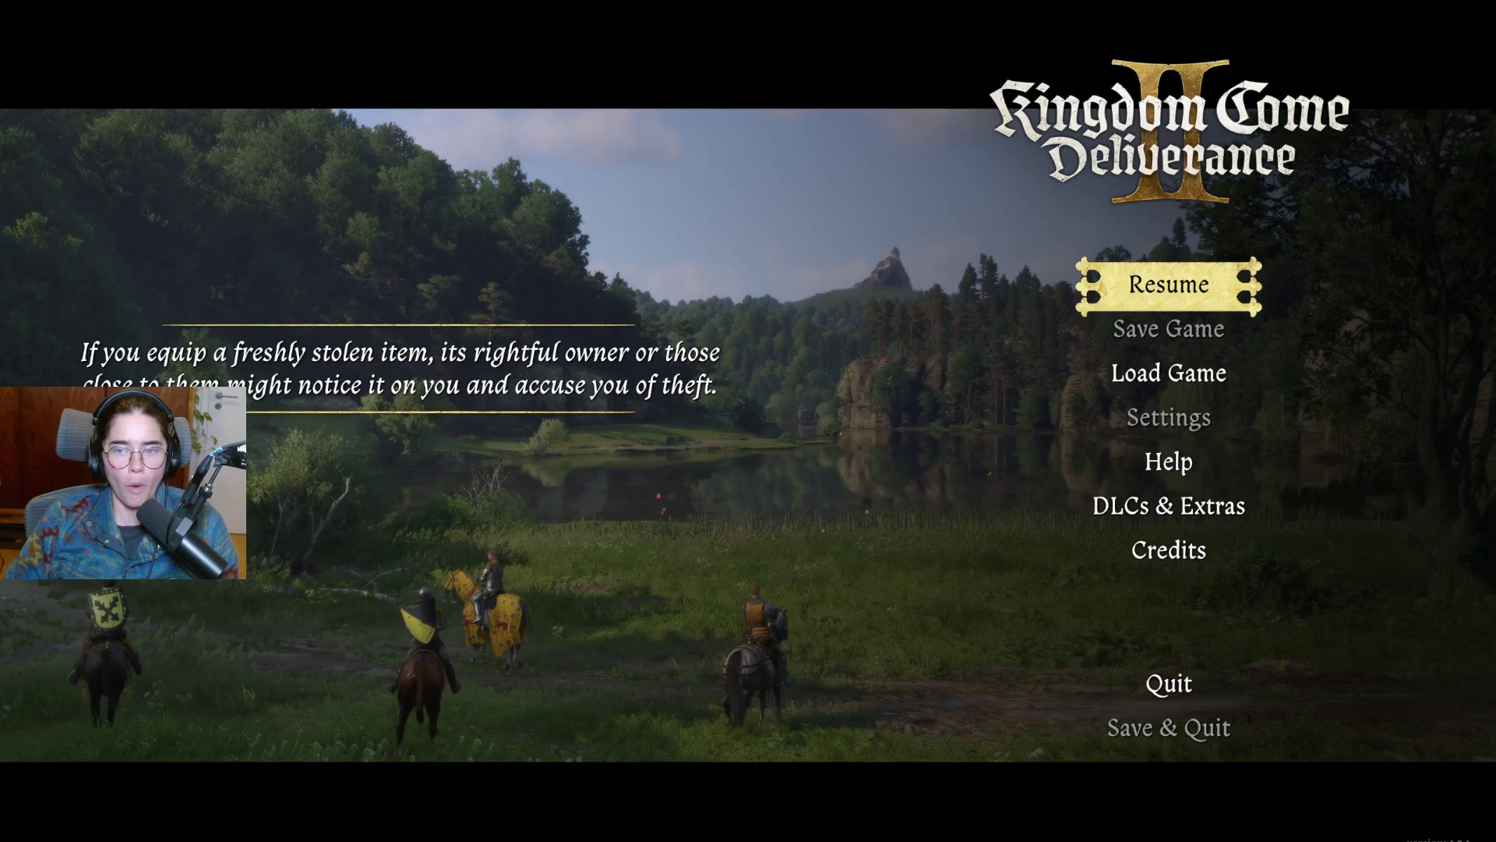
# Step: Resume from the pause menu and let the lakeside camp cutscene finish
pyautogui.press('Escape')
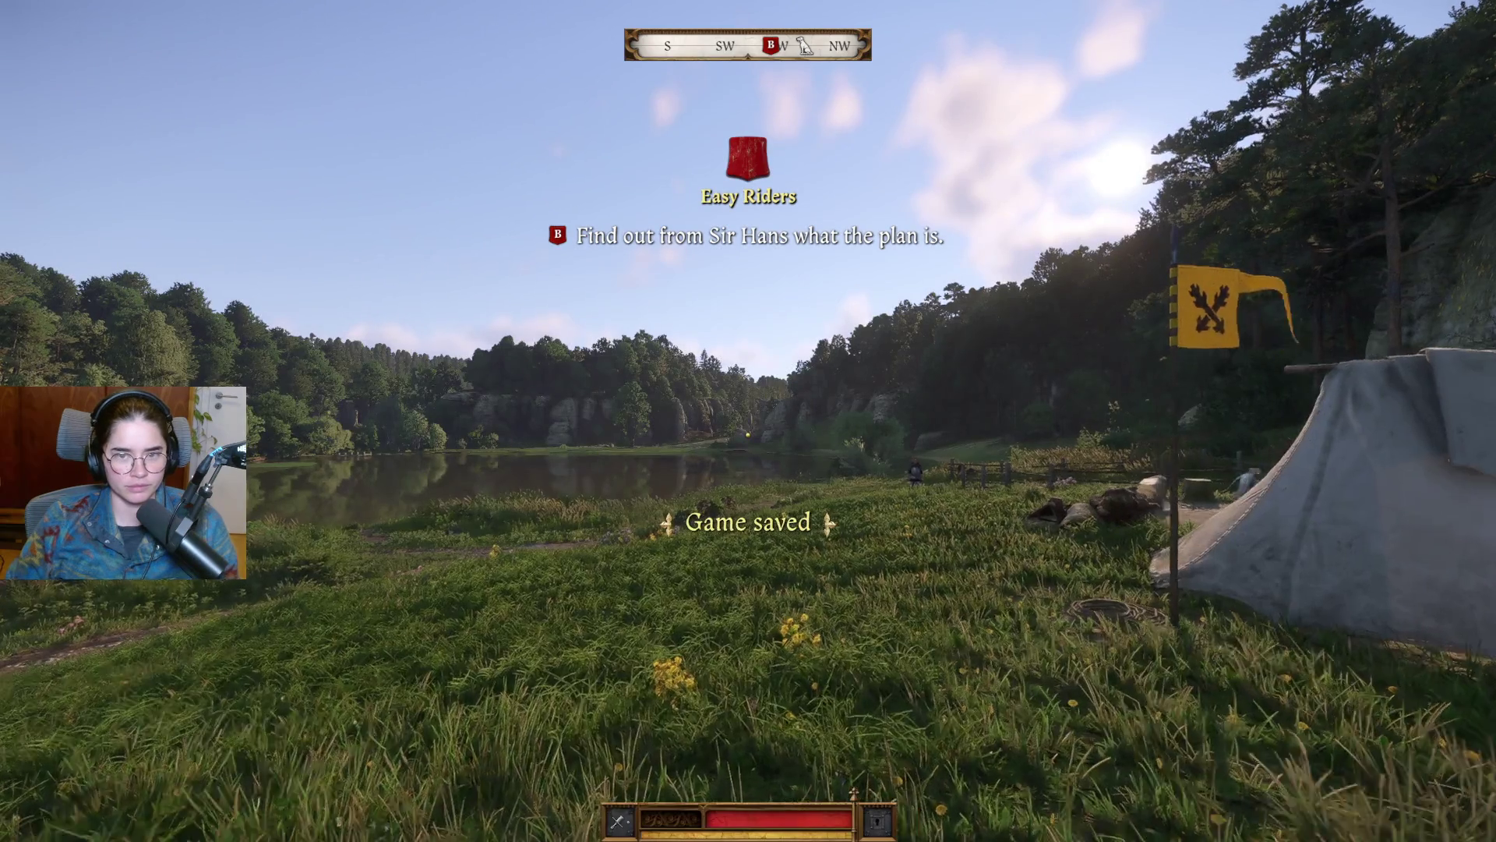
# Step: Pause the game in the lakeside camp meadow
pyautogui.press('Escape')
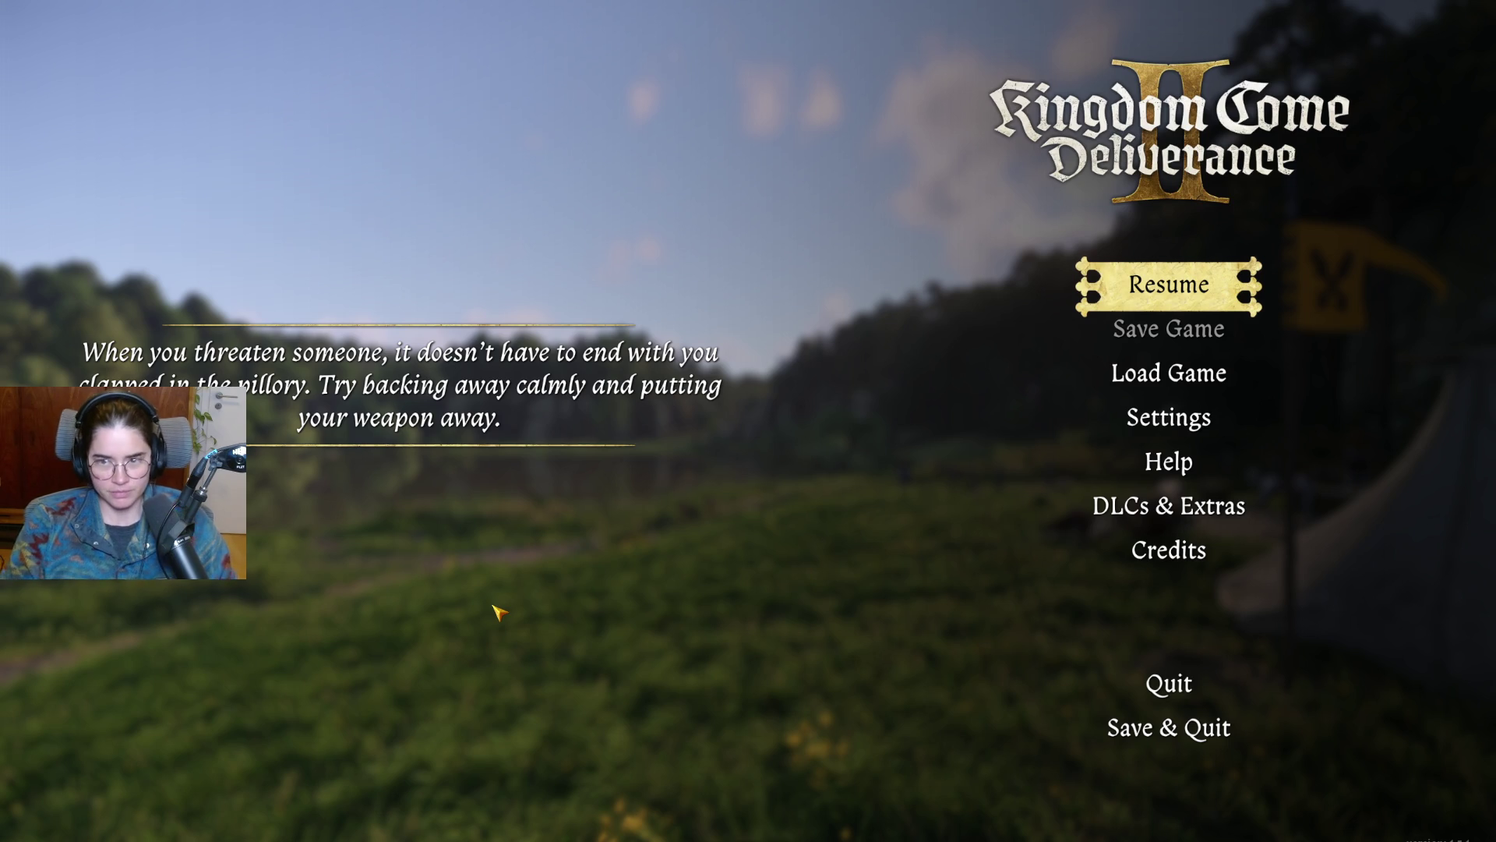
# Step: Try saving the game, which fails for lack of Saviour Schnapps, then resume play
pyautogui.press('XF86AudioRaiseVolume')
pyautogui.click(1169, 328)
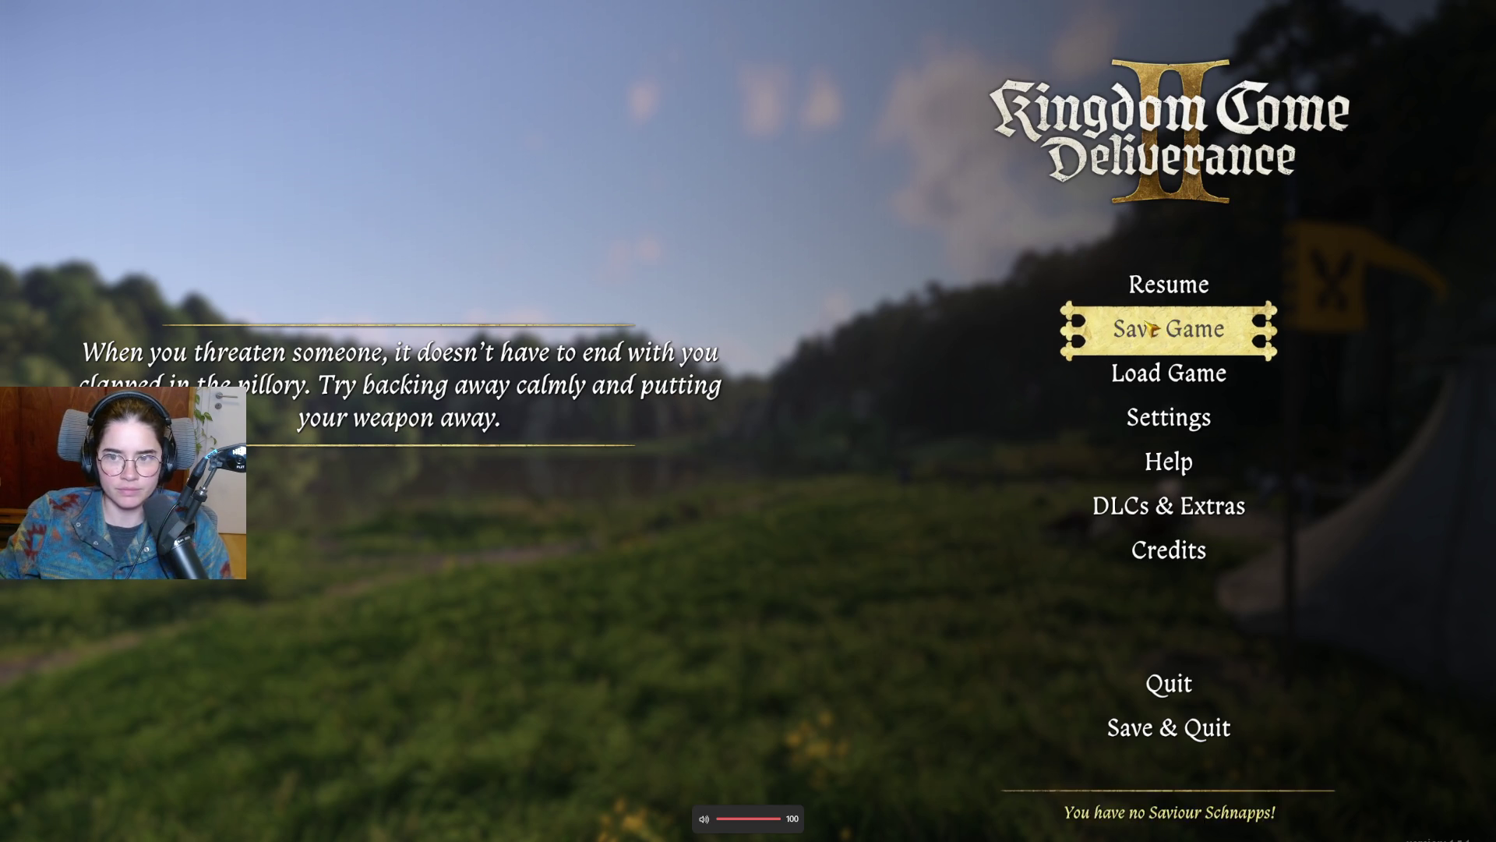
pyautogui.press('Escape')
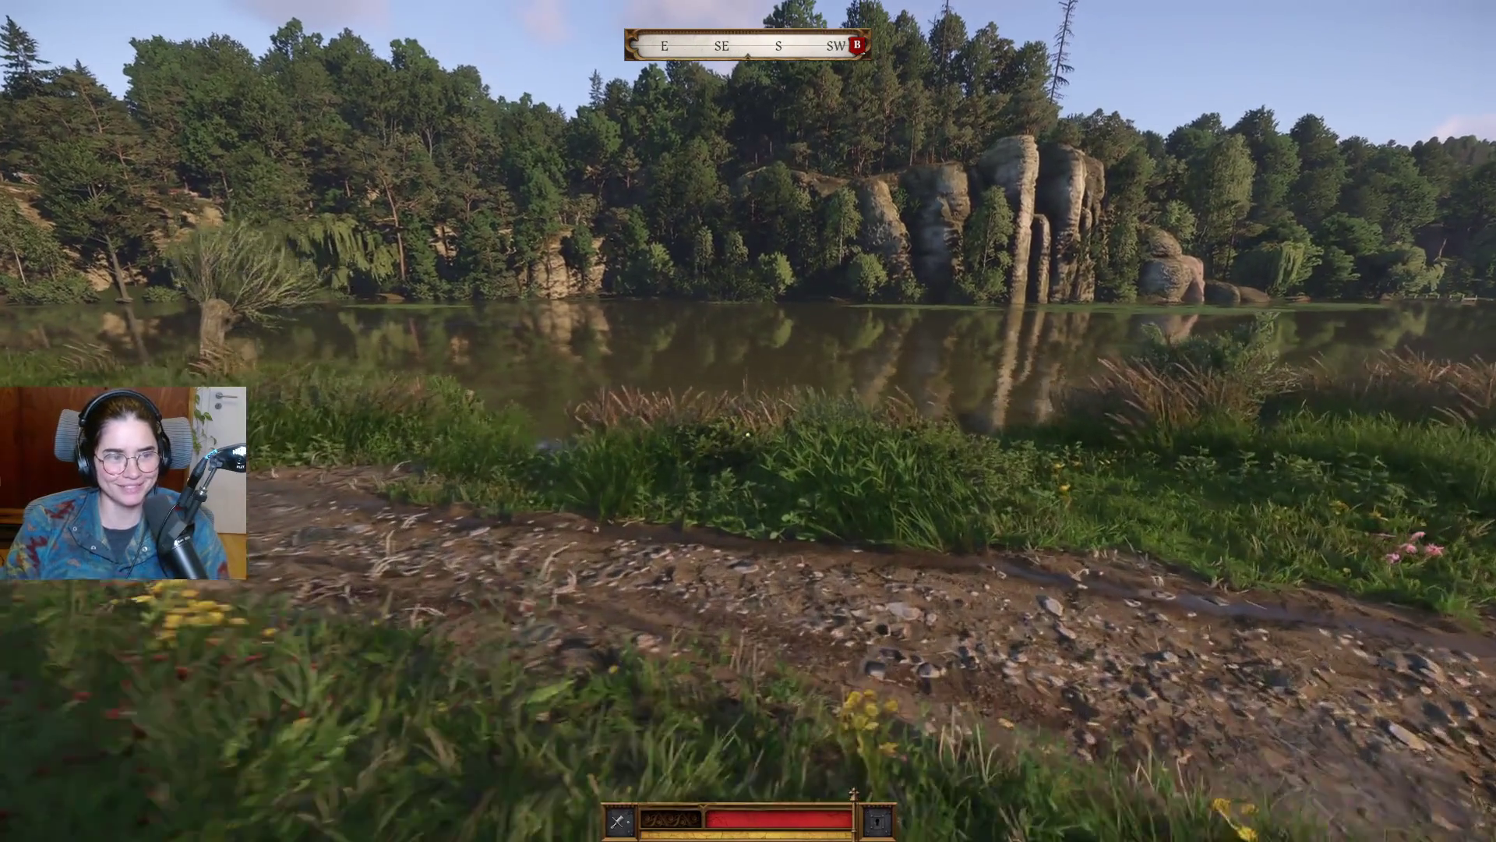
# Step: Walk from the lakeside path across the meadow toward the grazing horses, then pause
pyautogui.press('w')
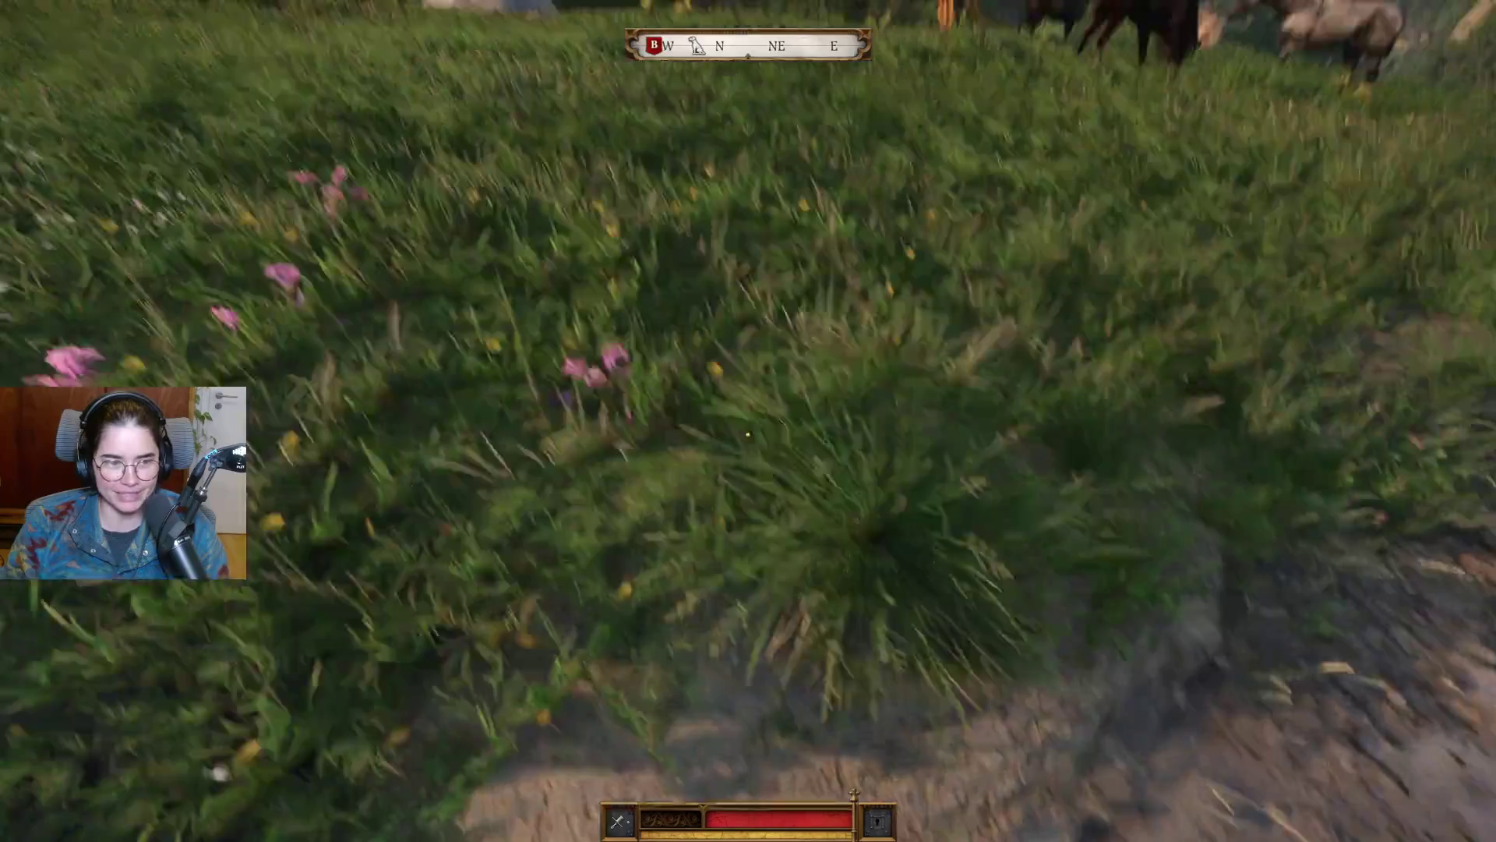
pyautogui.press('Escape')
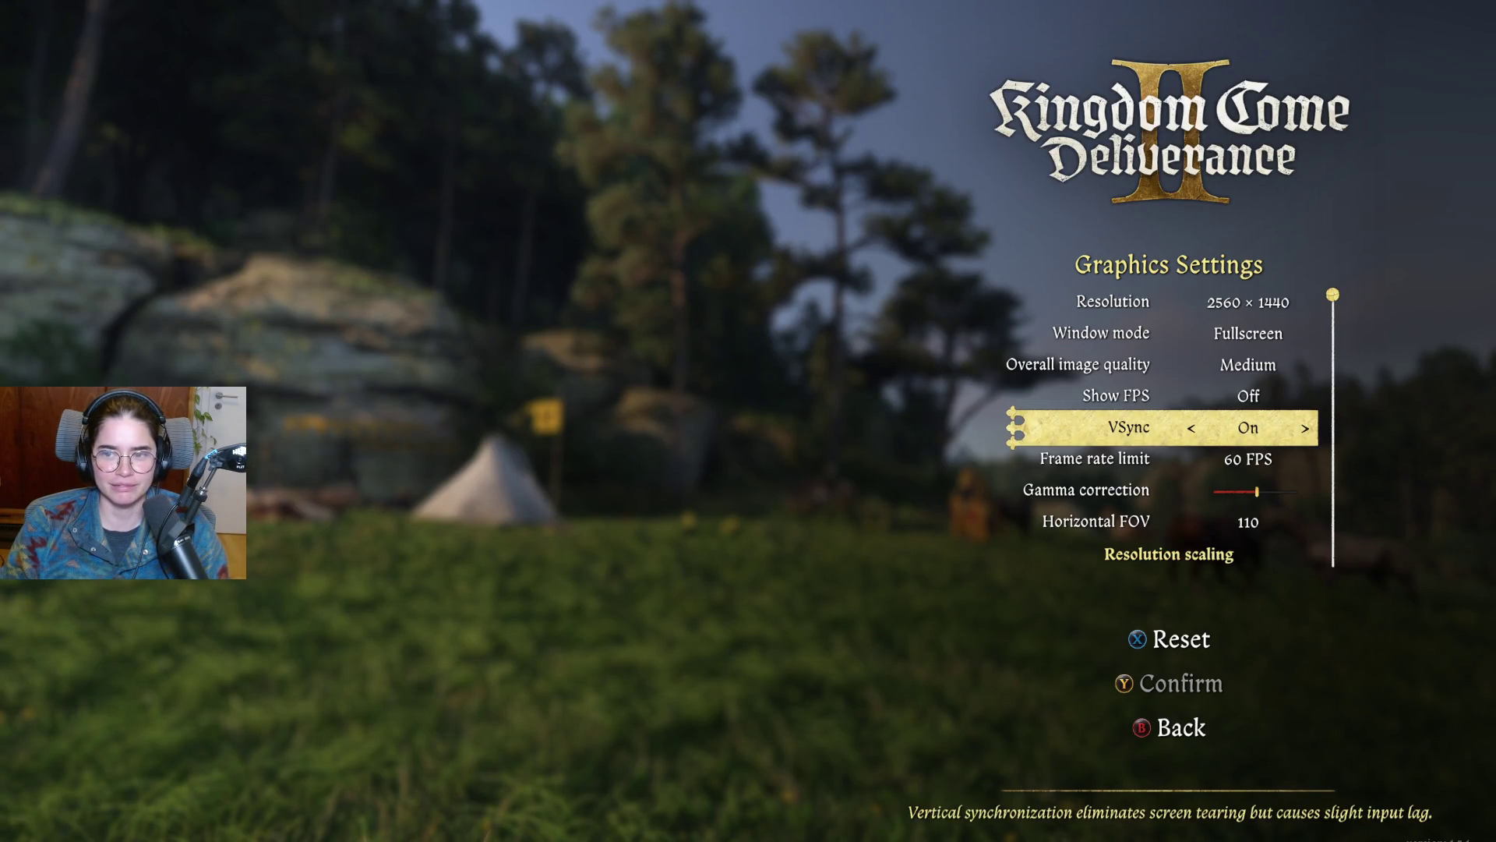
# Step: Lower Horizontal FOV from 110 to 75, save it, and return to the meadow
pyautogui.press('Down')
pyautogui.press('Down')
pyautogui.press('Down')
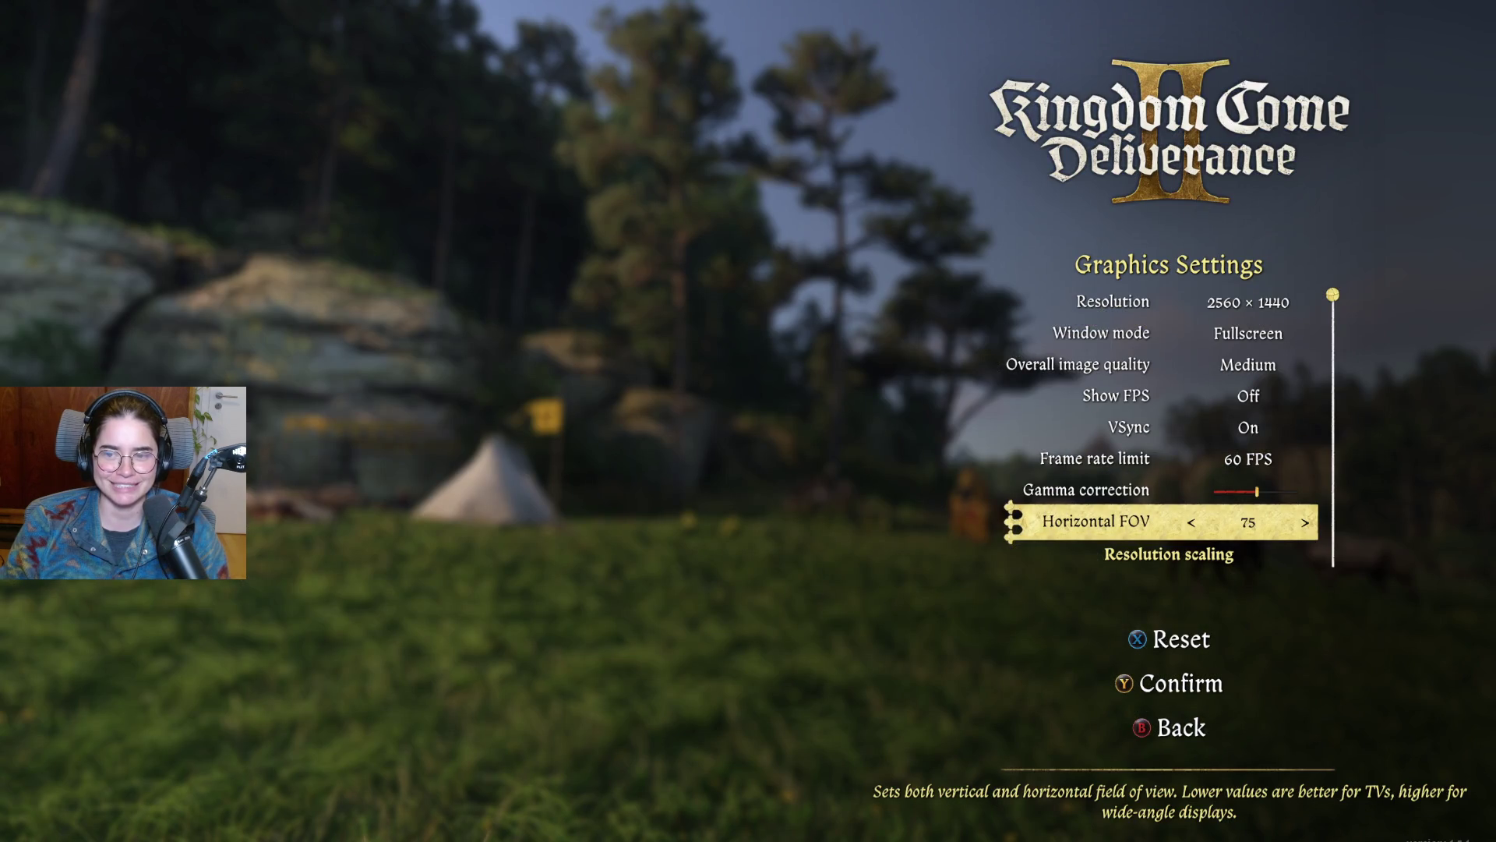
pyautogui.press('Escape')
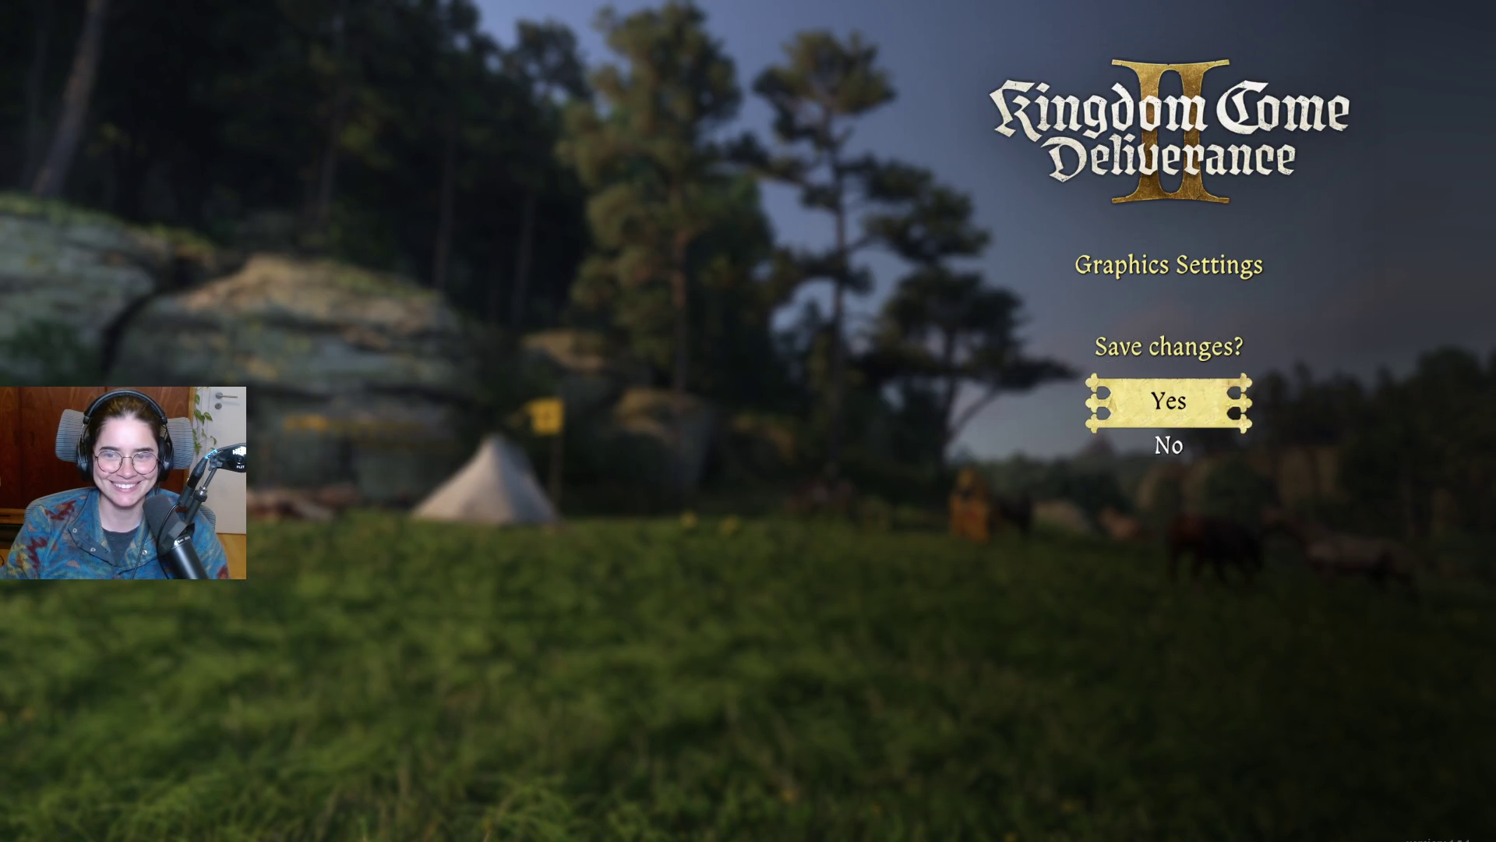
pyautogui.press('Return')
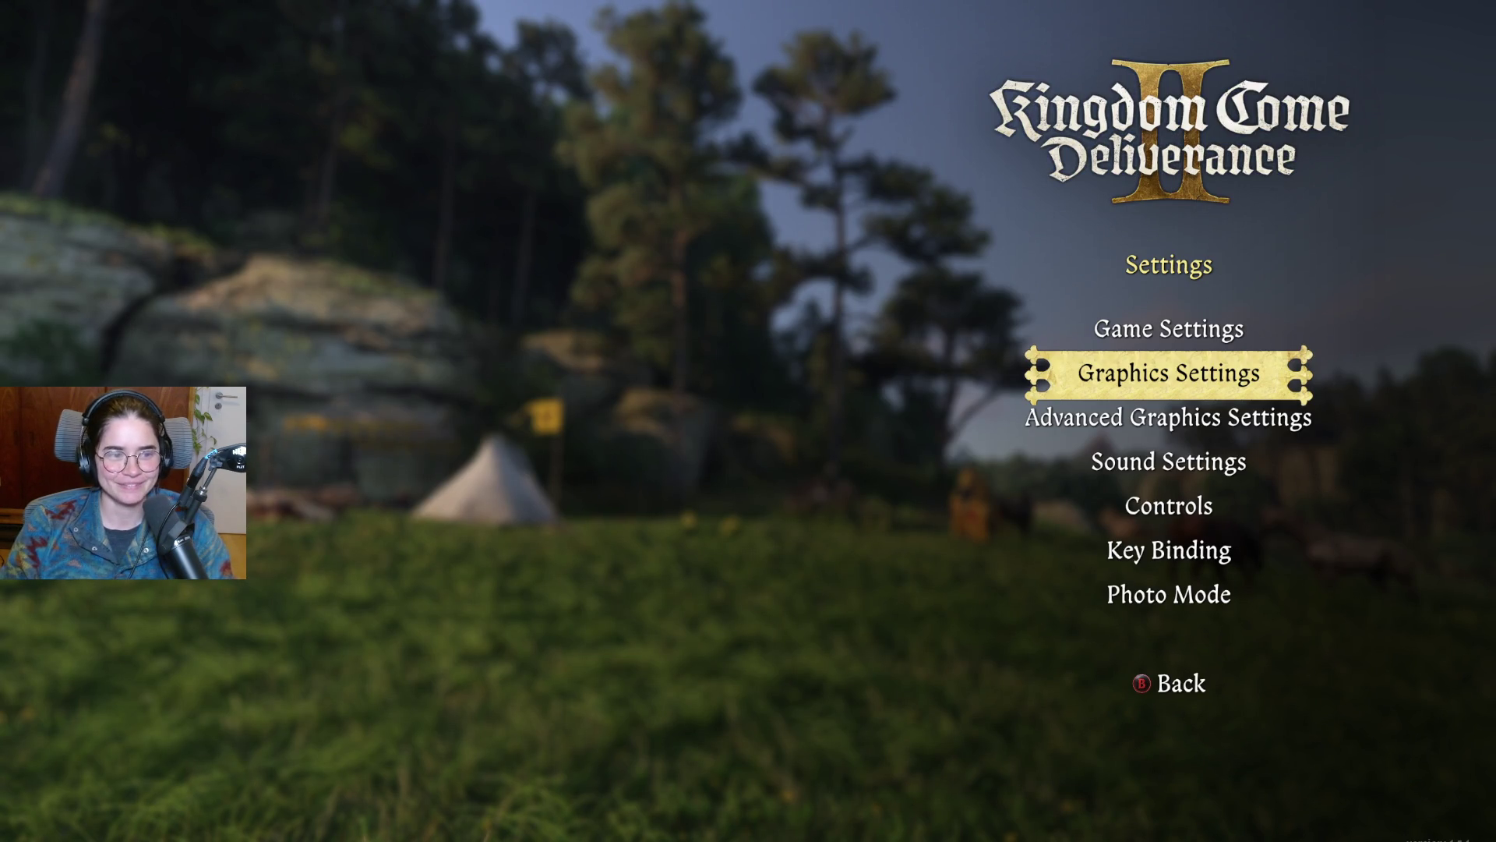
pyautogui.press('Escape')
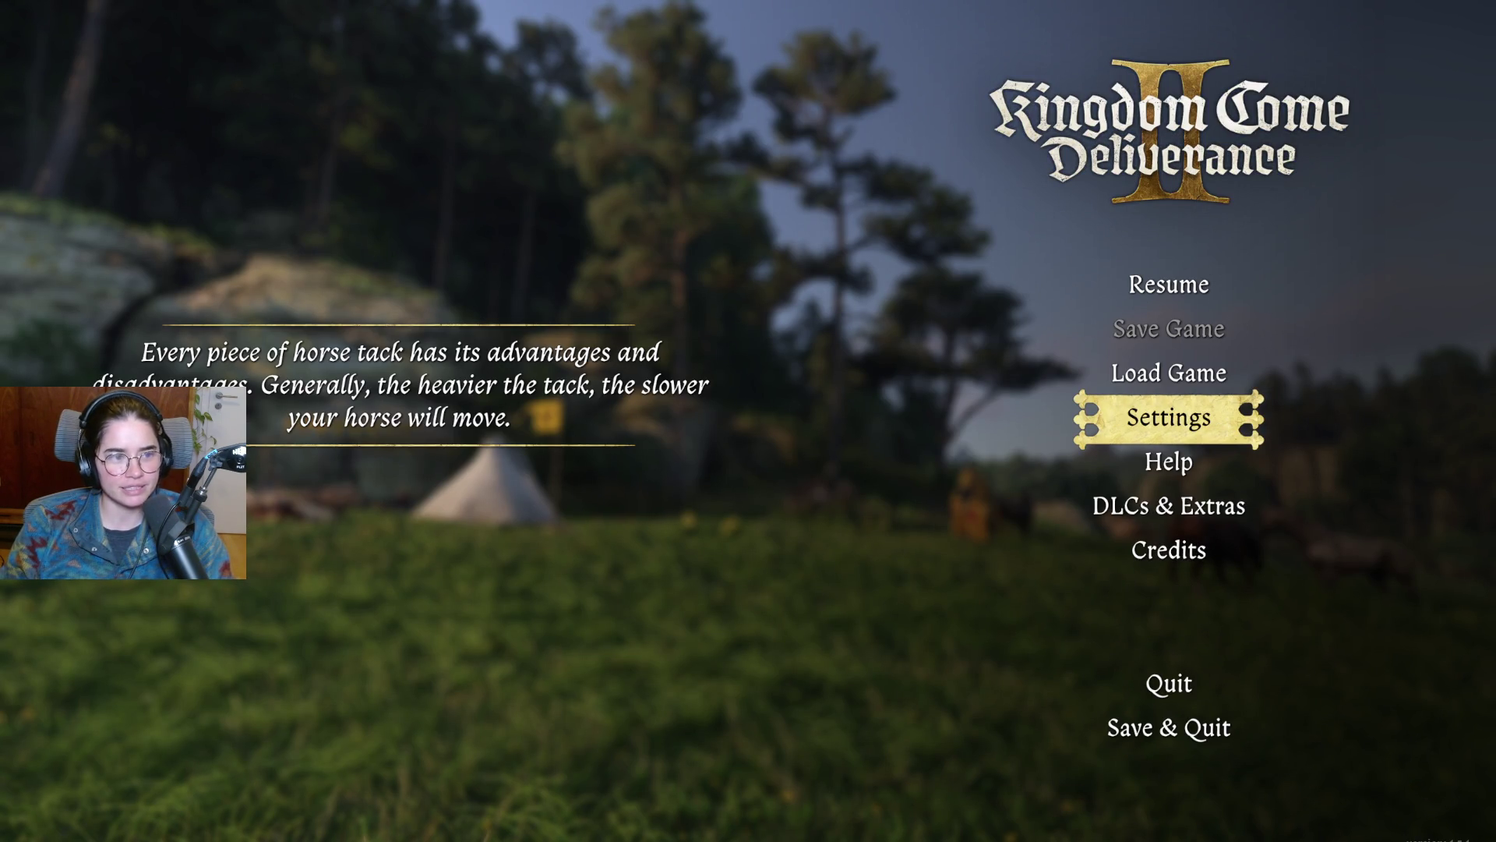
pyautogui.press('Escape')
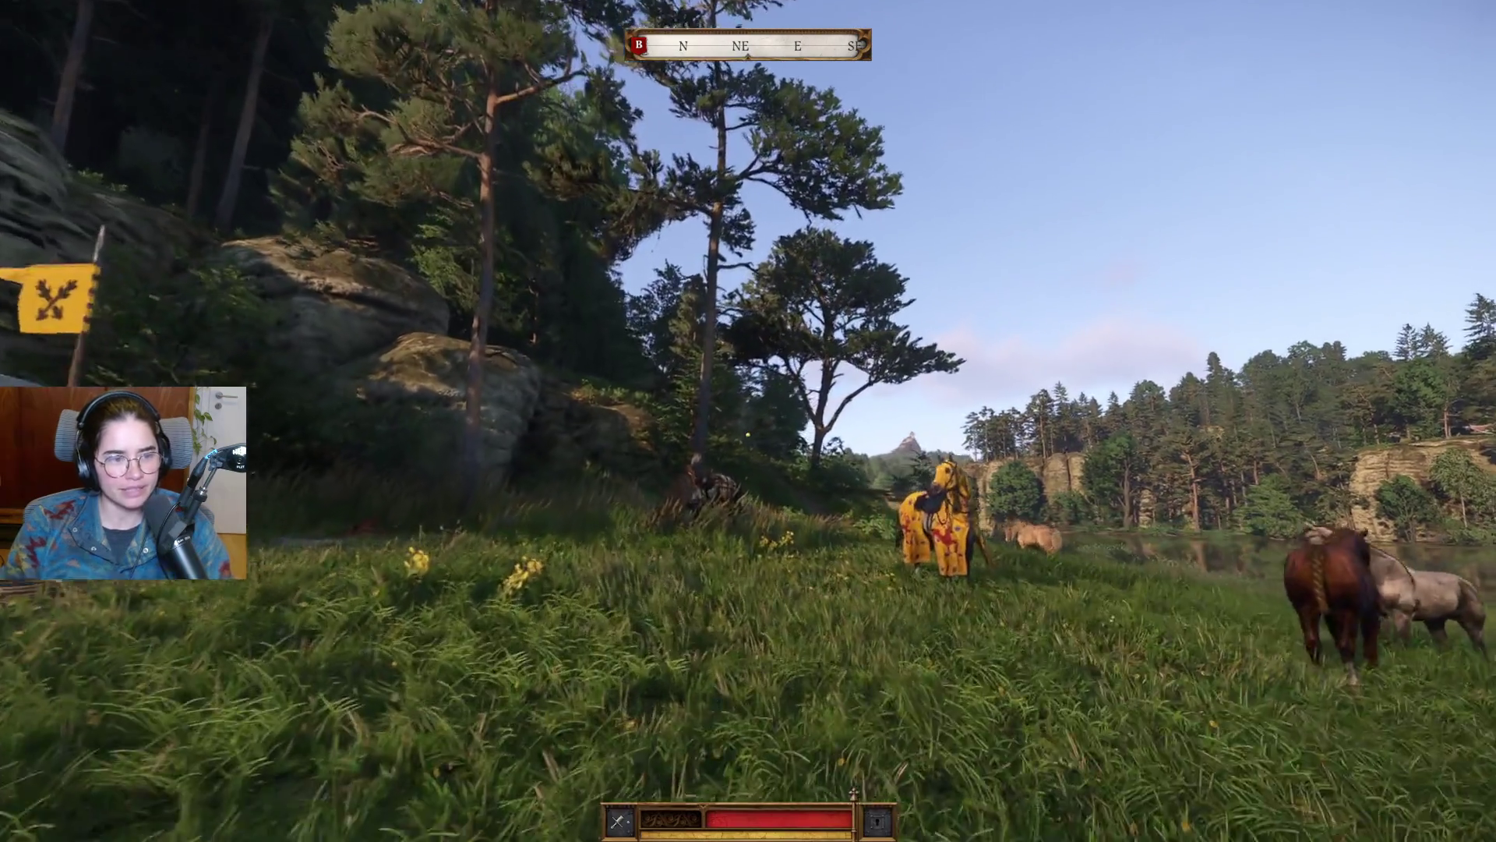
# Step: Walk up to the armoured knight by the fence so Mutt comes to heel
pyautogui.moveTo(749, 421)
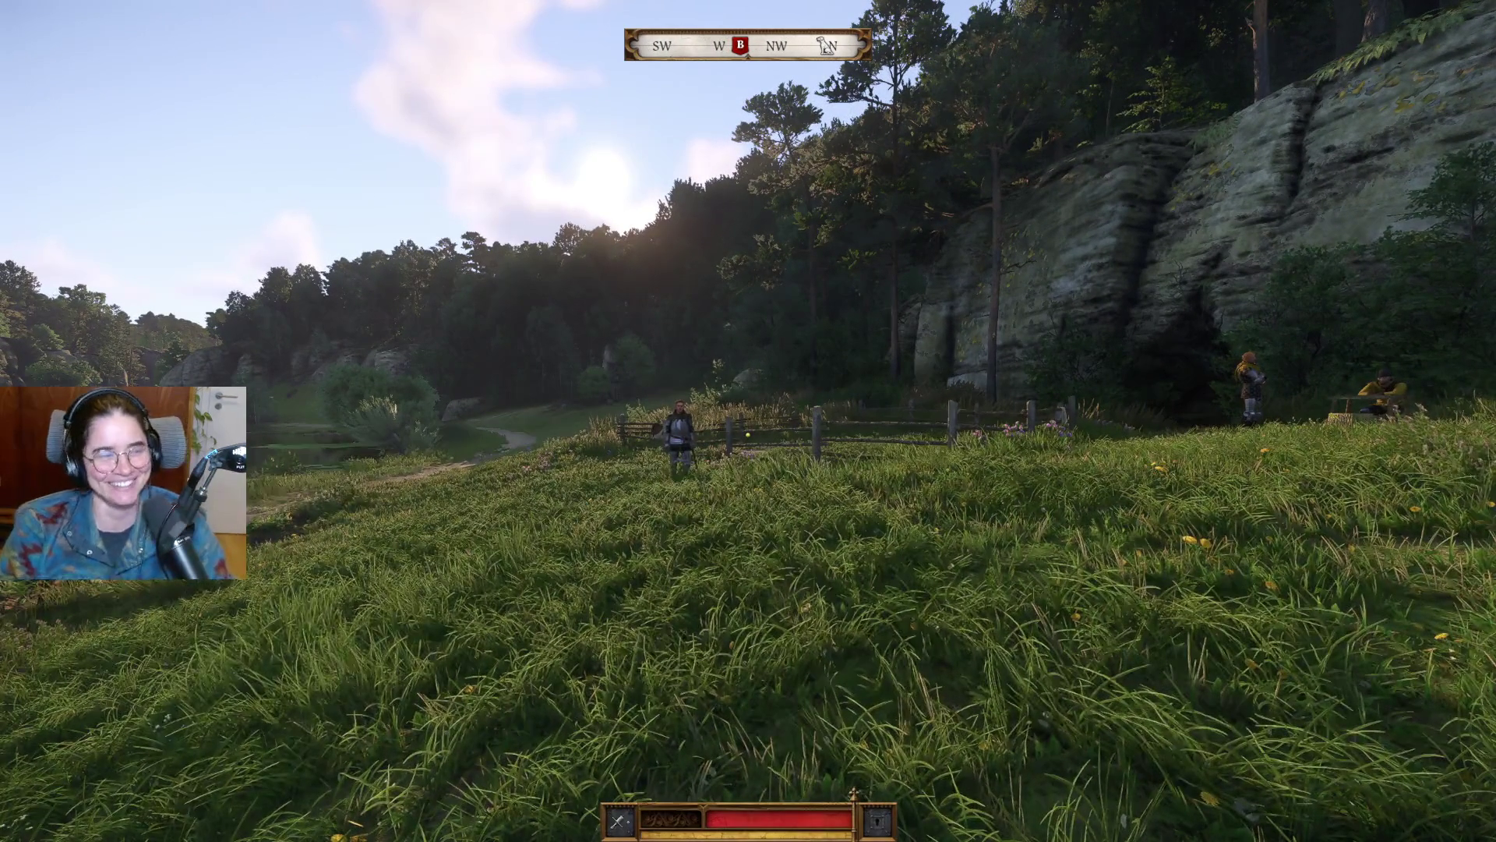
pyautogui.press('w')
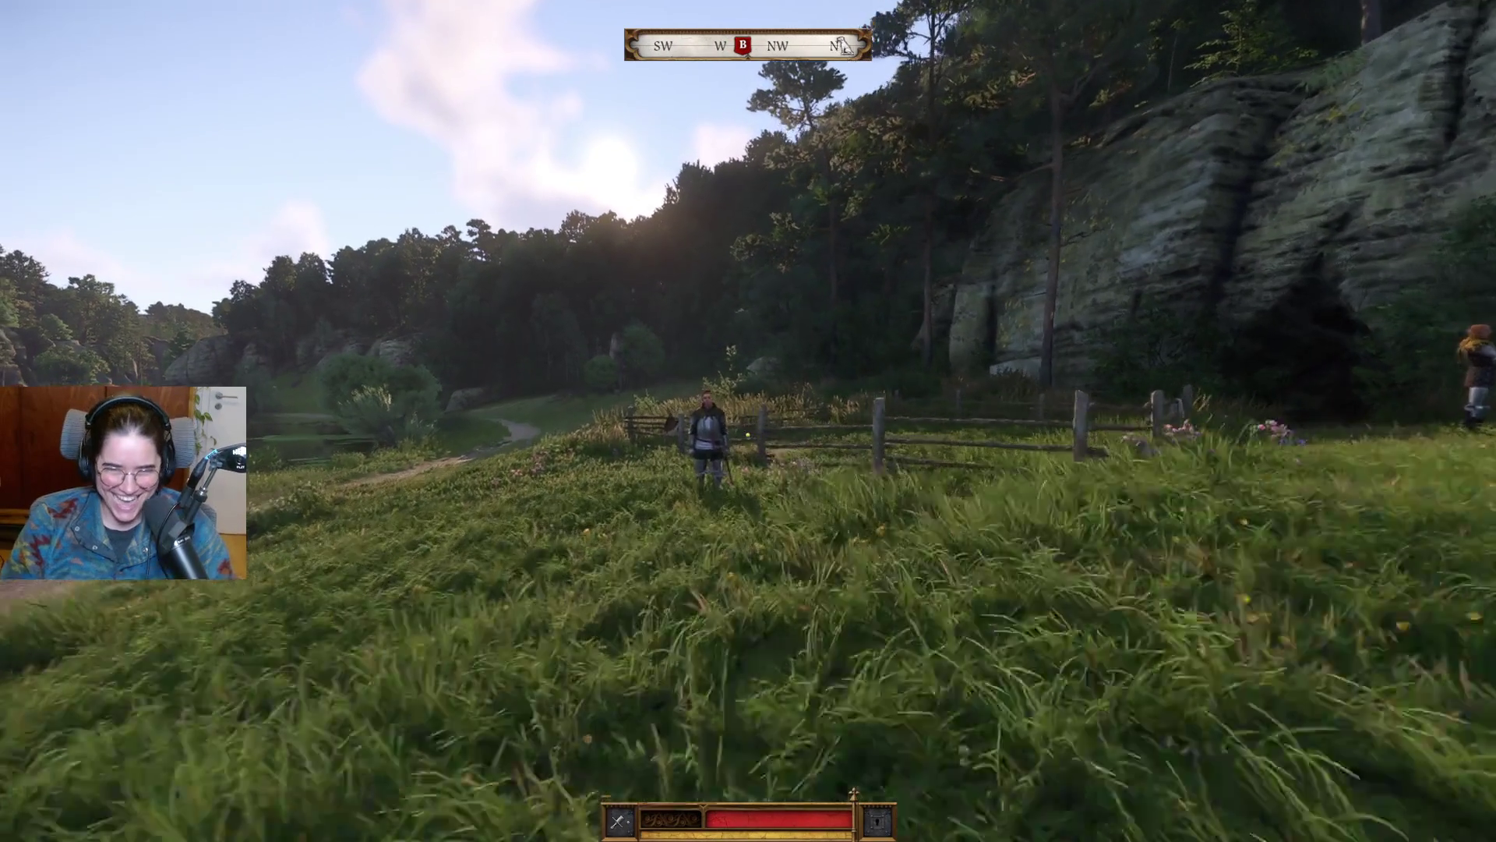
pyautogui.press('w')
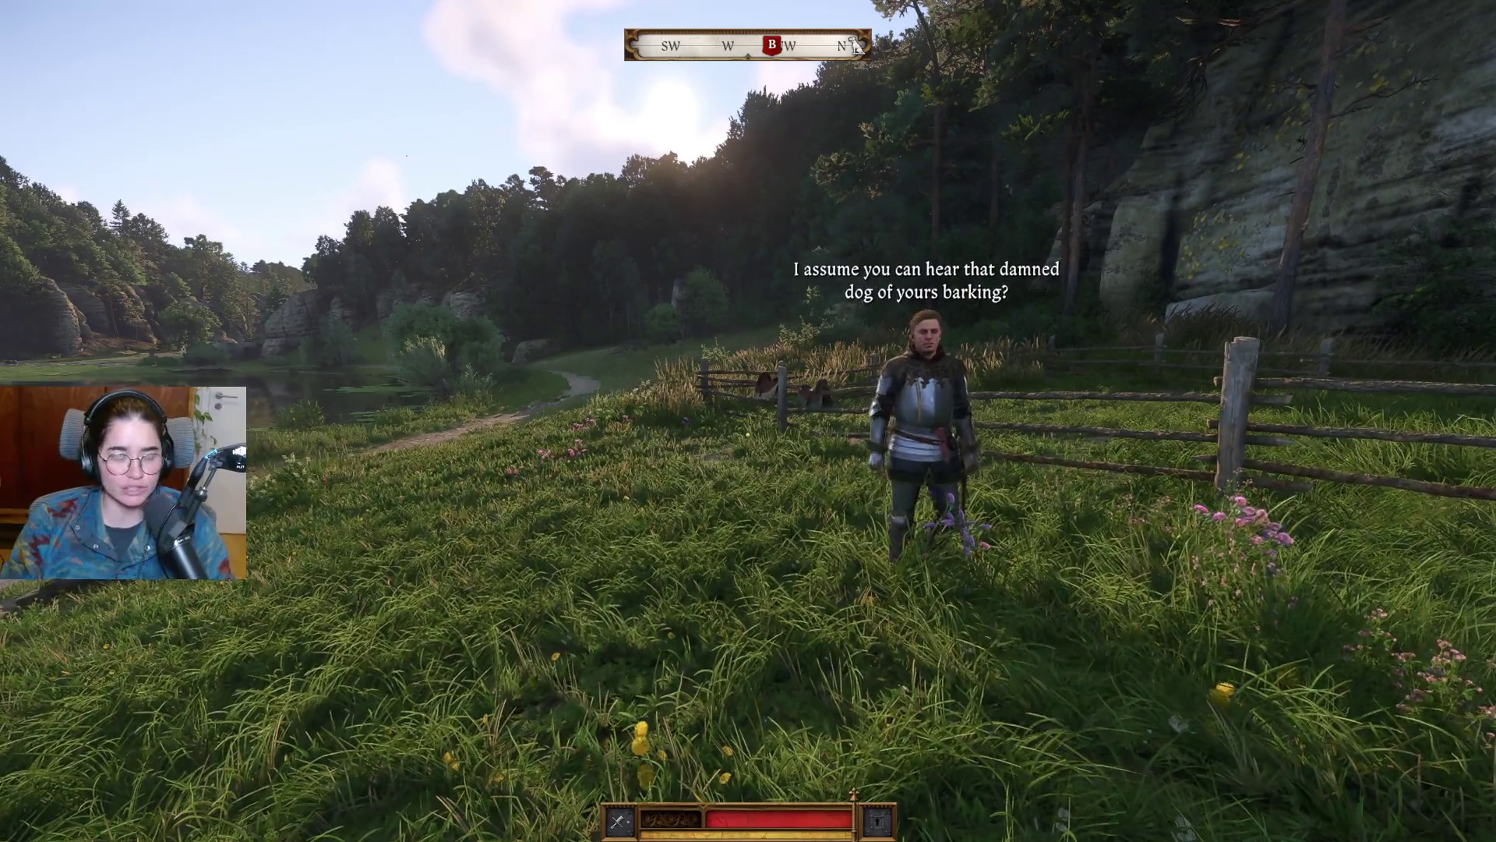
pyautogui.press('w')
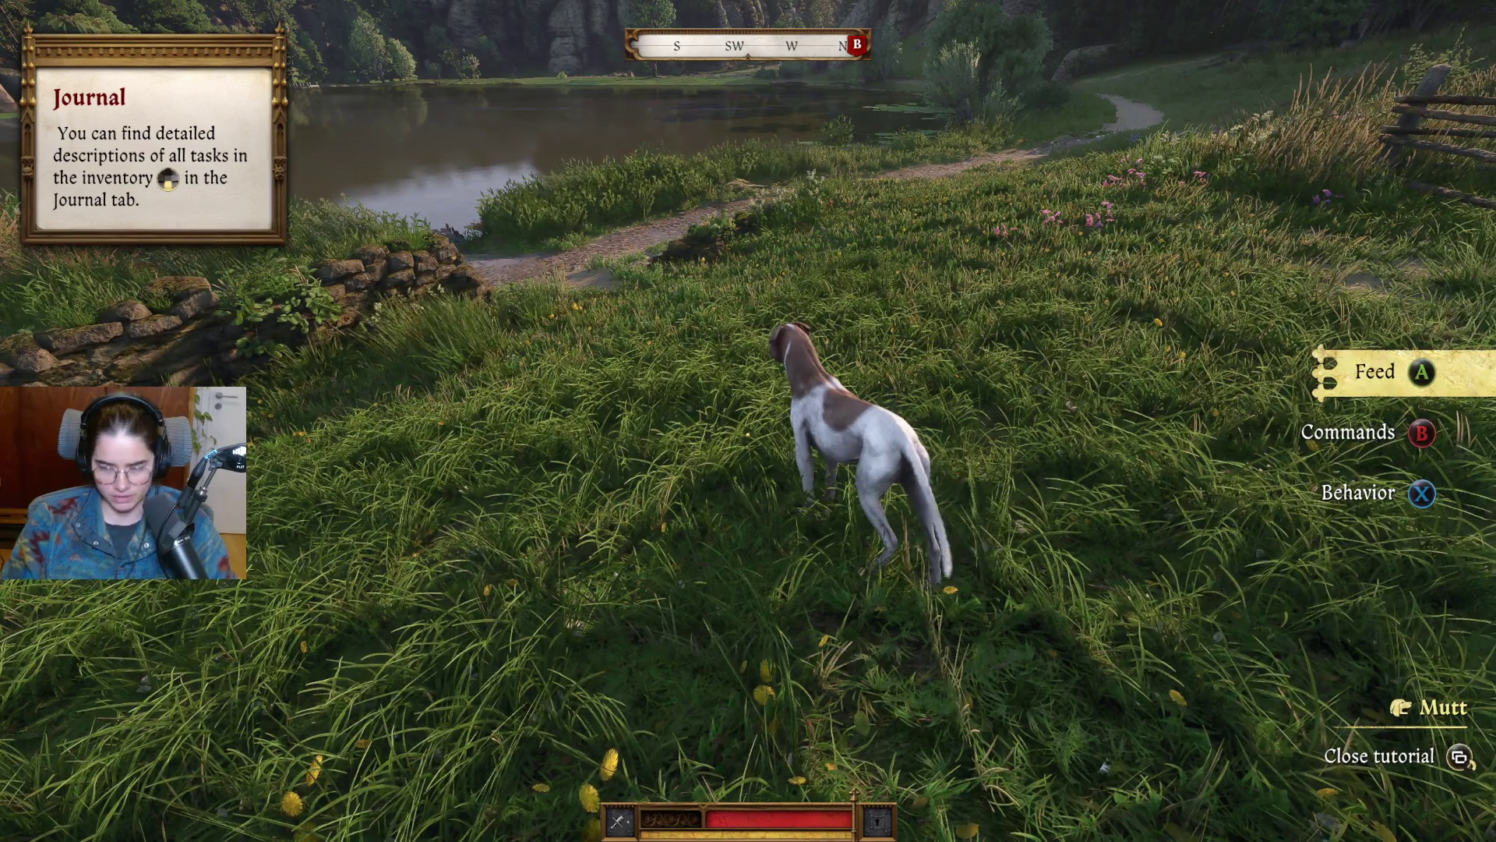
# Step: Try Mutt's Feed and Track commands, finding no food or sniffable items
pyautogui.press('e')
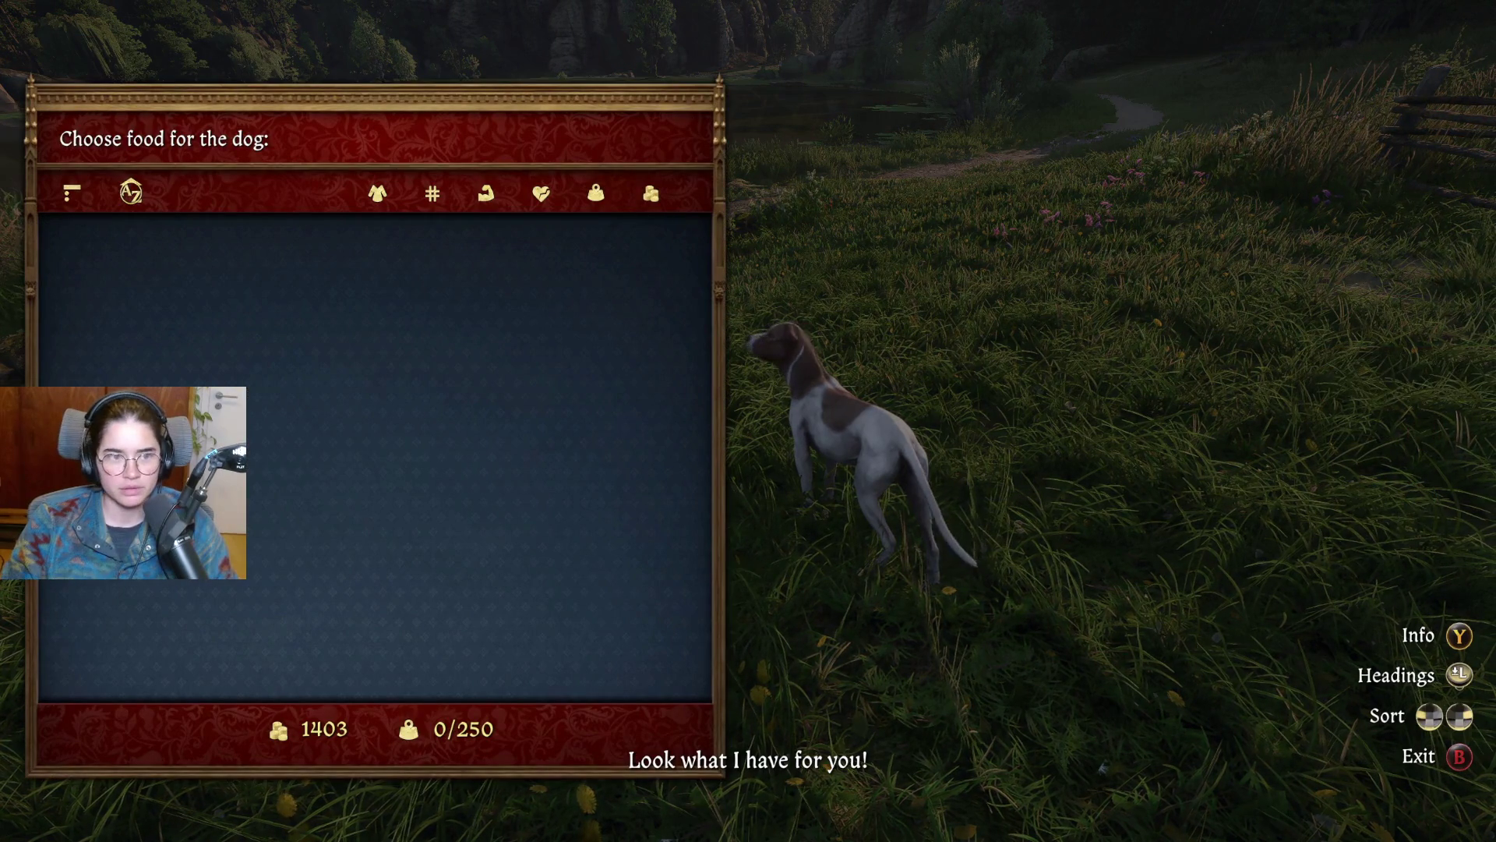
pyautogui.press('Escape')
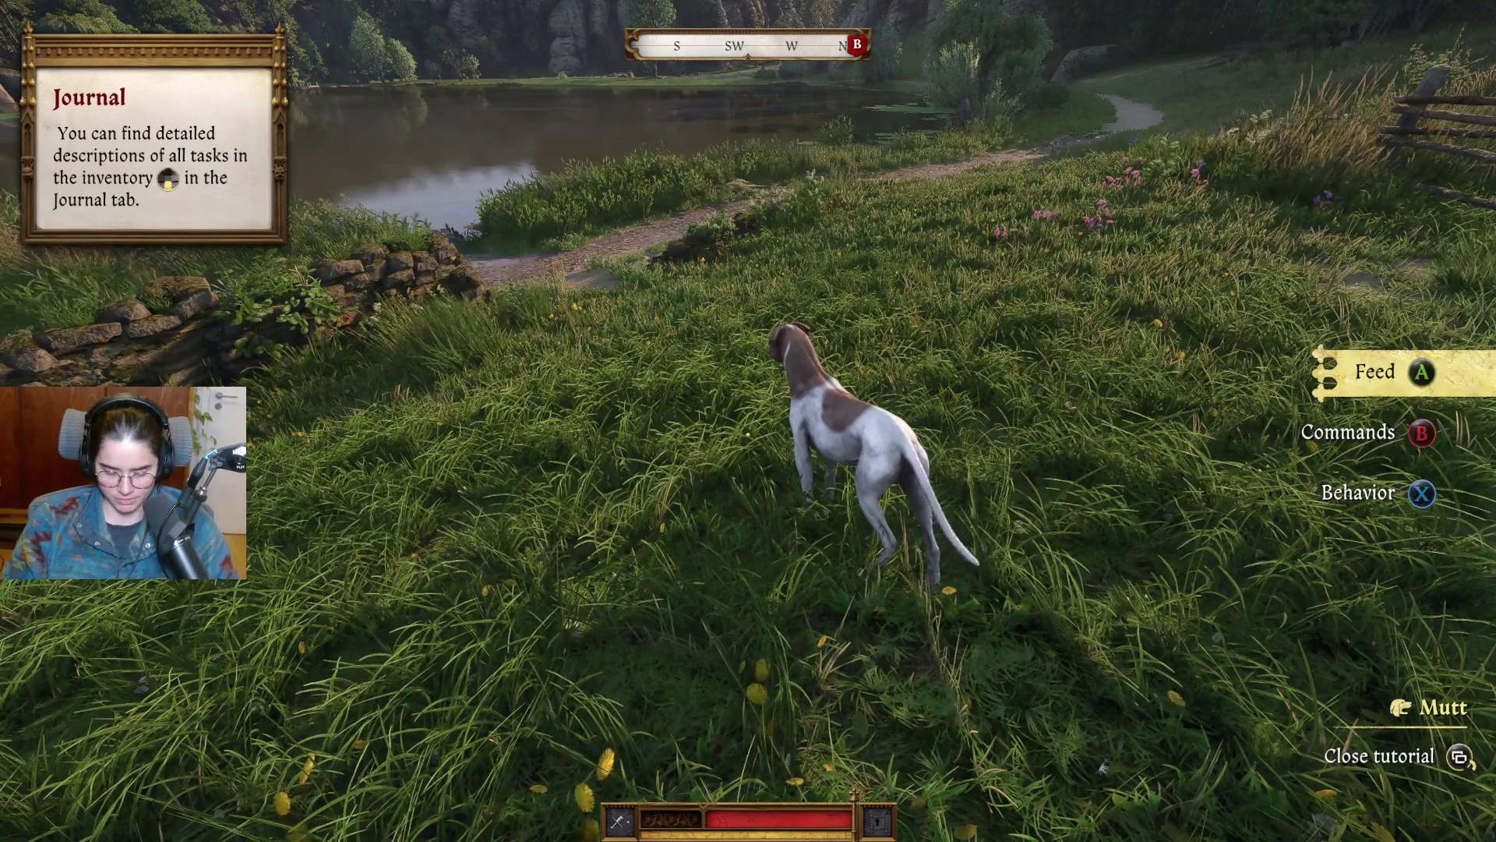
pyautogui.press('e')
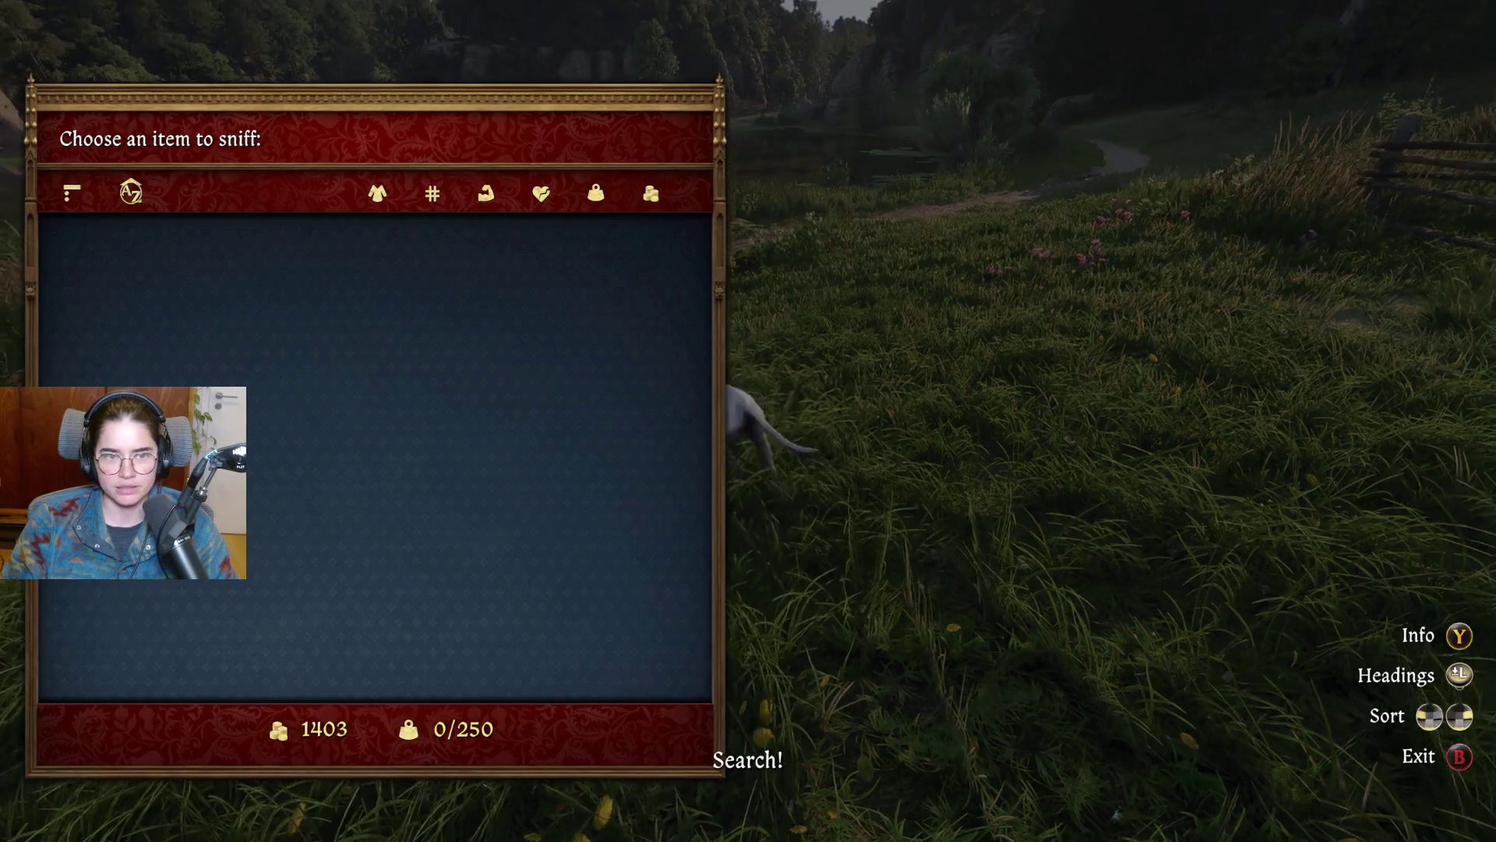
pyautogui.press('Escape')
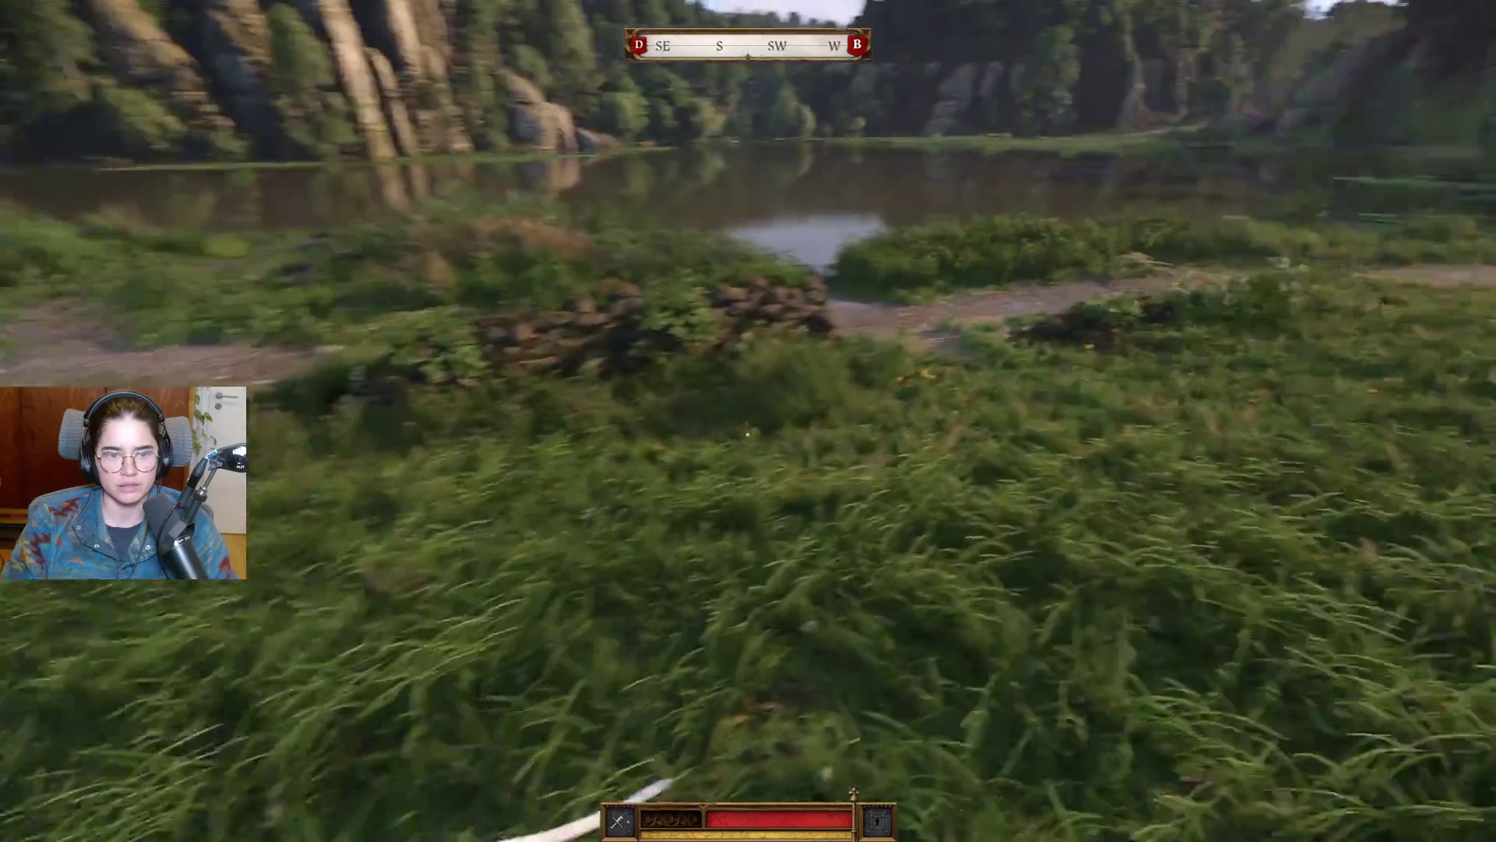
# Step: Give Mutt a command and head back across the field with him
pyautogui.press('e')
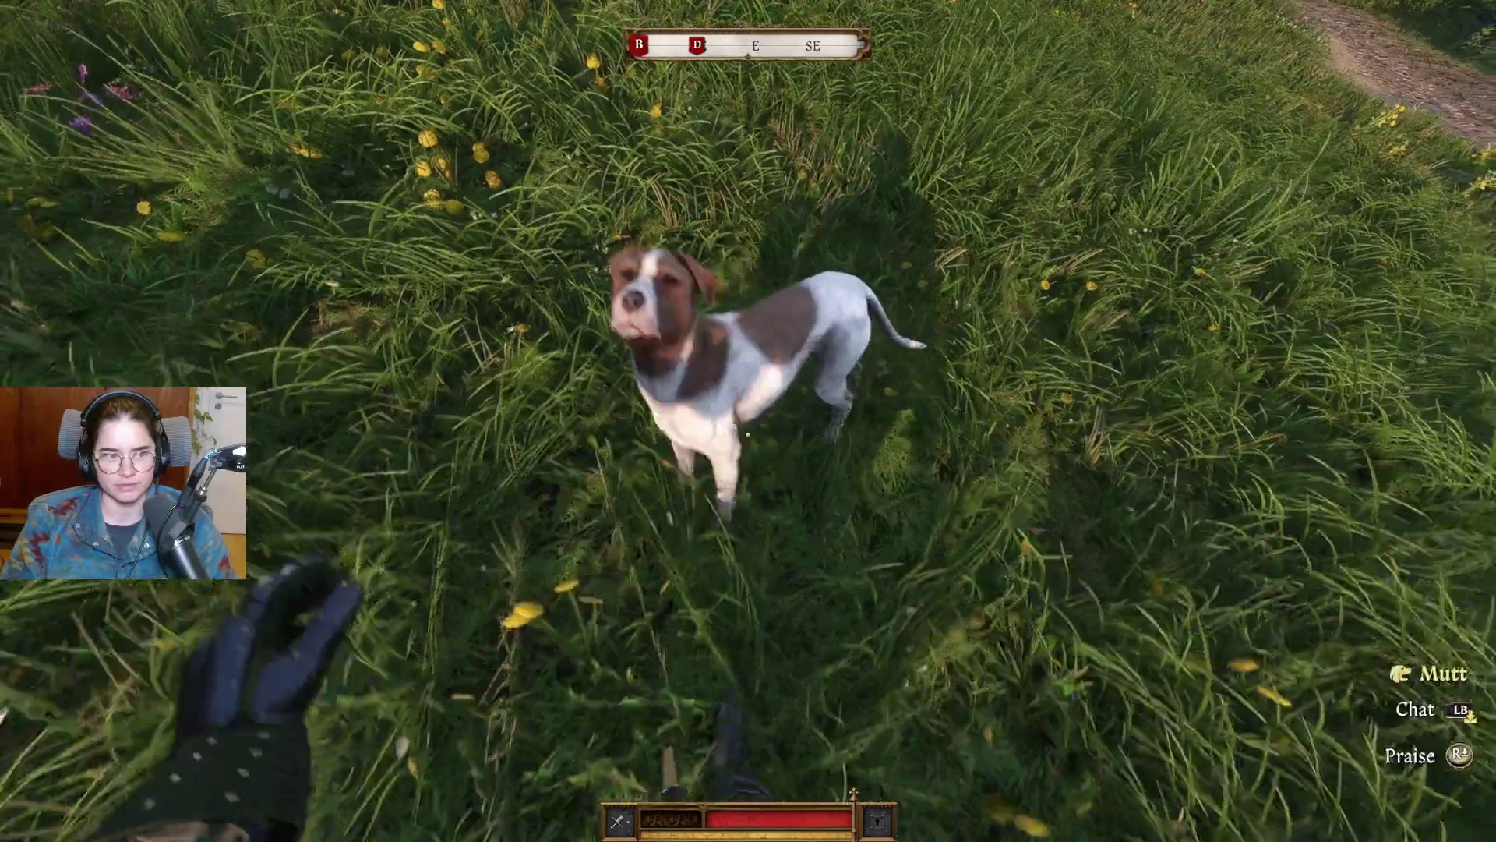
pyautogui.press('w')
pyautogui.press('w')
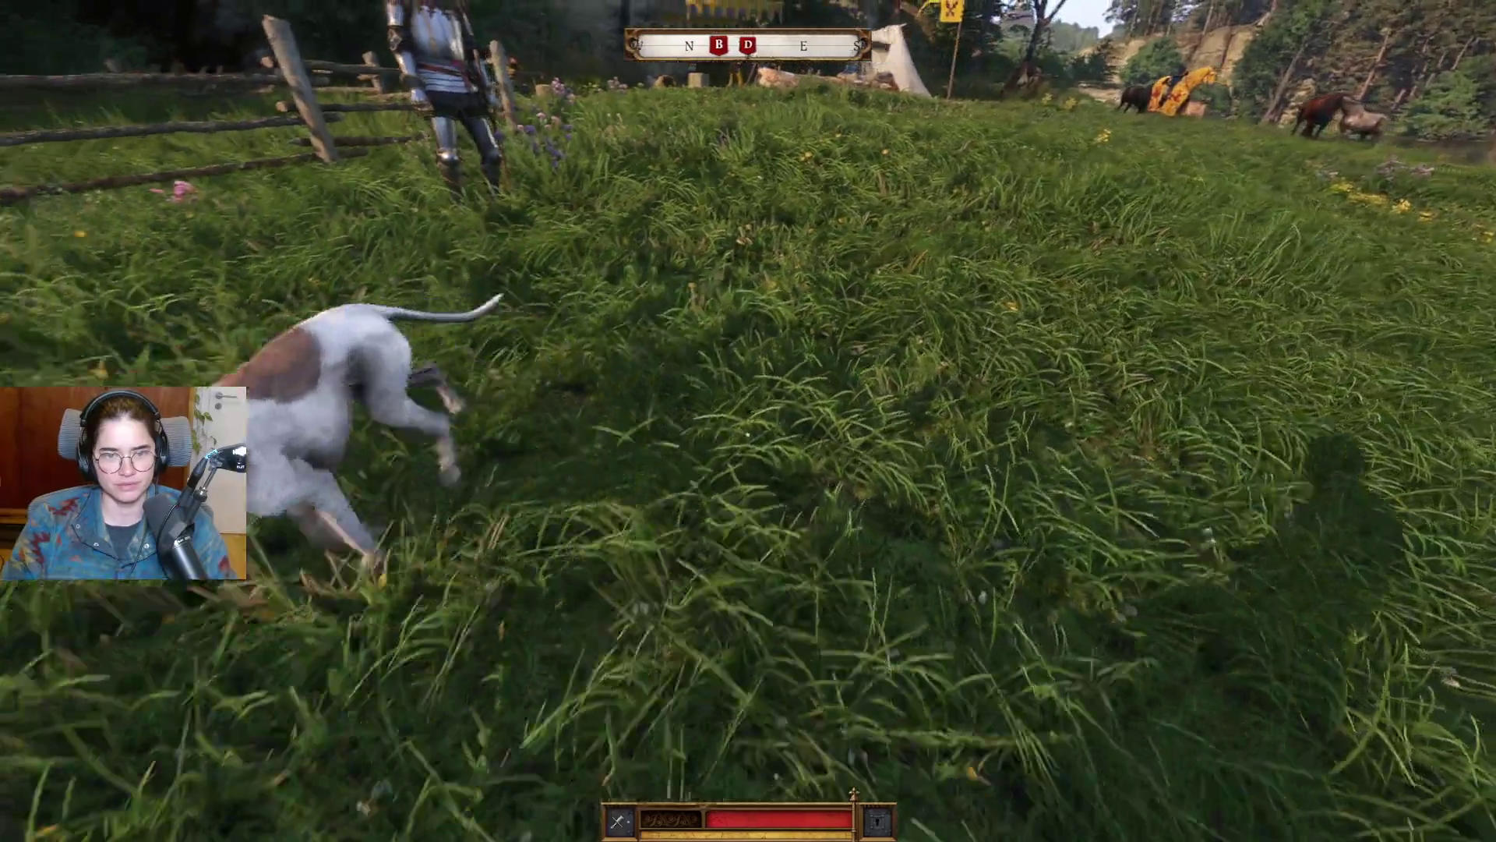
pyautogui.press('w')
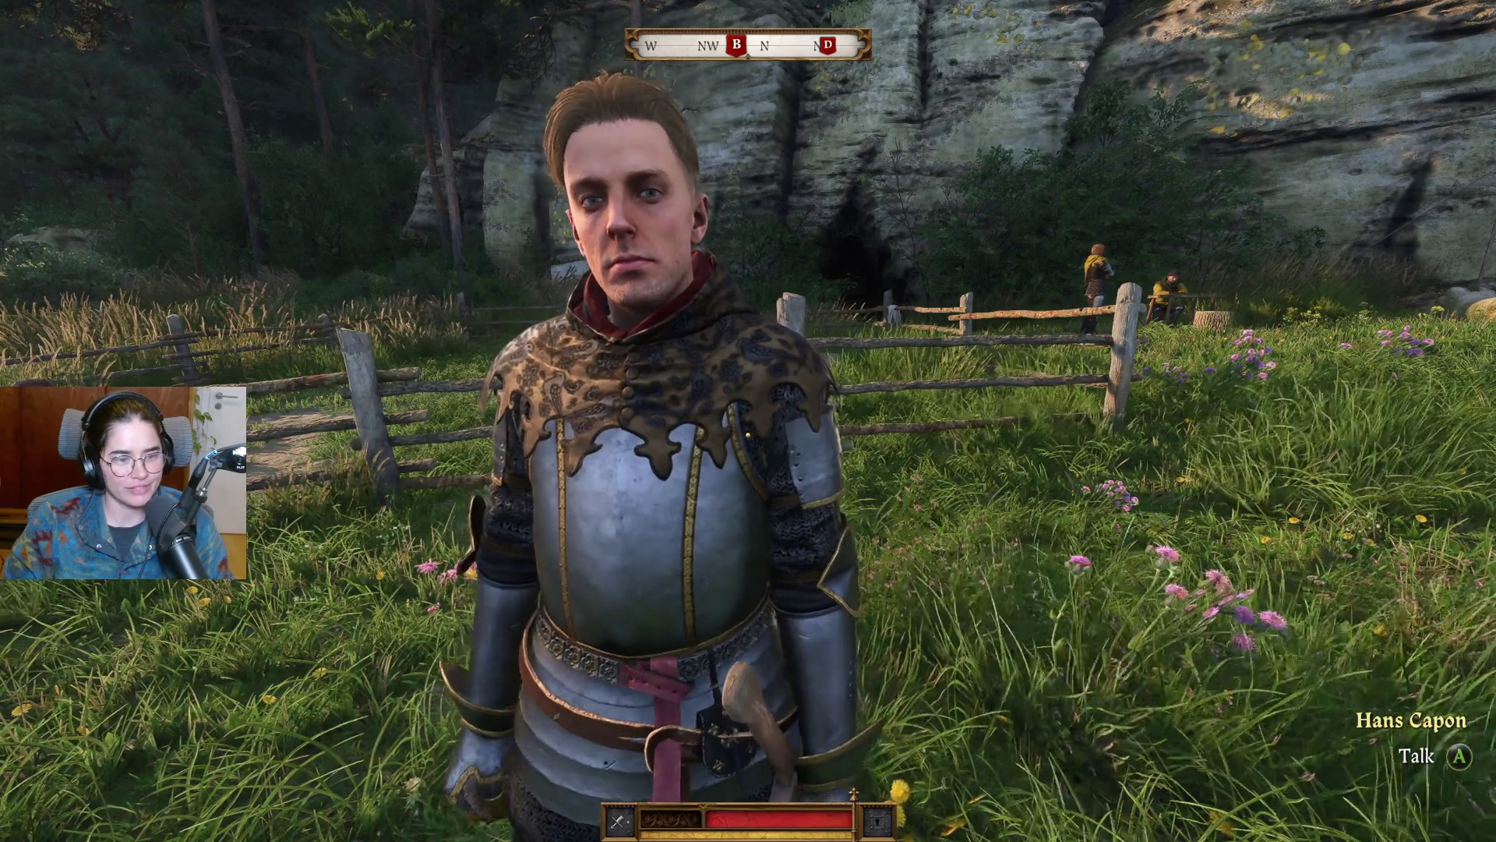
# Step: Talk with Hans Capon, declining his wager and receiving a Training longsword
pyautogui.press('s')
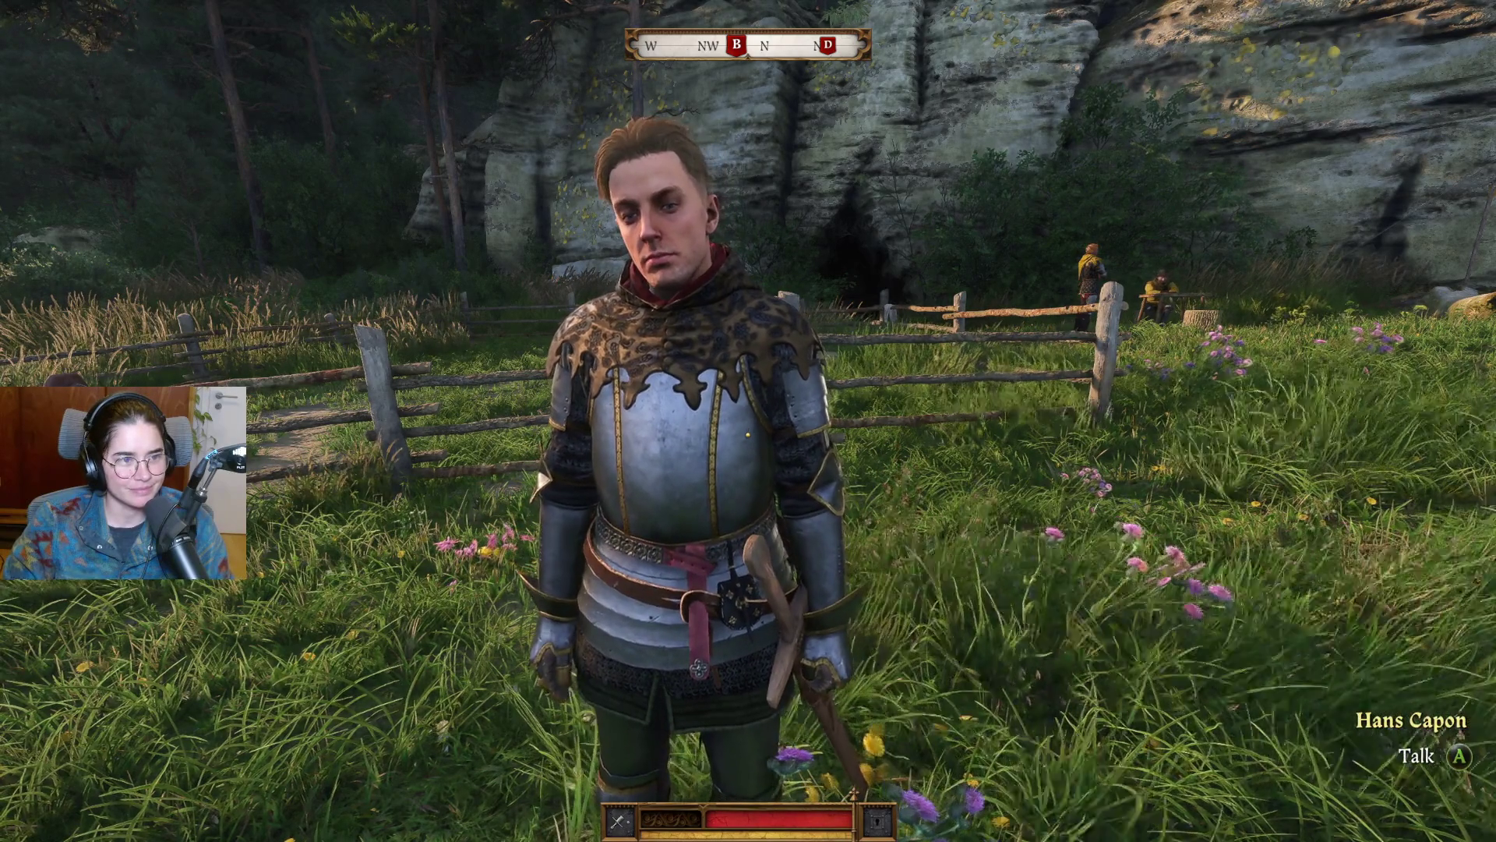
pyautogui.press('w')
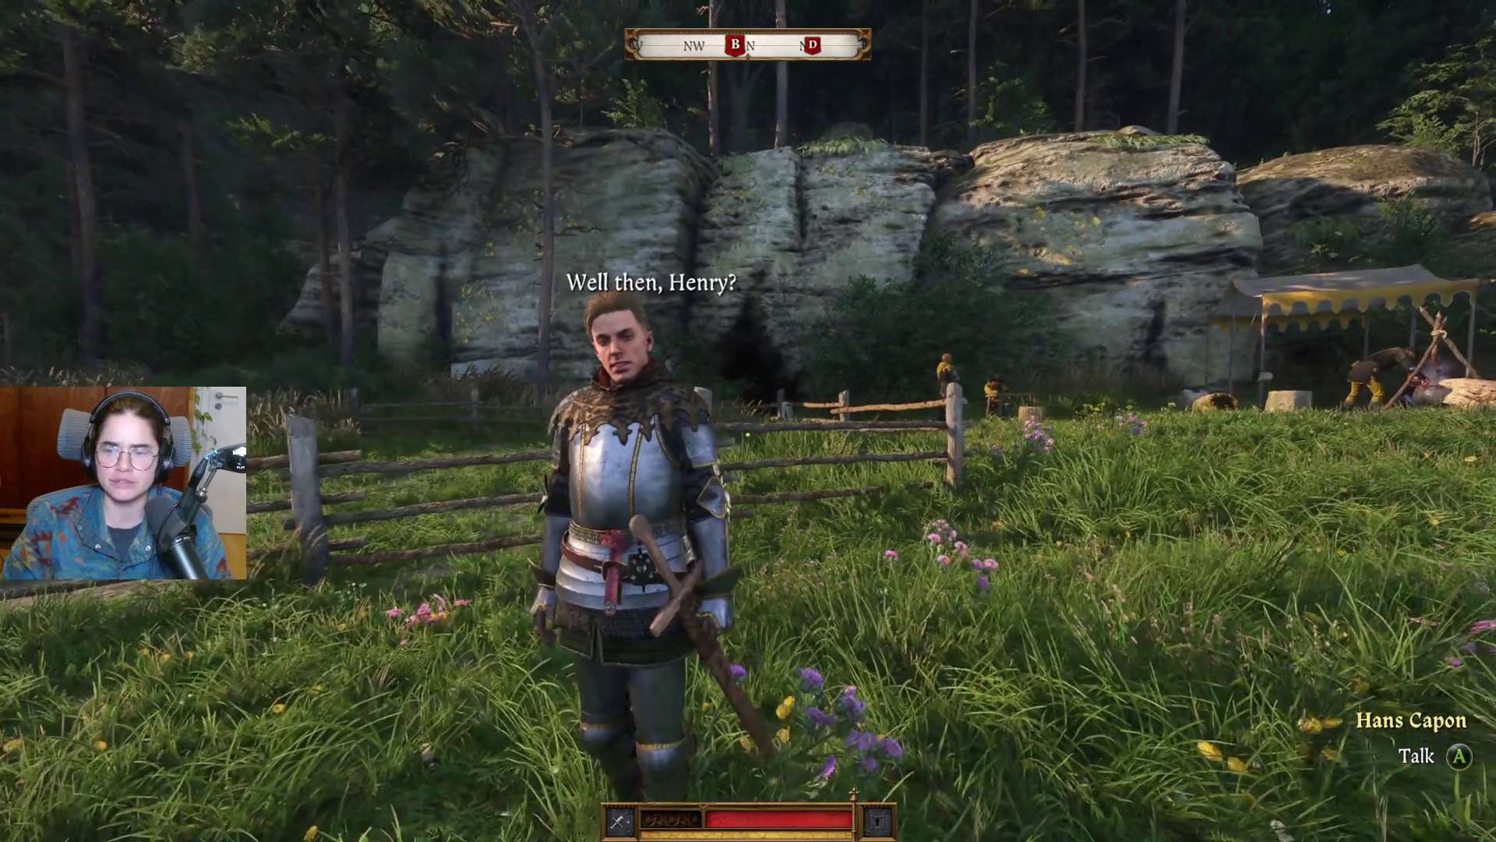
pyautogui.press('e')
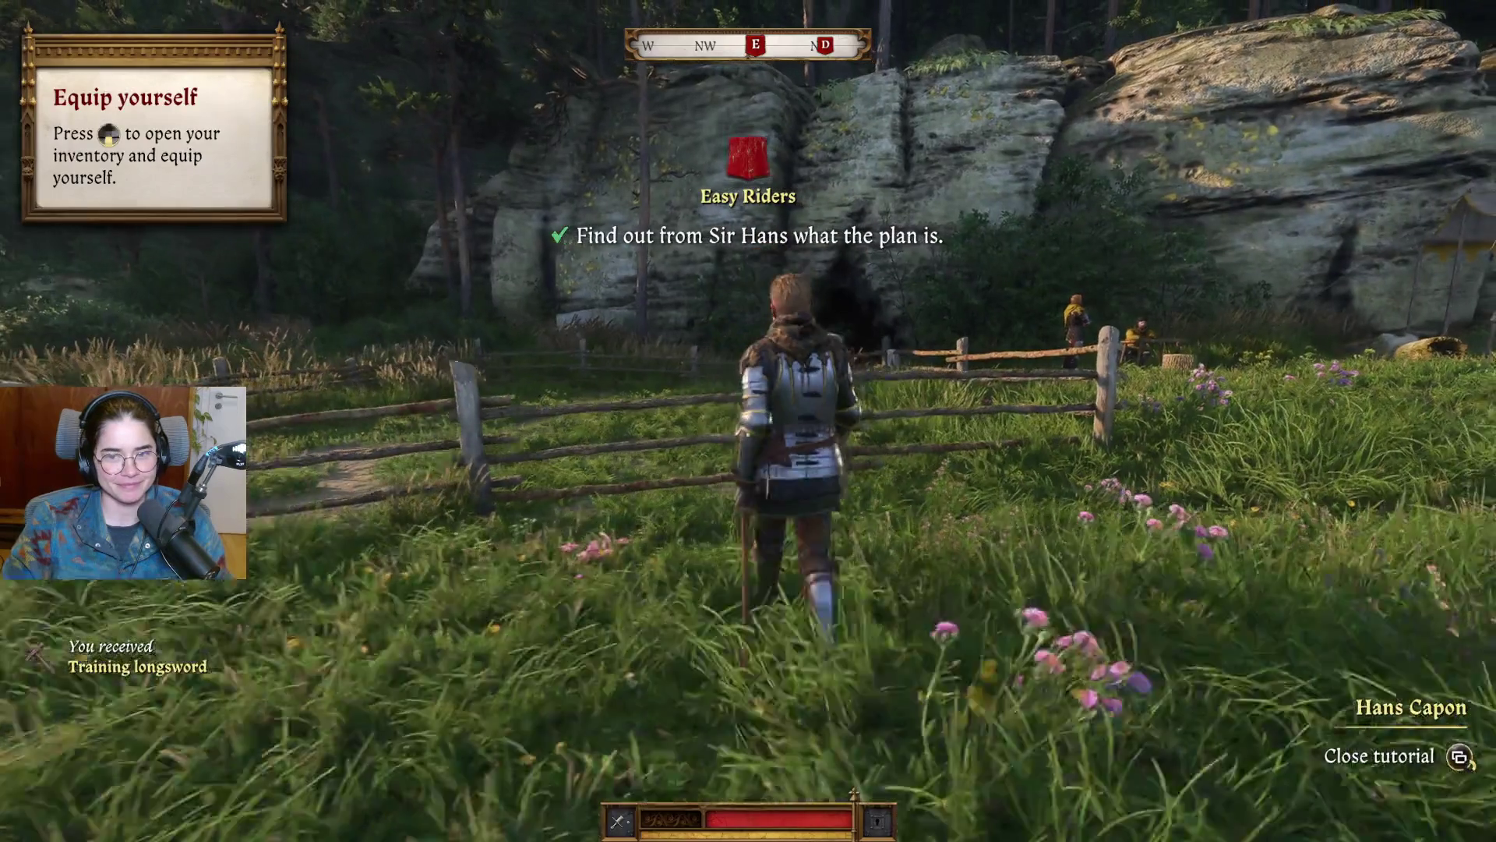
# Step: Walk across the meadow away from Sir Hans and open the inventory's Player menu
pyautogui.press('w')
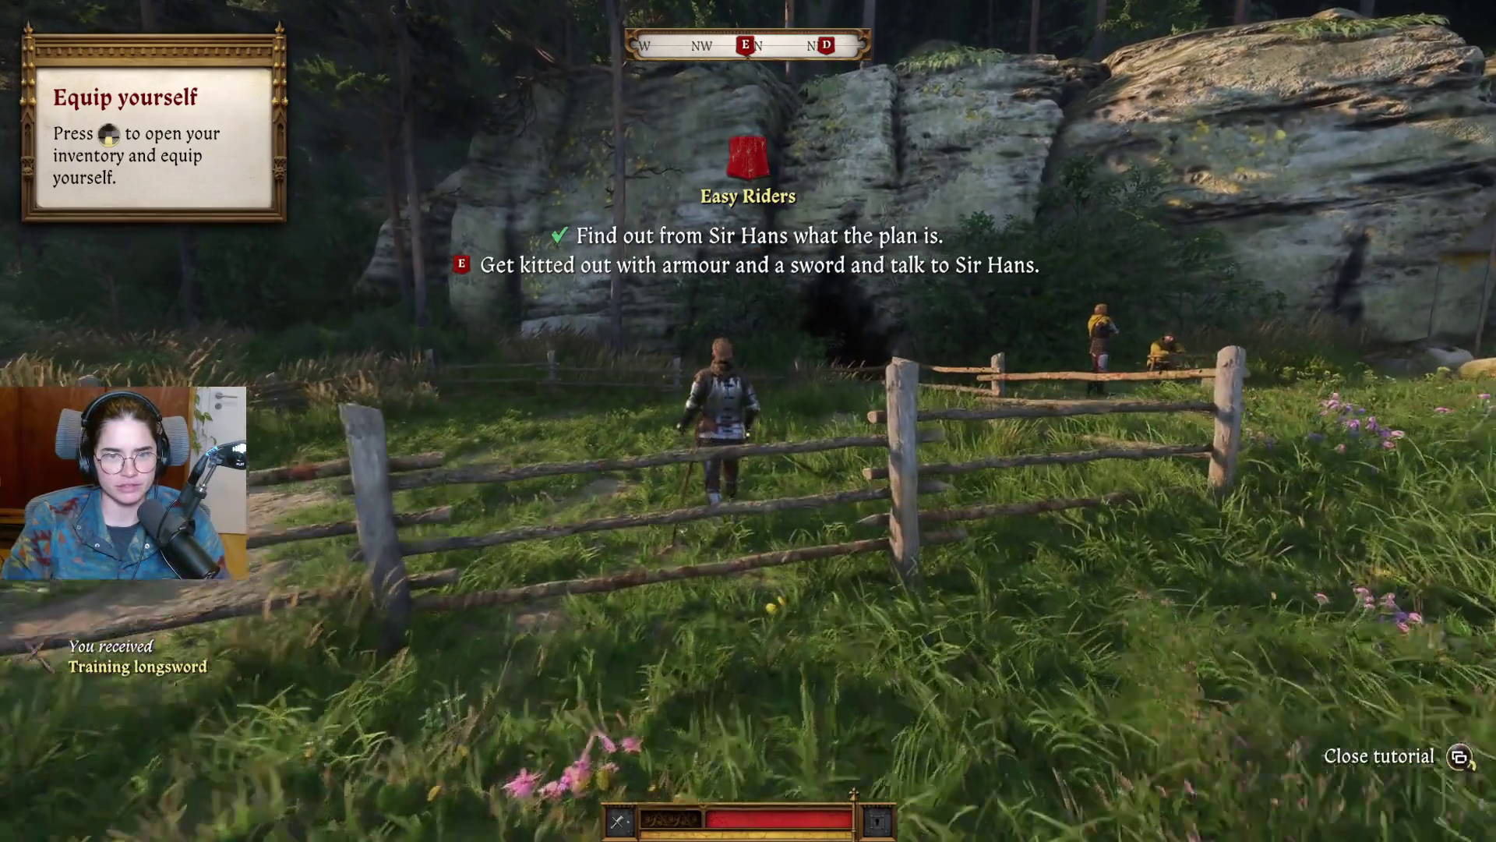
pyautogui.press('w')
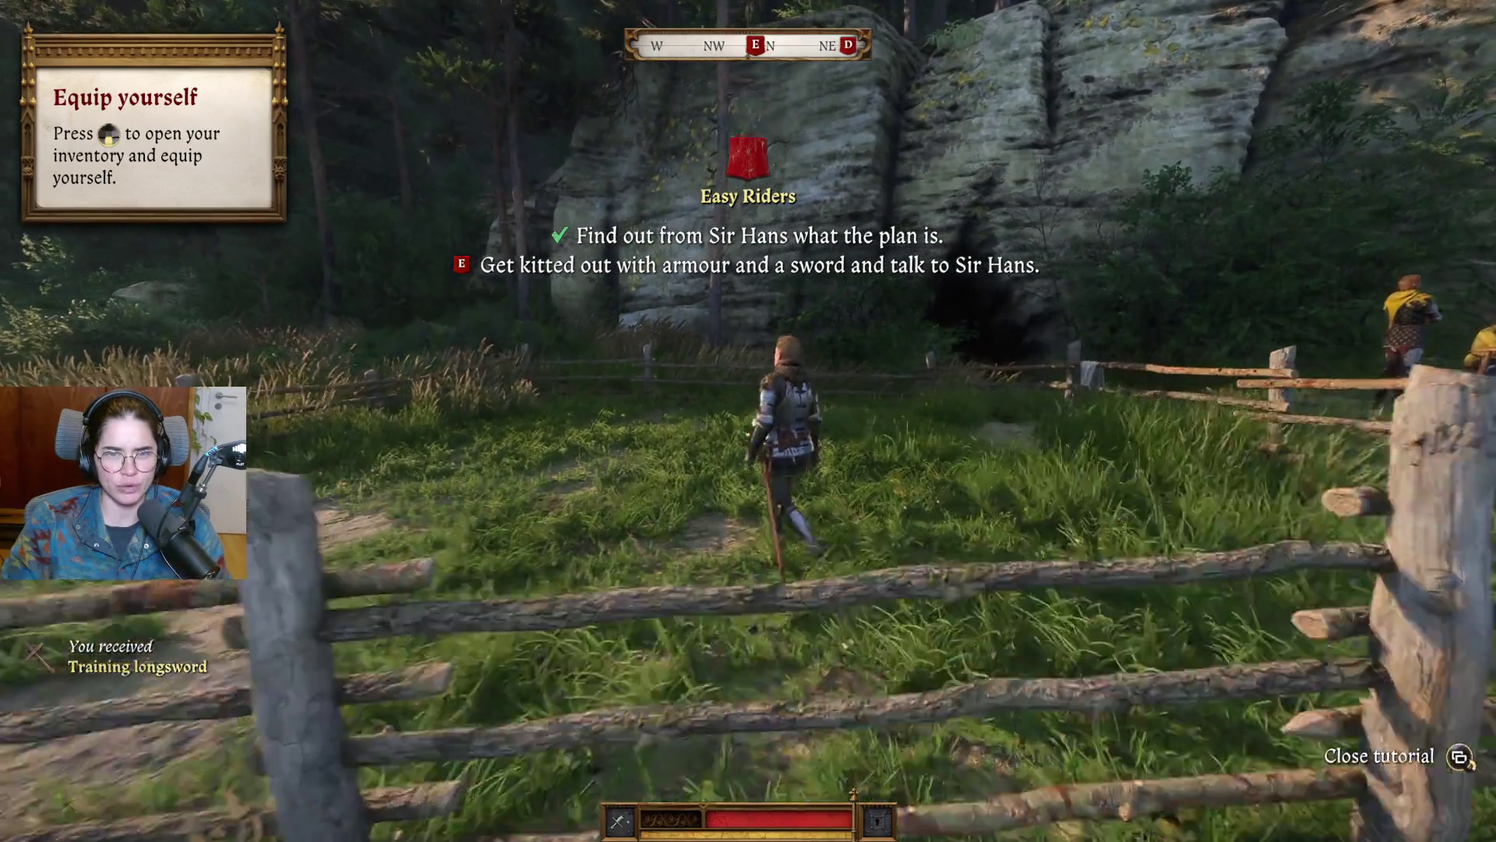
pyautogui.press('w')
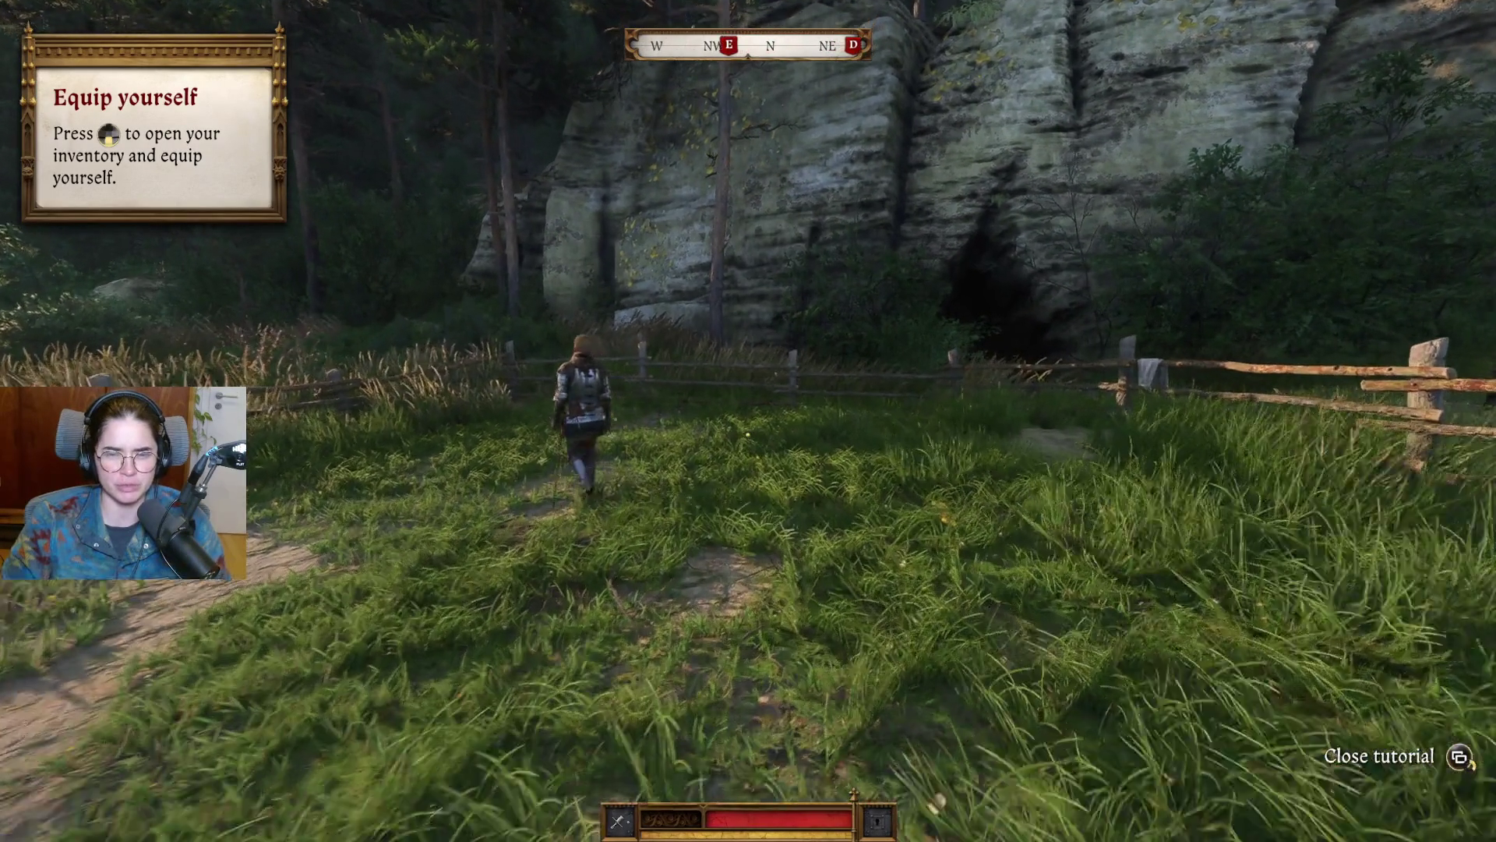
pyautogui.press('w')
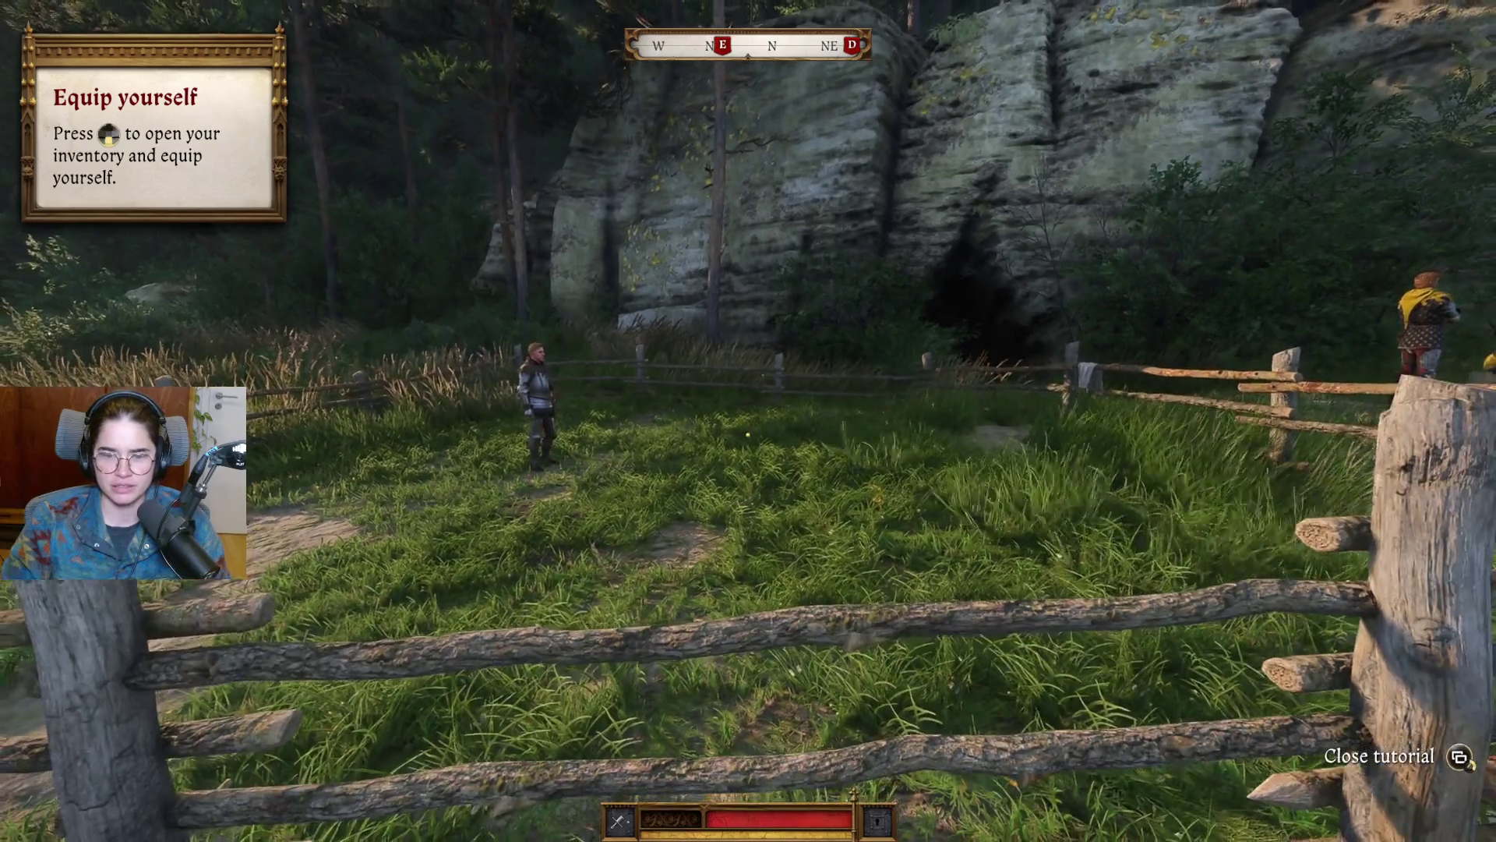
pyautogui.press('w')
pyautogui.press('i')
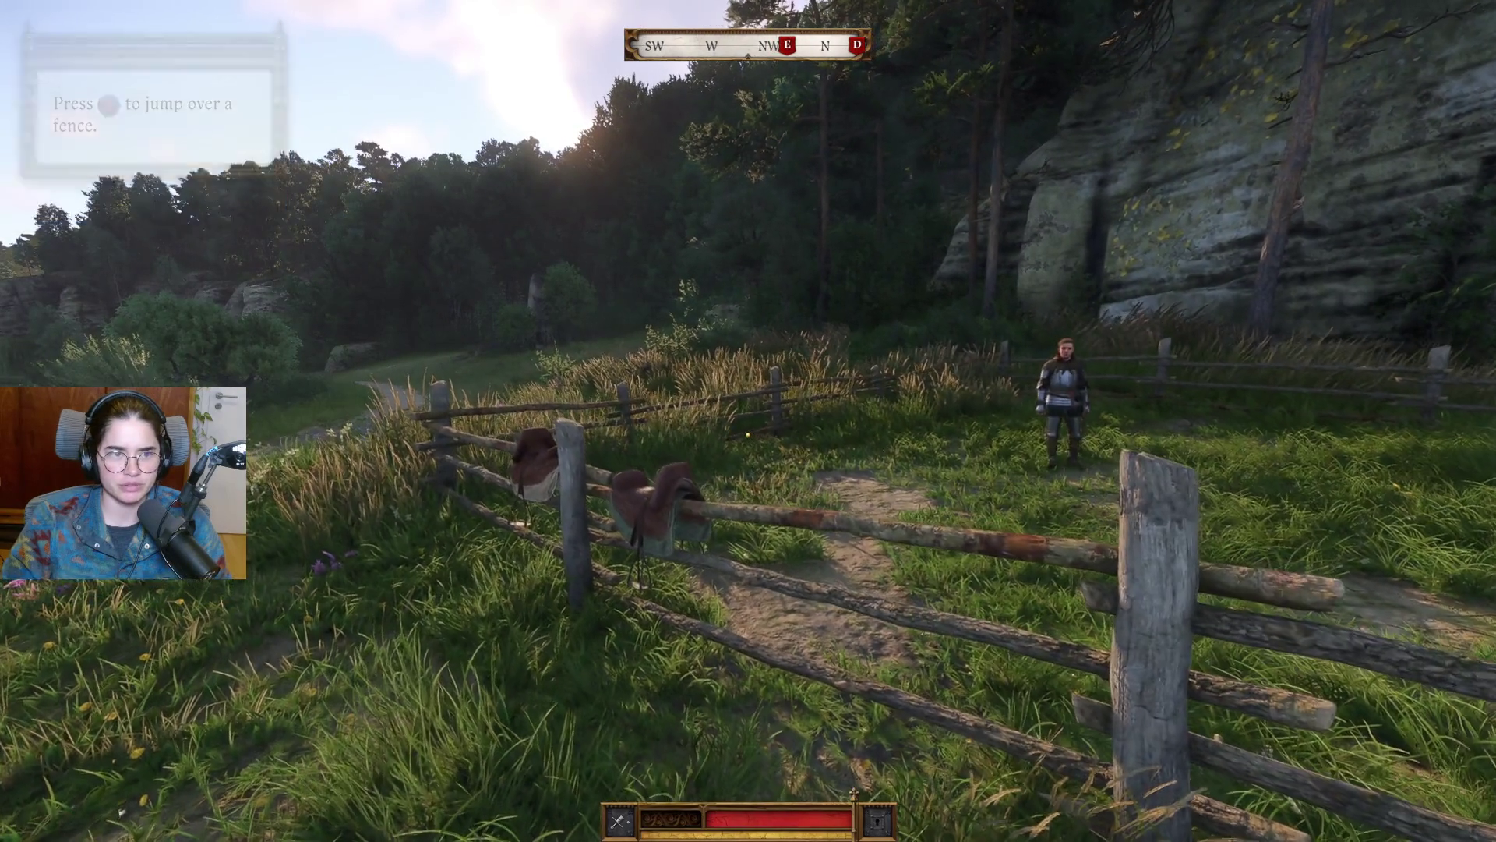